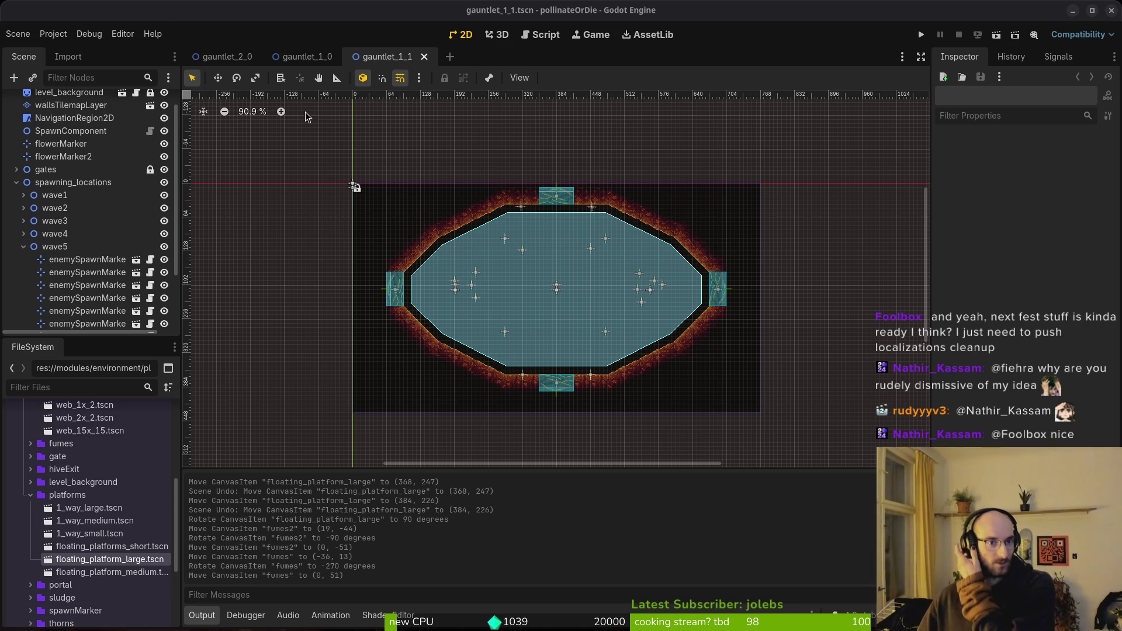
# Flip between the gauntlet_2_0, gauntlet_1_1 and gauntlet_1_0 scene tabs, ending back on gauntlet_2_0
pyautogui.click(228, 56)
pyautogui.click(403, 56)
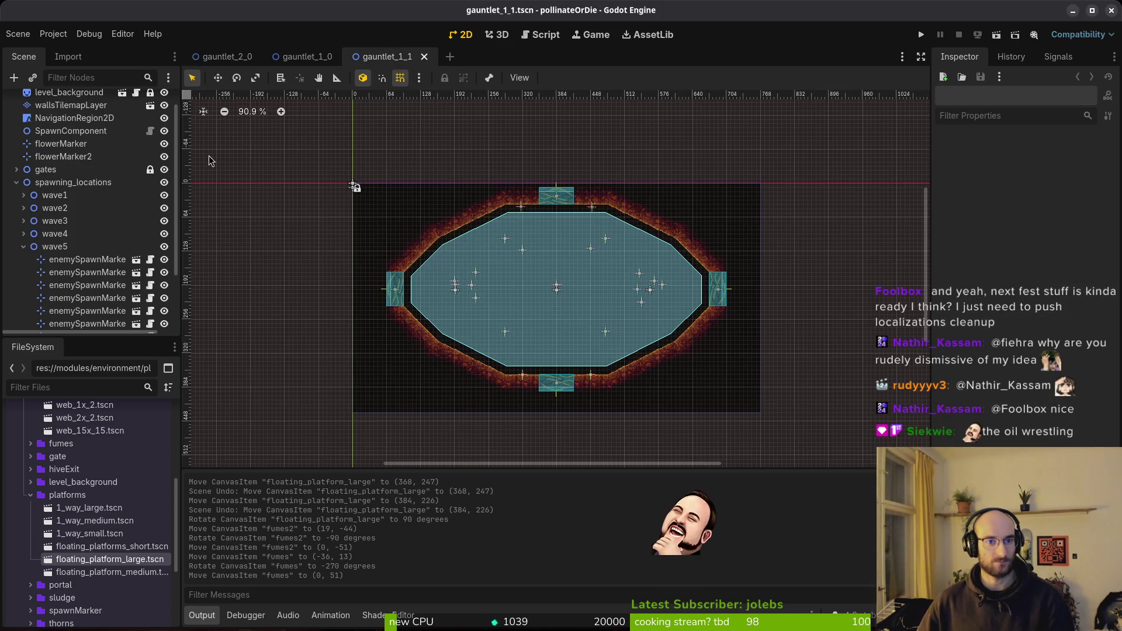
pyautogui.click(304, 56)
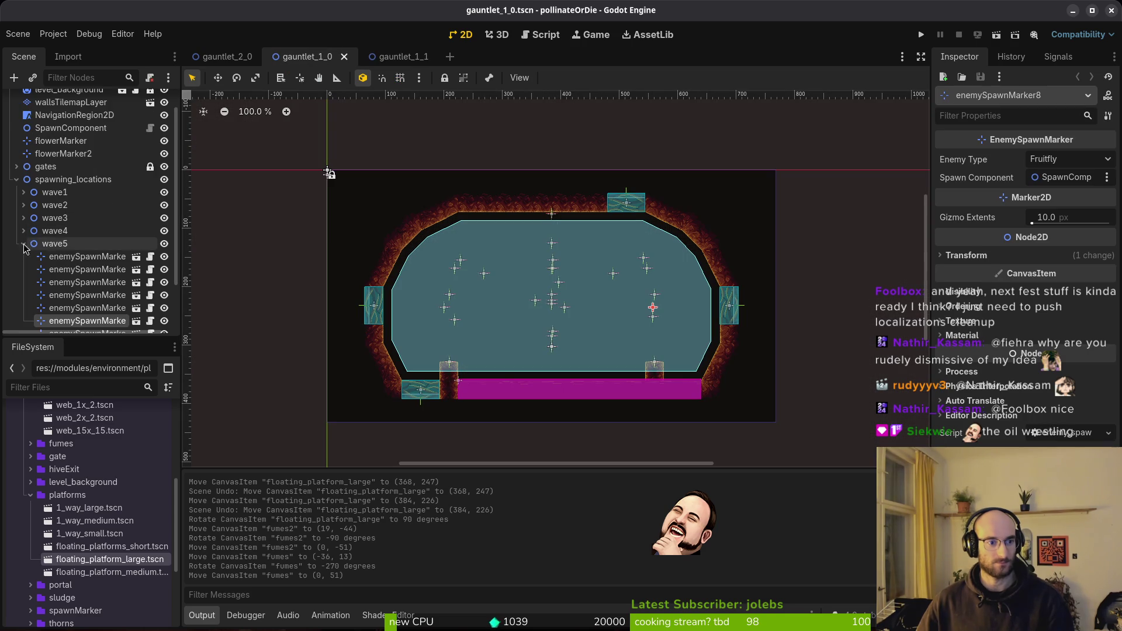
pyautogui.click(240, 54)
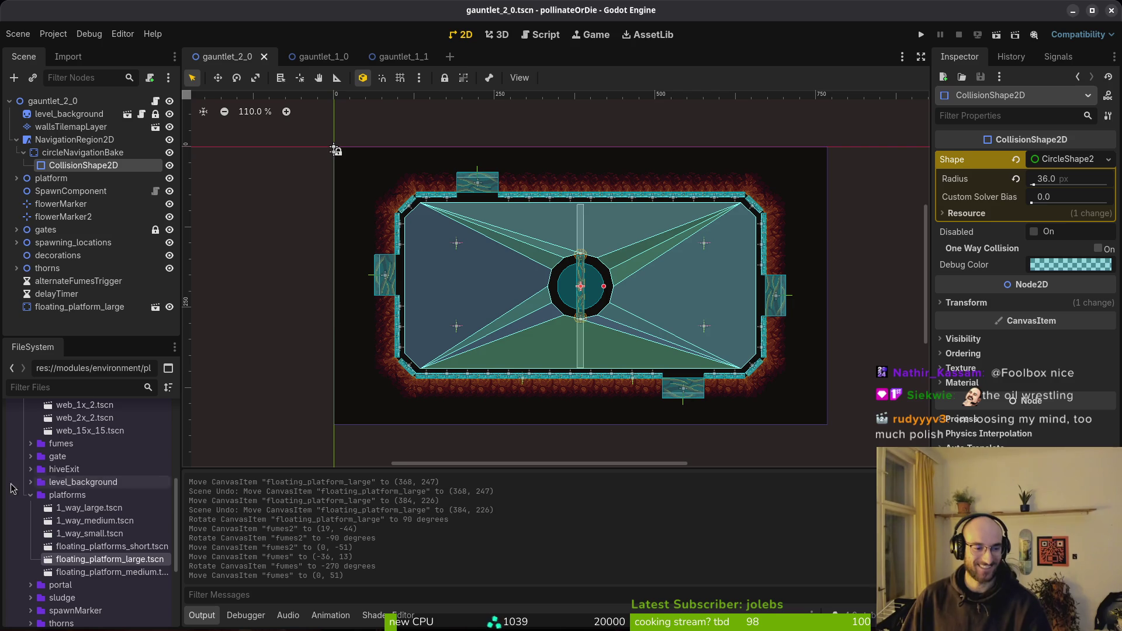
# Save gauntlet_2_0, collapse NavigationRegion2D and expand spawning_locations to show the wave markers
pyautogui.click(30, 497)
pyautogui.hotkey('ctrl', 's')
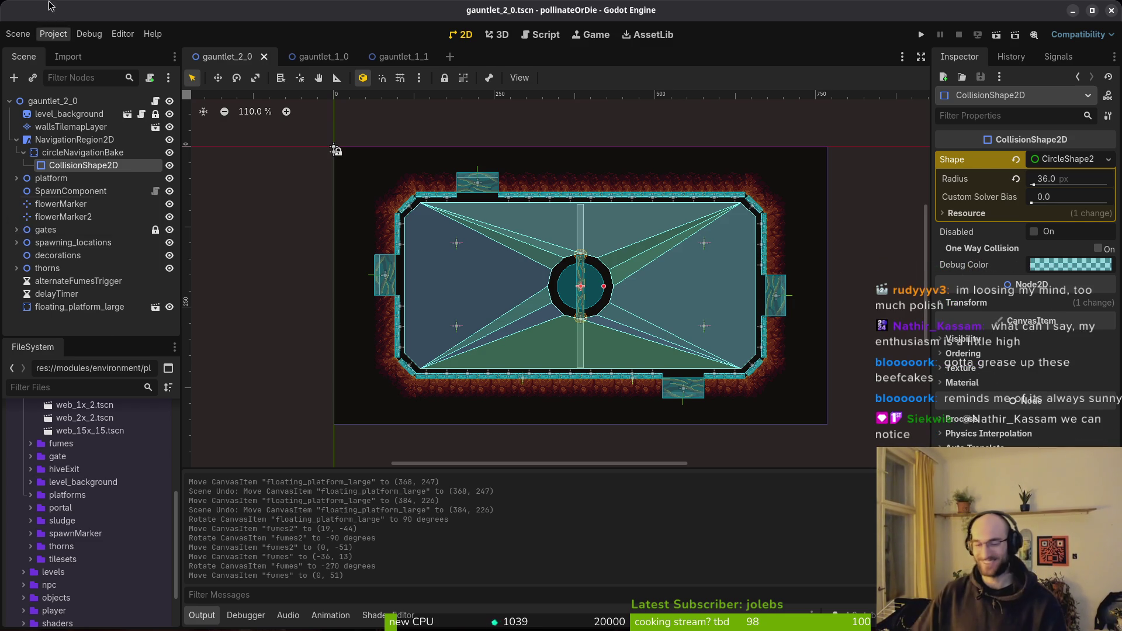
pyautogui.click(16, 140)
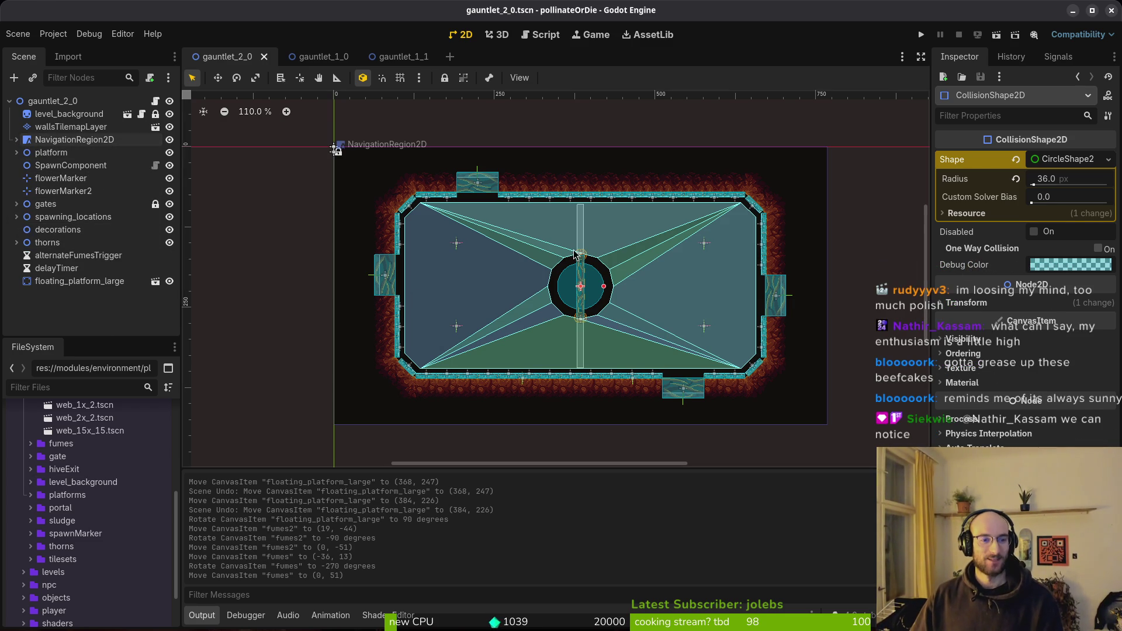
pyautogui.click(18, 219)
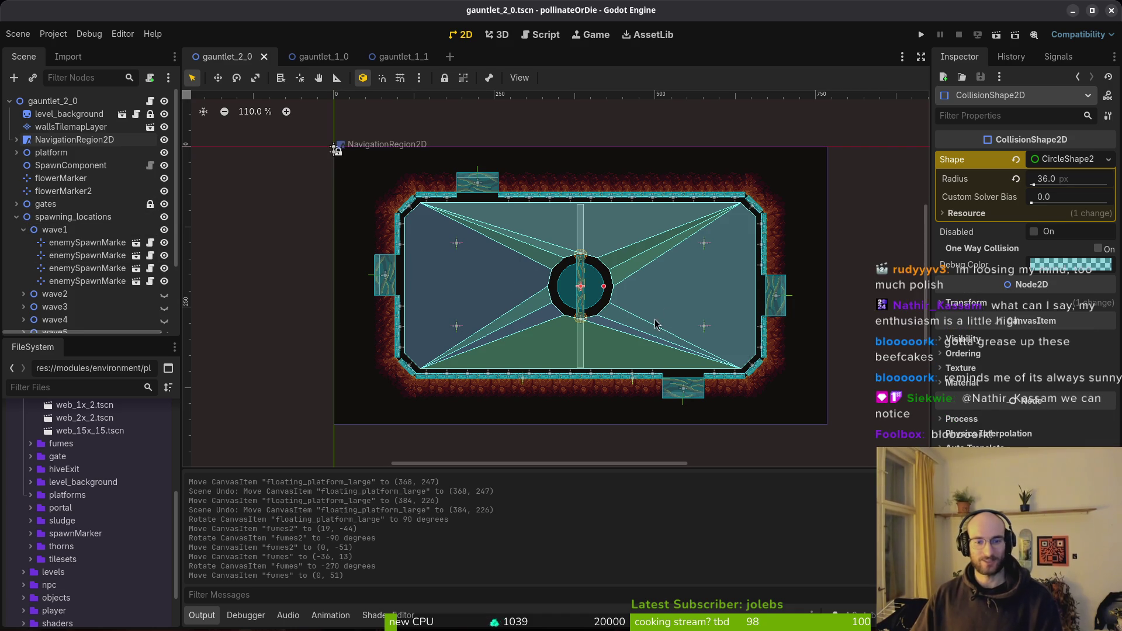
pyautogui.scroll(4, 684, 260)
# Set wave1's top-left spawn marker (enemySpawnMarker3) to spawn Fly enemies
pyautogui.click(726, 233)
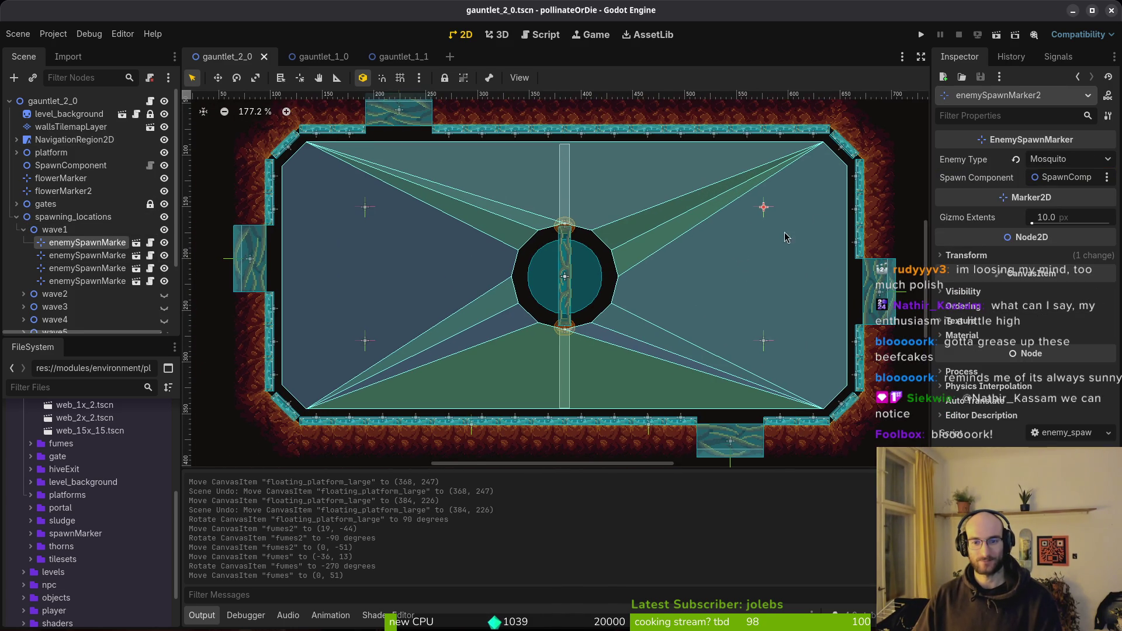
pyautogui.click(764, 340)
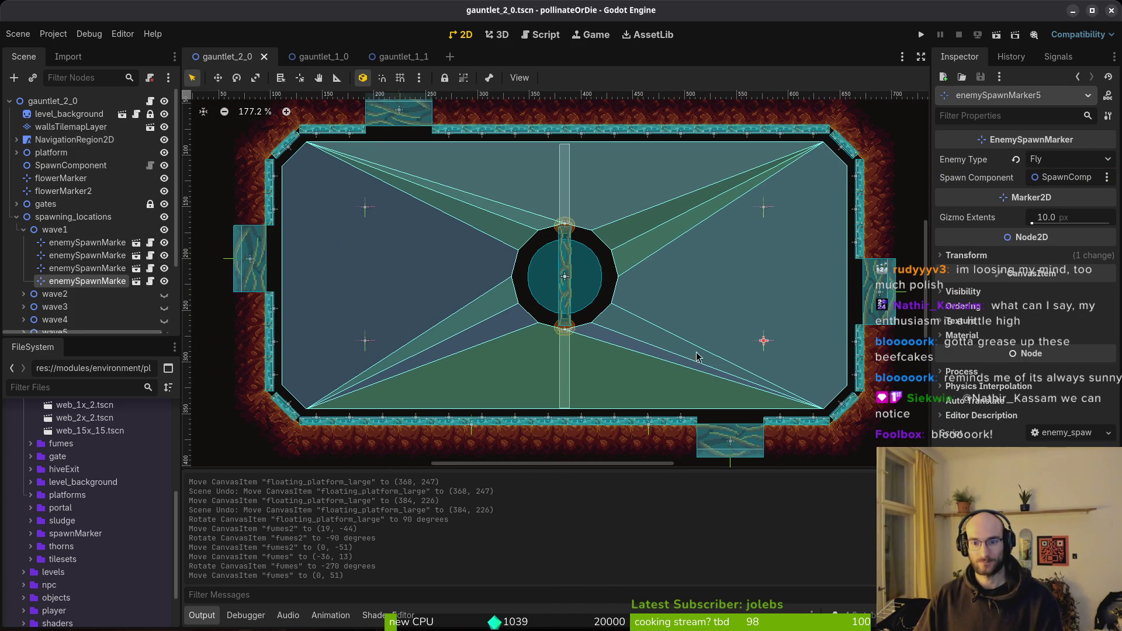
pyautogui.click(366, 341)
pyautogui.click(365, 207)
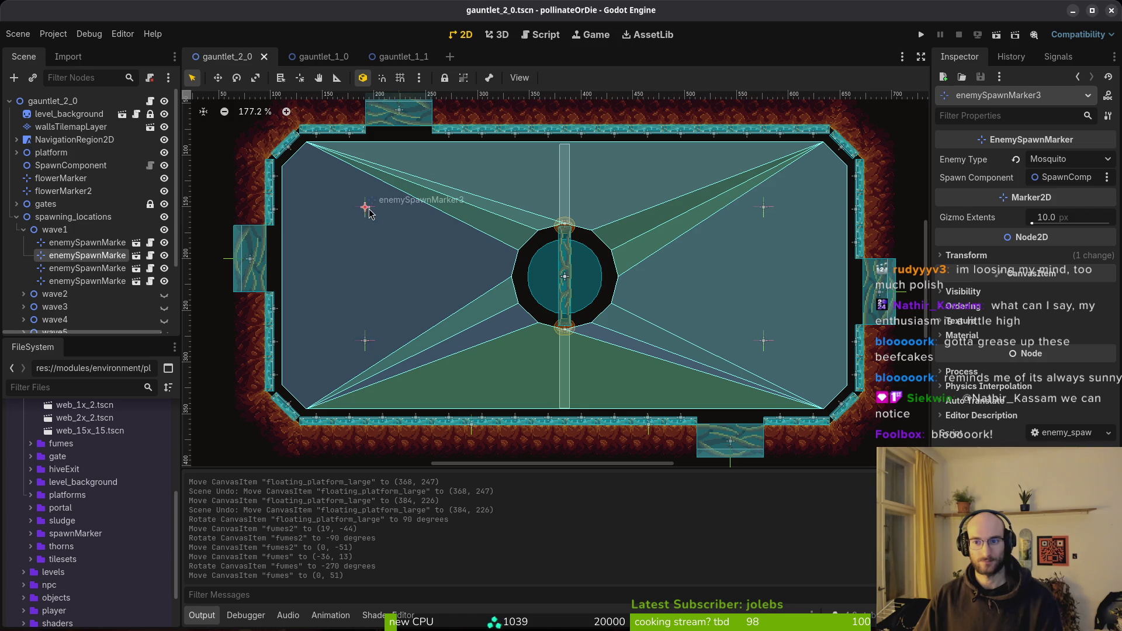
pyautogui.click(1060, 160)
pyautogui.click(1078, 198)
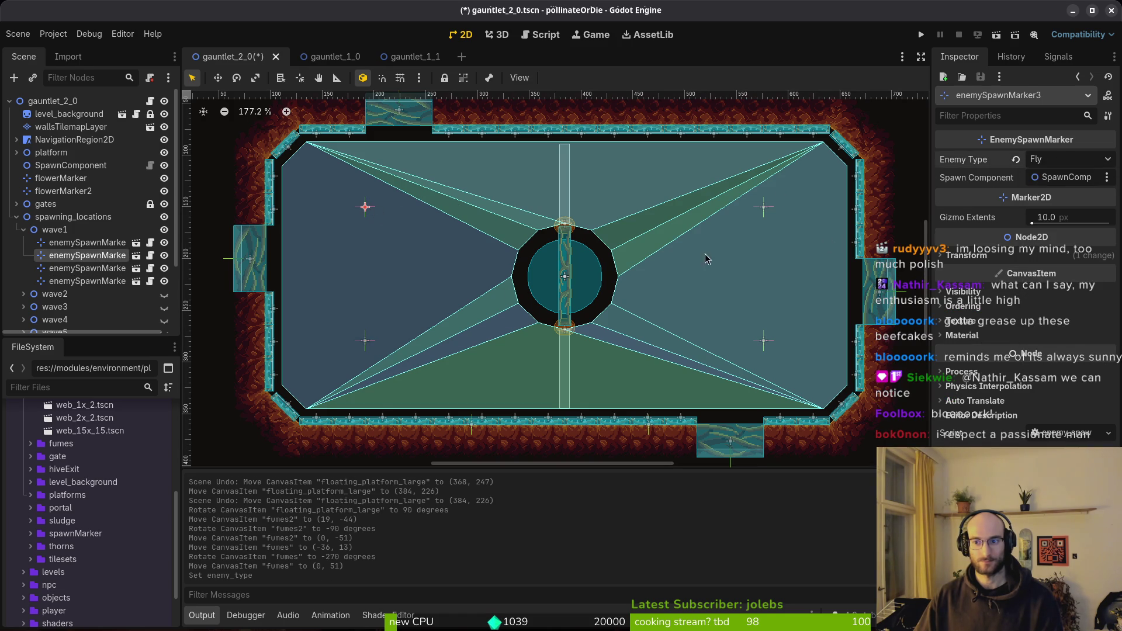
# Set the bottom-left spawn marker (enemySpawnMarker4) to Mosquito and save the scene
pyautogui.click(359, 347)
pyautogui.click(365, 342)
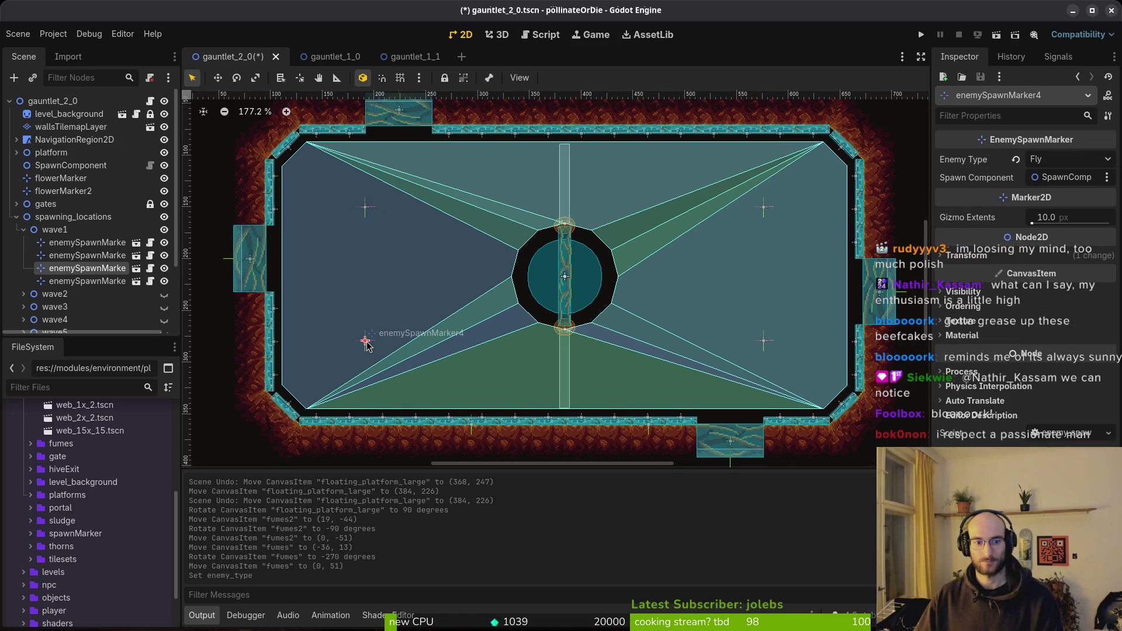
pyautogui.click(1070, 160)
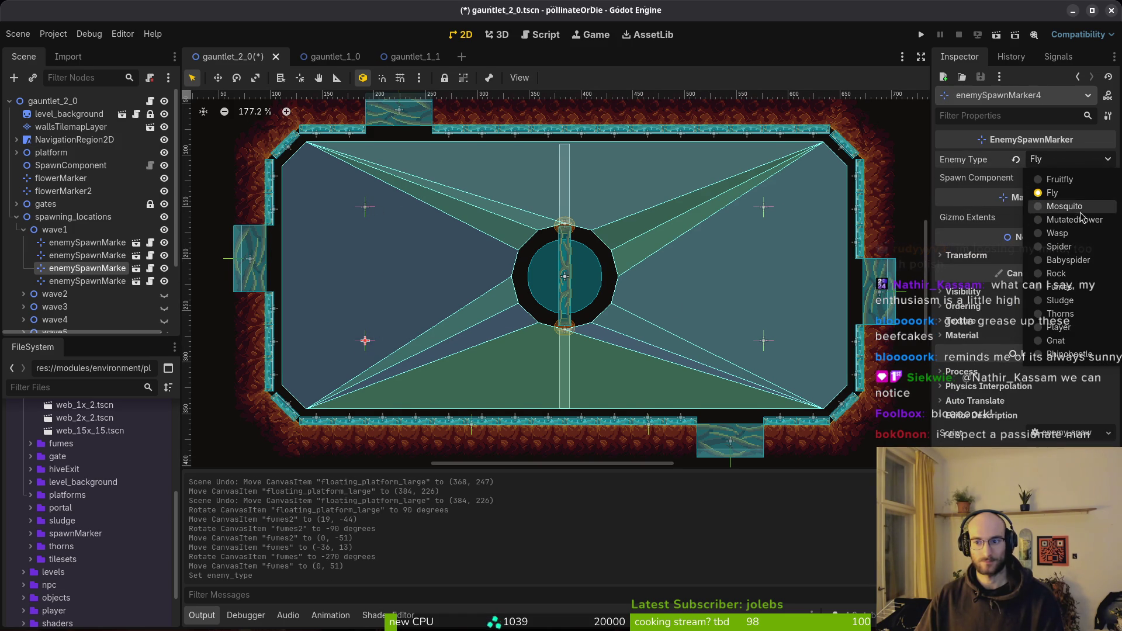
pyautogui.click(1064, 206)
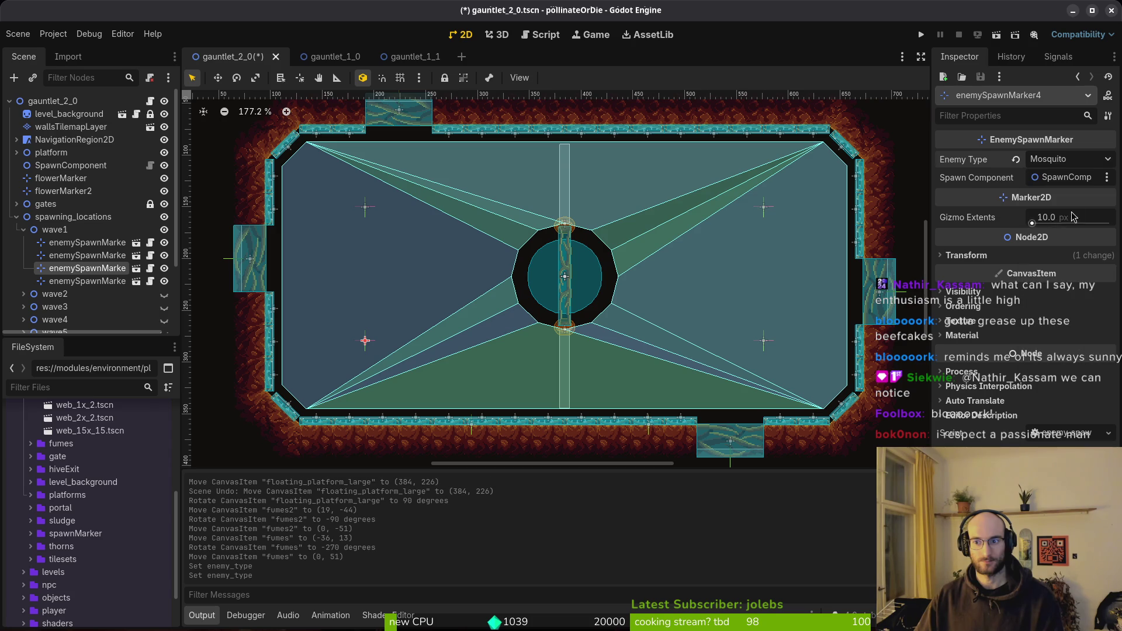
pyautogui.hotkey('ctrl', 's')
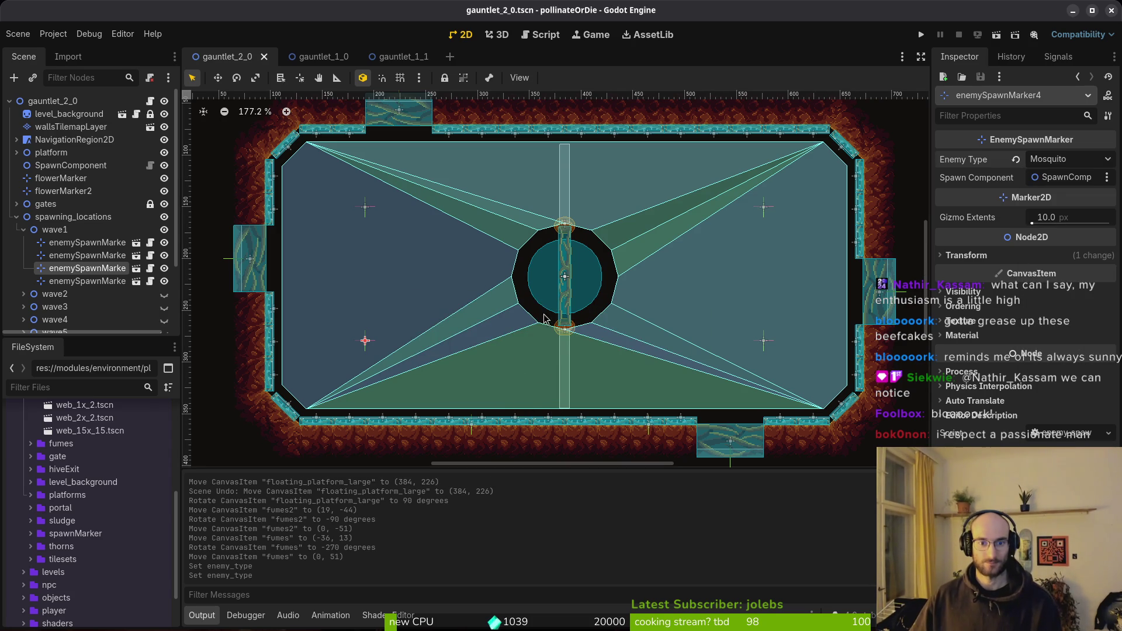
# Paste a copied spawn marker into wave1
pyautogui.click(34, 232)
pyautogui.hotkey('ctrl', 'v')
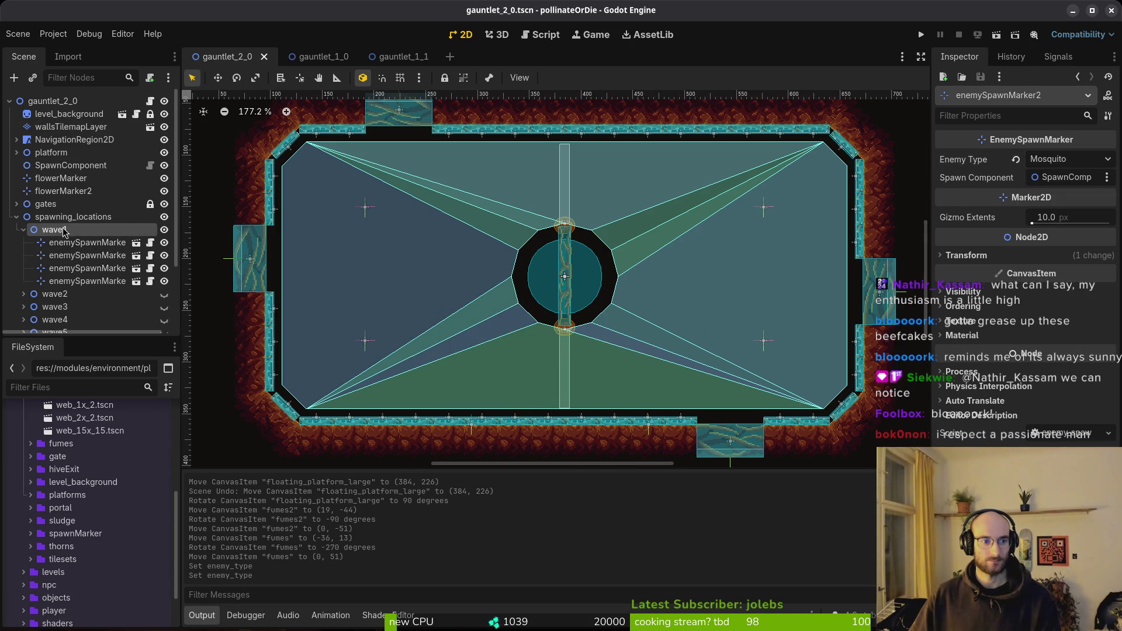
pyautogui.click(1070, 159)
# Make the pasted marker Fruitfly at top centre, and paste a second one beside it
pyautogui.click(1051, 183)
pyautogui.moveTo(763, 207)
pyautogui.mouseDown()
pyautogui.moveTo(567, 193)
pyautogui.moveTo(644, 182)
pyautogui.mouseUp()
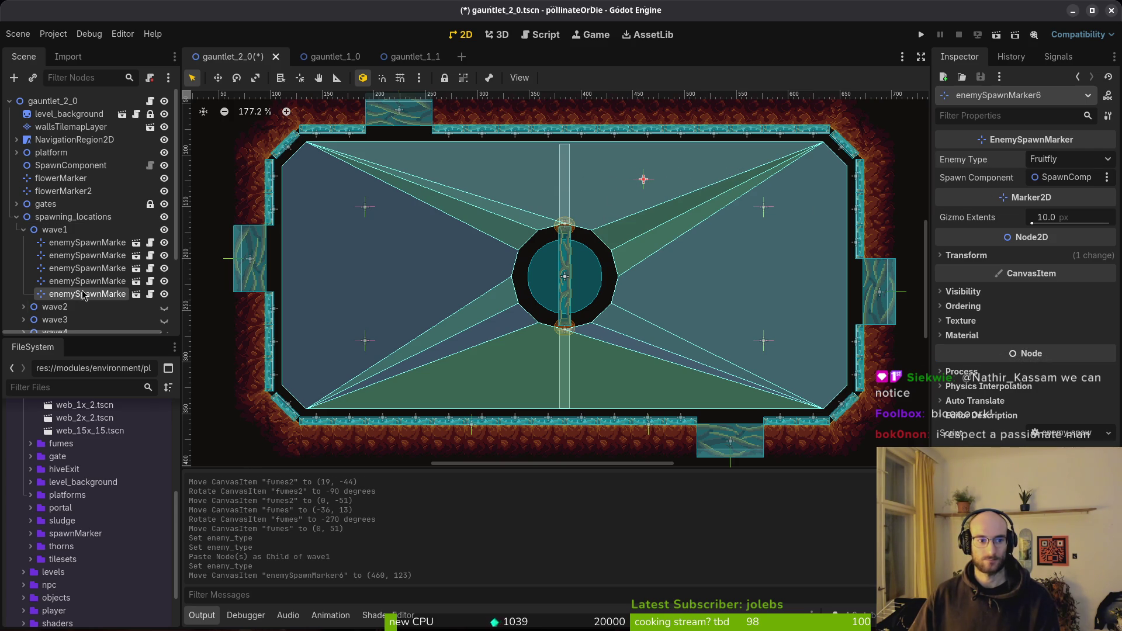
pyautogui.hotkey('ctrl', 'v')
pyautogui.moveTo(643, 181)
pyautogui.mouseDown()
pyautogui.moveTo(463, 180)
pyautogui.moveTo(486, 181)
pyautogui.mouseUp()
# Paste two more wave1 markers below the central platform and save the scene
pyautogui.click(55, 230)
pyautogui.hotkey('ctrl', 'v')
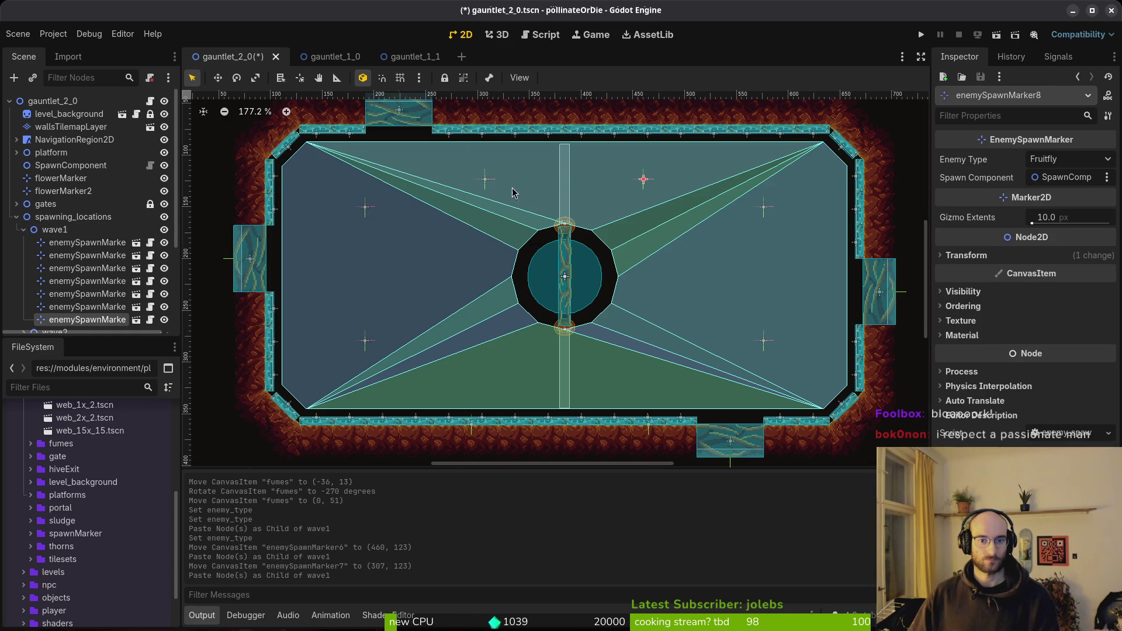
pyautogui.moveTo(639, 180)
pyautogui.mouseDown()
pyautogui.moveTo(682, 338)
pyautogui.moveTo(674, 388)
pyautogui.moveTo(643, 374)
pyautogui.mouseUp()
pyautogui.click(54, 229)
pyautogui.hotkey('ctrl', 'v')
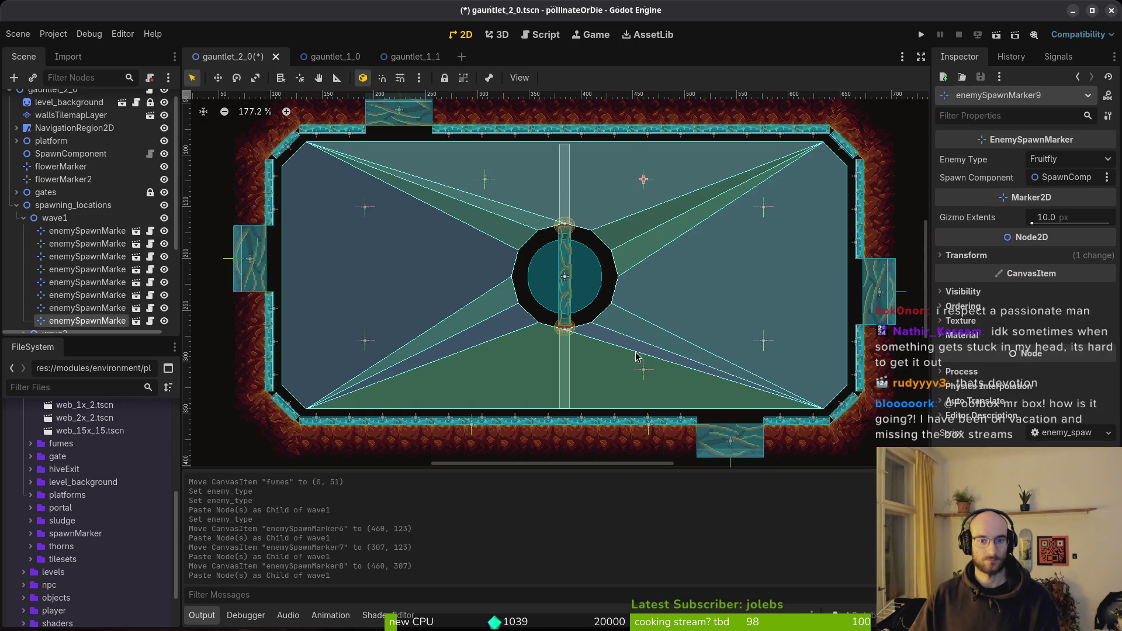
pyautogui.moveTo(644, 180)
pyautogui.mouseDown()
pyautogui.moveTo(461, 379)
pyautogui.moveTo(485, 370)
pyautogui.mouseUp()
pyautogui.hotkey('ctrl', 's')
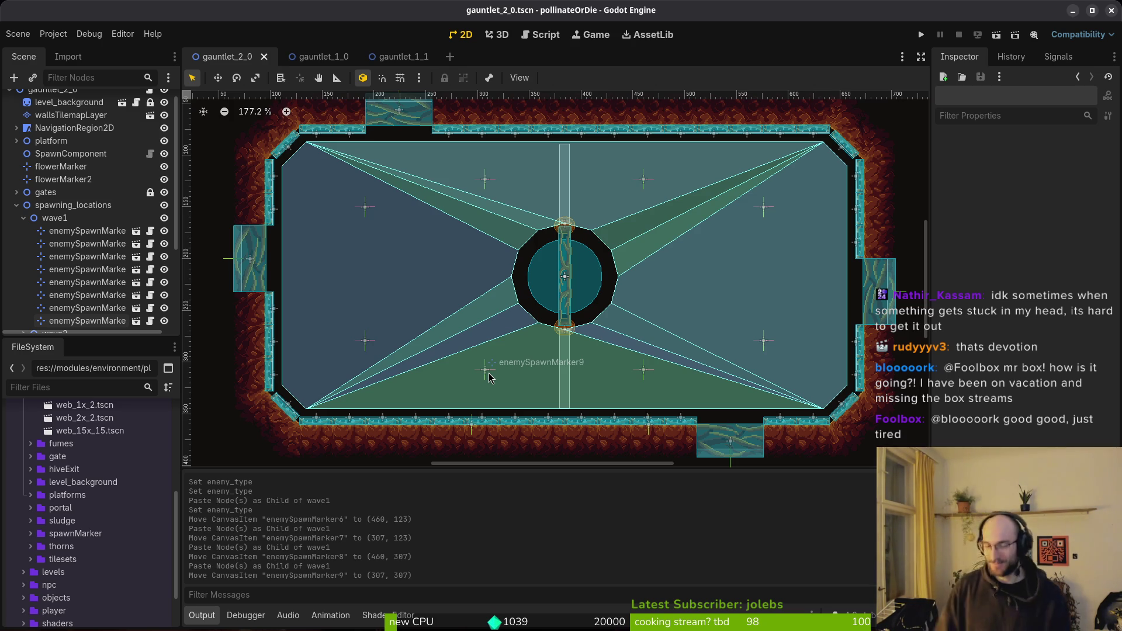
# Collapse wave1, then show wave2's spawn markers and hide wave1's
pyautogui.click(24, 218)
pyautogui.click(164, 232)
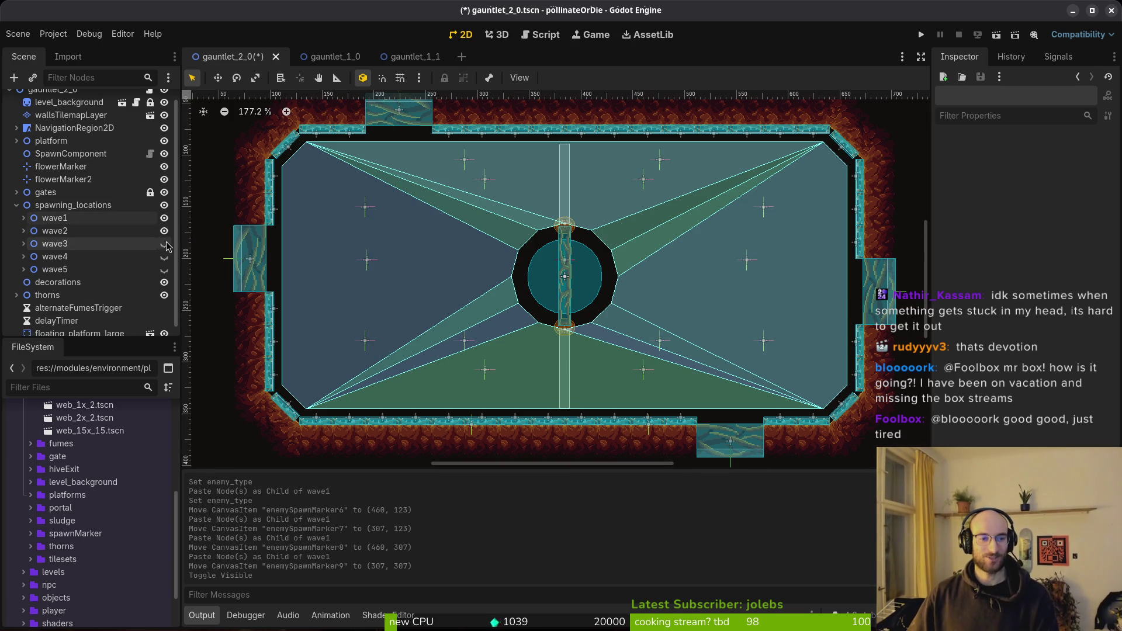
pyautogui.click(114, 232)
pyautogui.click(164, 220)
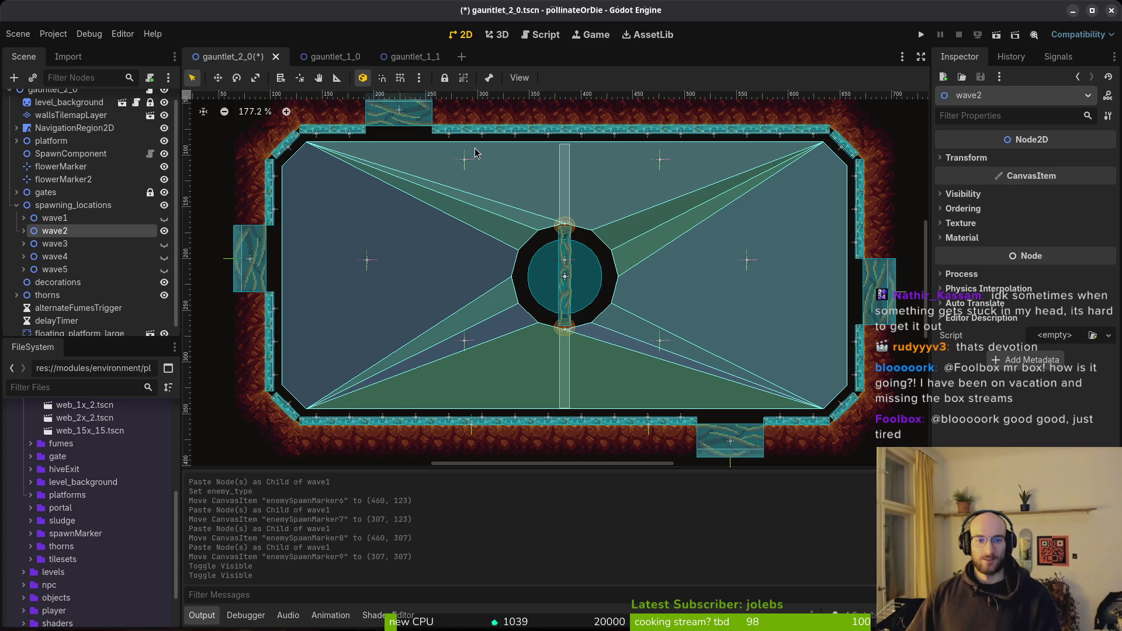
pyautogui.scroll(-5, 555, 217)
pyautogui.scroll(4, 548, 222)
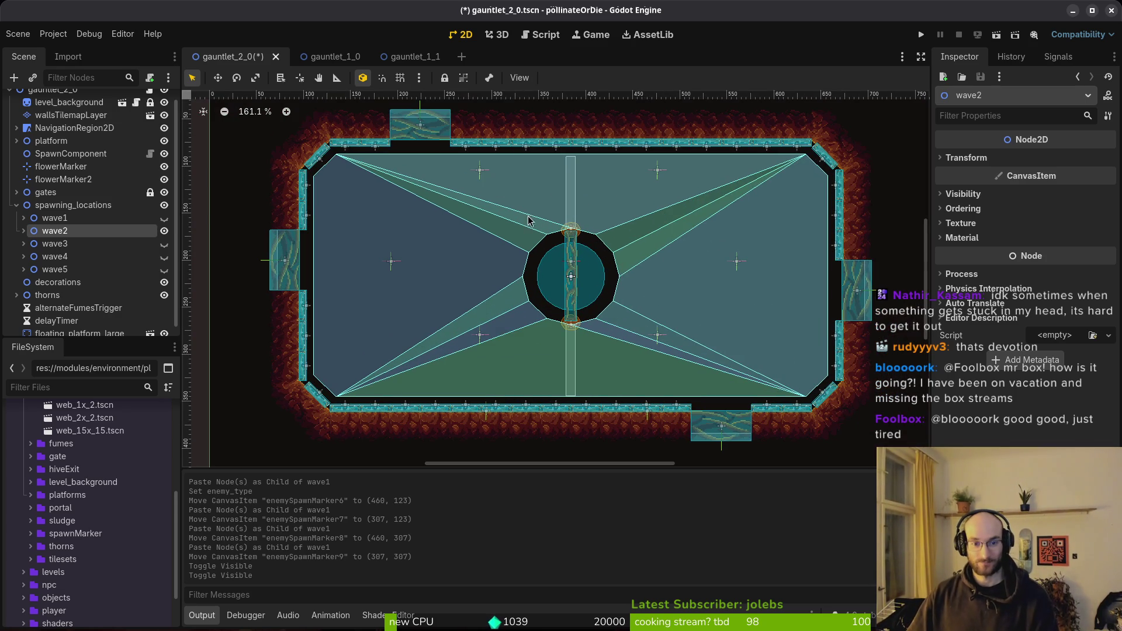
# Select all seven wave2 spawn markers and shift them down slightly, undoing an accidental rotation
pyautogui.click(23, 231)
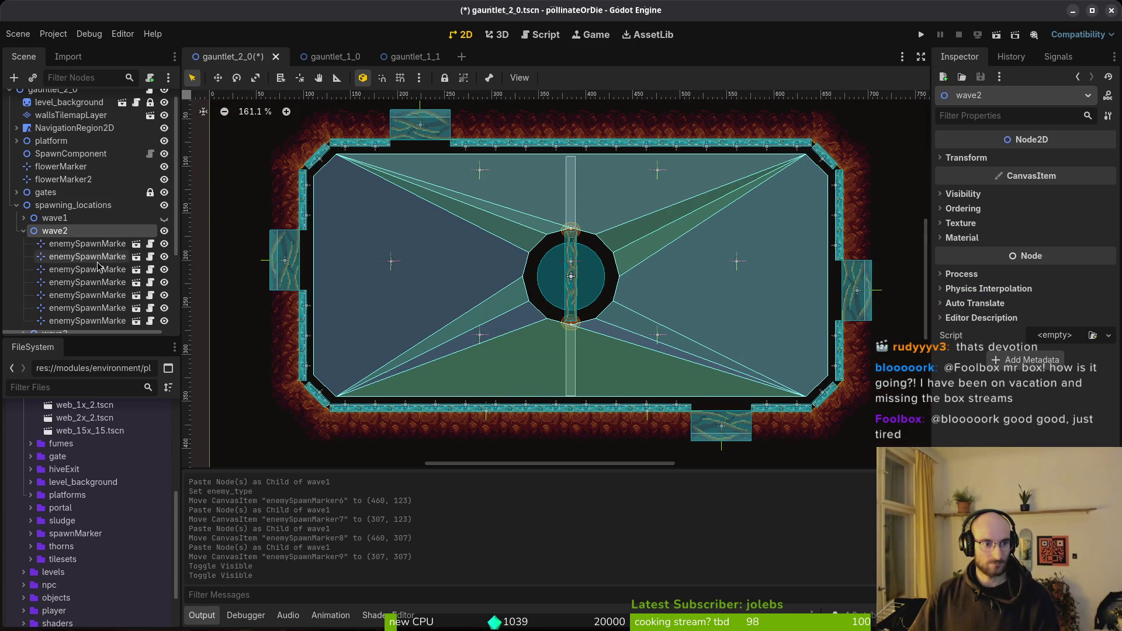
pyautogui.click(88, 243)
pyautogui.scroll(-3, 101, 264)
pyautogui.keyDown('shift'); pyautogui.click(101, 264); pyautogui.keyUp('shift')
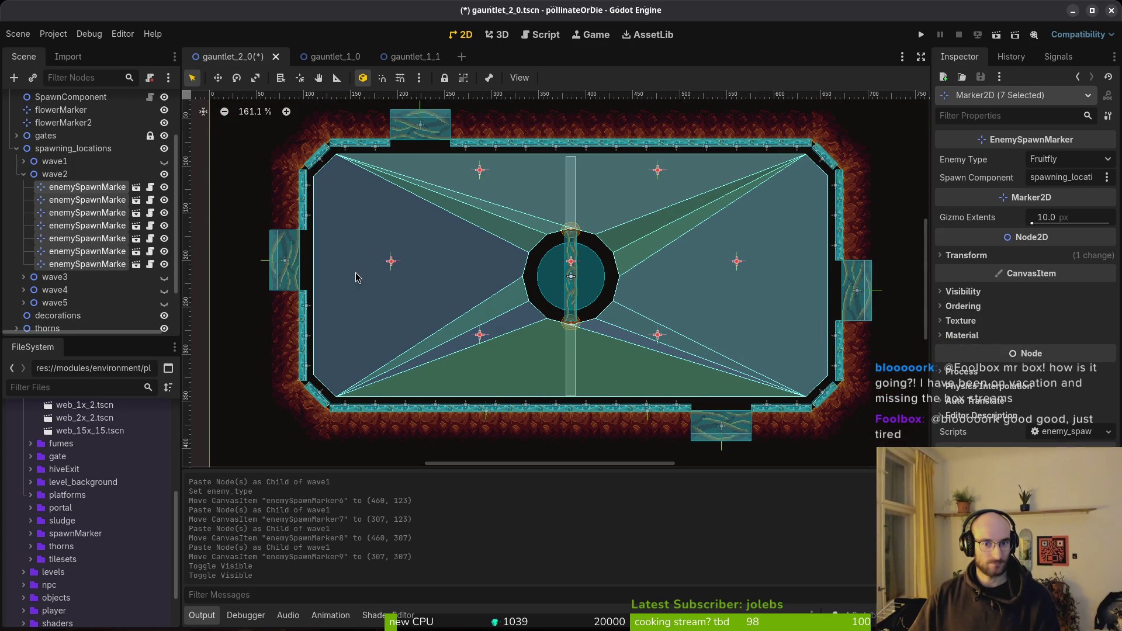
pyautogui.keyDown('ctrl'); pyautogui.click(481, 180); pyautogui.keyUp('ctrl')
pyautogui.hotkey('ctrl', 'z')
pyautogui.moveTo(480, 173); pyautogui.dragTo(480, 186)
pyautogui.scroll(5, 569, 292)
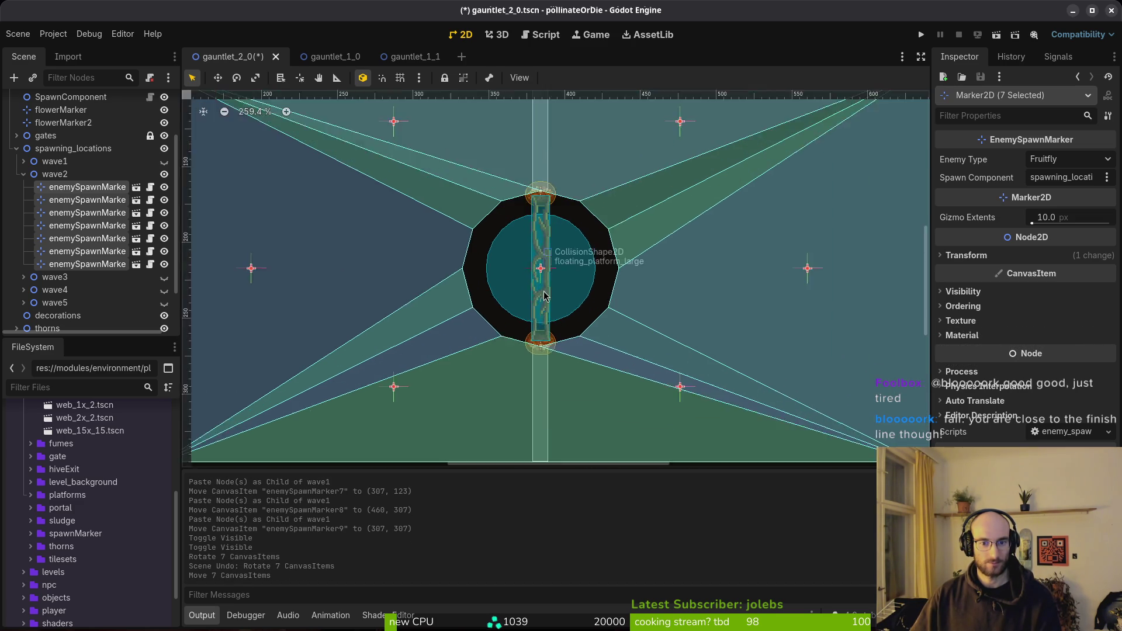
# Select the central floating platform, then reselect all seven wave2 markers
pyautogui.click(549, 271)
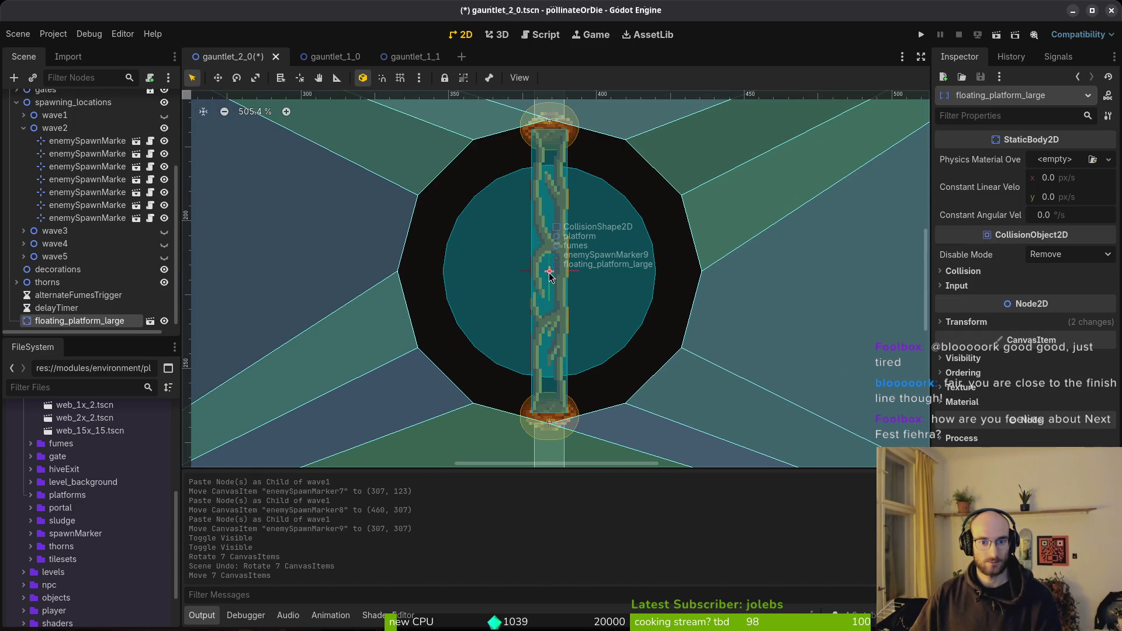
pyautogui.click(87, 219)
pyautogui.scroll(-1, 88, 169)
pyautogui.click(88, 148)
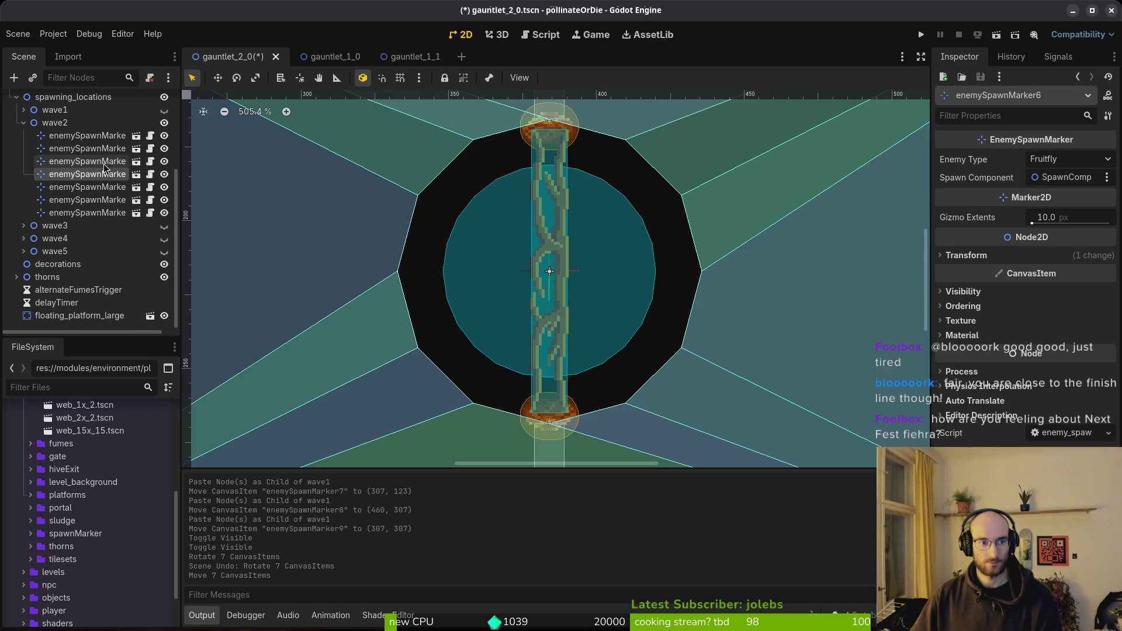
pyautogui.click(88, 136)
pyautogui.keyDown('shift'); pyautogui.click(108, 212); pyautogui.keyUp('shift')
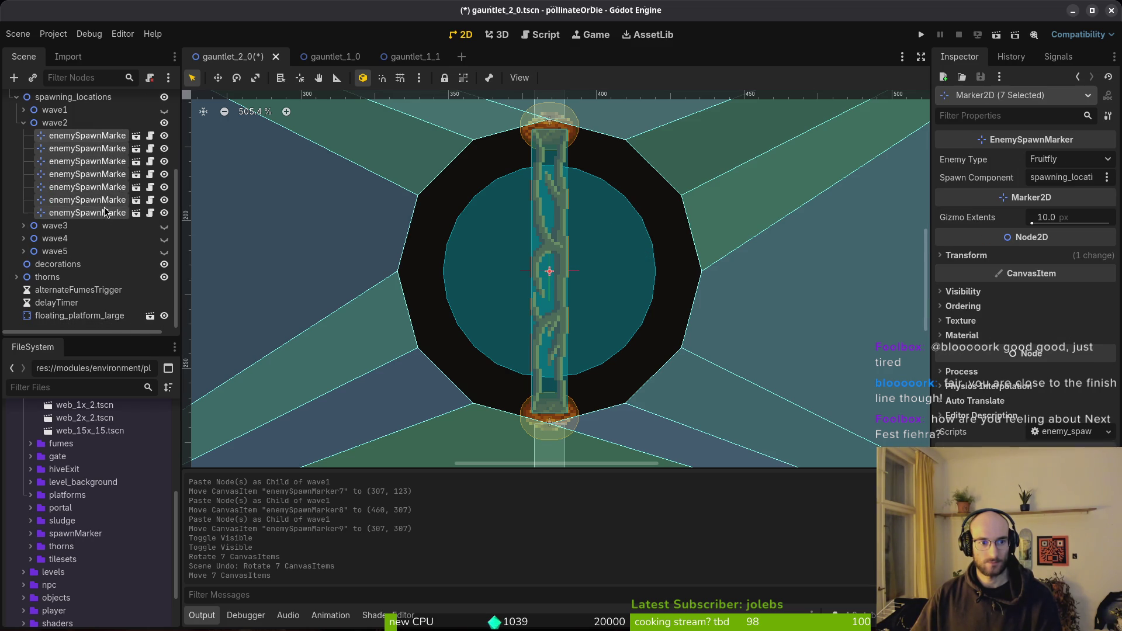
pyautogui.scroll(-6, 547, 283)
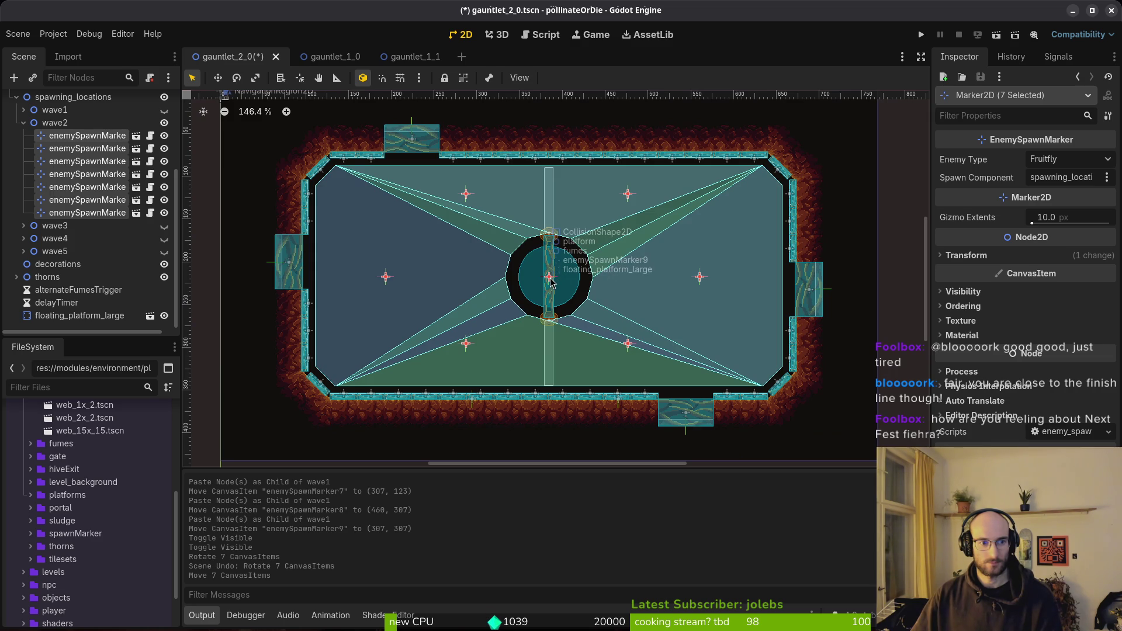
# Check wave2's markers one by one, ending on enemySpawnMarker9
pyautogui.click(87, 136)
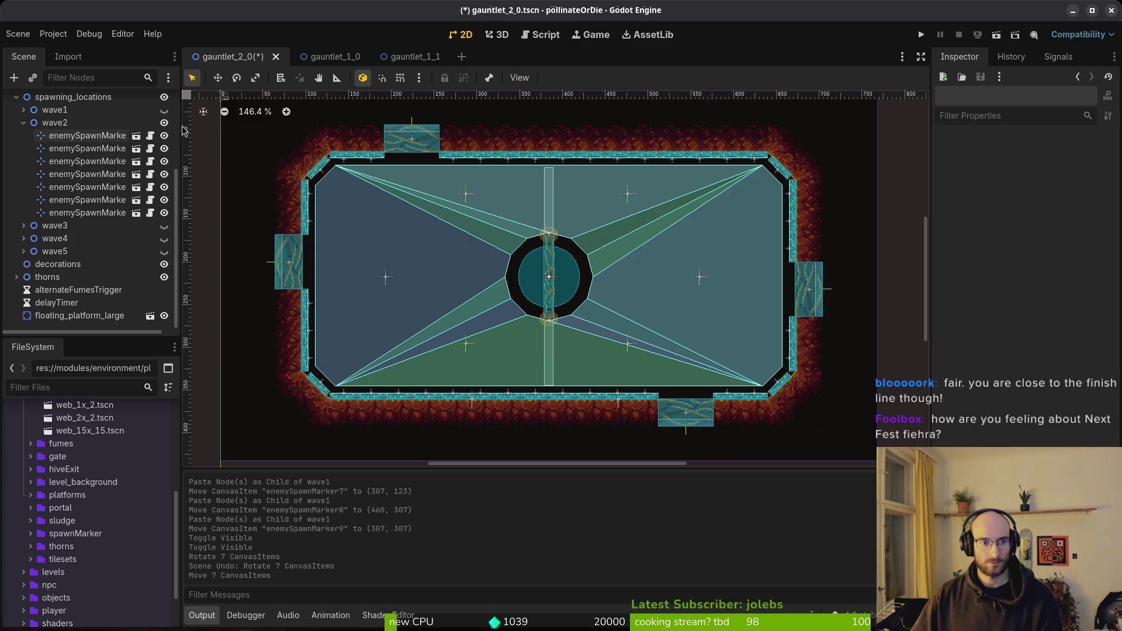
pyautogui.click(85, 175)
pyautogui.click(87, 187)
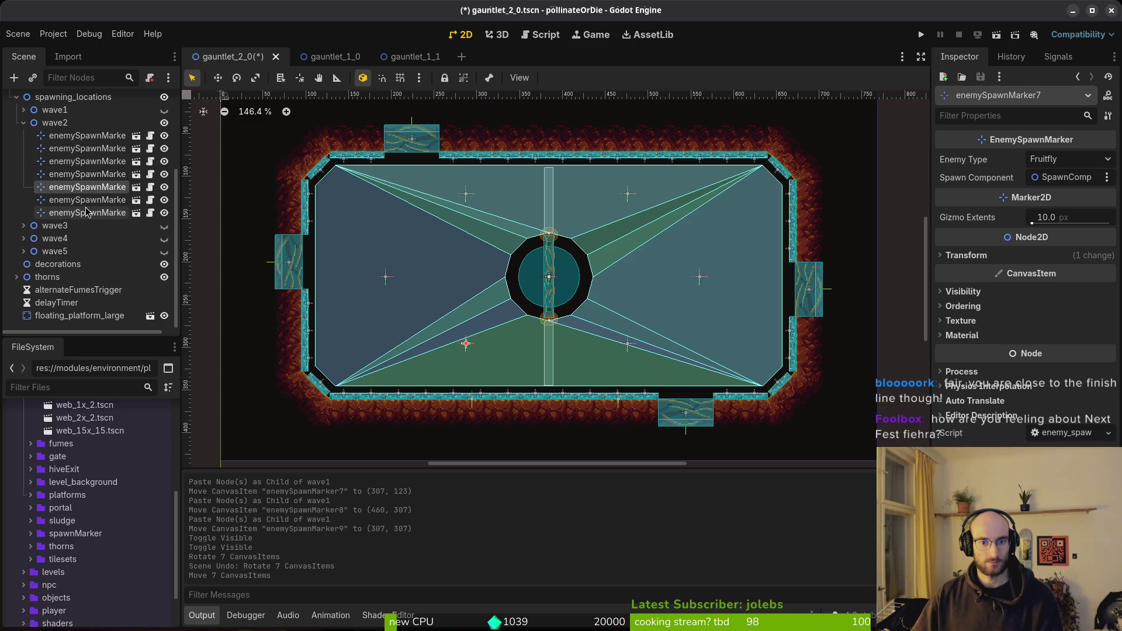
pyautogui.click(88, 200)
pyautogui.click(89, 213)
pyautogui.scroll(3, 530, 271)
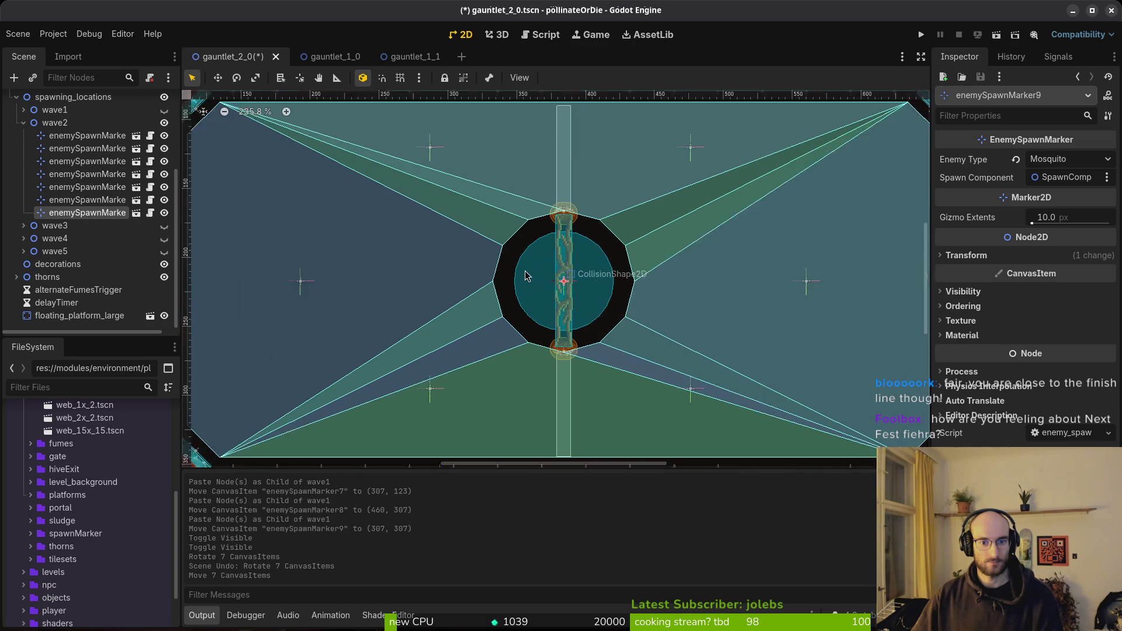
# Delete enemySpawnMarker9 from wave2
pyautogui.moveTo(565, 291)
pyautogui.mouseDown()
pyautogui.moveTo(447, 291)
pyautogui.moveTo(520, 291)
pyautogui.mouseUp()
pyautogui.press('Delete')
pyautogui.press('Return')
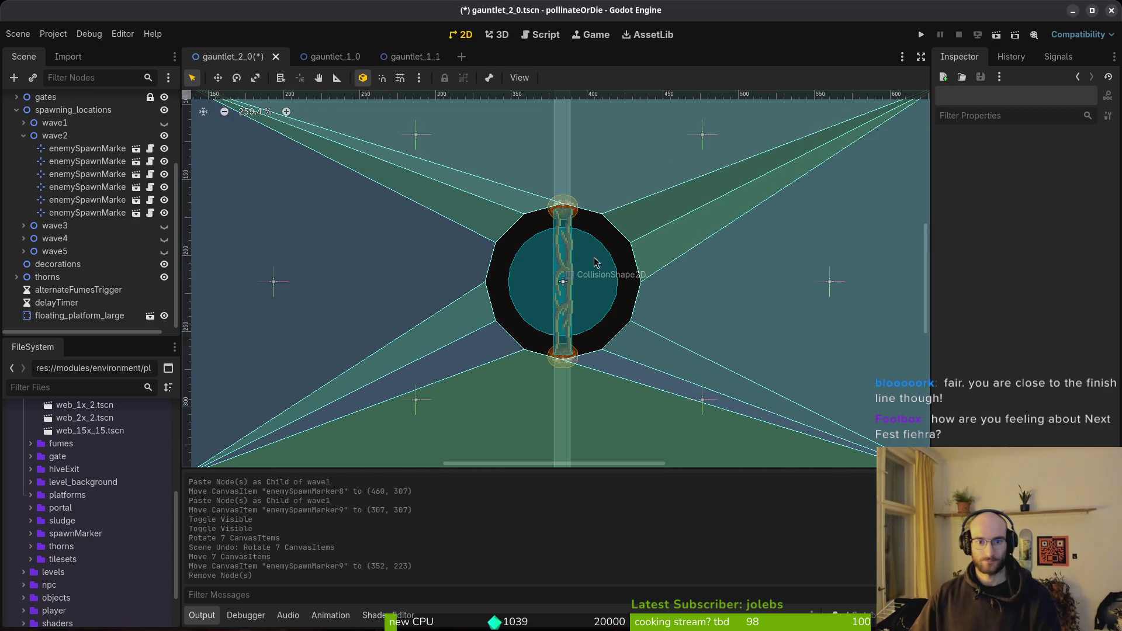
pyautogui.scroll(-3, 607, 274)
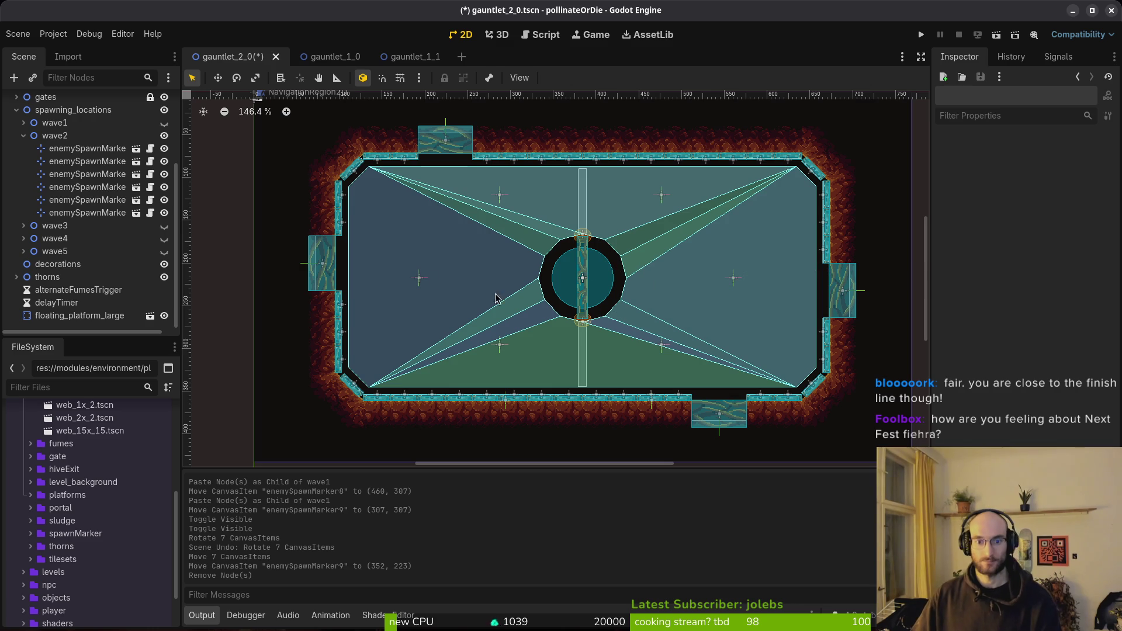
# Set enemySpawnMarker8 and enemySpawnMarker5 to spawn Wasp enemies
pyautogui.click(420, 279)
pyautogui.click(1049, 165)
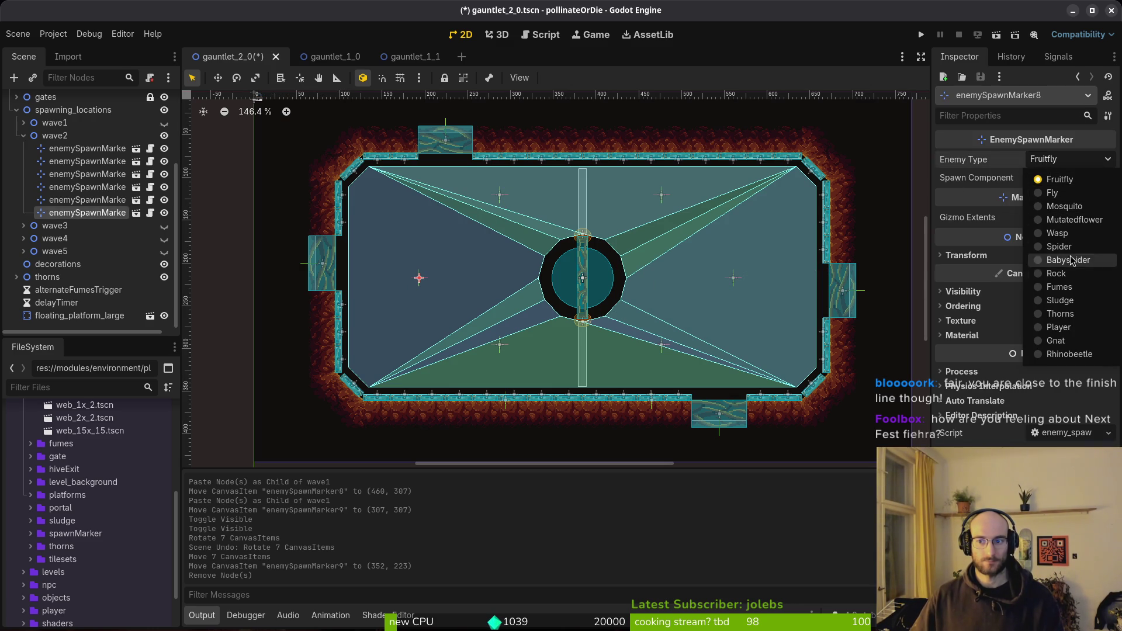
pyautogui.click(1052, 235)
pyautogui.click(734, 279)
pyautogui.click(1065, 159)
pyautogui.click(1052, 236)
# Nudge enemySpawnMarker6 slightly, check the wave2 markers' types, and save
pyautogui.moveTo(663, 349)
pyautogui.mouseDown()
pyautogui.moveTo(707, 303)
pyautogui.moveTo(668, 354)
pyautogui.mouseUp()
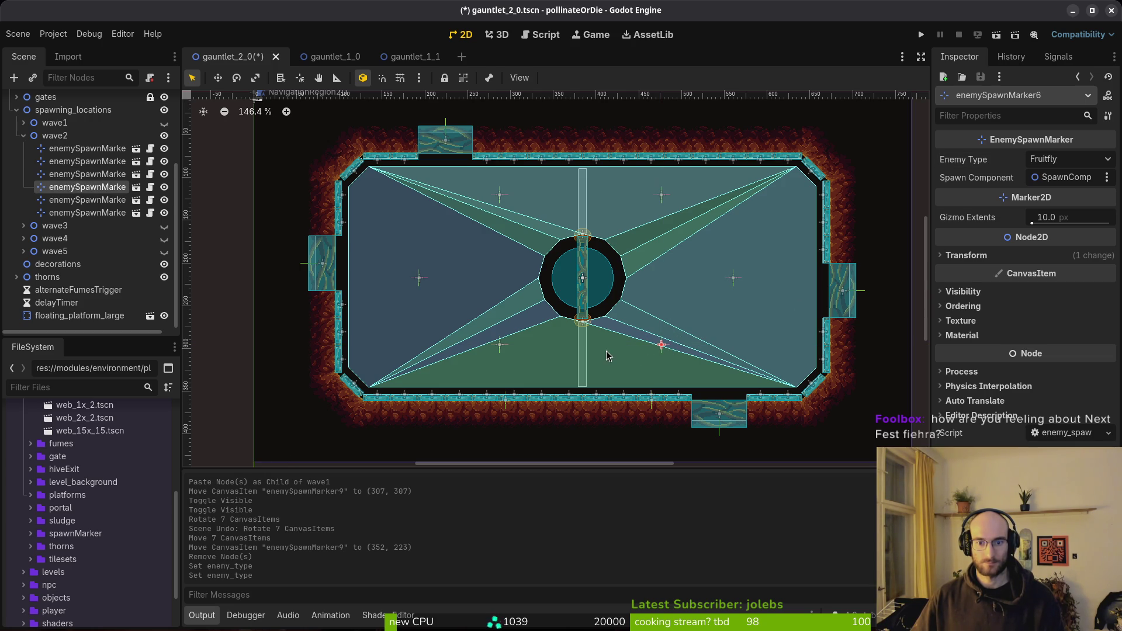
pyautogui.click(88, 149)
pyautogui.click(91, 167)
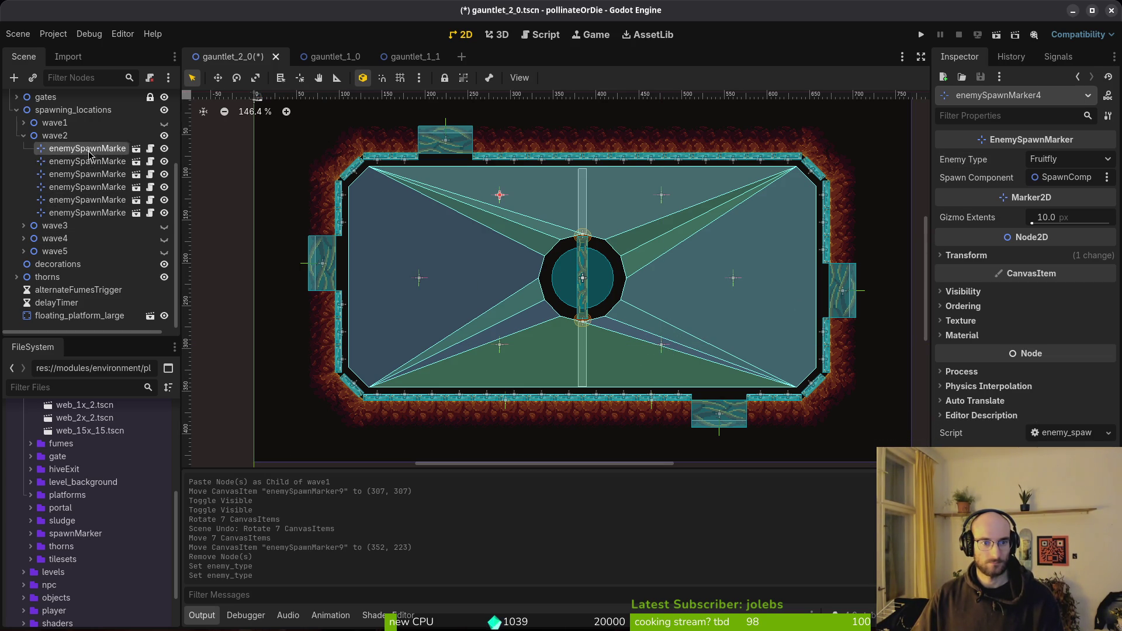
pyautogui.click(81, 187)
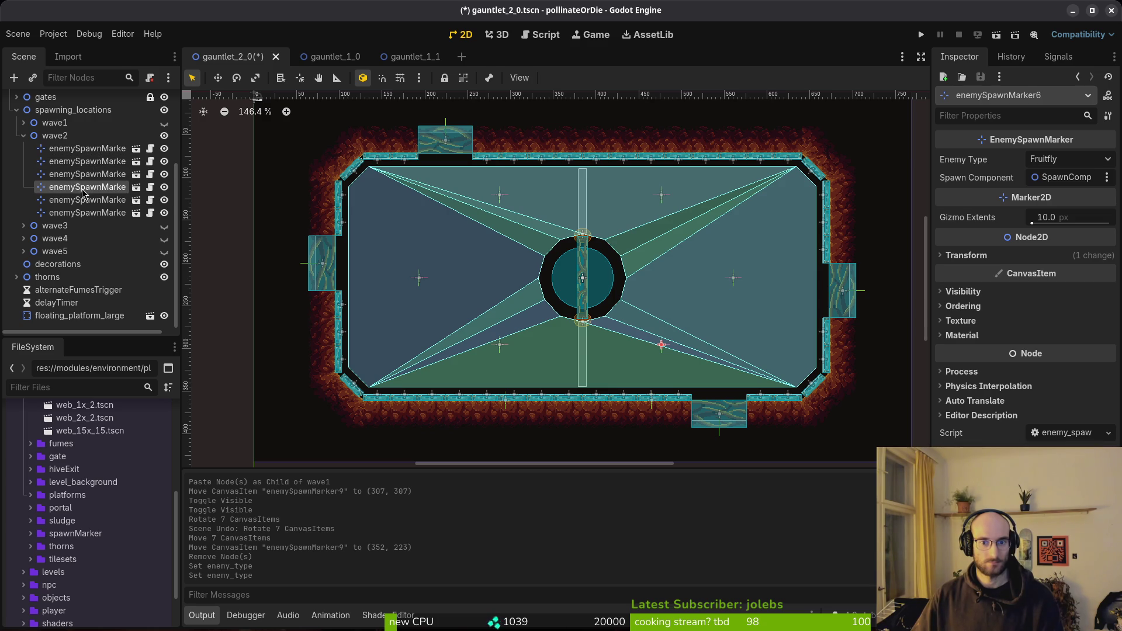
pyautogui.click(88, 200)
pyautogui.click(93, 214)
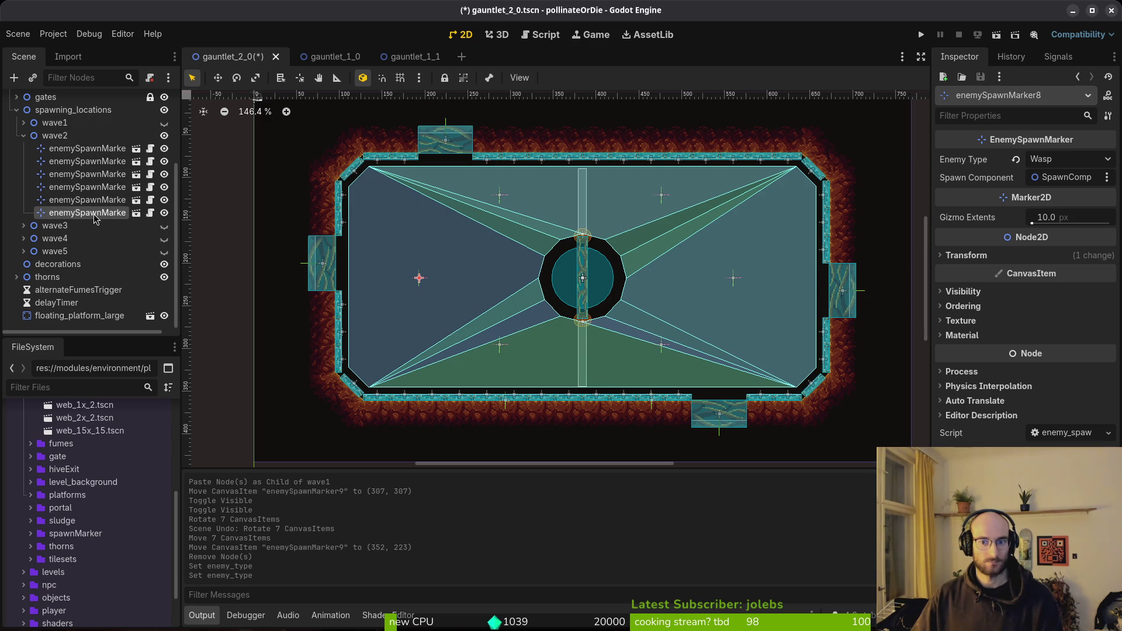
pyautogui.click(83, 175)
pyautogui.hotkey('ctrl', 's')
# Paste two new markers into wave2, lined up right of the central platform
pyautogui.click(71, 163)
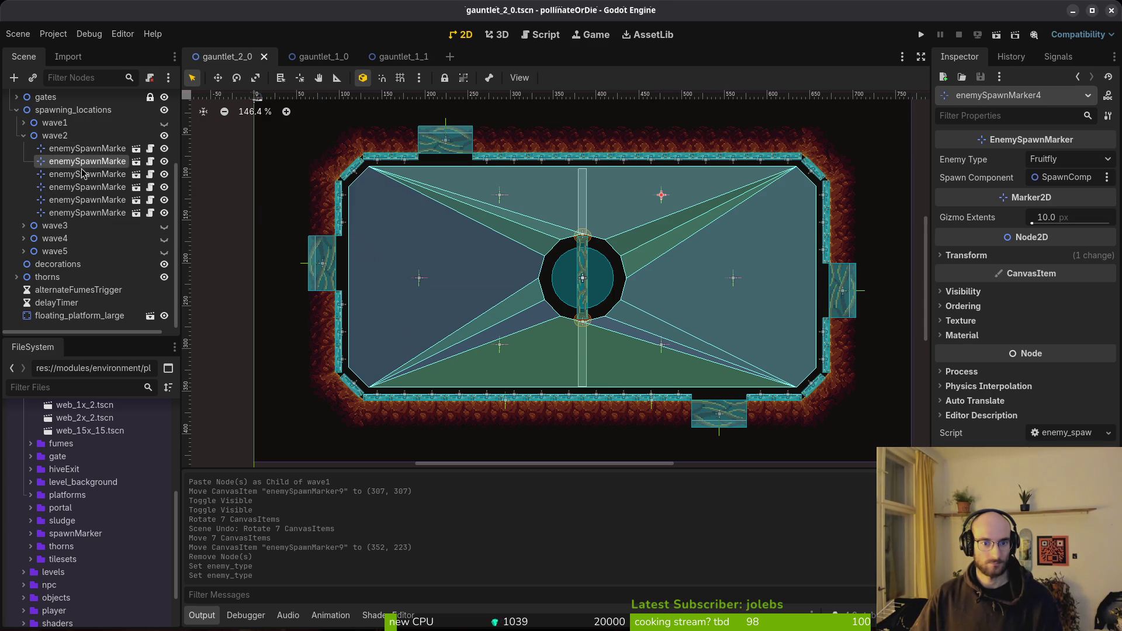
pyautogui.click(55, 136)
pyautogui.hotkey('ctrl', 'v')
pyautogui.moveTo(657, 195)
pyautogui.mouseDown()
pyautogui.moveTo(754, 257)
pyautogui.moveTo(730, 250)
pyautogui.moveTo(760, 285)
pyautogui.mouseUp()
pyautogui.scroll(2, 763, 277)
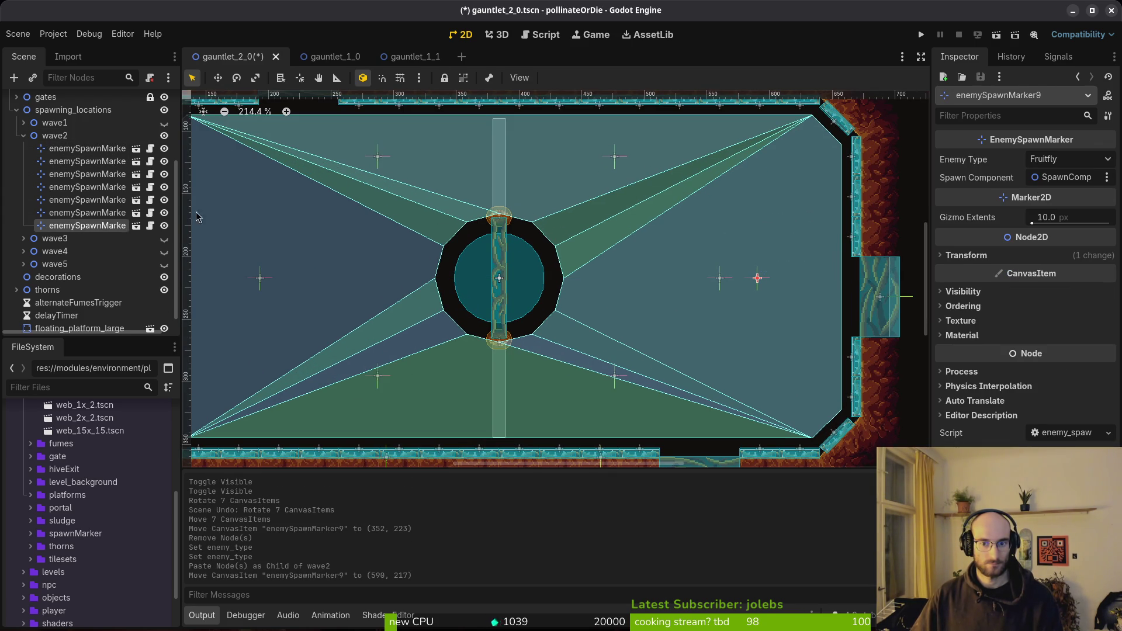
pyautogui.click(76, 135)
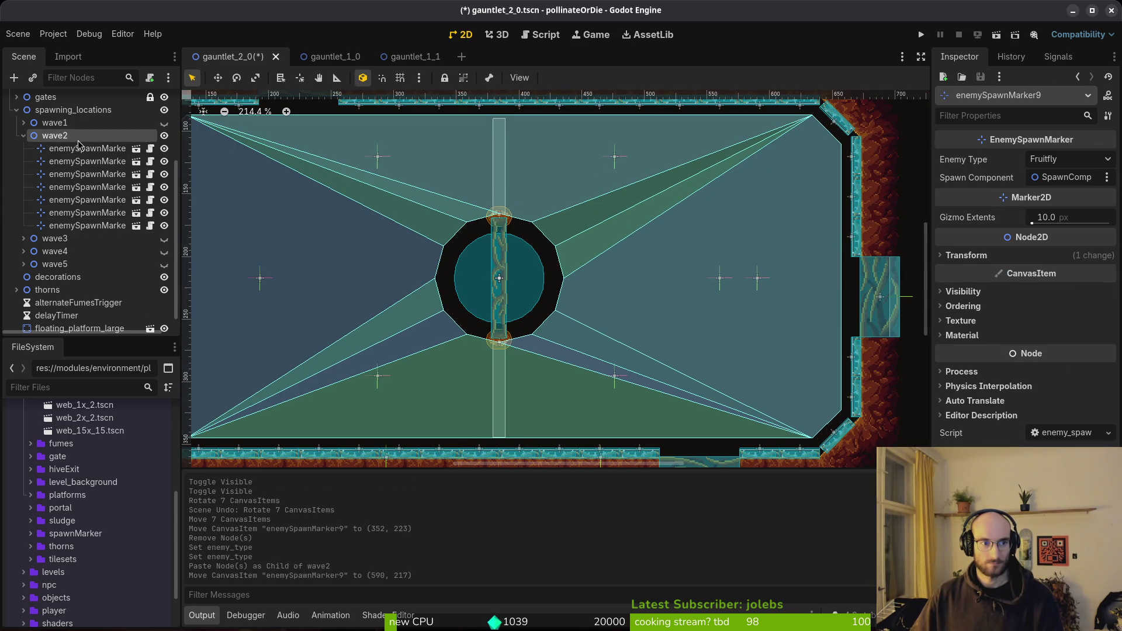
pyautogui.hotkey('ctrl', 'v')
pyautogui.moveTo(618, 158); pyautogui.dragTo(688, 287)
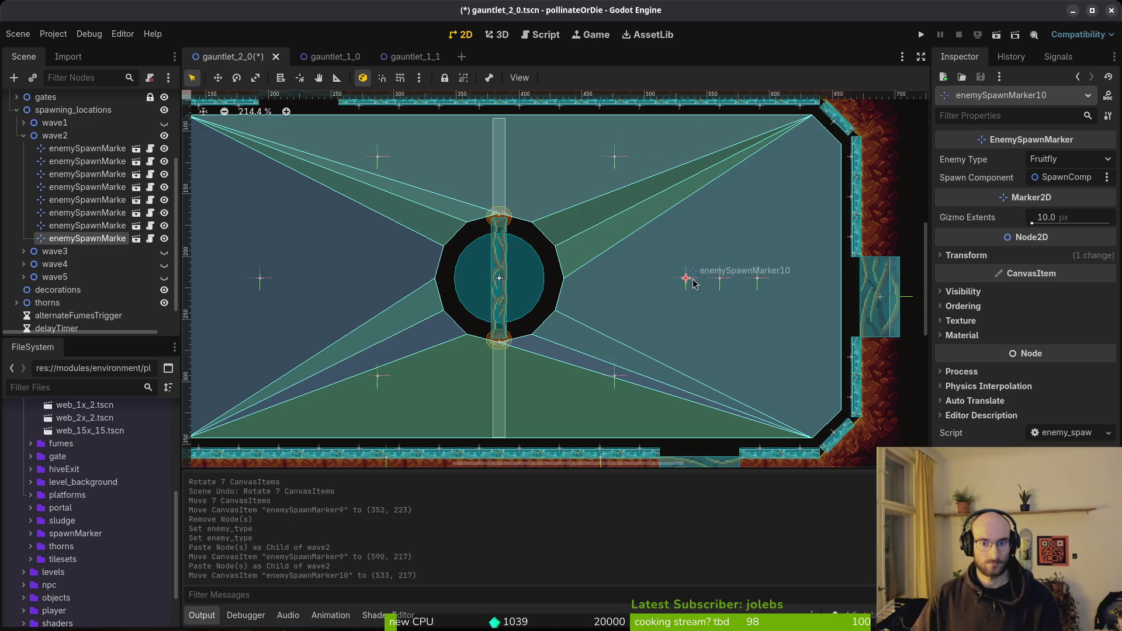
# Copy markers 9 and 10 to the arena's left side, save, and collapse wave2
pyautogui.keyDown('shift'); pyautogui.click(756, 282); pyautogui.keyUp('shift')
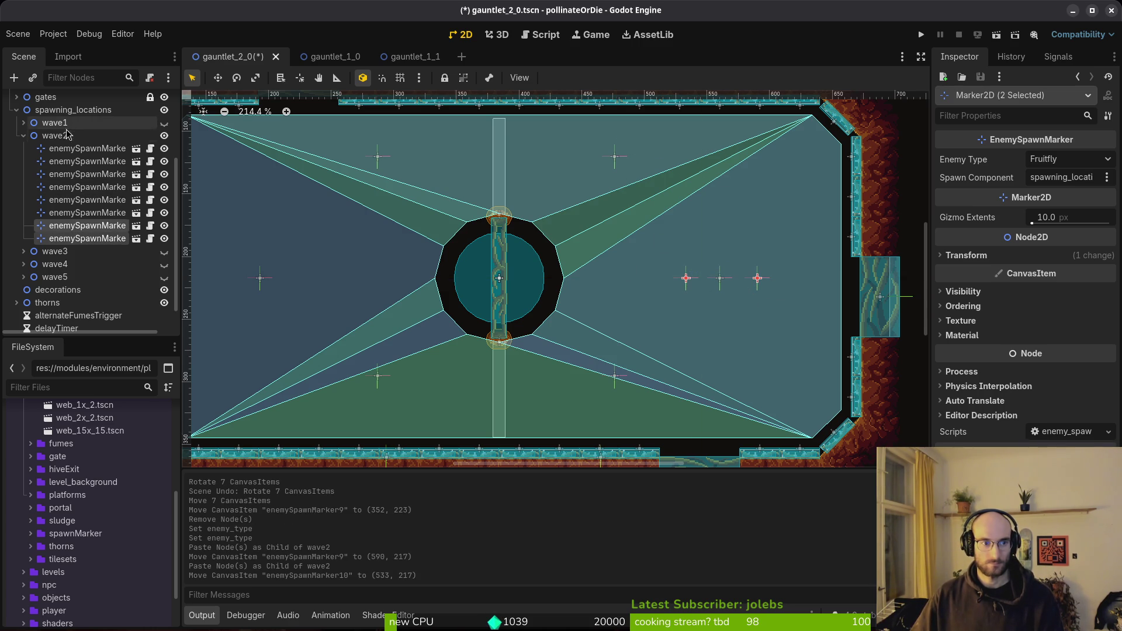
pyautogui.hotkey('ctrl', 'v')
pyautogui.moveTo(685, 284); pyautogui.dragTo(223, 283)
pyautogui.click(333, 288)
pyautogui.scroll(-7, 333, 288)
pyautogui.hotkey('ctrl', 's')
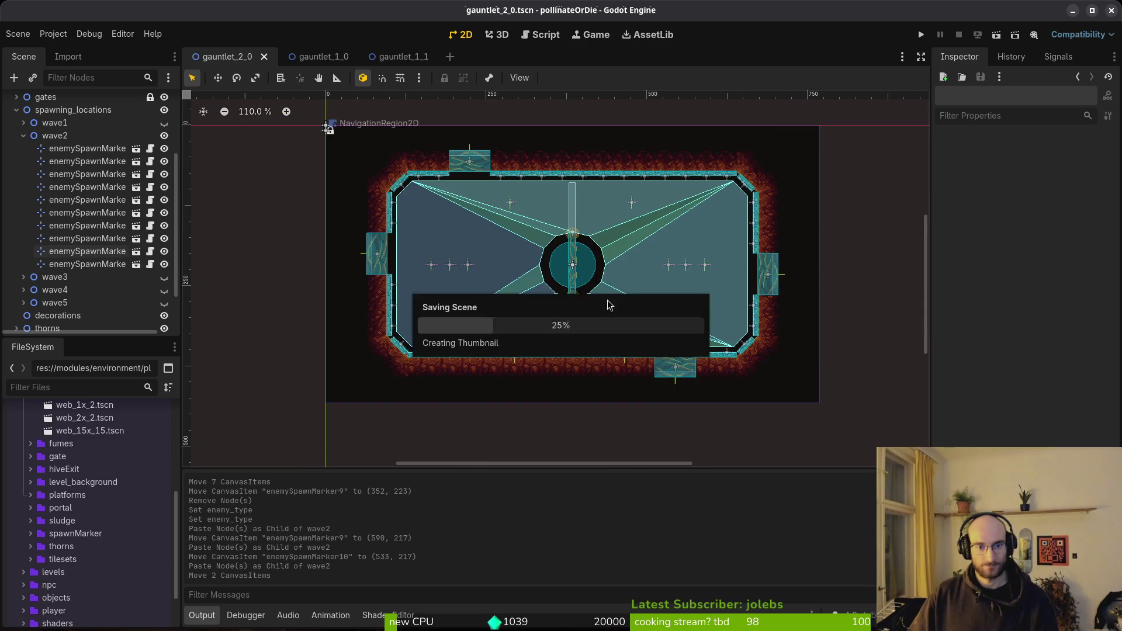
pyautogui.click(23, 135)
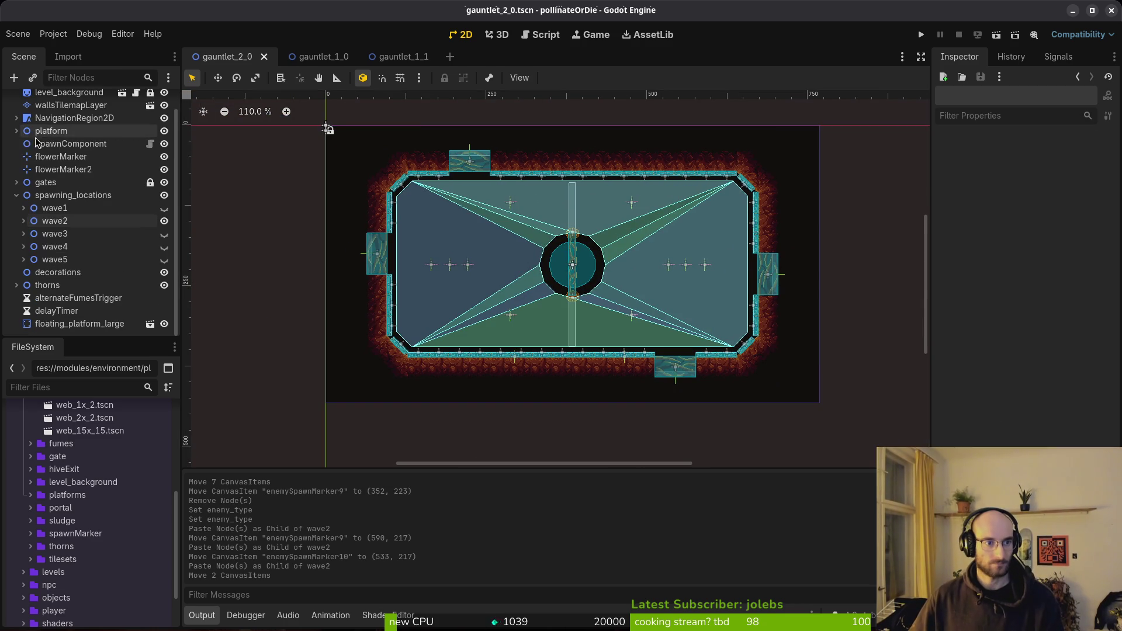
# Hide wave2, show wave3, and move its five spawn markers down-left
pyautogui.click(164, 220)
pyautogui.click(164, 234)
pyautogui.scroll(5, 564, 281)
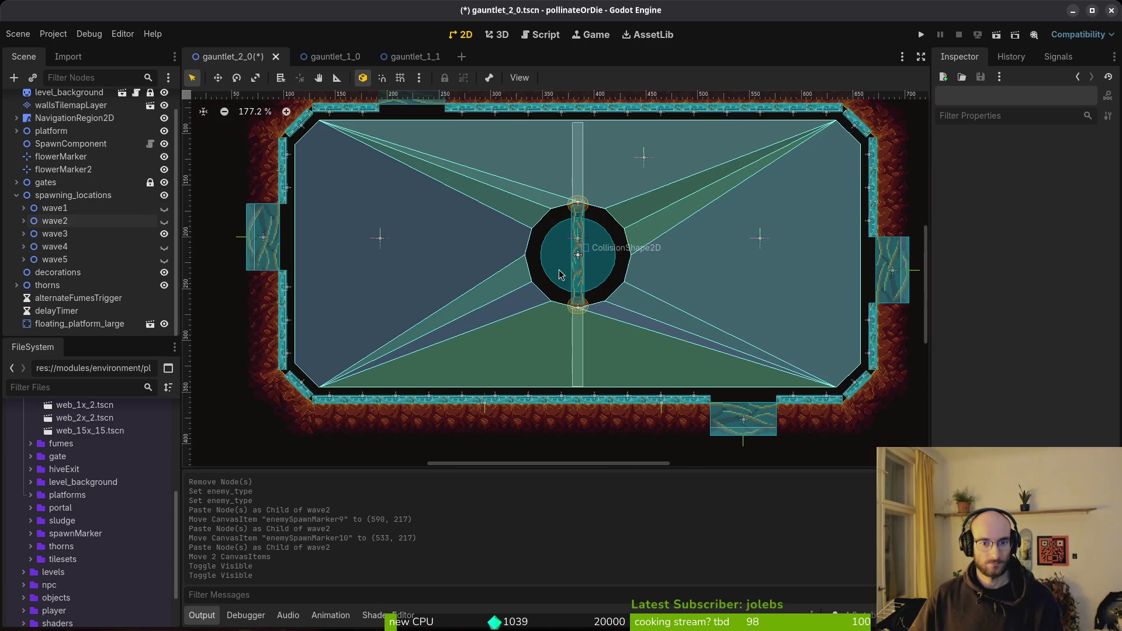
pyautogui.click(24, 234)
pyautogui.click(88, 247)
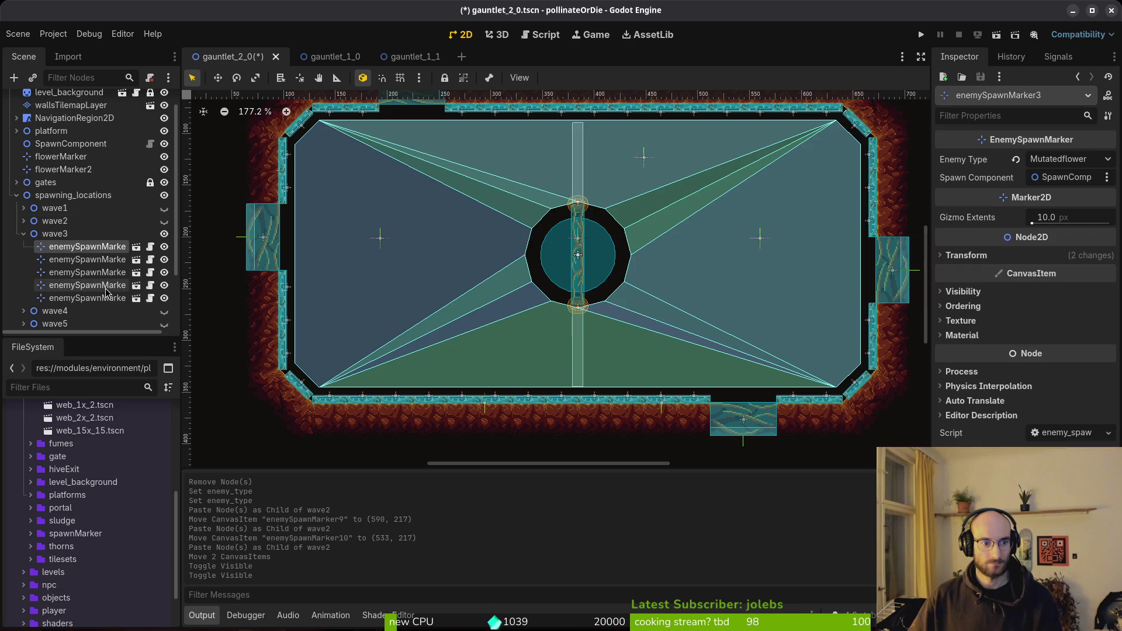
pyautogui.keyDown('shift'); pyautogui.click(88, 298); pyautogui.keyUp('shift')
pyautogui.scroll(-4, 524, 244)
pyautogui.moveTo(599, 183); pyautogui.dragTo(579, 239)
pyautogui.click(582, 215)
pyautogui.scroll(4, 579, 206)
# Rotate enemySpawnMarker3 to -90°, place it on the east gate, and save
pyautogui.click(577, 170)
pyautogui.click(967, 257)
pyautogui.click(1019, 308)
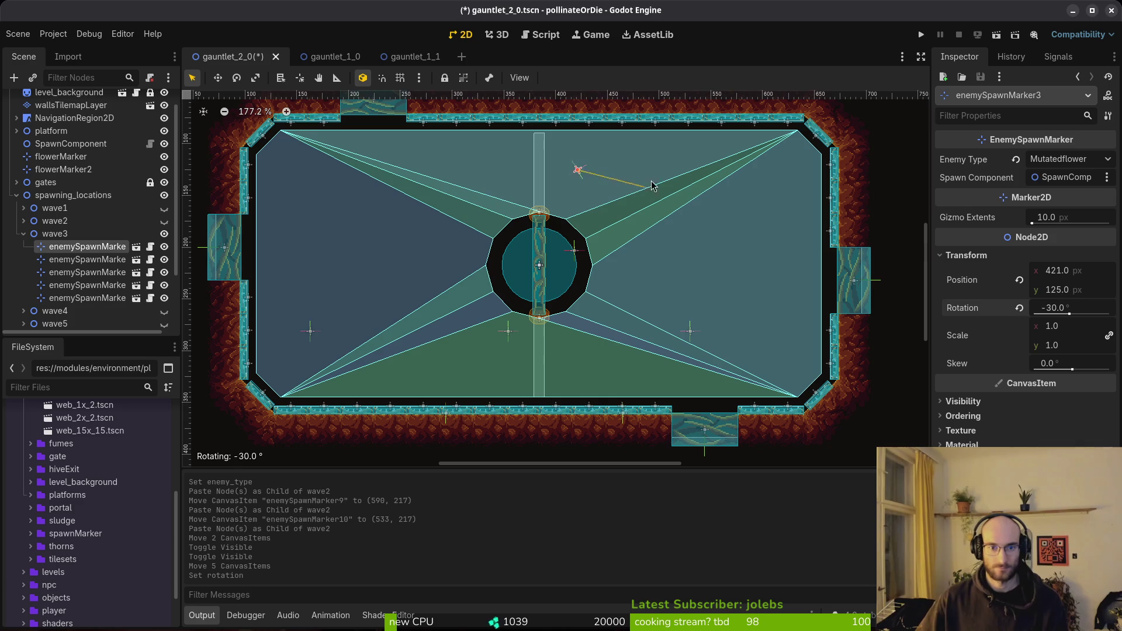
pyautogui.moveTo(657, 127); pyautogui.dragTo(658, 128)
pyautogui.moveTo(668, 181); pyautogui.dragTo(573, 168)
pyautogui.scroll(4, 744, 226)
pyautogui.moveTo(413, 220)
pyautogui.mouseDown()
pyautogui.moveTo(831, 280)
pyautogui.moveTo(821, 287)
pyautogui.mouseUp()
pyautogui.scroll(-4, 821, 286)
pyautogui.hotkey('ctrl', 's')
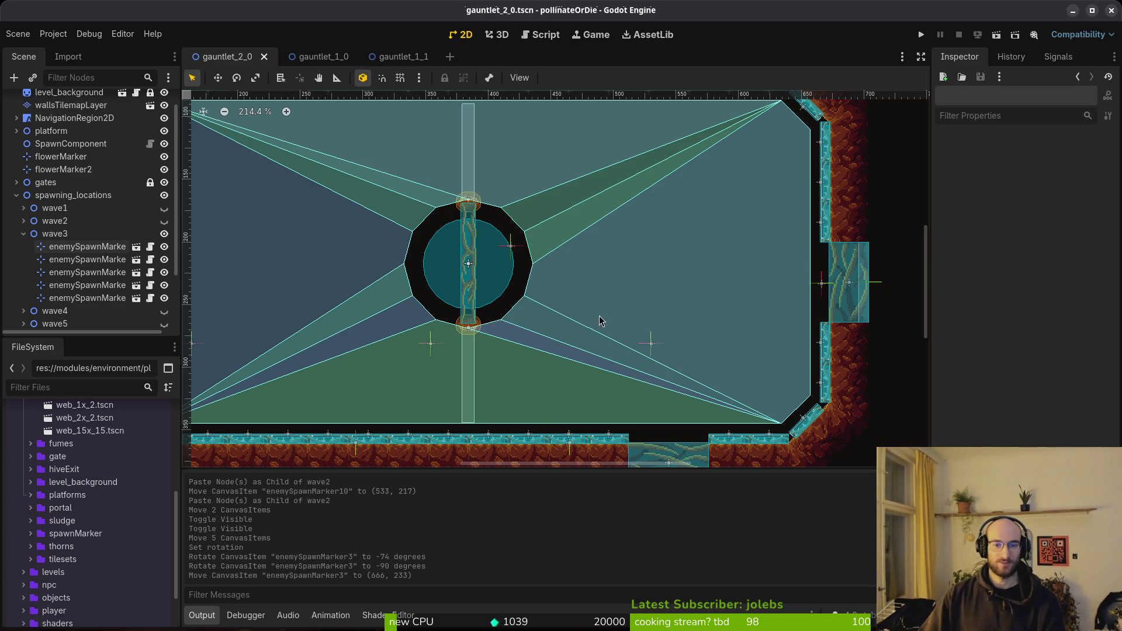
# Paste a copy rotated 90° at the west gate and save
pyautogui.scroll(-5, 662, 314)
pyautogui.scroll(3, 662, 314)
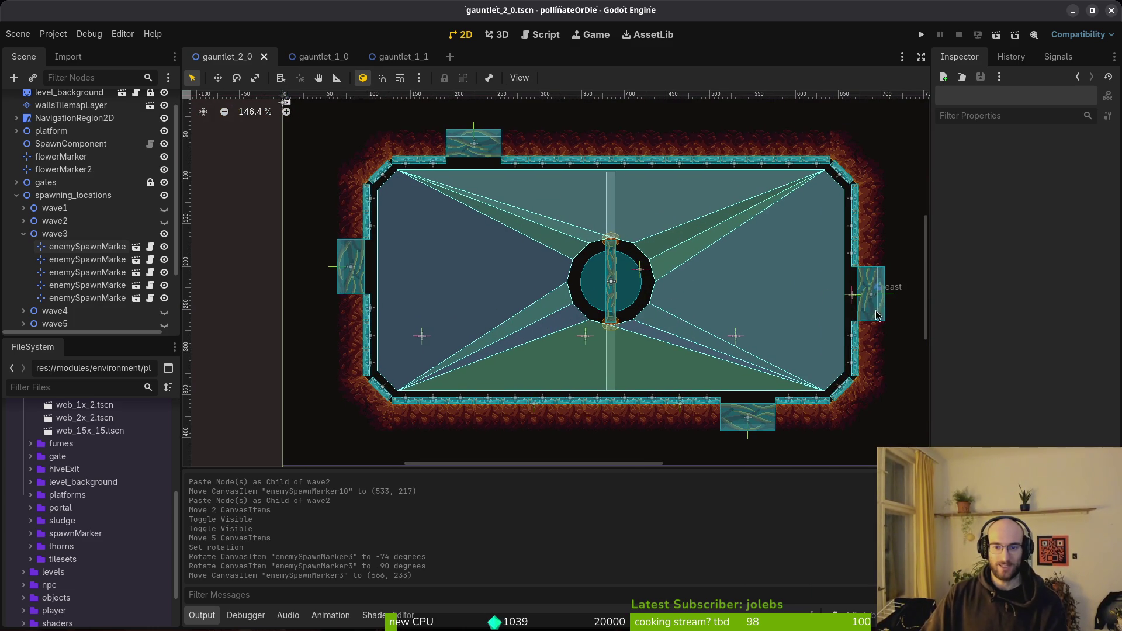
pyautogui.click(852, 295)
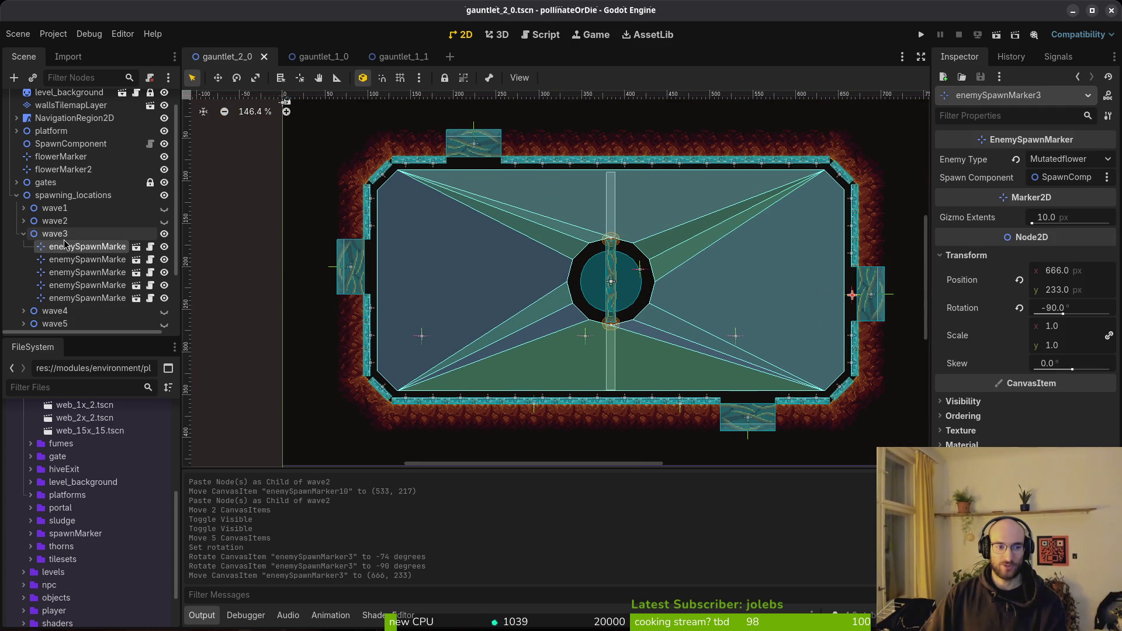
pyautogui.hotkey('ctrl', 'v')
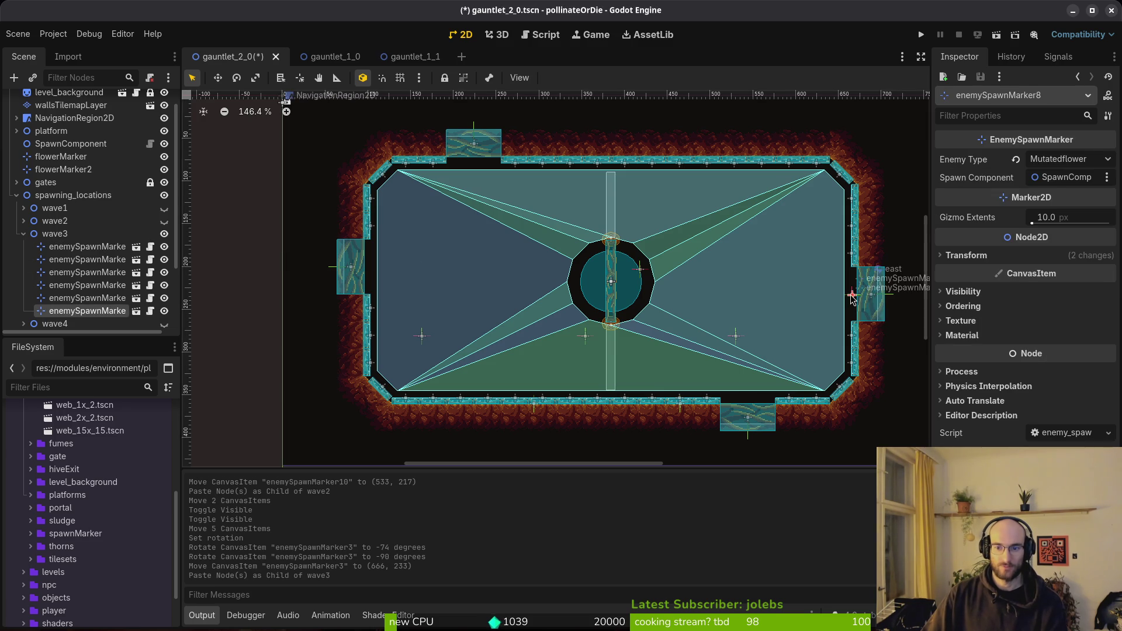
pyautogui.moveTo(919, 302)
pyautogui.mouseDown()
pyautogui.moveTo(864, 304)
pyautogui.moveTo(815, 338)
pyautogui.mouseUp()
pyautogui.click(1017, 261)
pyautogui.click(1029, 314)
pyautogui.moveTo(853, 303)
pyautogui.mouseDown()
pyautogui.moveTo(351, 269)
pyautogui.moveTo(372, 273)
pyautogui.mouseUp()
pyautogui.scroll(6, 373, 273)
pyautogui.hotkey('ctrl', 's')
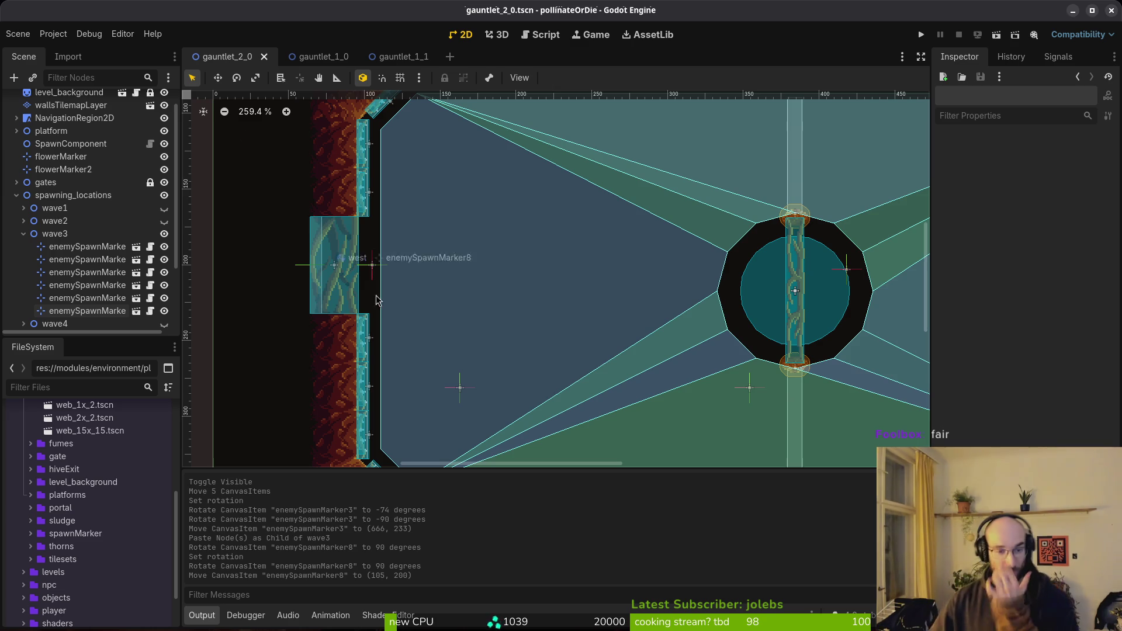
# Nudge the west gate marker left and right with arrow keys, then save
pyautogui.click(372, 269)
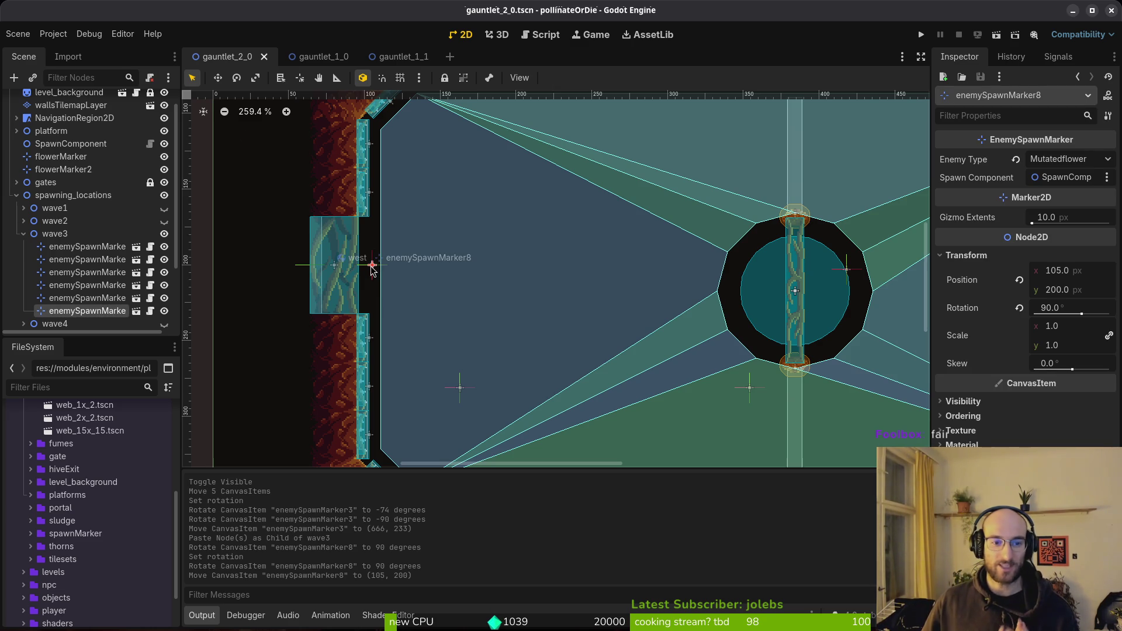
pyautogui.press('Left')
pyautogui.press('Left')
pyautogui.press('Left')
pyautogui.press('Right')
pyautogui.press('Right')
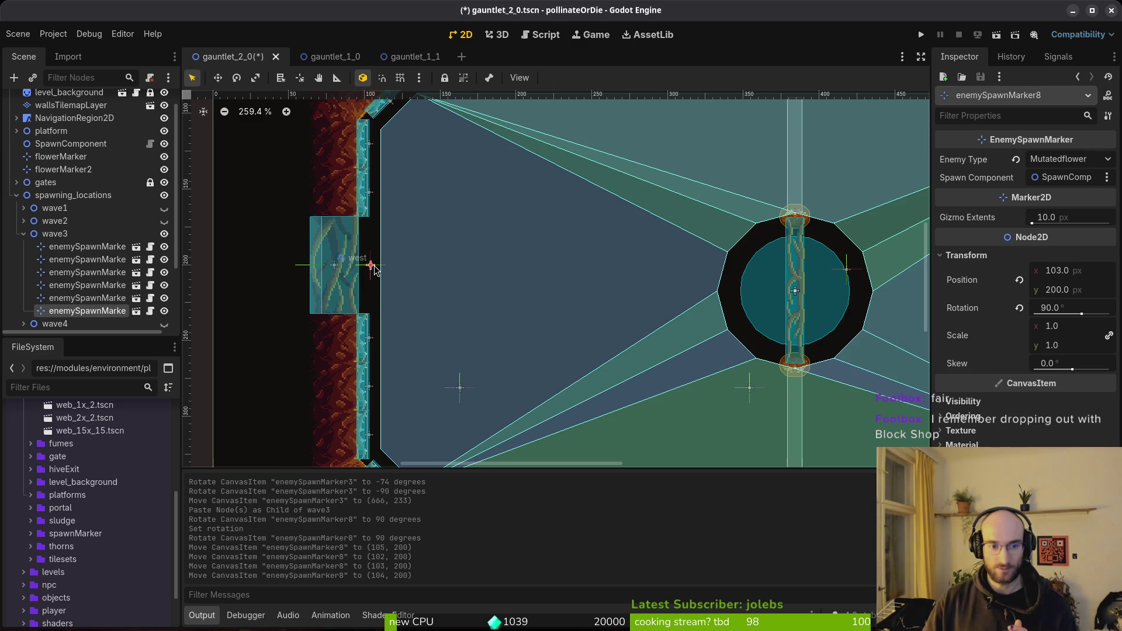
pyautogui.press('Escape')
pyautogui.hotkey('ctrl', 's')
pyautogui.scroll(-6, 375, 270)
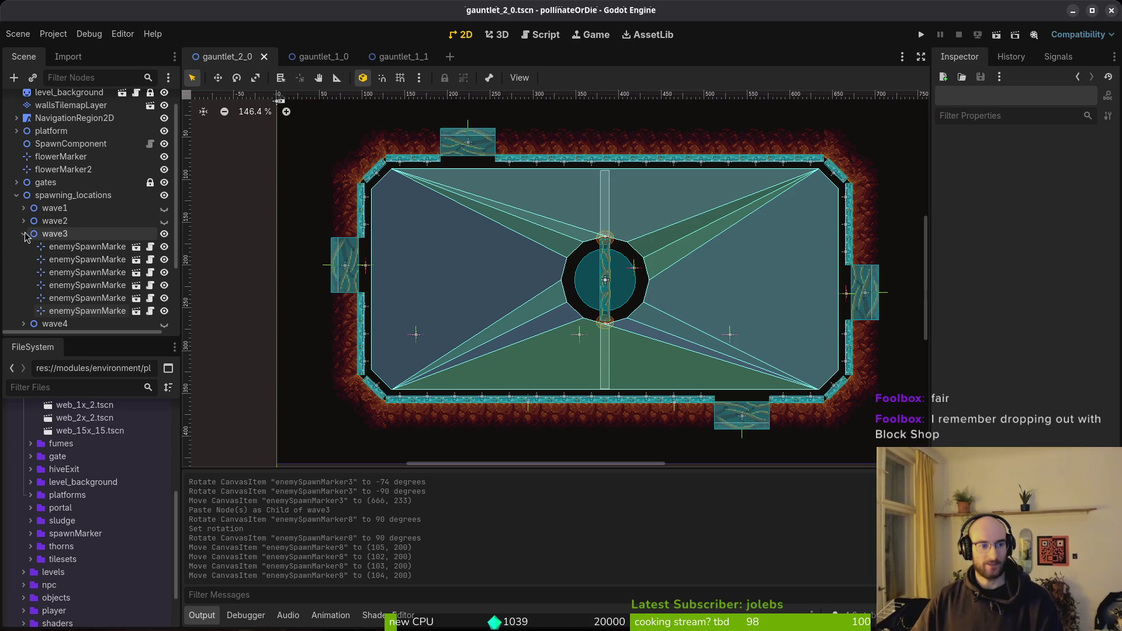
# Move wave3 markers 7, 4 and 5 to (239, 170), (226, 272) and (535, 157)
pyautogui.scroll(-4, 491, 303)
pyautogui.moveTo(592, 286)
pyautogui.mouseDown()
pyautogui.moveTo(617, 290)
pyautogui.moveTo(509, 293)
pyautogui.moveTo(475, 274)
pyautogui.moveTo(487, 266)
pyautogui.mouseUp()
pyautogui.scroll(3, 512, 282)
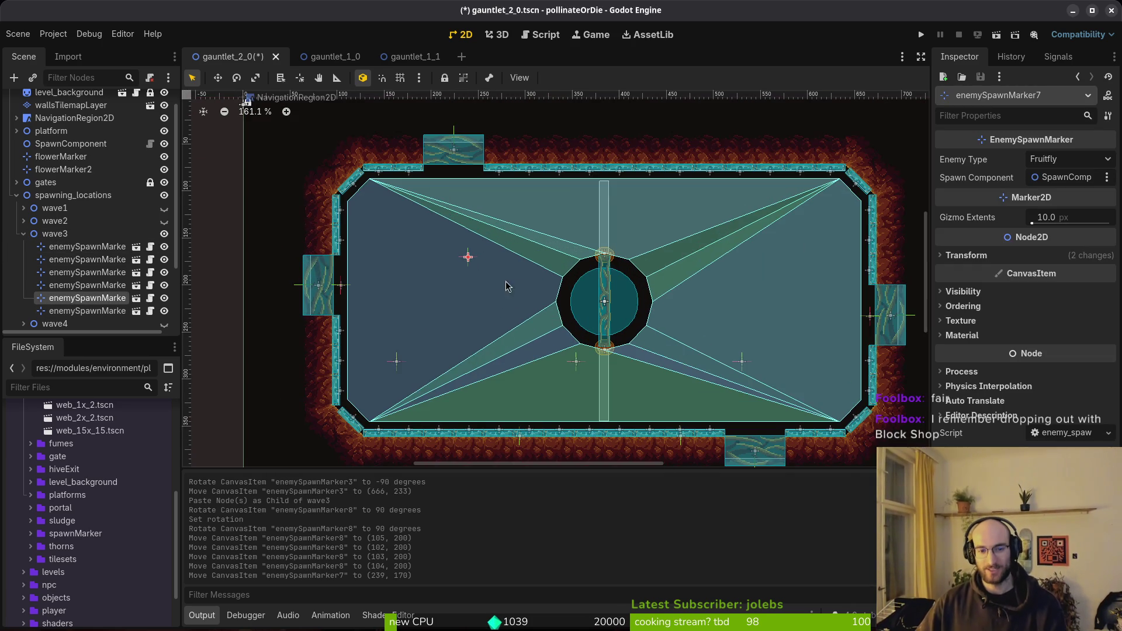
pyautogui.moveTo(403, 362)
pyautogui.mouseDown()
pyautogui.moveTo(479, 356)
pyautogui.moveTo(458, 356)
pyautogui.mouseUp()
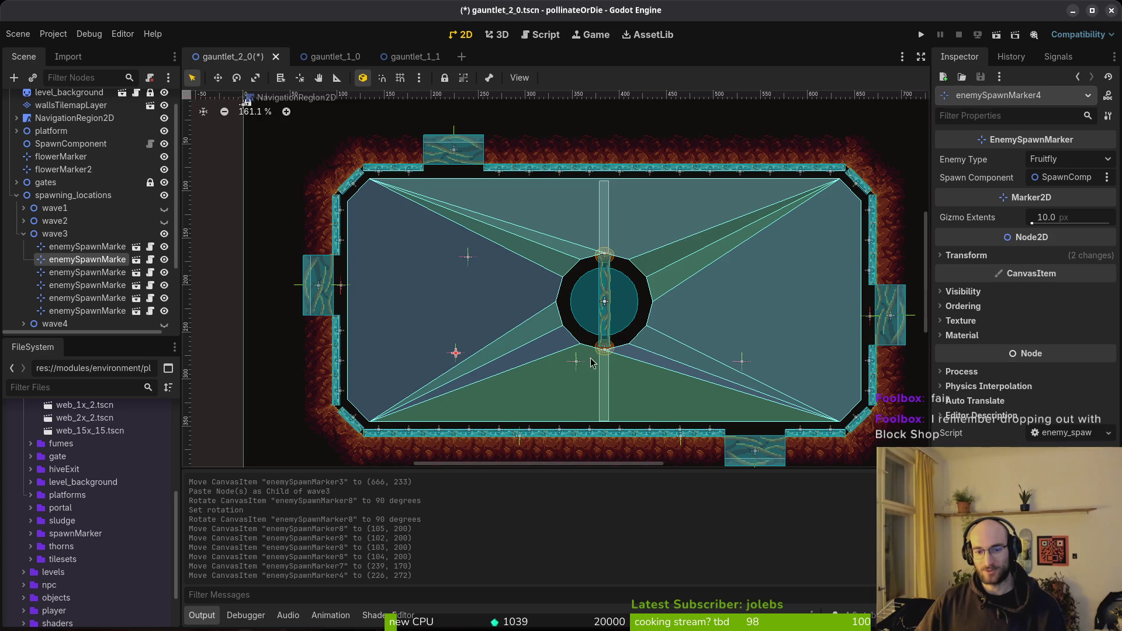
pyautogui.moveTo(576, 363)
pyautogui.mouseDown()
pyautogui.moveTo(745, 235)
pyautogui.moveTo(746, 249)
pyautogui.mouseUp()
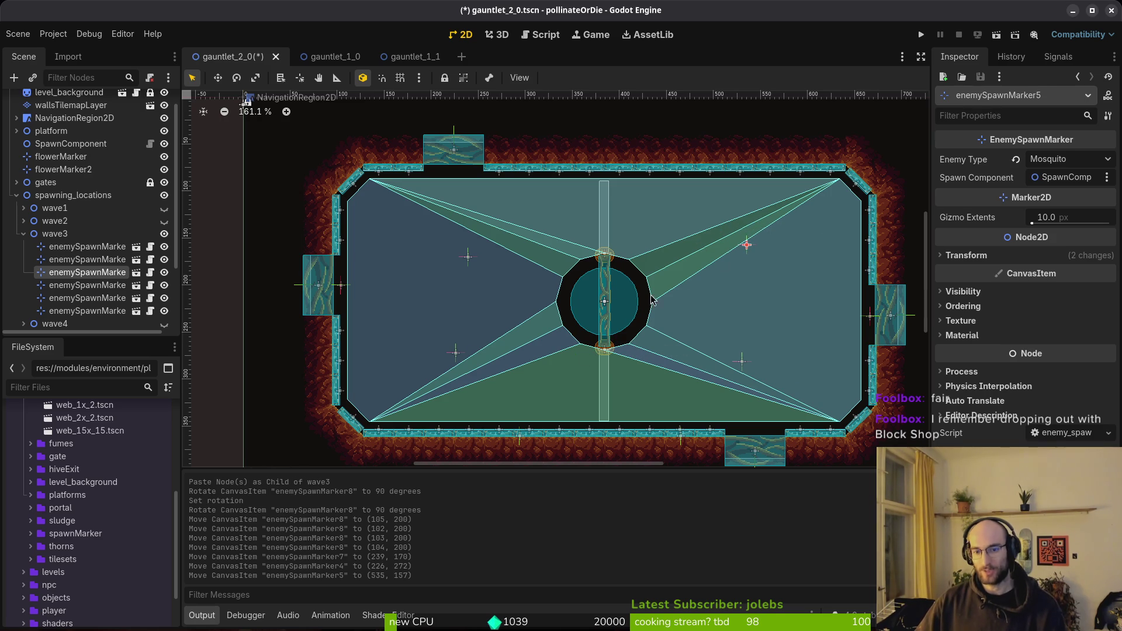
# Change enemySpawnMarker6's Enemy Type from Fruitfly to Mosquito
pyautogui.click(455, 355)
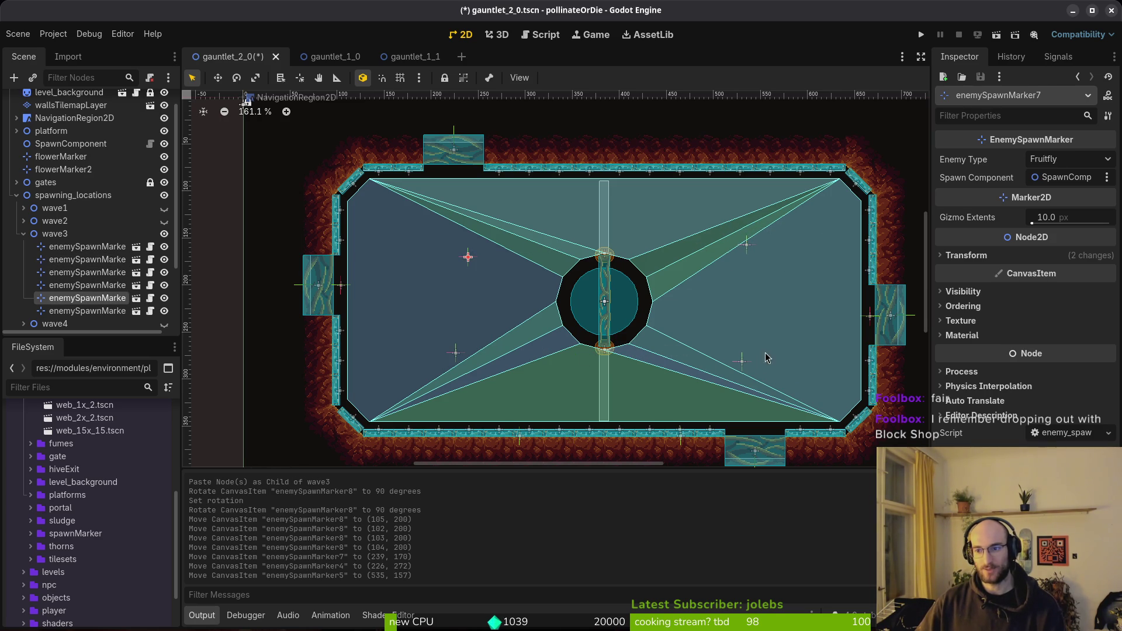
pyautogui.click(742, 362)
pyautogui.click(747, 245)
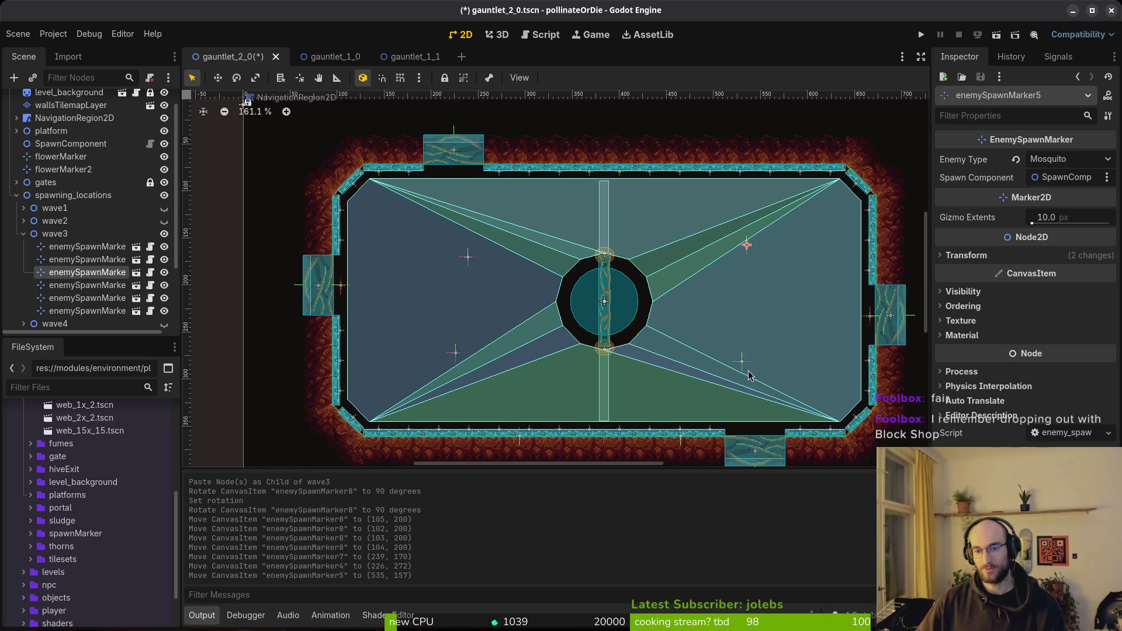
pyautogui.click(742, 362)
pyautogui.click(1055, 163)
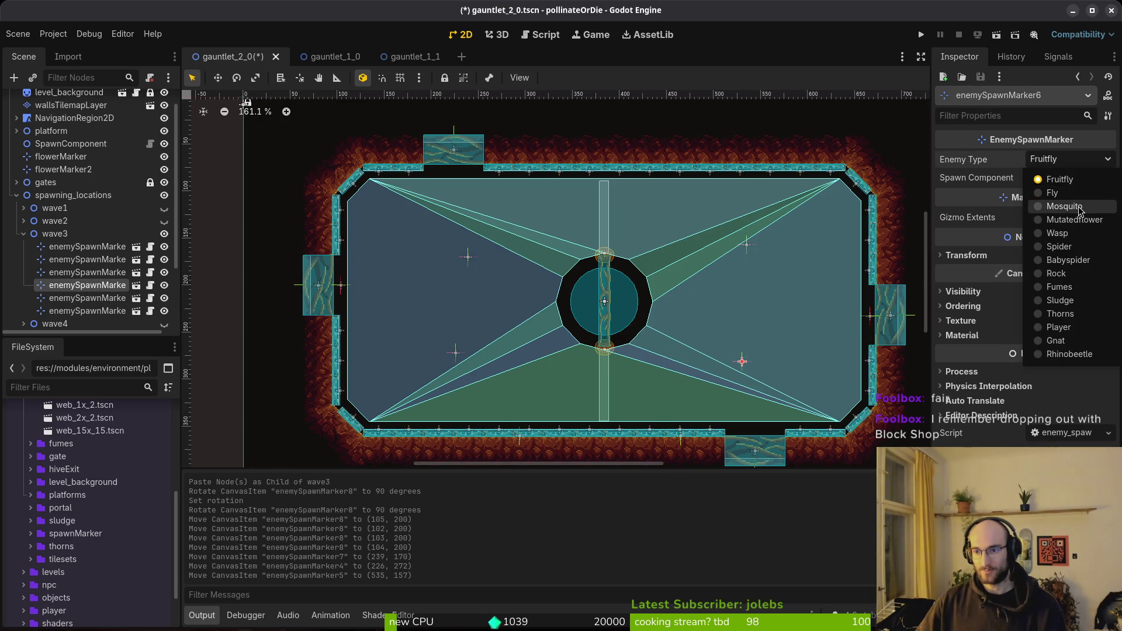
pyautogui.click(1051, 201)
pyautogui.click(748, 245)
# Confirm enemySpawnMarker5 stays Mosquito, then reselect markers 6, 7 and 4 to verify
pyautogui.click(1055, 159)
pyautogui.click(1052, 202)
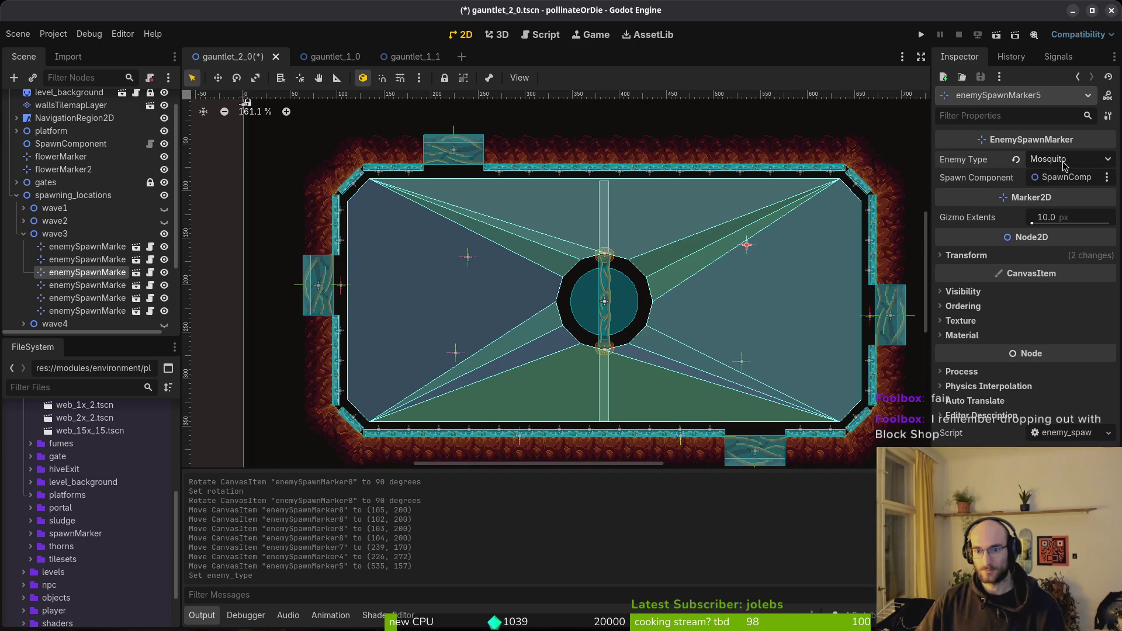
pyautogui.click(742, 362)
pyautogui.click(460, 258)
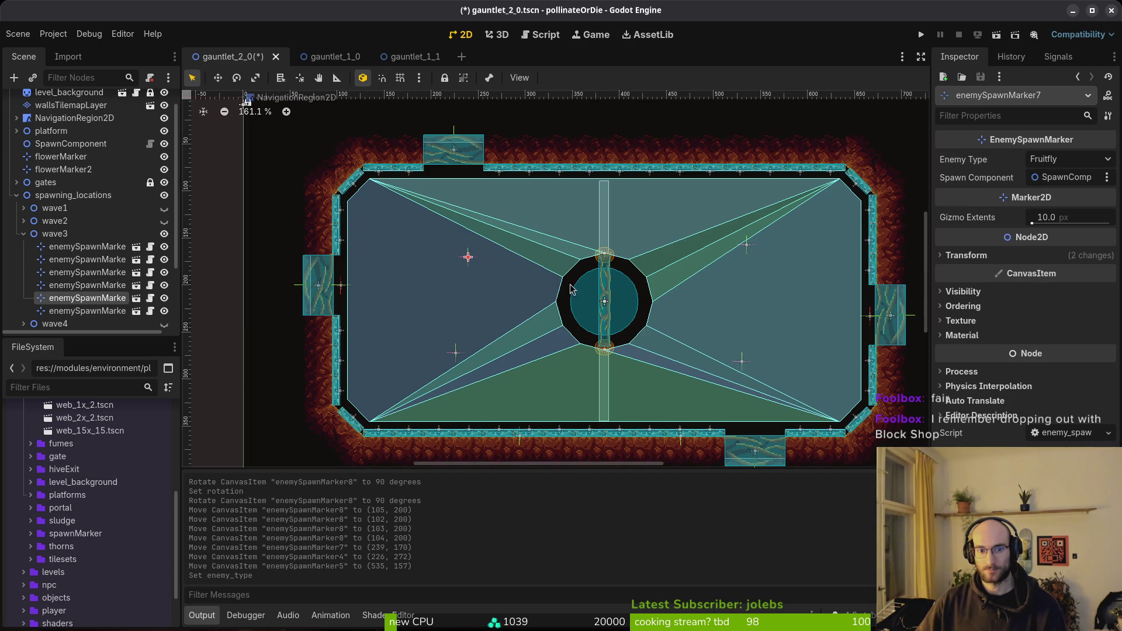
pyautogui.click(457, 356)
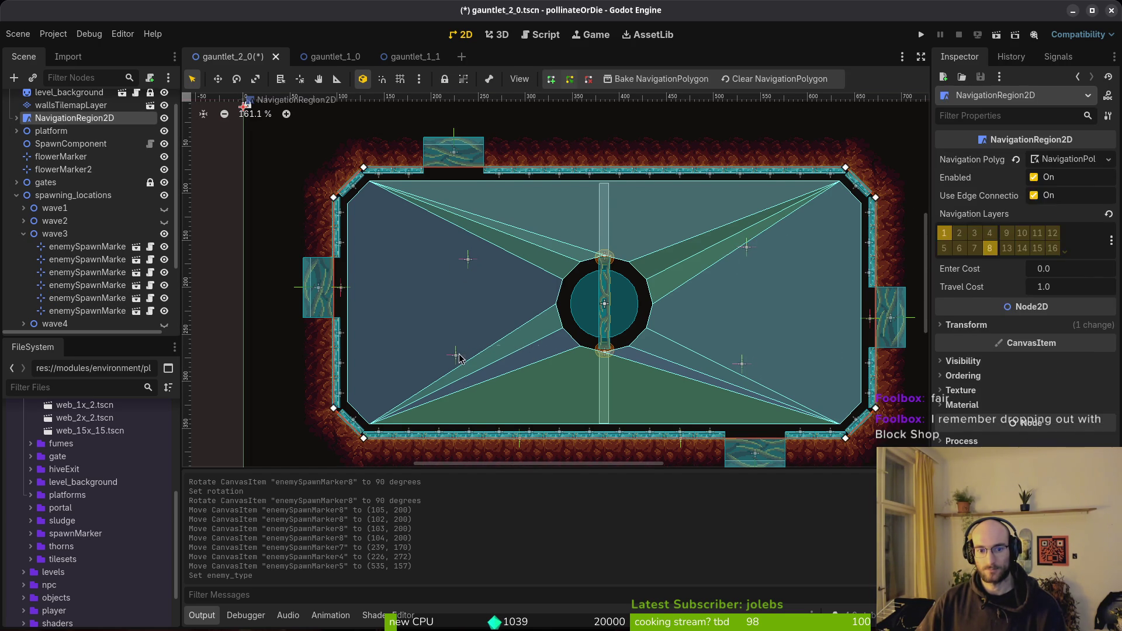
pyautogui.click(457, 356)
pyautogui.scroll(4, 474, 264)
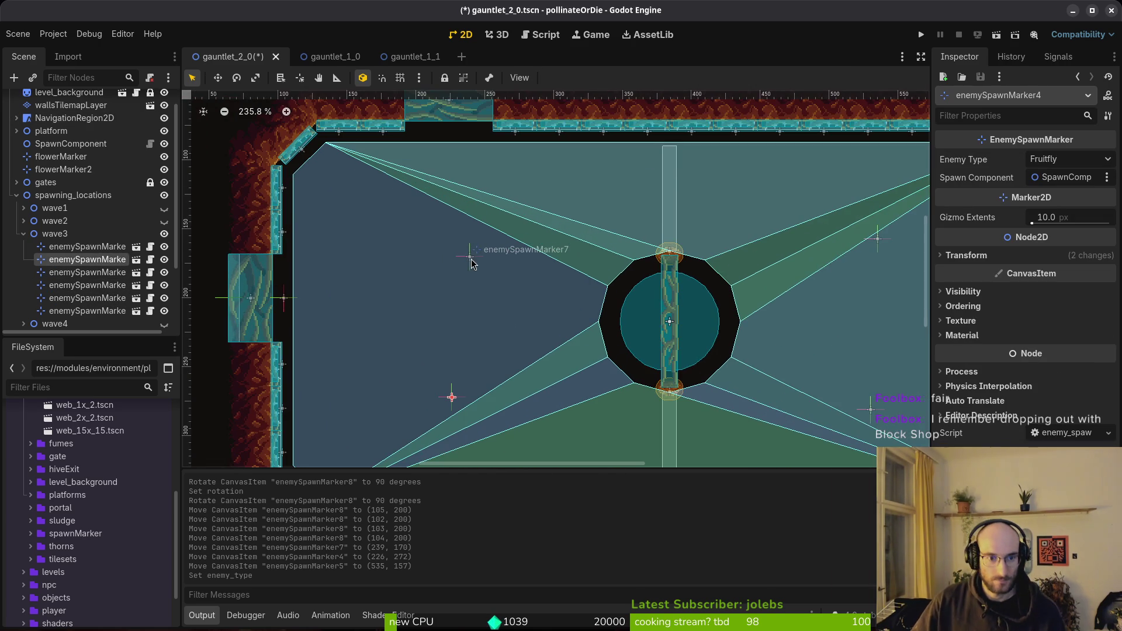
# Nudge markers 7 and 4, then paste enemySpawnMarker10 into wave3 at (283, 185)
pyautogui.moveTo(471, 264); pyautogui.dragTo(432, 240)
pyautogui.moveTo(455, 404)
pyautogui.mouseDown()
pyautogui.moveTo(502, 379)
pyautogui.moveTo(368, 353)
pyautogui.mouseUp()
pyautogui.click(54, 233)
pyautogui.hotkey('ctrl', 'v')
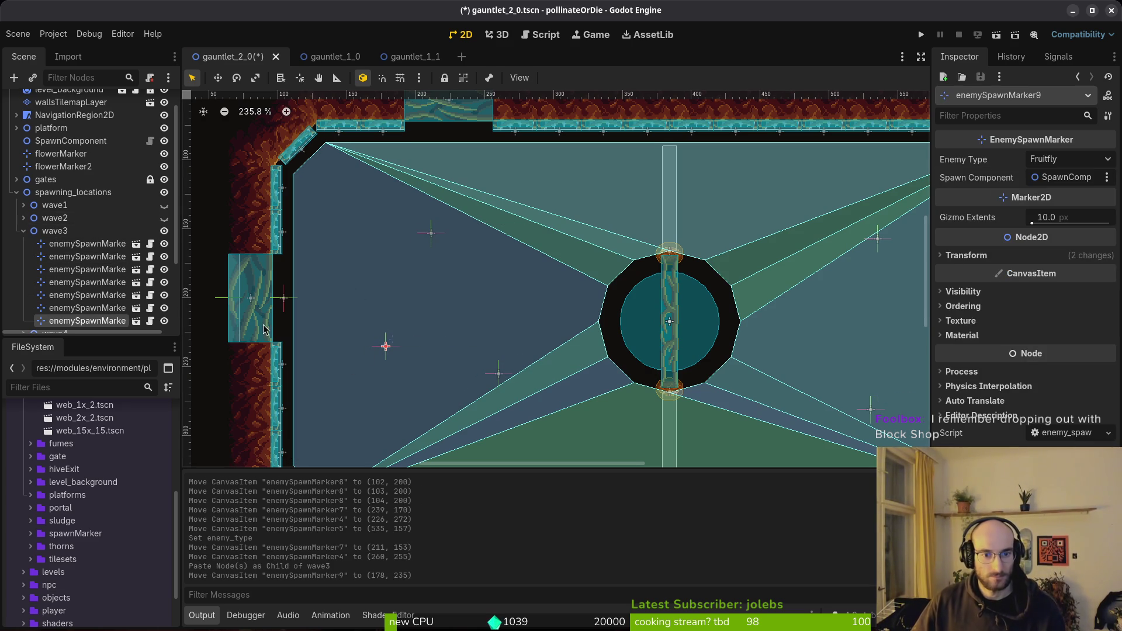
pyautogui.click(54, 231)
pyautogui.hotkey('ctrl', 'v')
pyautogui.moveTo(500, 378); pyautogui.dragTo(520, 287)
pyautogui.hscroll(5, 725, 290)
pyautogui.hscroll(-2, 409, 251)
pyautogui.scroll(-1, 431, 230)
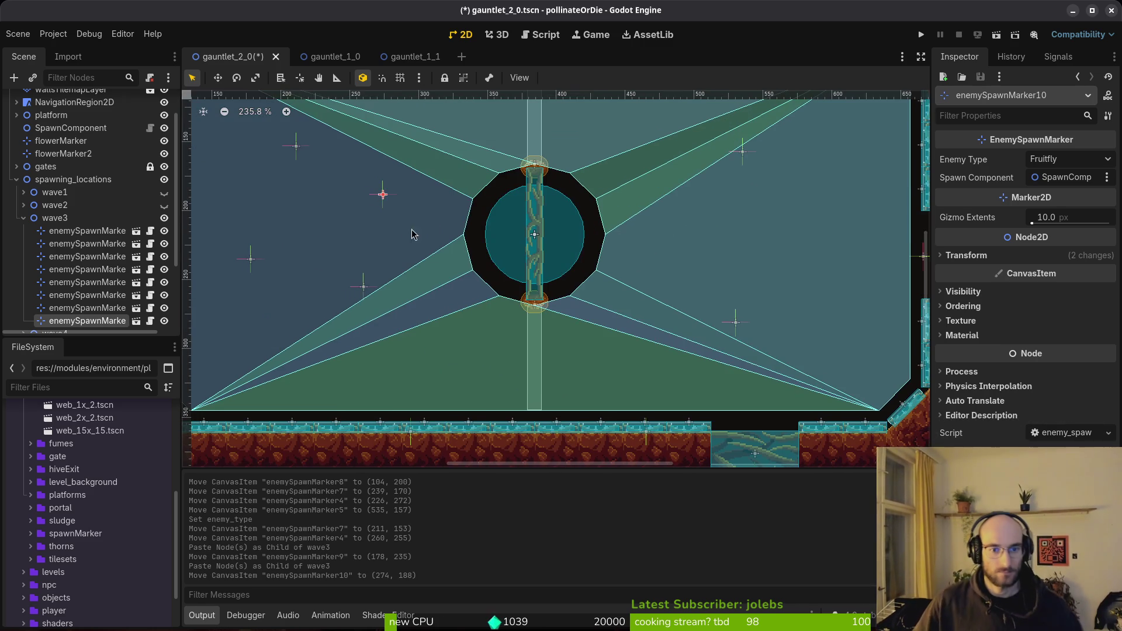
pyautogui.moveTo(393, 199); pyautogui.dragTo(398, 196)
# Paste enemySpawnMarker11 into wave3 and place it at (569, 217) in the right half
pyautogui.hscroll(-2, 351, 263)
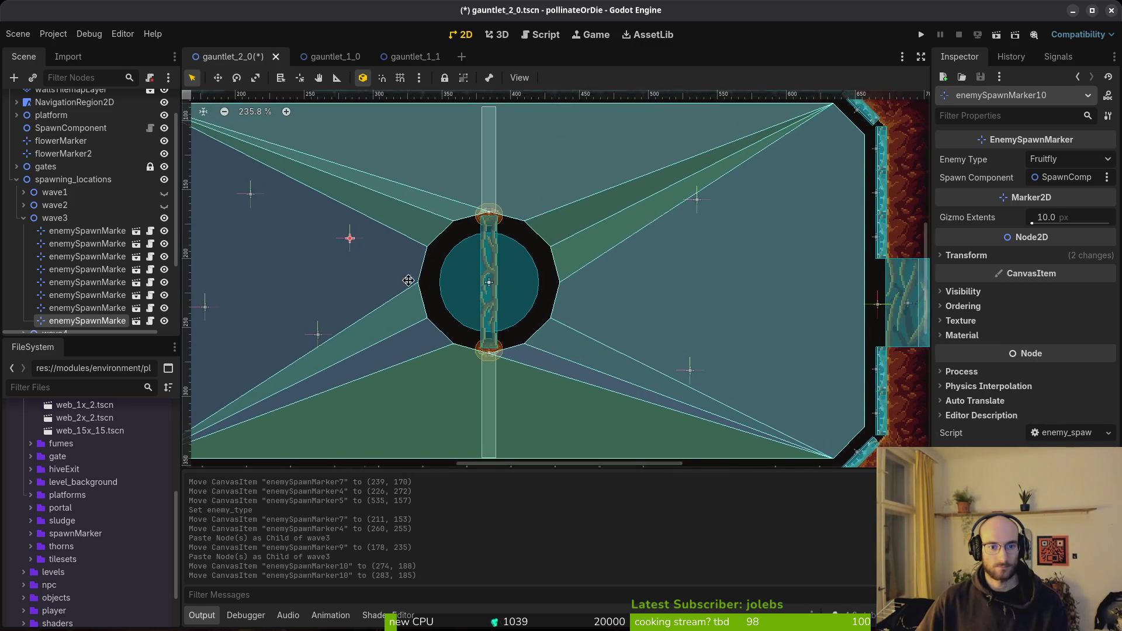
pyautogui.scroll(1, 351, 263)
pyautogui.hotkey('ctrl', 'v')
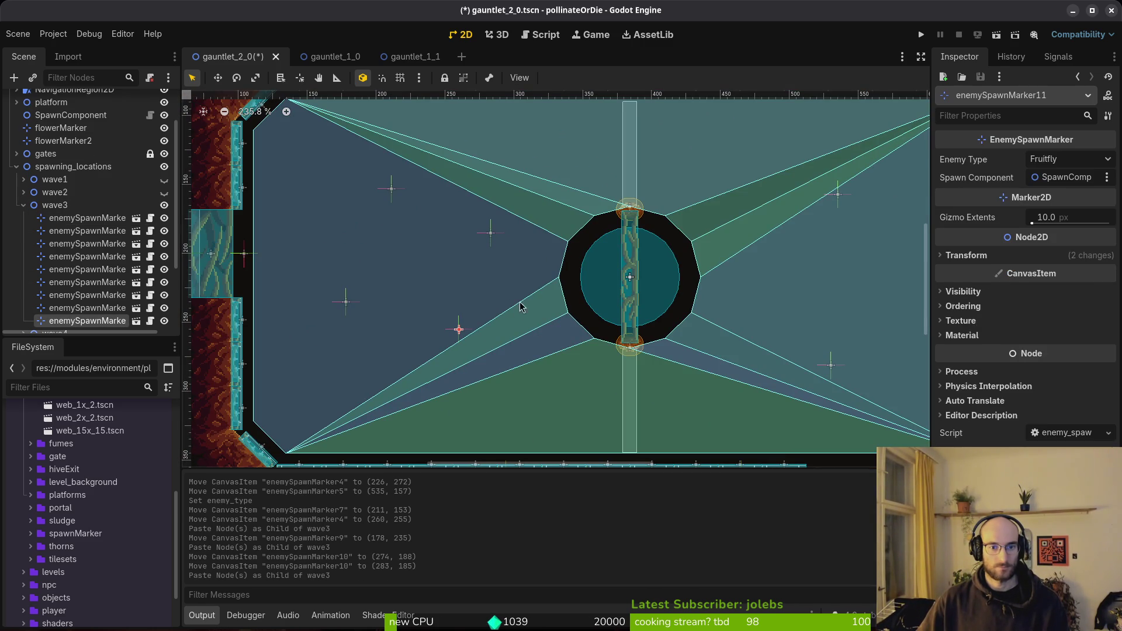
pyautogui.moveTo(456, 325); pyautogui.dragTo(788, 322)
pyautogui.hscroll(3, 788, 322)
pyautogui.scroll(1, 787, 322)
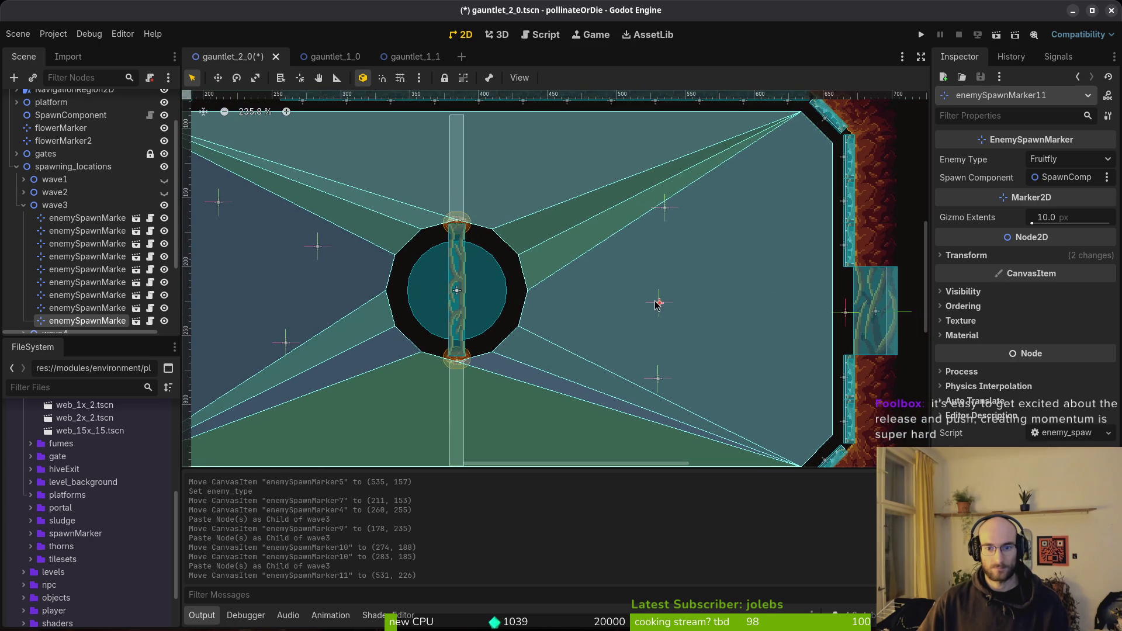
pyautogui.moveTo(725, 291); pyautogui.dragTo(713, 295)
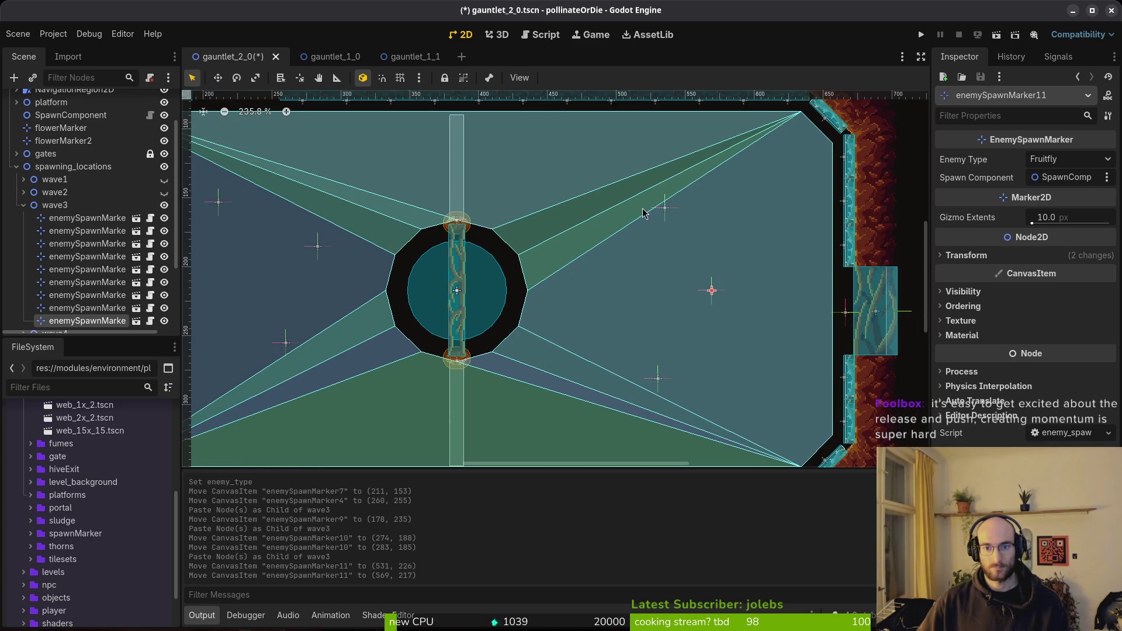
# Copy the Mosquito marker and place copies 12 and 13 at (609, 176) and (608, 276)
pyautogui.click(666, 210)
pyautogui.hotkey('ctrl', 'c')
pyautogui.hotkey('ctrl', 'v')
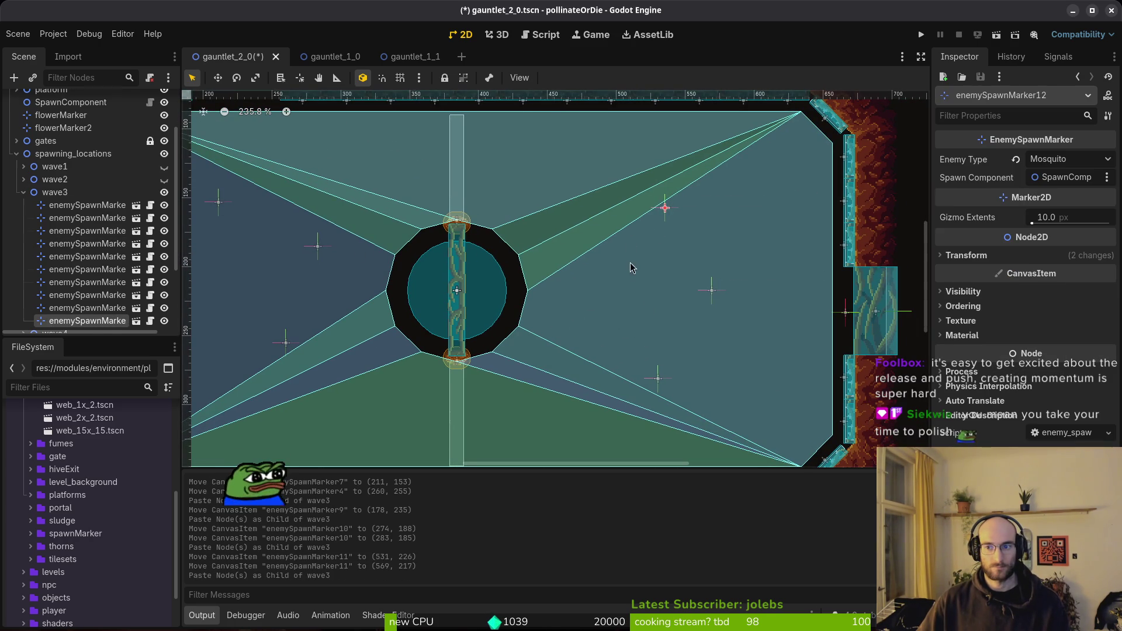
pyautogui.moveTo(672, 210)
pyautogui.mouseDown()
pyautogui.moveTo(709, 233)
pyautogui.moveTo(773, 236)
pyautogui.mouseUp()
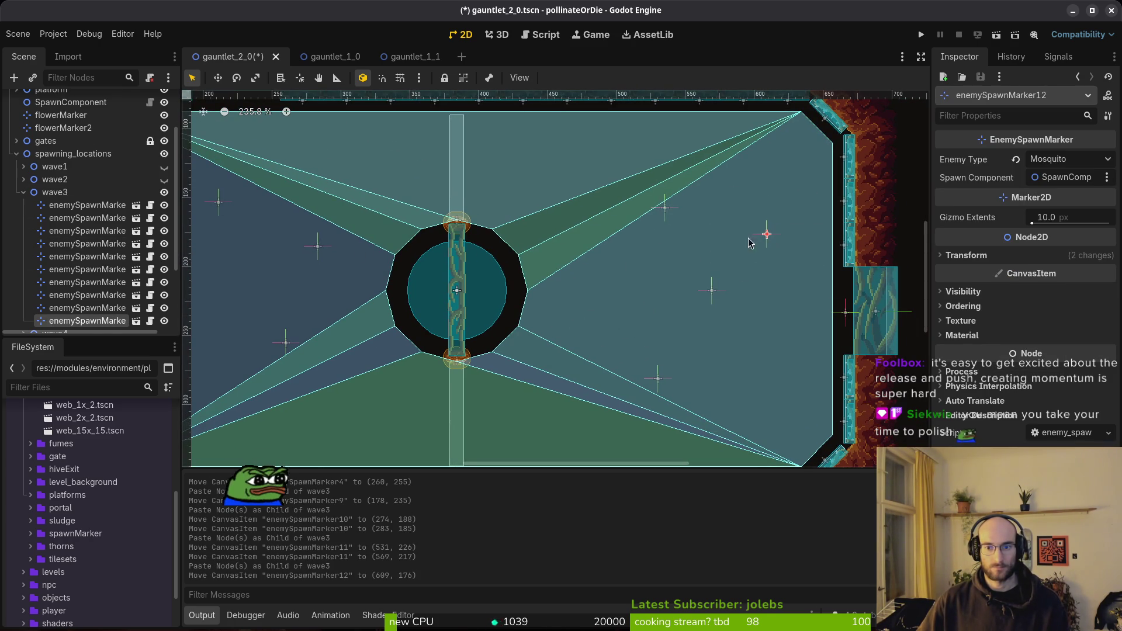
pyautogui.click(60, 193)
pyautogui.moveTo(666, 207)
pyautogui.mouseDown()
pyautogui.moveTo(734, 339)
pyautogui.moveTo(765, 371)
pyautogui.mouseUp()
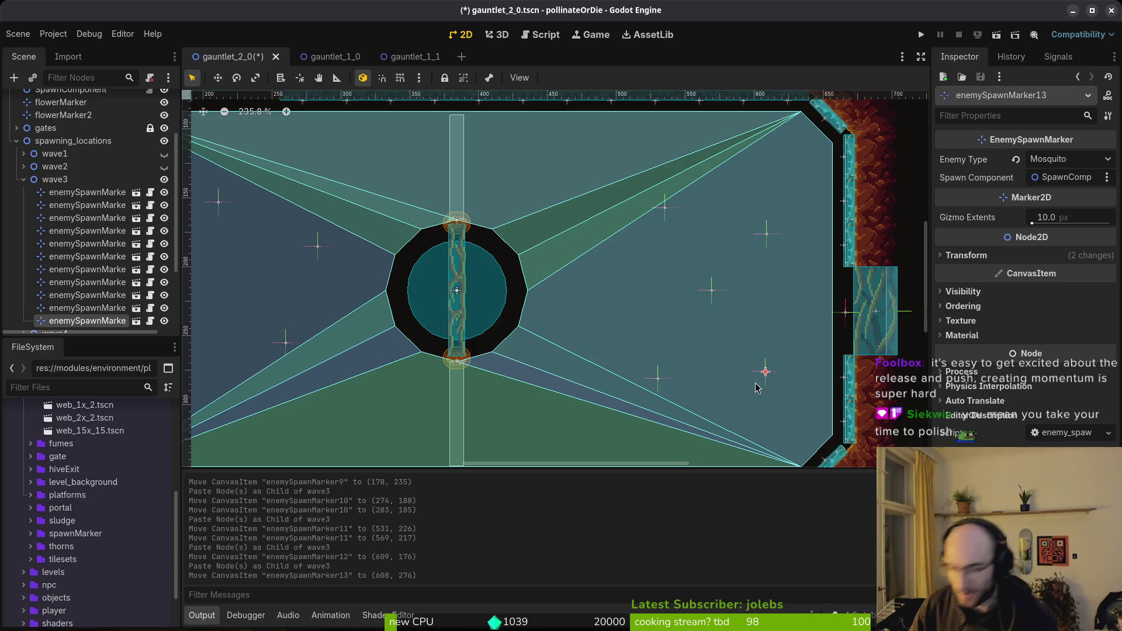
# Paste enemySpawnMarker14 at (231, 206) on the left and save gauntlet_2_0
pyautogui.scroll(-4, 515, 353)
pyautogui.hscroll(-5, 454, 372)
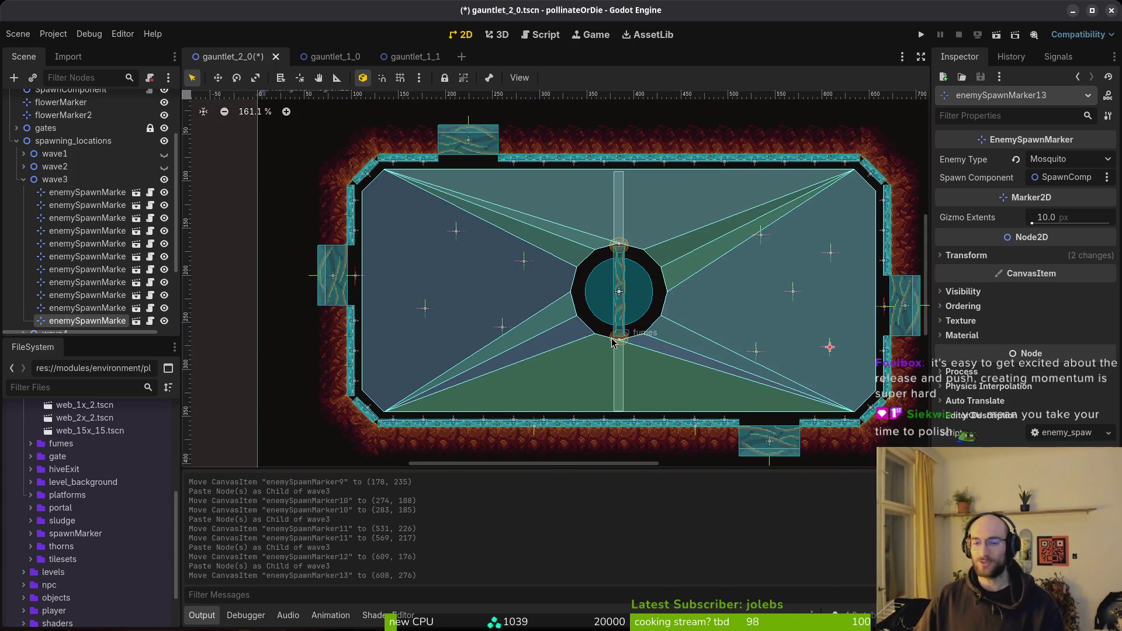
pyautogui.hotkey('ctrl', 'v')
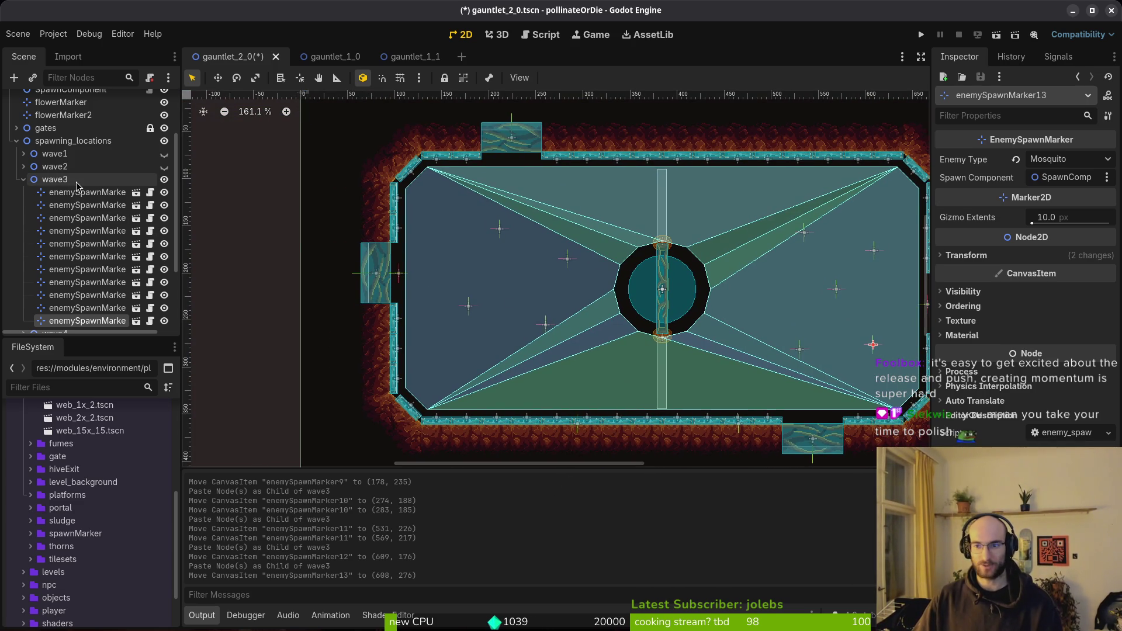
pyautogui.moveTo(804, 232); pyautogui.dragTo(513, 278)
pyautogui.scroll(3, 520, 278)
pyautogui.scroll(-5, 513, 279)
pyautogui.hotkey('ctrl', 's')
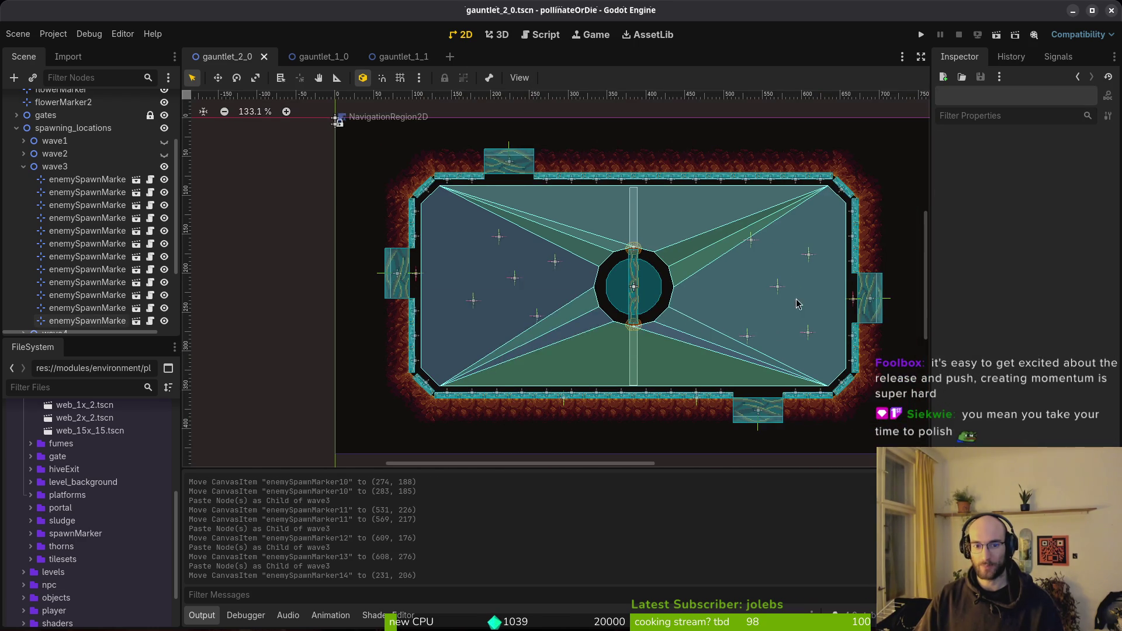
pyautogui.scroll(4, 666, 324)
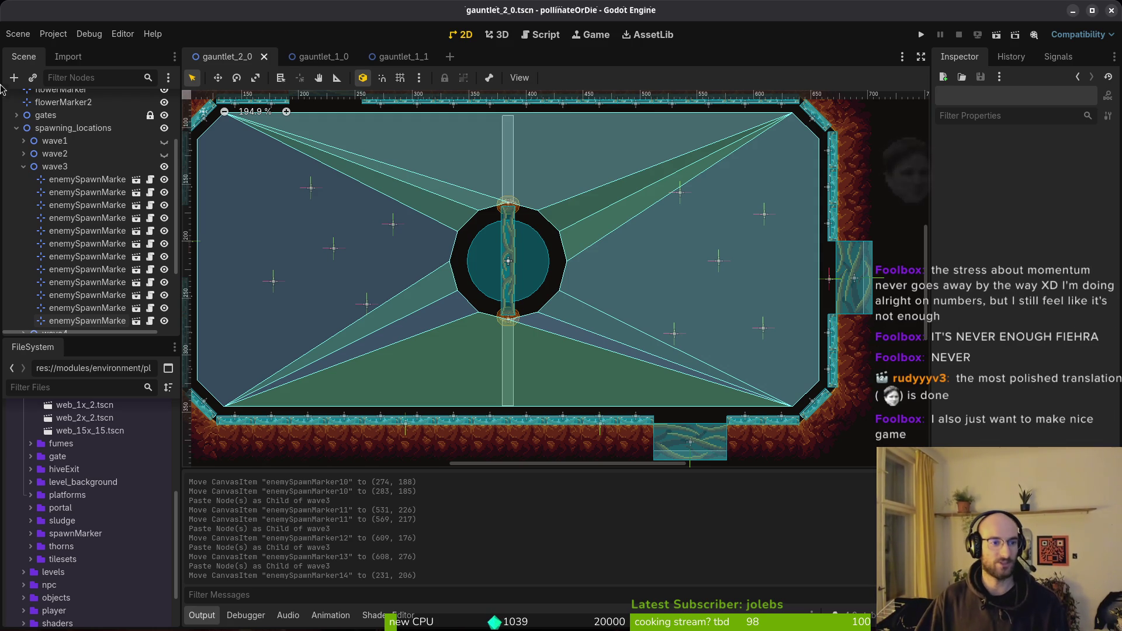
# Collapse wave3's marker list in the Scene dock and switch from Godot to the terminal
pyautogui.click(24, 167)
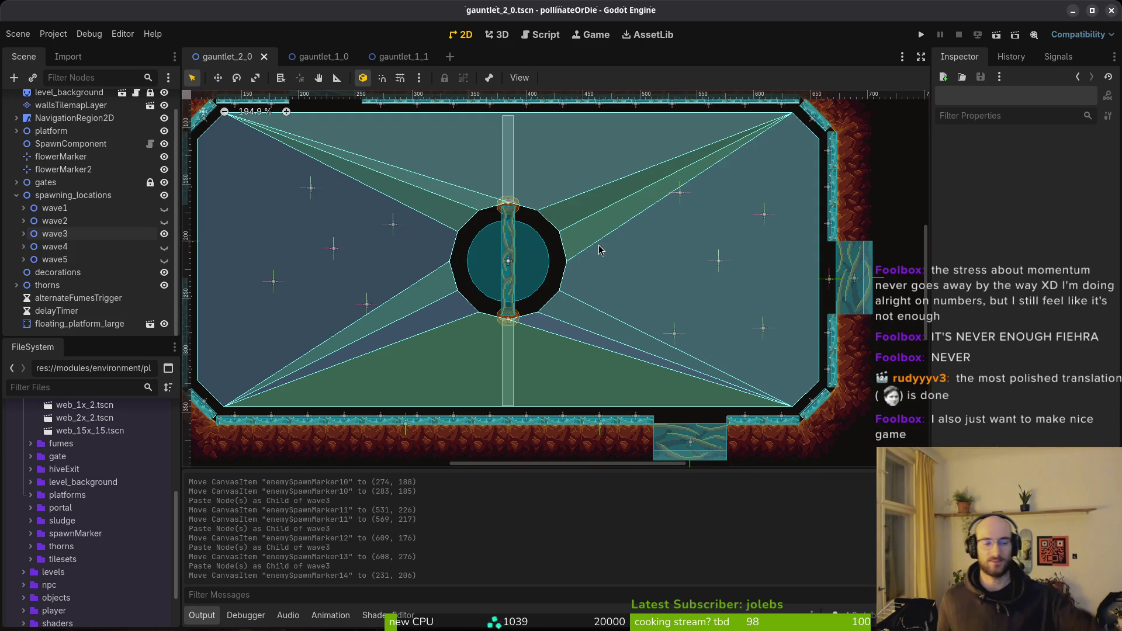
pyautogui.scroll(3, 585, 223)
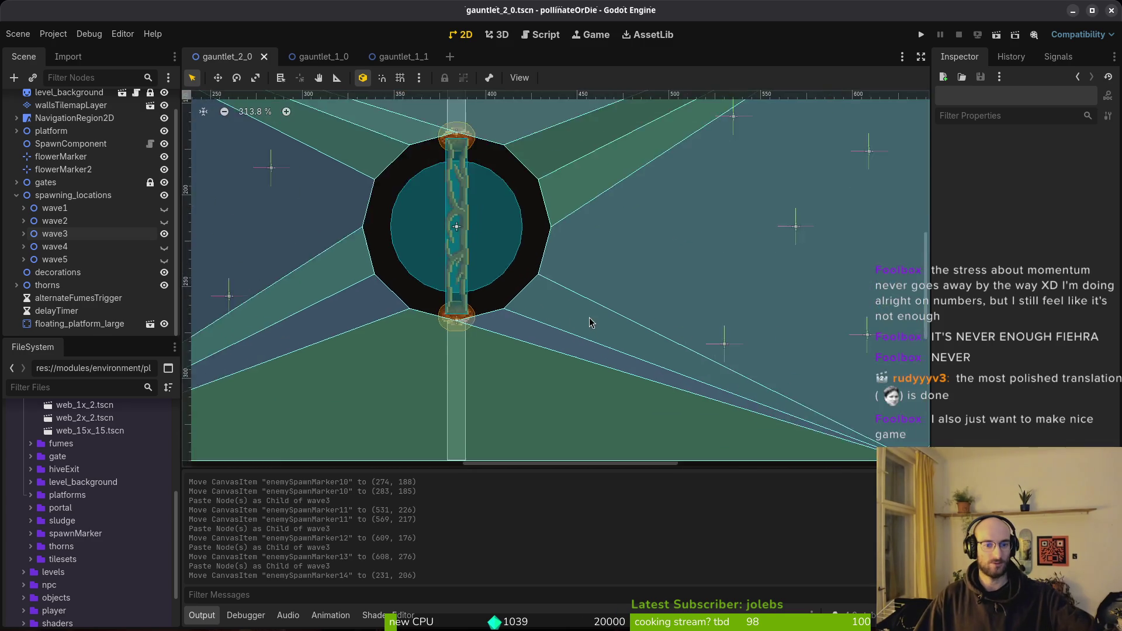
pyautogui.scroll(-5, 574, 300)
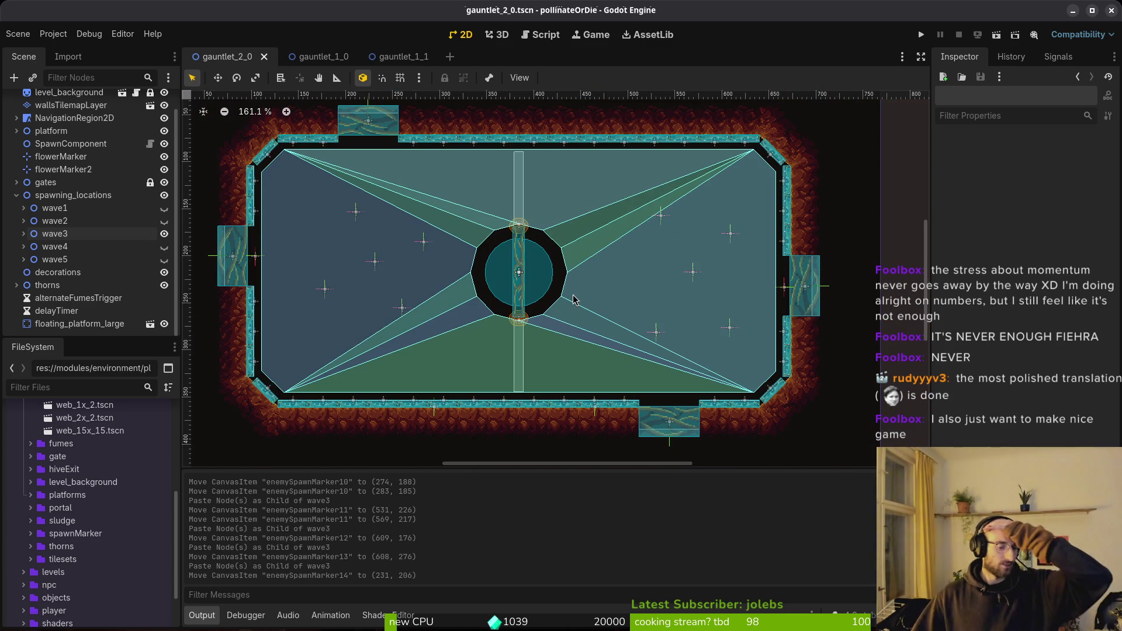
pyautogui.press('super+2')
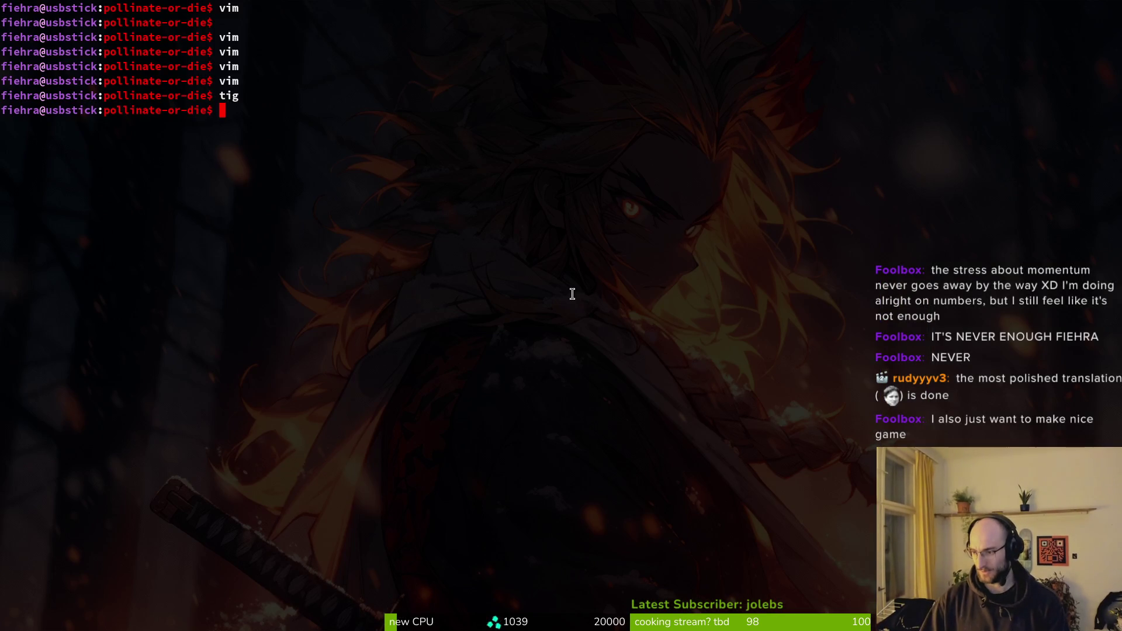
# Open docs/roadmap.md and highlight the keybind remapping and healing rooms lines
pyautogui.write('road')
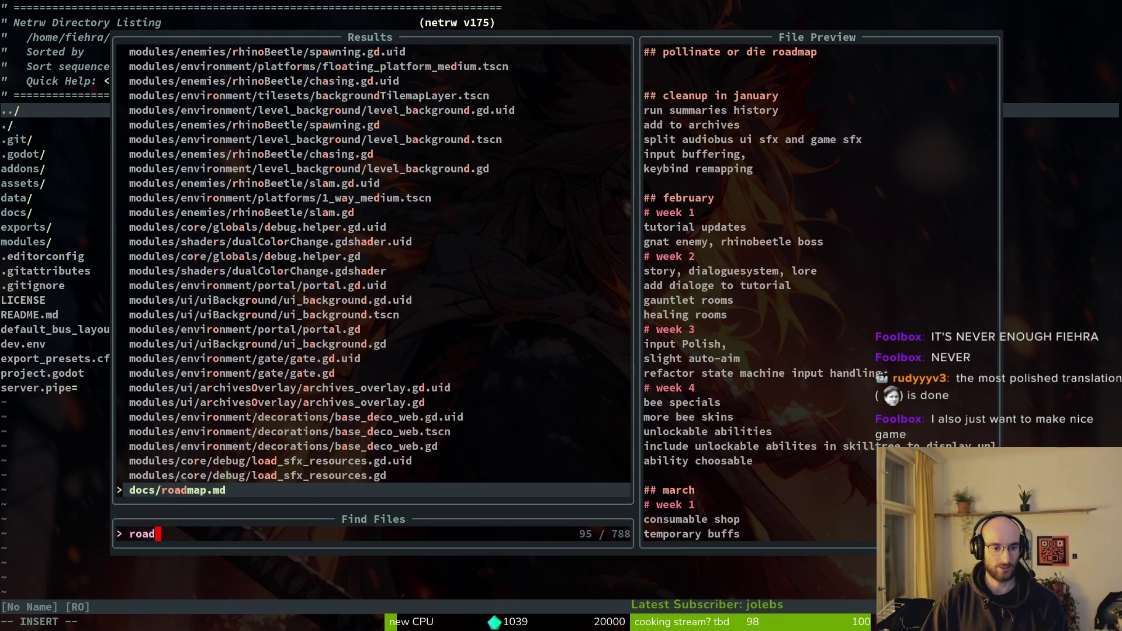
pyautogui.press('Return')
pyautogui.moveTo(134, 125)
pyautogui.mouseDown()
pyautogui.moveTo(83, 139)
pyautogui.moveTo(29, 125)
pyautogui.mouseUp()
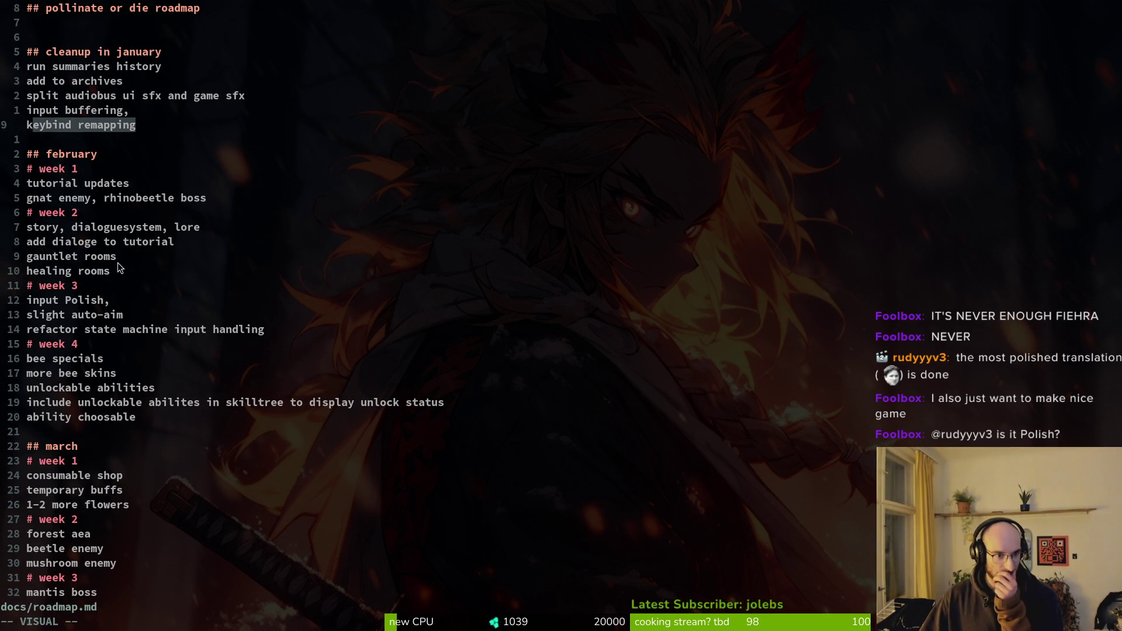
pyautogui.click(94, 273)
pyautogui.tripleClick(95, 273)
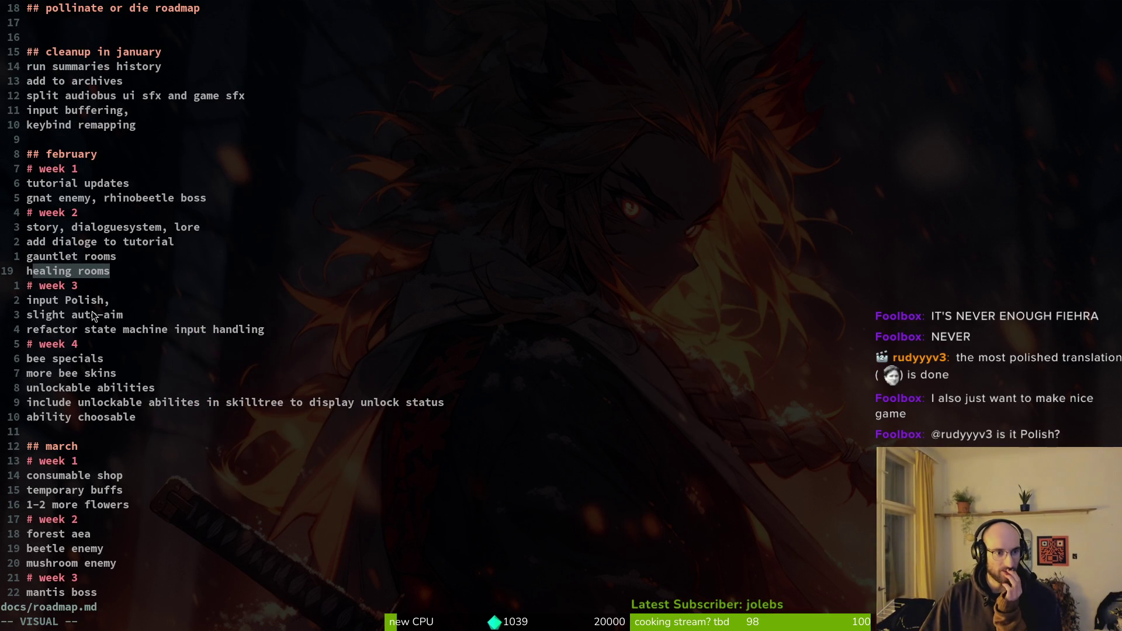
pyautogui.scroll(-1, 85, 315)
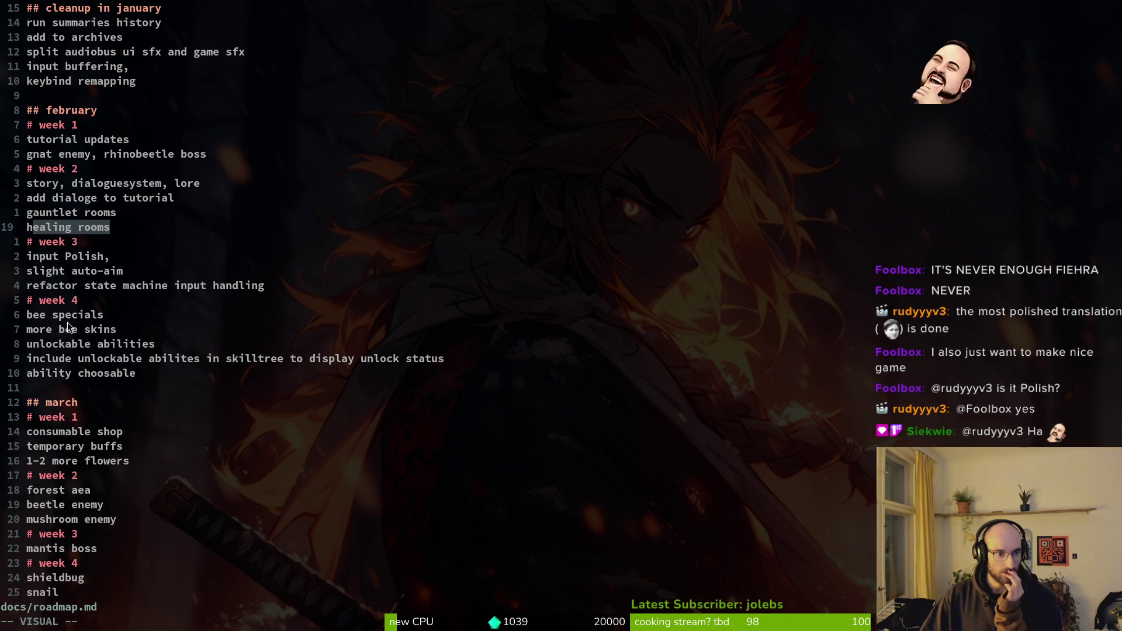
# Highlight the bee specials, unlockable abilities and week 1 consumable shop lines, then reach the hornet nest boss
pyautogui.tripleClick(84, 323)
pyautogui.moveTo(140, 345); pyautogui.dragTo(29, 345)
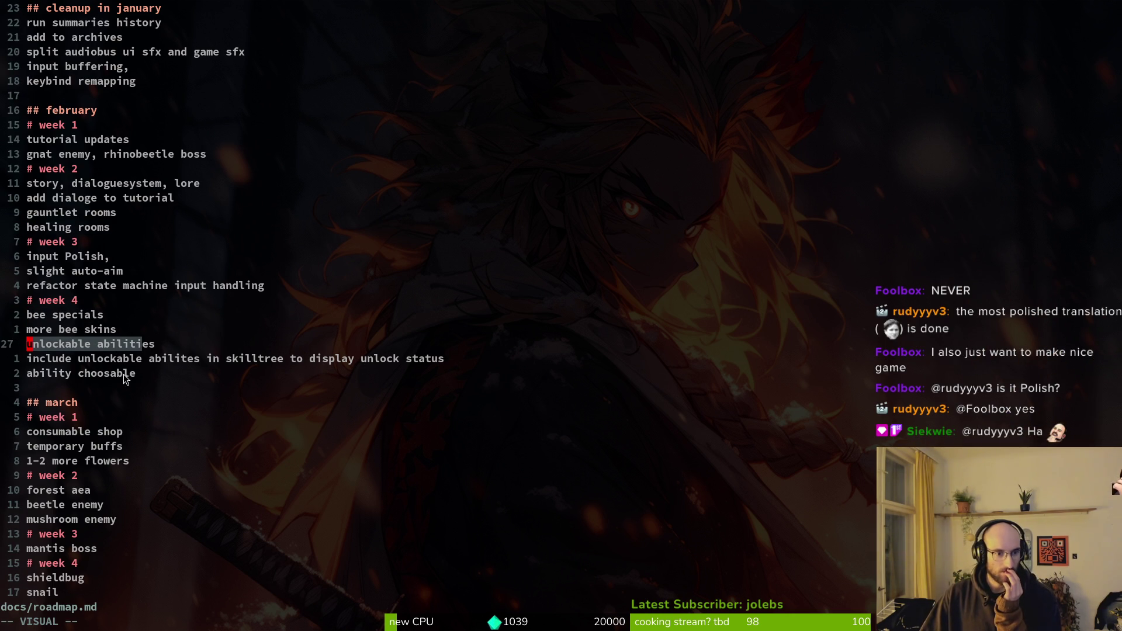
pyautogui.scroll(-1, 122, 375)
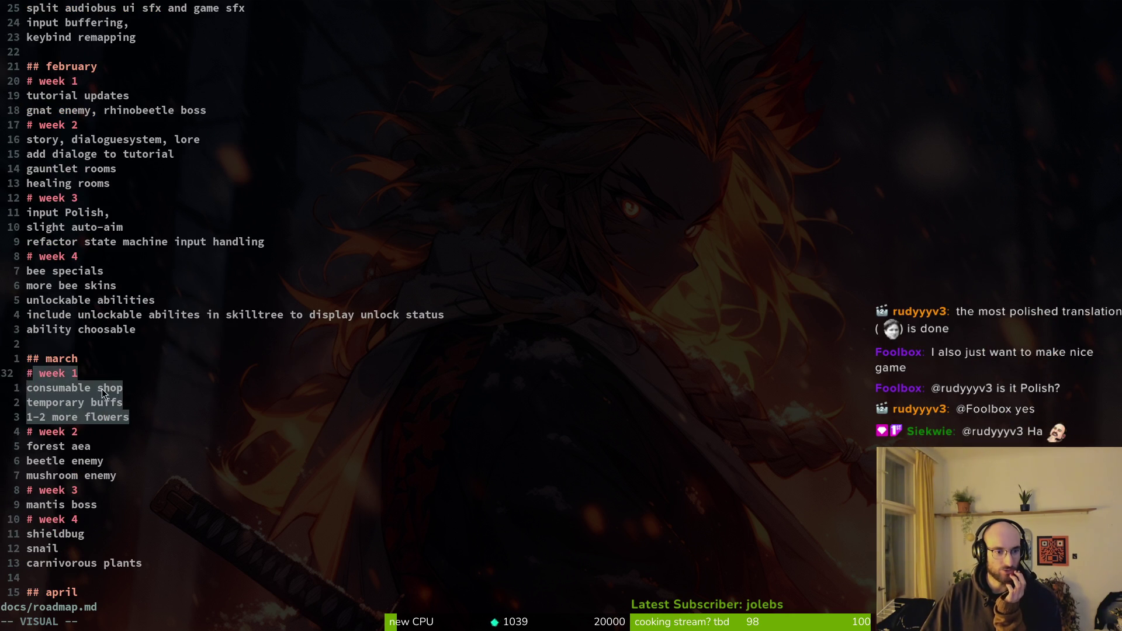
pyautogui.moveTo(123, 388)
pyautogui.mouseDown()
pyautogui.moveTo(35, 374)
pyautogui.moveTo(131, 406)
pyautogui.moveTo(29, 403)
pyautogui.mouseUp()
pyautogui.scroll(-6, 221, 447)
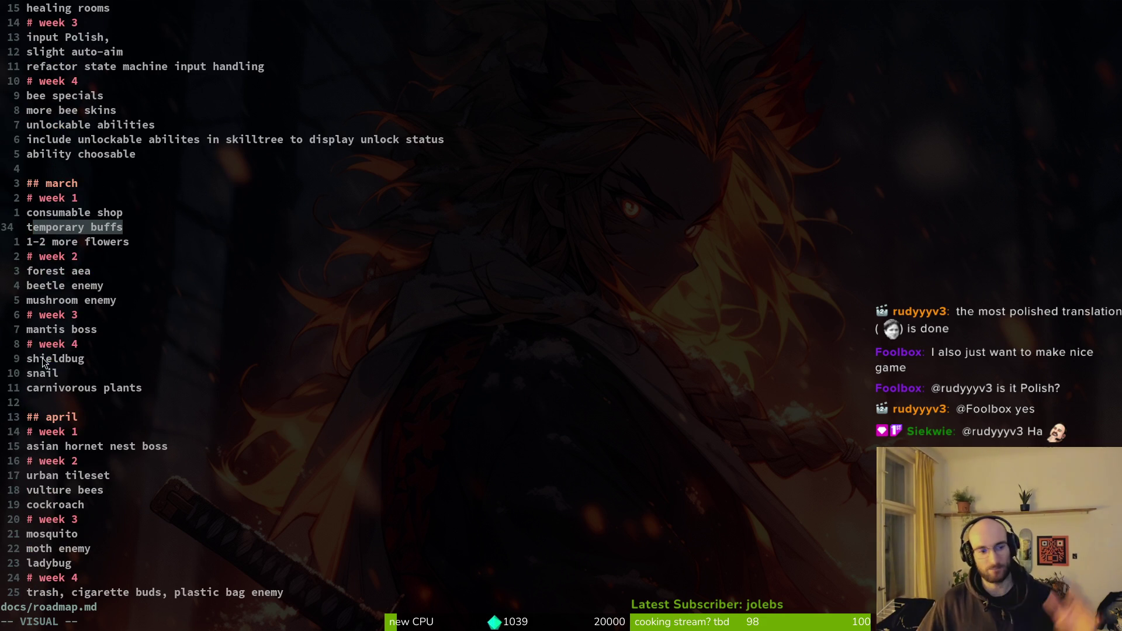
pyautogui.scroll(-4, 161, 343)
pyautogui.scroll(1, 58, 178)
pyautogui.moveTo(65, 125)
pyautogui.mouseDown()
pyautogui.moveTo(88, 314)
pyautogui.moveTo(71, 329)
pyautogui.mouseUp()
pyautogui.click(89, 219)
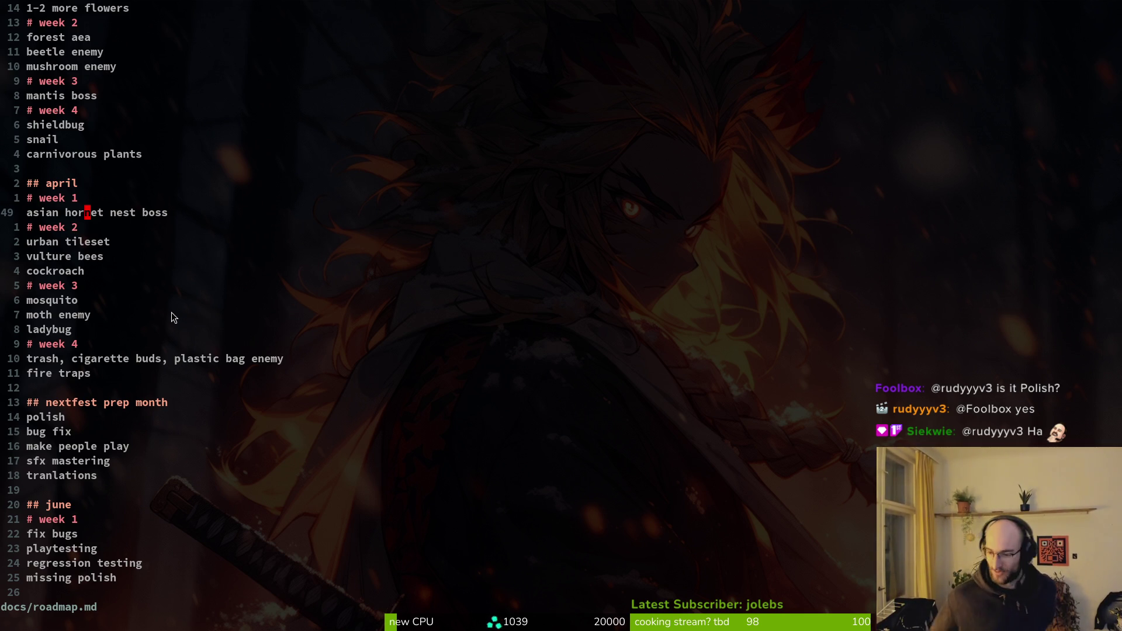
# Save roadmap.md and quit Vim with :wq
pyautogui.scroll(-3, 146, 304)
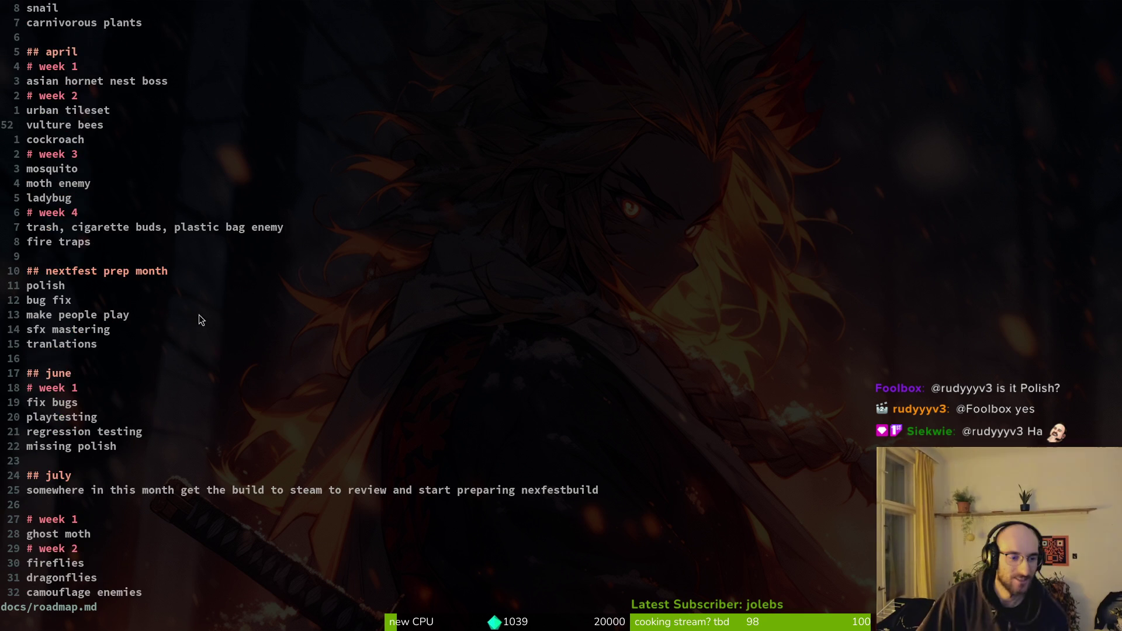
pyautogui.scroll(-8, 193, 319)
pyautogui.scroll(13, 190, 333)
pyautogui.write(':wq')
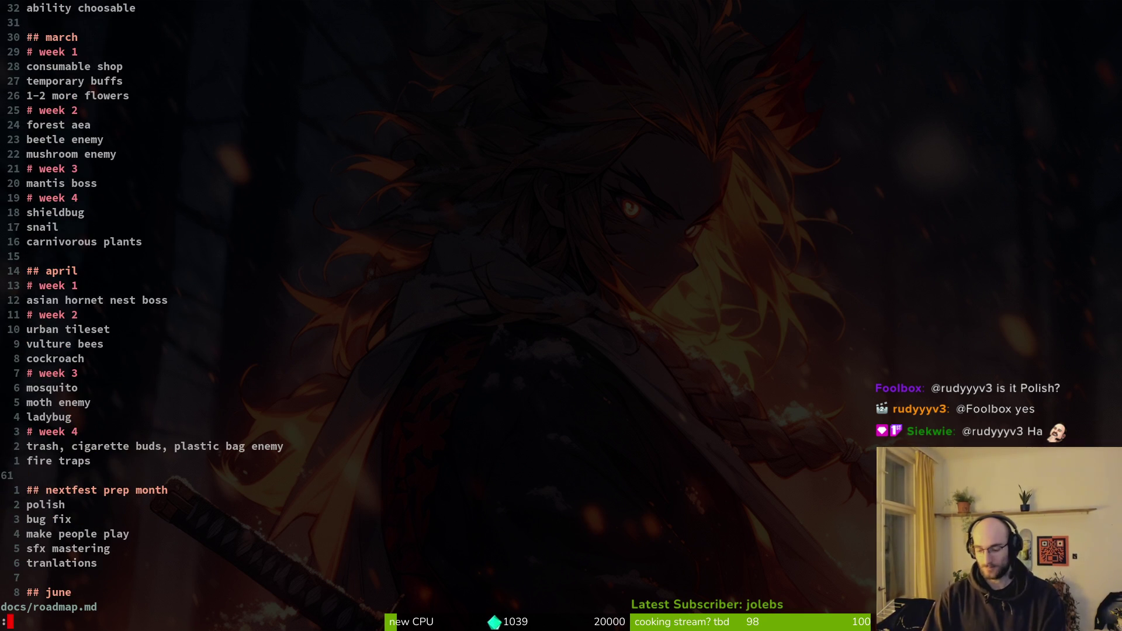
pyautogui.press('Return')
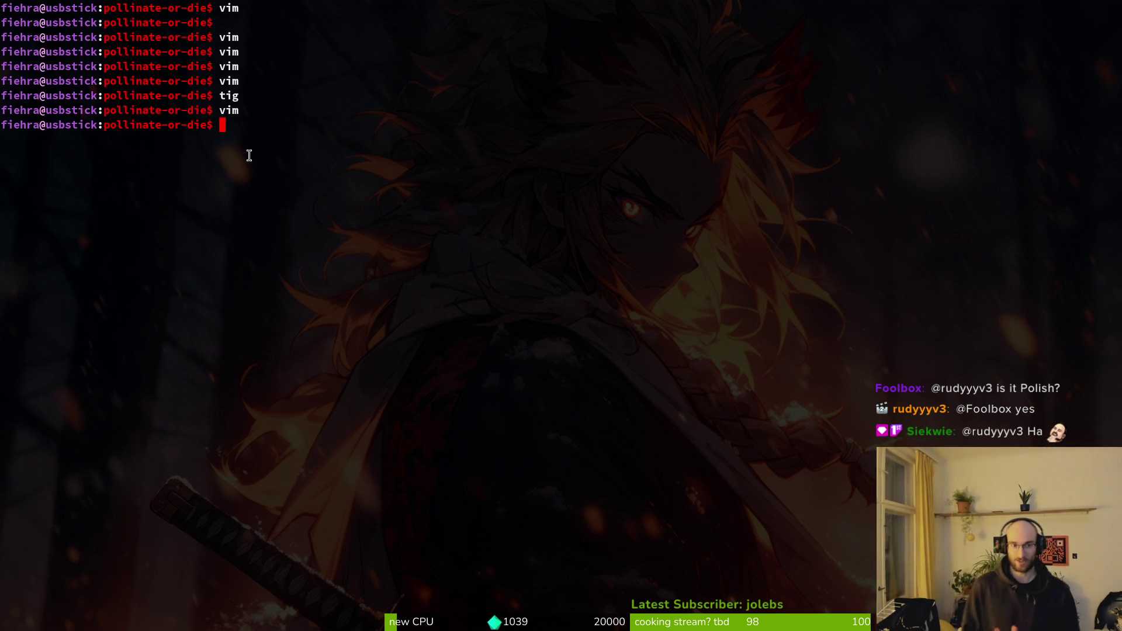
# Clear the pollinate-or-die terminal with Ctrl+L and return to the Godot editor
pyautogui.write('v')
pyautogui.press('BackSpace')
pyautogui.hotkey('ctrl', 'l')
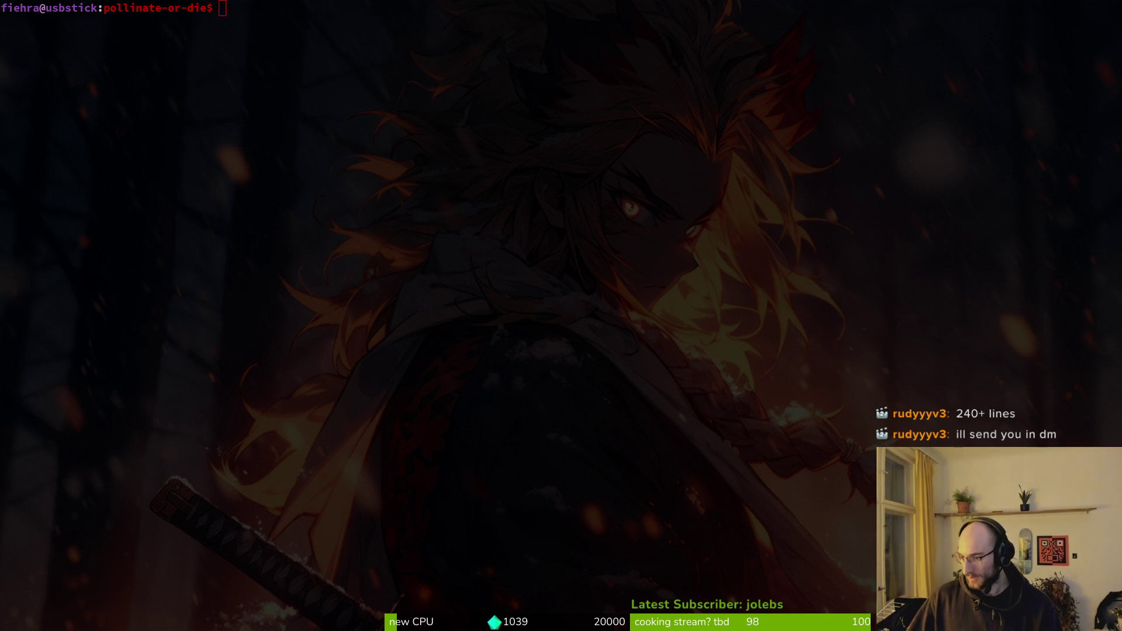
pyautogui.hotkey('alt', 'Tab')
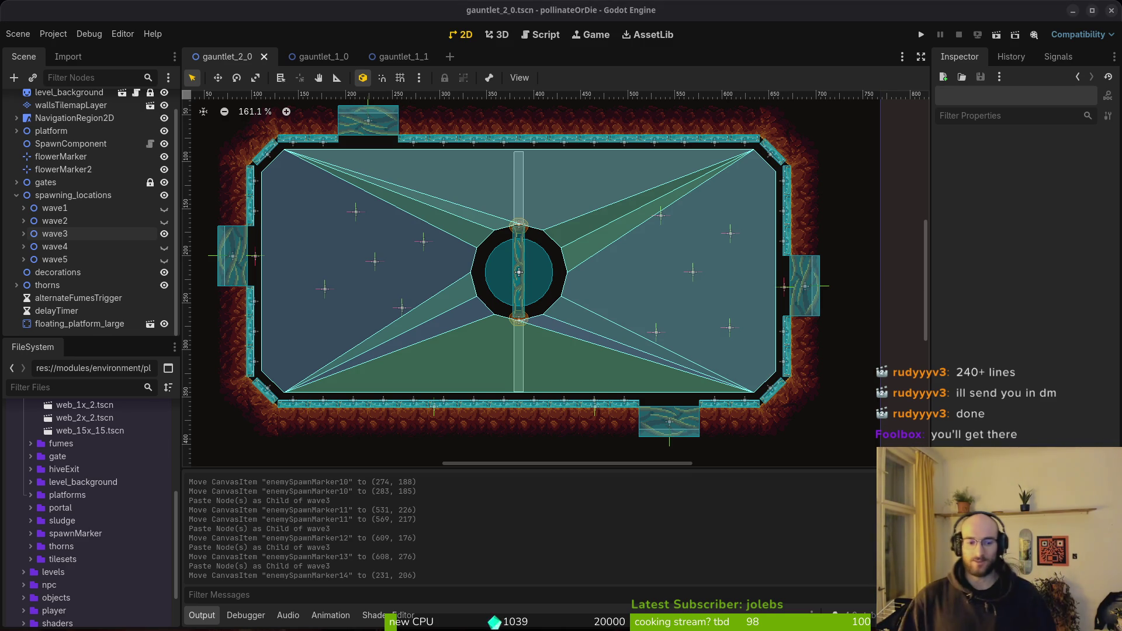
# Hide wave3's spawn markers and show wave4's under spawning_locations
pyautogui.click(16, 195)
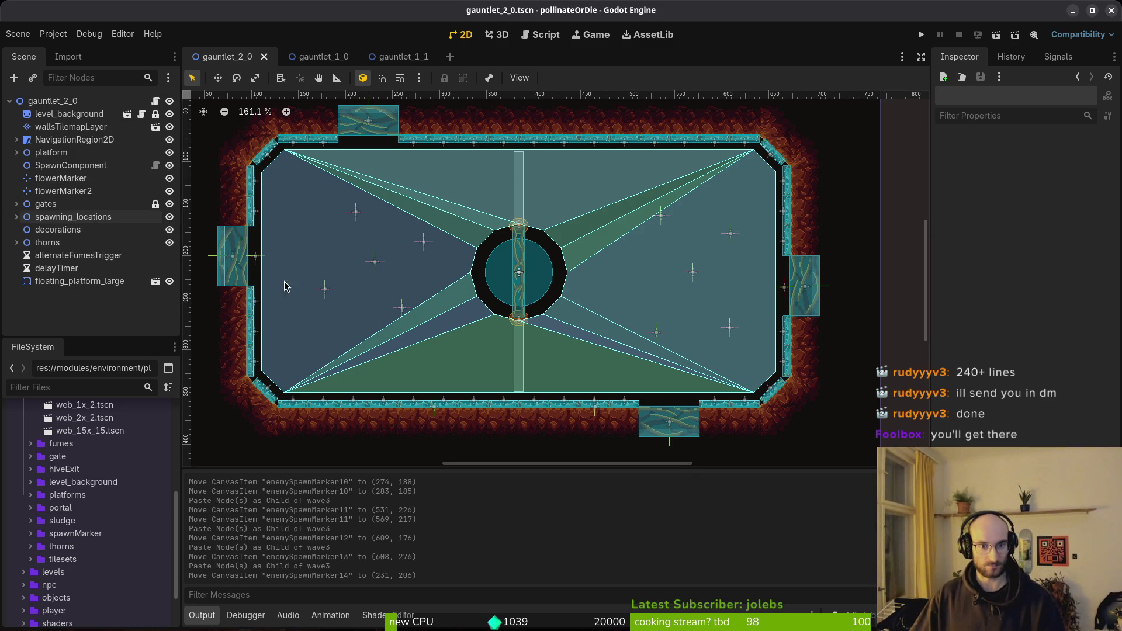
pyautogui.scroll(-2, 585, 228)
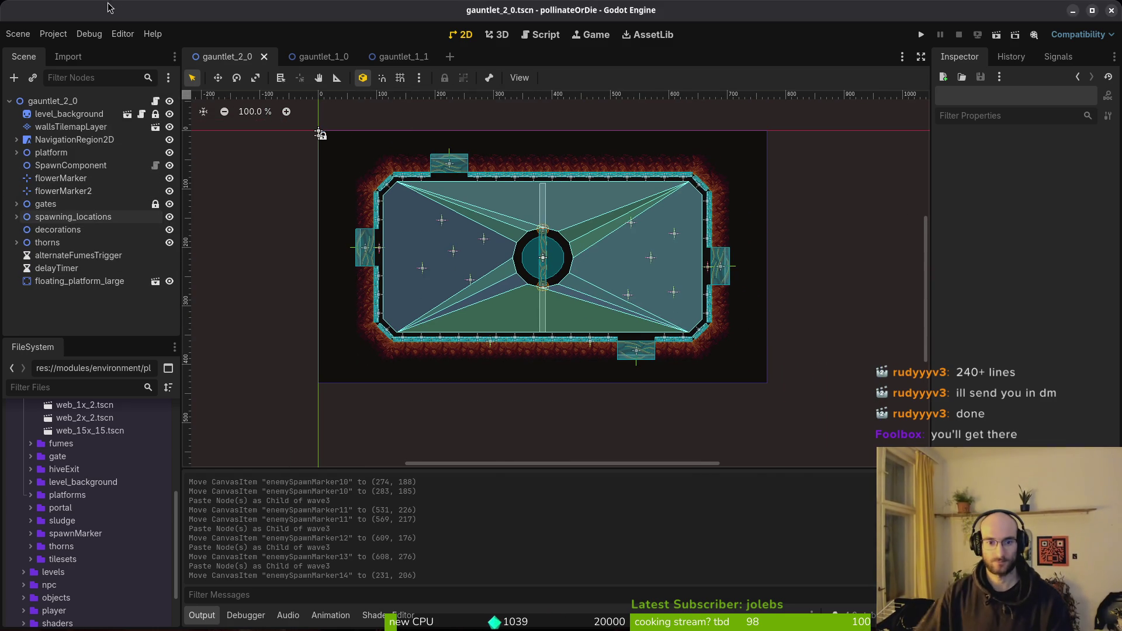
pyautogui.click(14, 218)
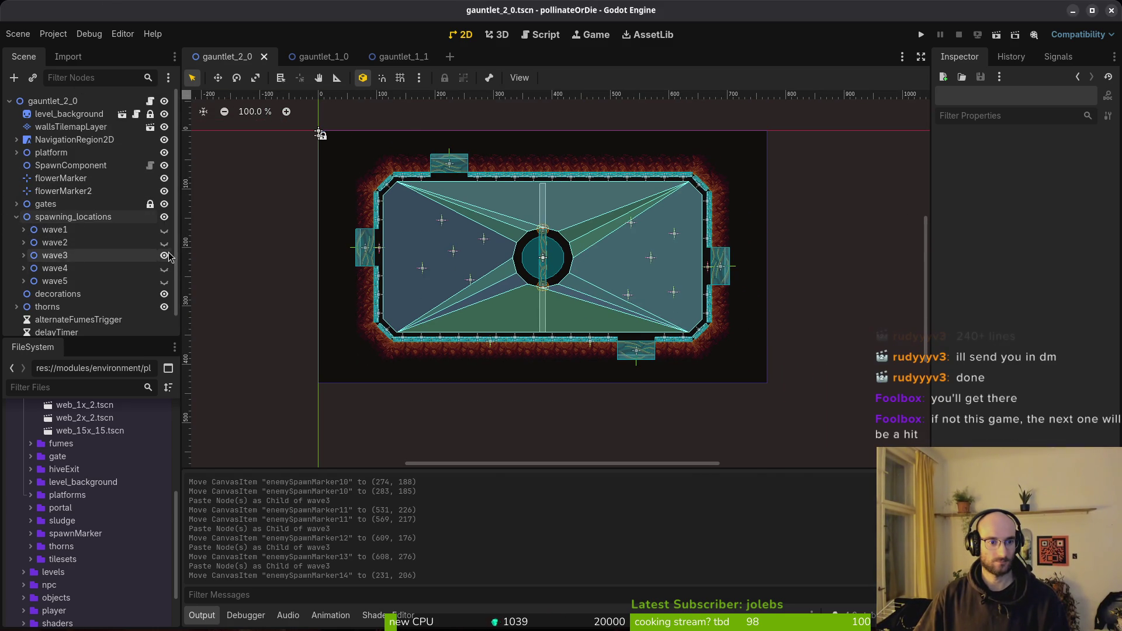
pyautogui.scroll(4, 572, 301)
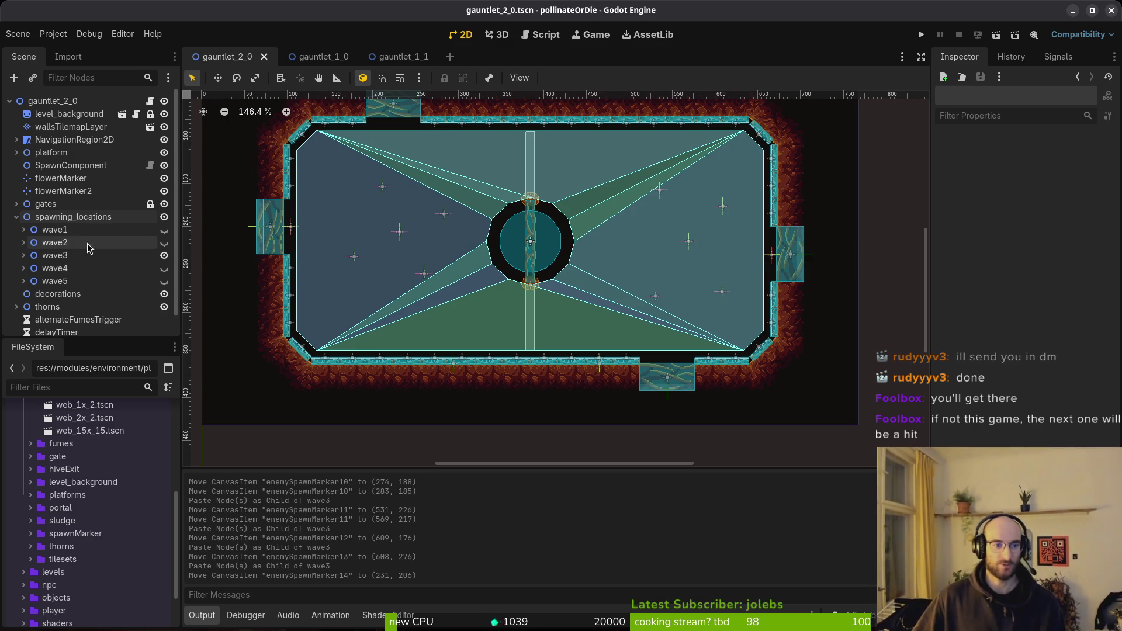
pyautogui.click(164, 255)
pyautogui.click(165, 268)
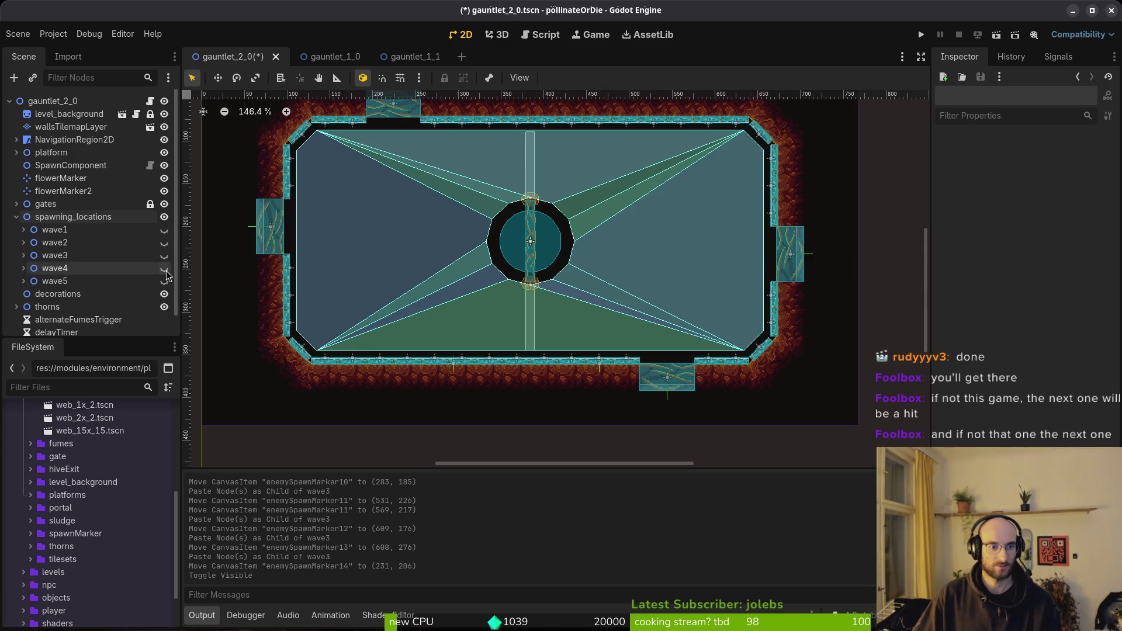
# Shift all five wave4 markers down-left together, then request deletion of the last four
pyautogui.click(24, 269)
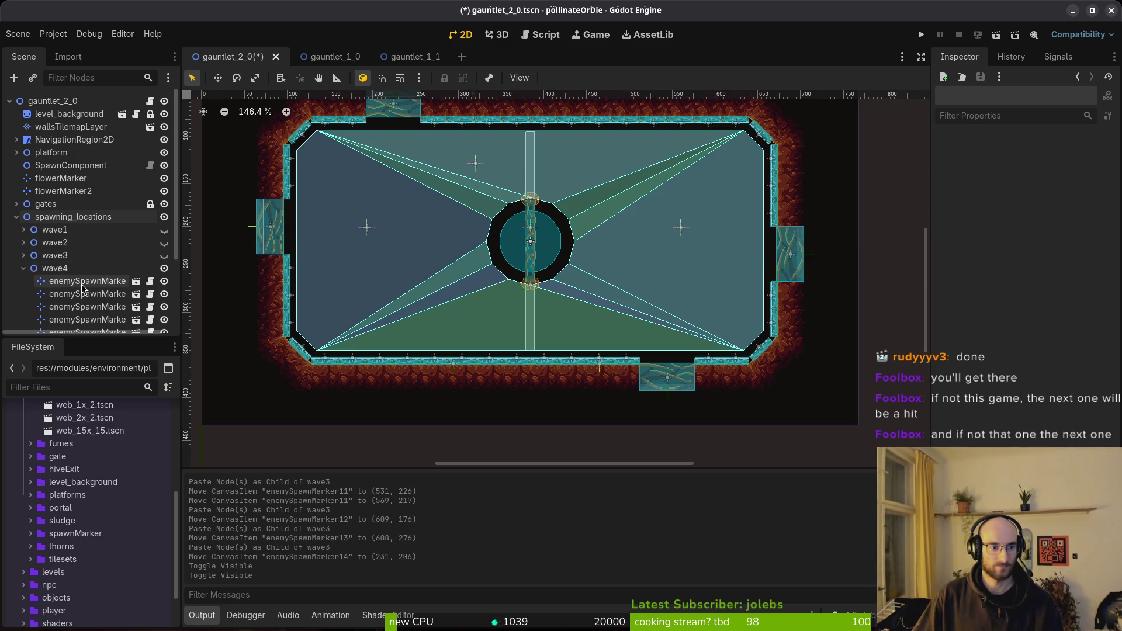
pyautogui.click(82, 281)
pyautogui.keyDown('shift'); pyautogui.click(88, 275); pyautogui.keyUp('shift')
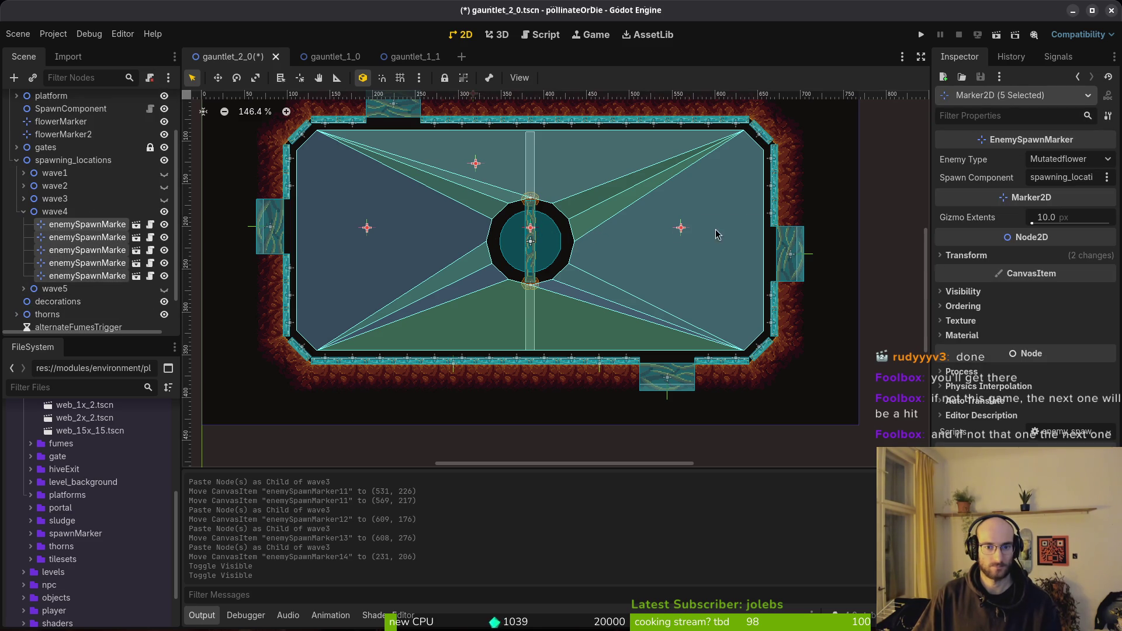
pyautogui.moveTo(681, 229)
pyautogui.mouseDown()
pyautogui.moveTo(645, 278)
pyautogui.moveTo(636, 321)
pyautogui.mouseUp()
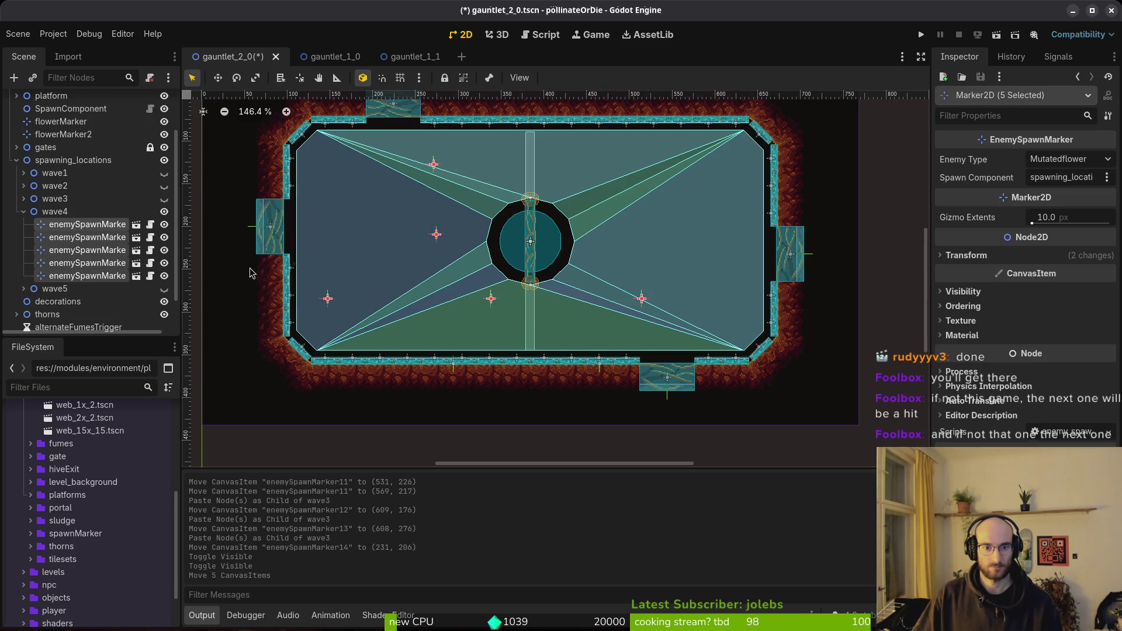
pyautogui.click(56, 237)
pyautogui.keyDown('shift'); pyautogui.click(68, 277); pyautogui.keyUp('shift')
pyautogui.press('Delete')
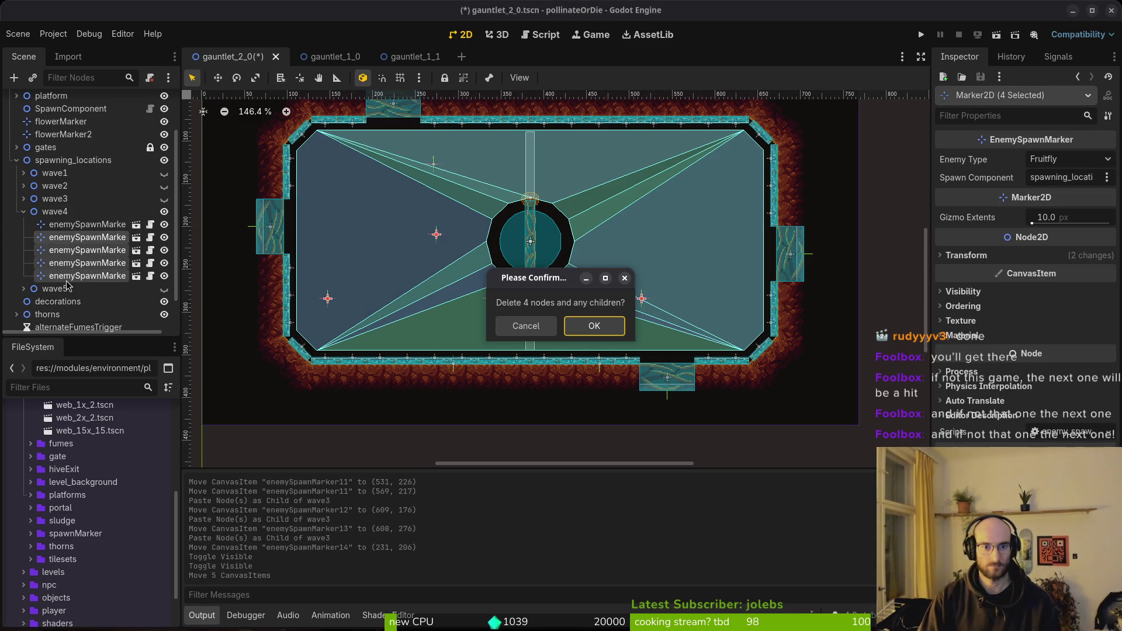
# Confirm deleting the four wave4 markers and reset the remaining marker's rotation
pyautogui.click(594, 326)
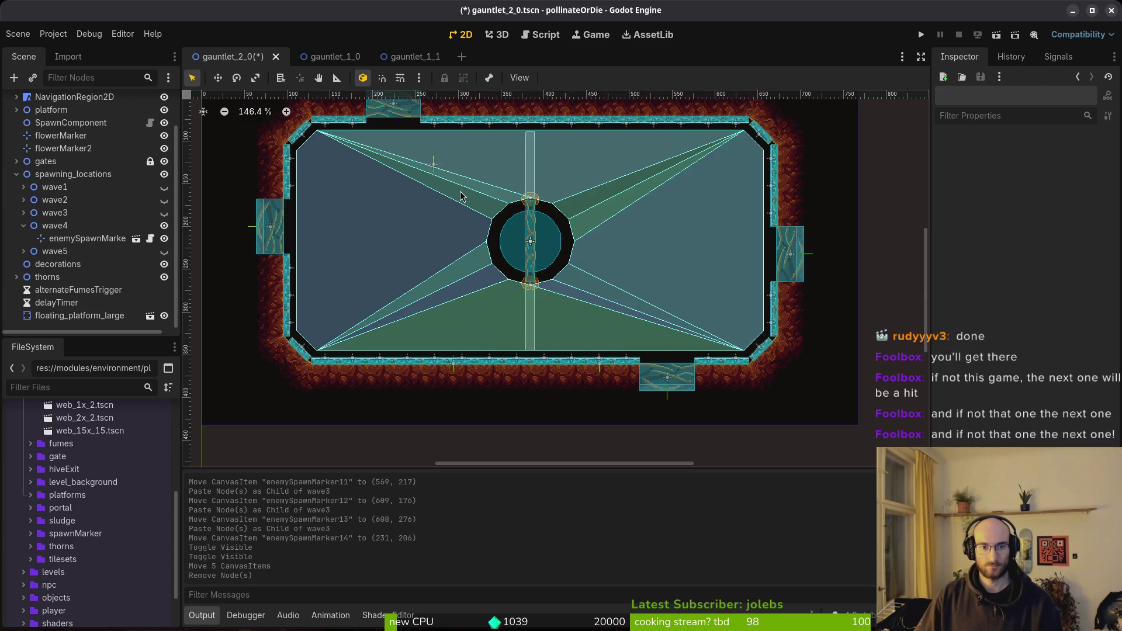
pyautogui.click(433, 163)
pyautogui.click(966, 255)
pyautogui.click(1017, 309)
pyautogui.hotkey('ctrl', 's')
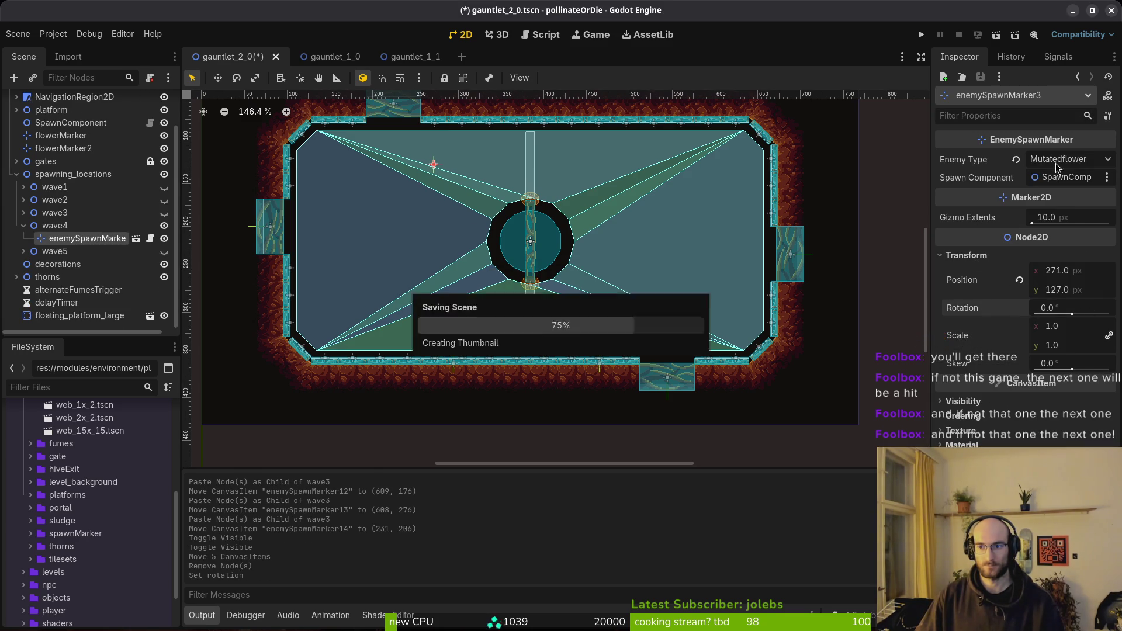
# Make enemySpawnMarker3 a Wasp spawn at (221, 217) and paste a copy into wave4
pyautogui.click(1056, 163)
pyautogui.click(1075, 238)
pyautogui.hotkey('ctrl', 's')
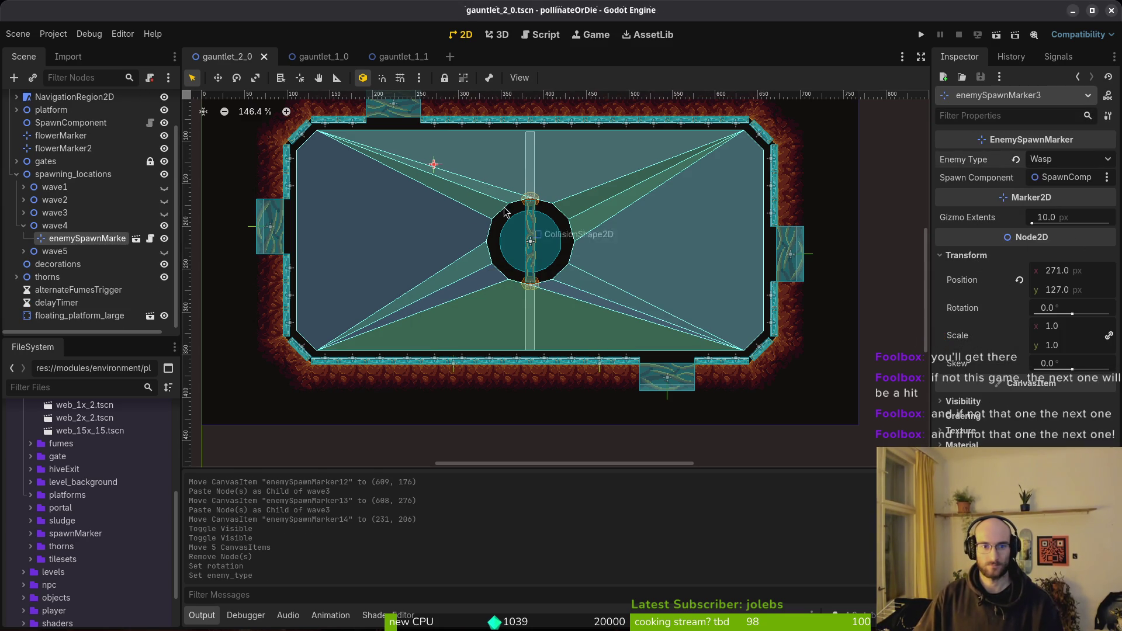
pyautogui.moveTo(434, 165)
pyautogui.mouseDown()
pyautogui.moveTo(395, 248)
pyautogui.moveTo(673, 242)
pyautogui.mouseUp()
pyautogui.hotkey('ctrl', 'v')
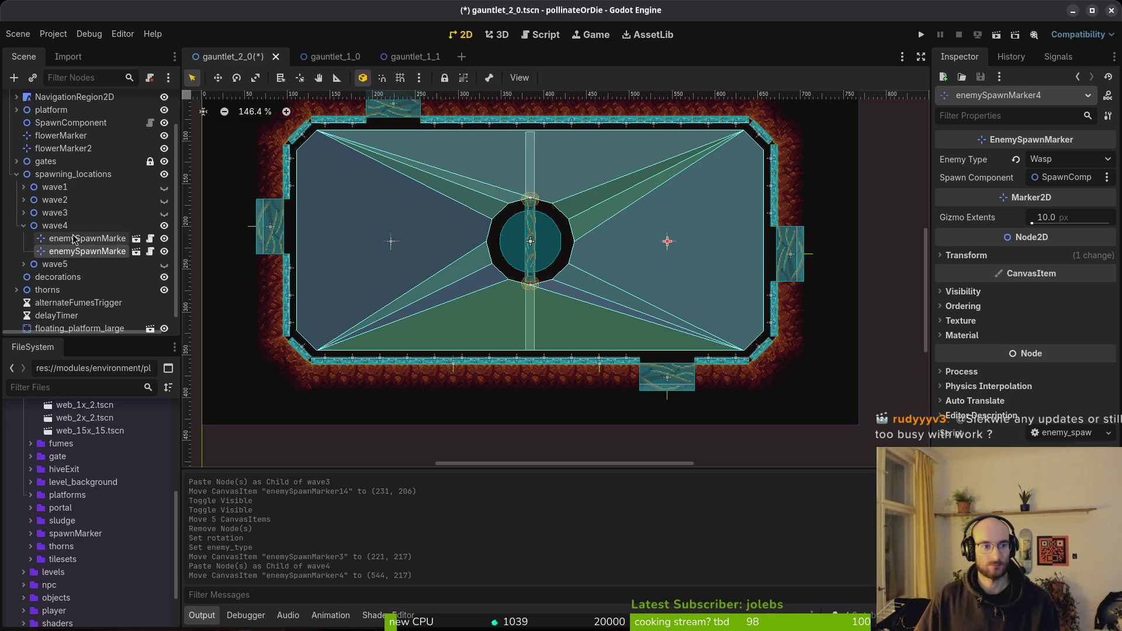
# Paste a wave4 marker, set its Enemy Type to Fly, and place it upper left
pyautogui.hotkey('ctrl', 'v')
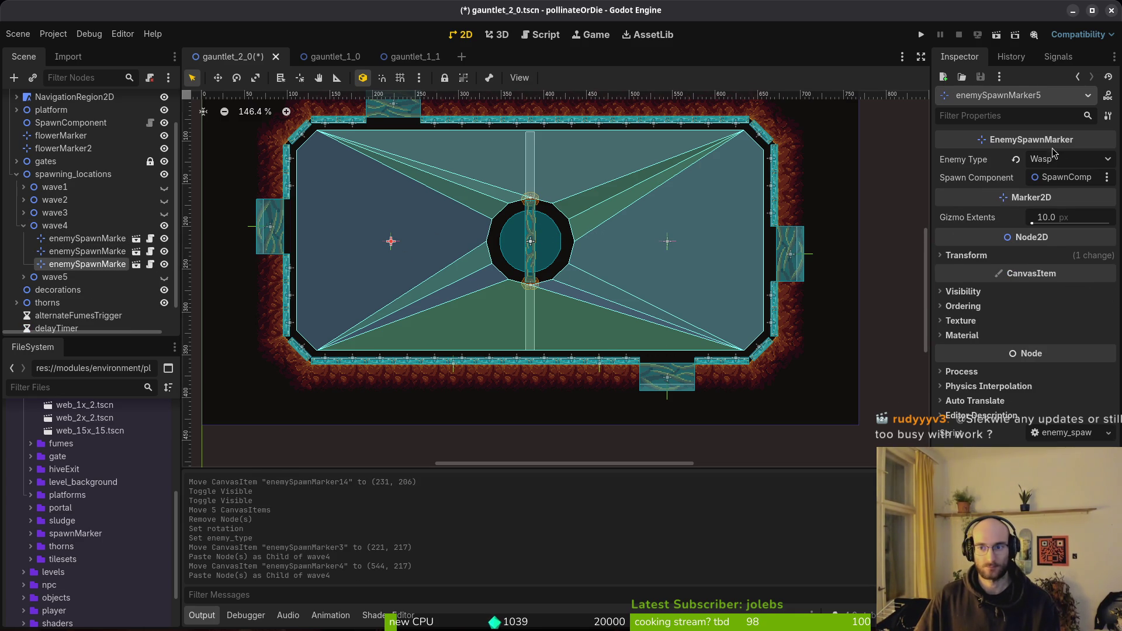
pyautogui.click(1054, 158)
pyautogui.click(1080, 194)
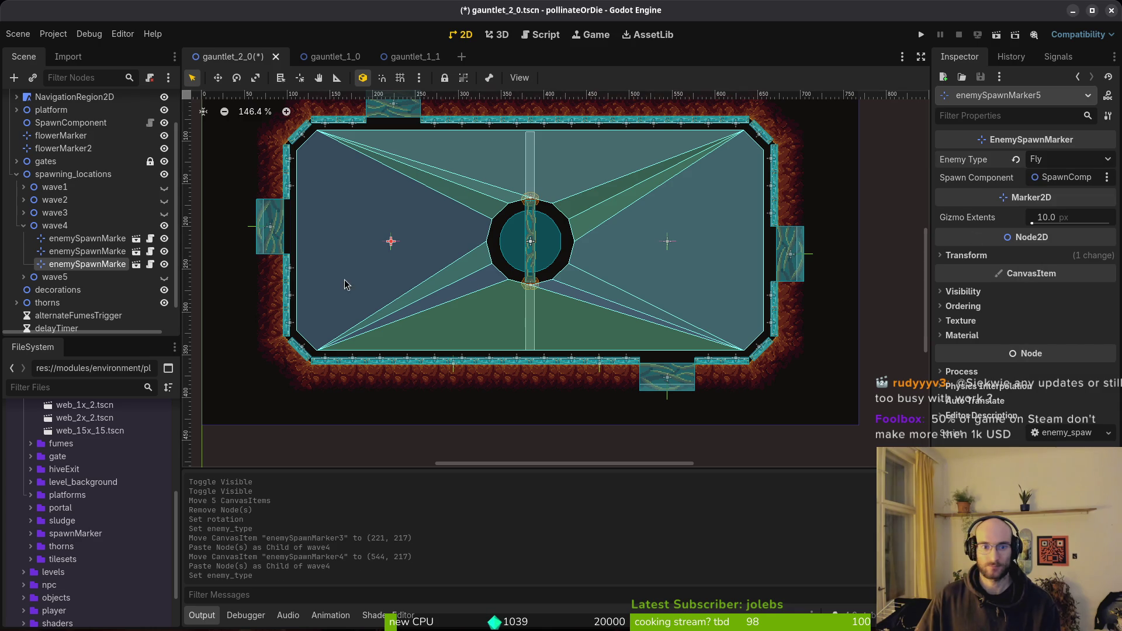
pyautogui.moveTo(391, 243); pyautogui.dragTo(411, 179)
# Paste three more Fly markers into wave4 at the lower left, upper right and lower right
pyautogui.click(63, 226)
pyautogui.hotkey('ctrl', 'v')
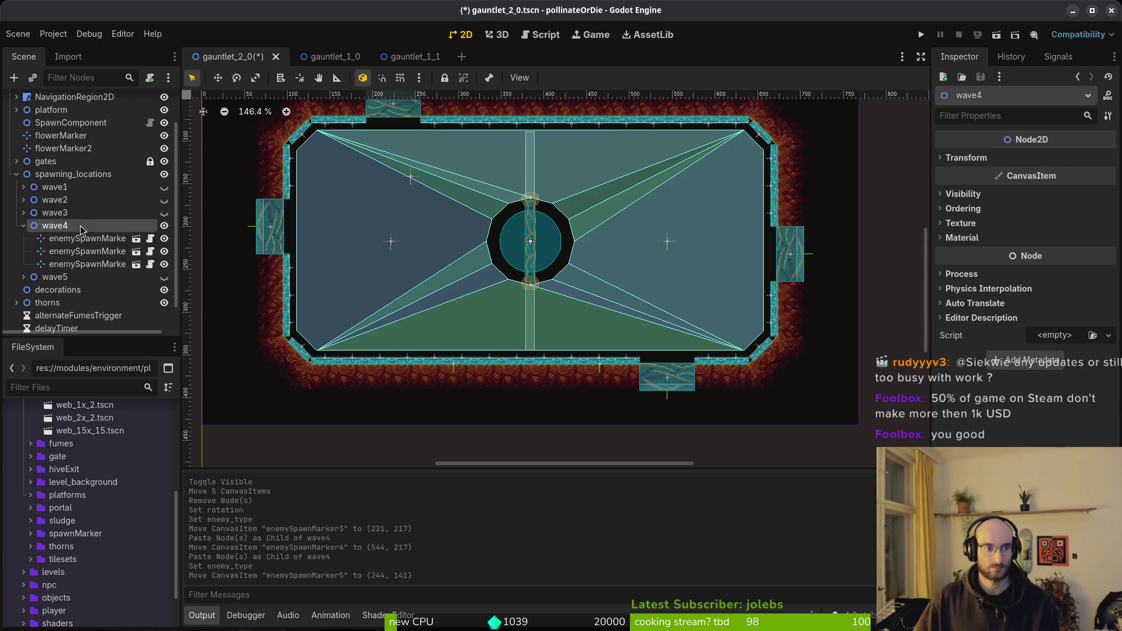
pyautogui.moveTo(413, 181); pyautogui.dragTo(428, 308)
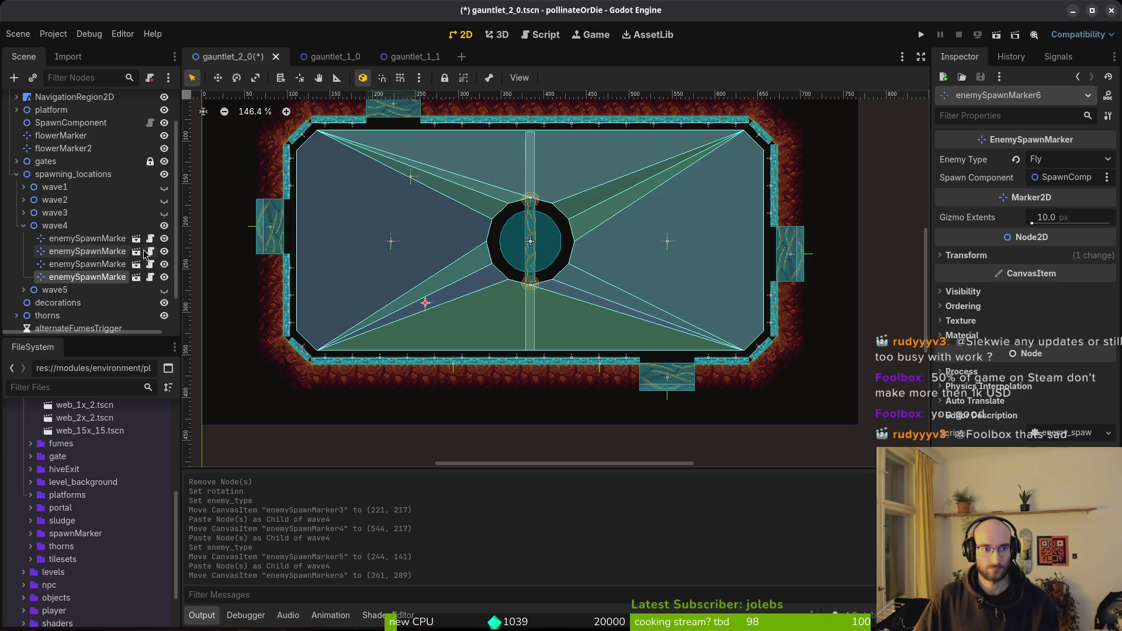
pyautogui.click(79, 225)
pyautogui.hotkey('ctrl', 'v')
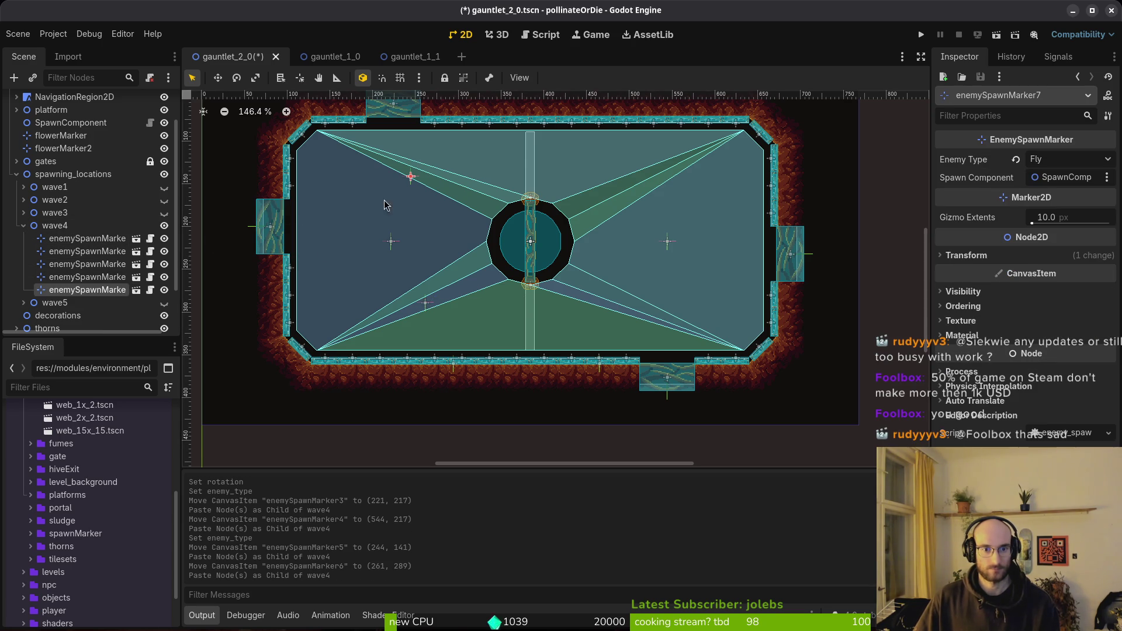
pyautogui.moveTo(416, 182); pyautogui.dragTo(683, 173)
pyautogui.click(89, 225)
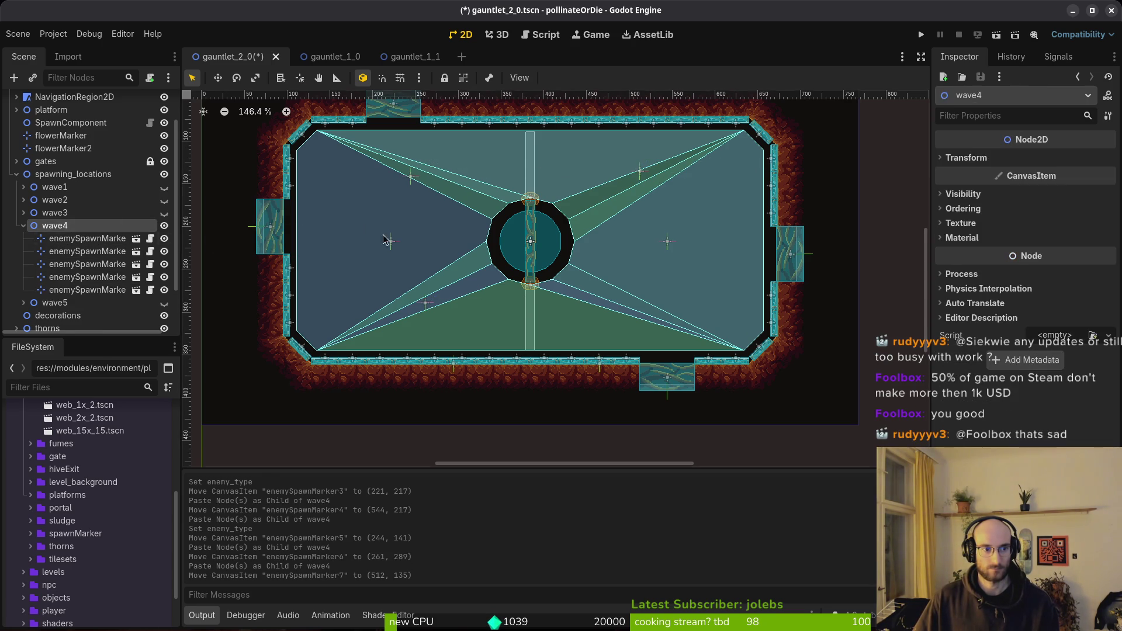
pyautogui.hotkey('ctrl', 'v')
pyautogui.moveTo(413, 184); pyautogui.dragTo(637, 301)
# Paste two markers near the top centre and set both to spawn Fruitfly
pyautogui.click(70, 226)
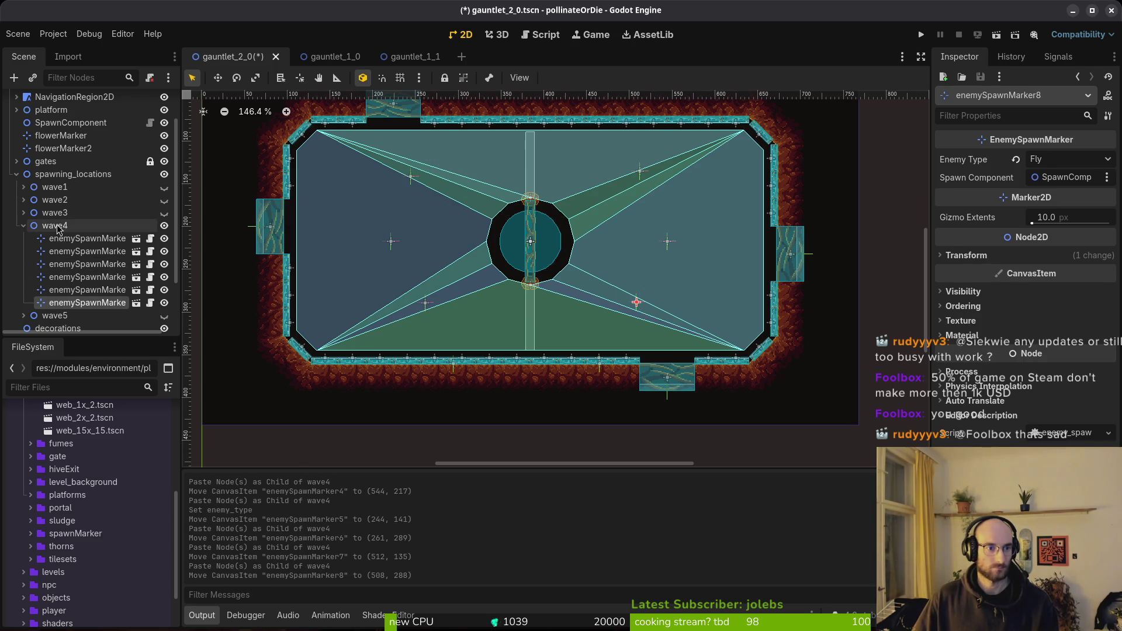
pyautogui.hotkey('ctrl', 'v')
pyautogui.moveTo(411, 177)
pyautogui.mouseDown()
pyautogui.moveTo(505, 169)
pyautogui.moveTo(494, 162)
pyautogui.moveTo(516, 154)
pyautogui.mouseUp()
pyautogui.click(55, 226)
pyautogui.hotkey('ctrl', 'v')
pyautogui.moveTo(412, 177)
pyautogui.mouseDown()
pyautogui.moveTo(563, 162)
pyautogui.moveTo(542, 157)
pyautogui.mouseUp()
pyautogui.keyDown('shift'); pyautogui.click(517, 155); pyautogui.keyUp('shift')
pyautogui.click(1070, 159)
pyautogui.click(1052, 181)
# Duplicate the two Fruitfly markers to the bottom centre and save the scene
pyautogui.hotkey('ctrl', 'c')
pyautogui.click(56, 220)
pyautogui.hotkey('ctrl', 'v')
pyautogui.moveTo(517, 159); pyautogui.dragTo(517, 321)
pyautogui.click(631, 321)
pyautogui.hotkey('ctrl', 's')
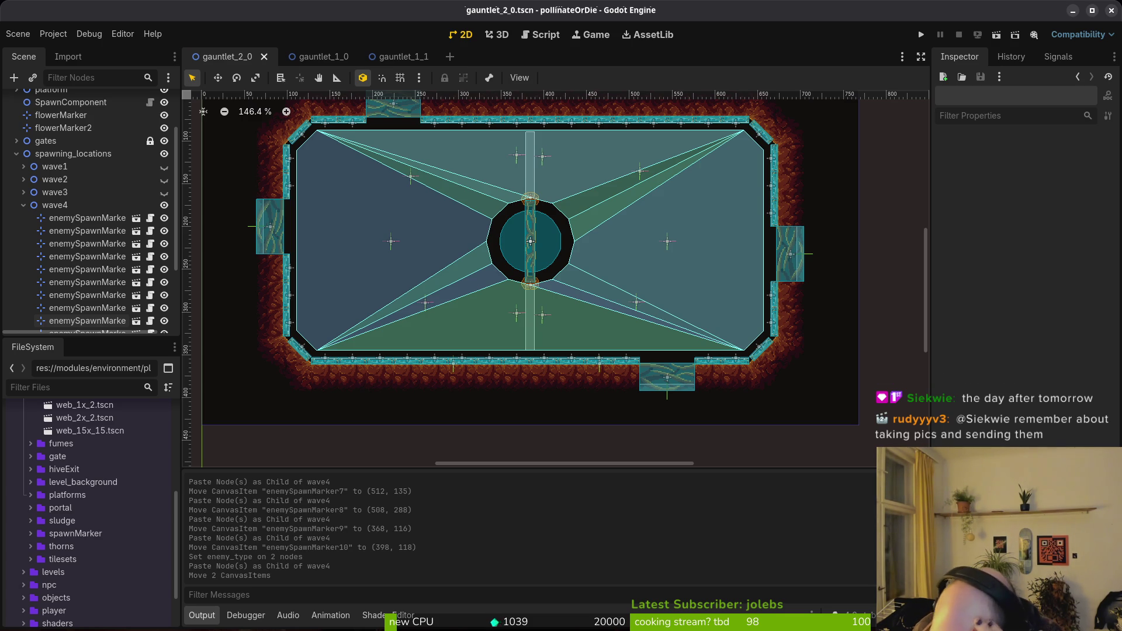
# Save the scene and switch to the Twitch Subscriber Badges page in the browser
pyautogui.hotkey('ctrl', 's')
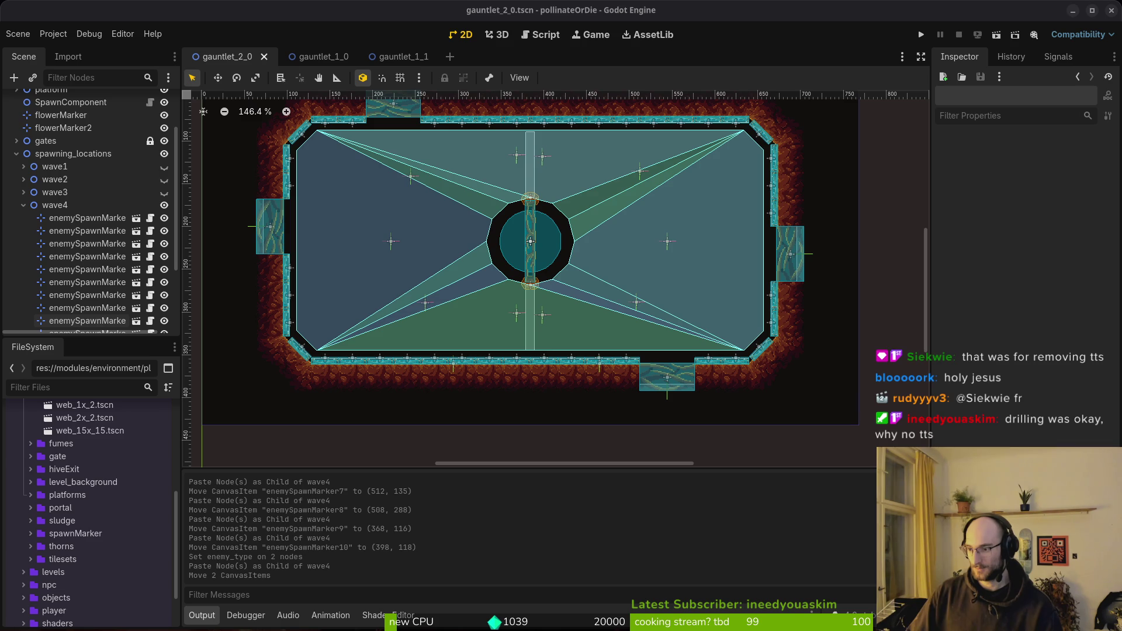
pyautogui.hotkey('alt', 'Tab')
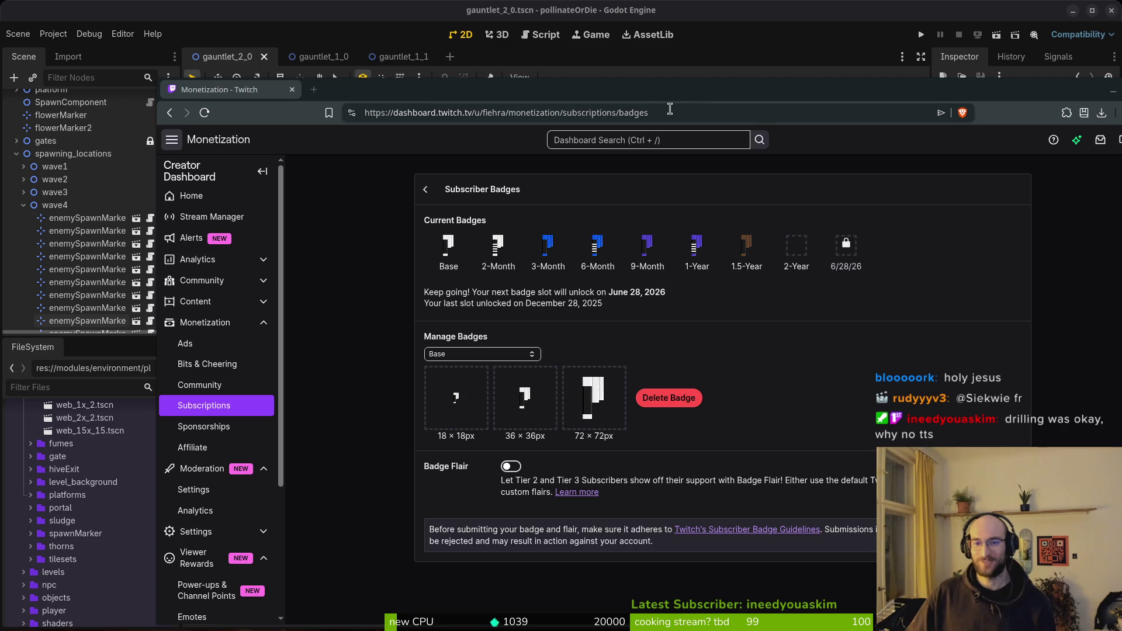
pyautogui.moveTo(668, 95)
pyautogui.mouseDown()
pyautogui.moveTo(1121, 27)
pyautogui.moveTo(1121, 36)
pyautogui.moveTo(631, 56)
pyautogui.mouseUp()
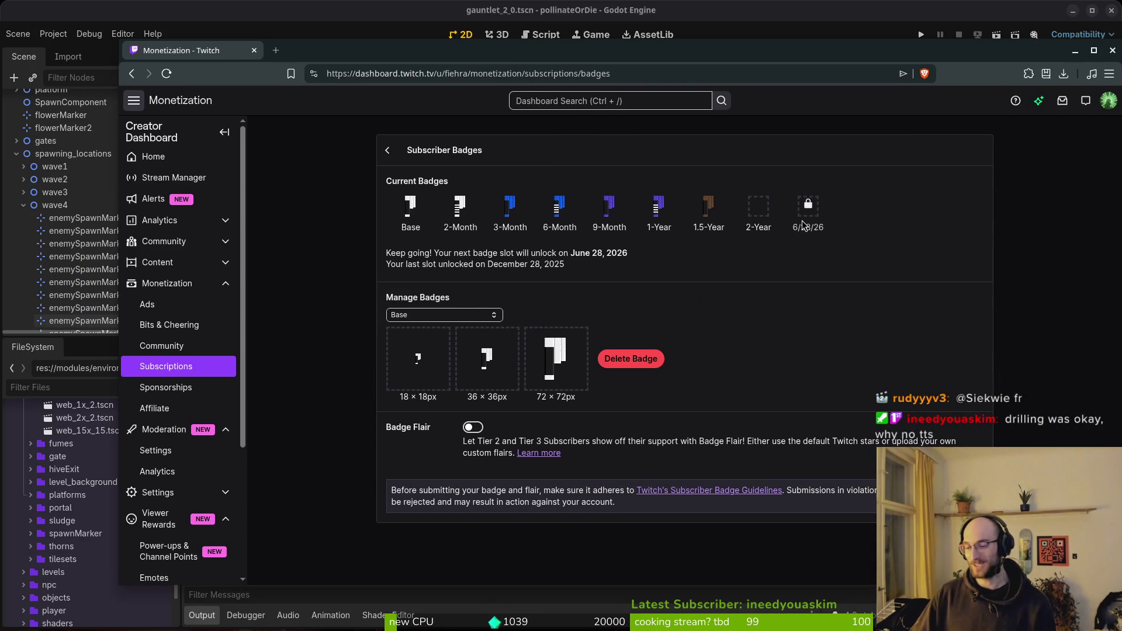
pyautogui.hotkey('alt', 'Tab')
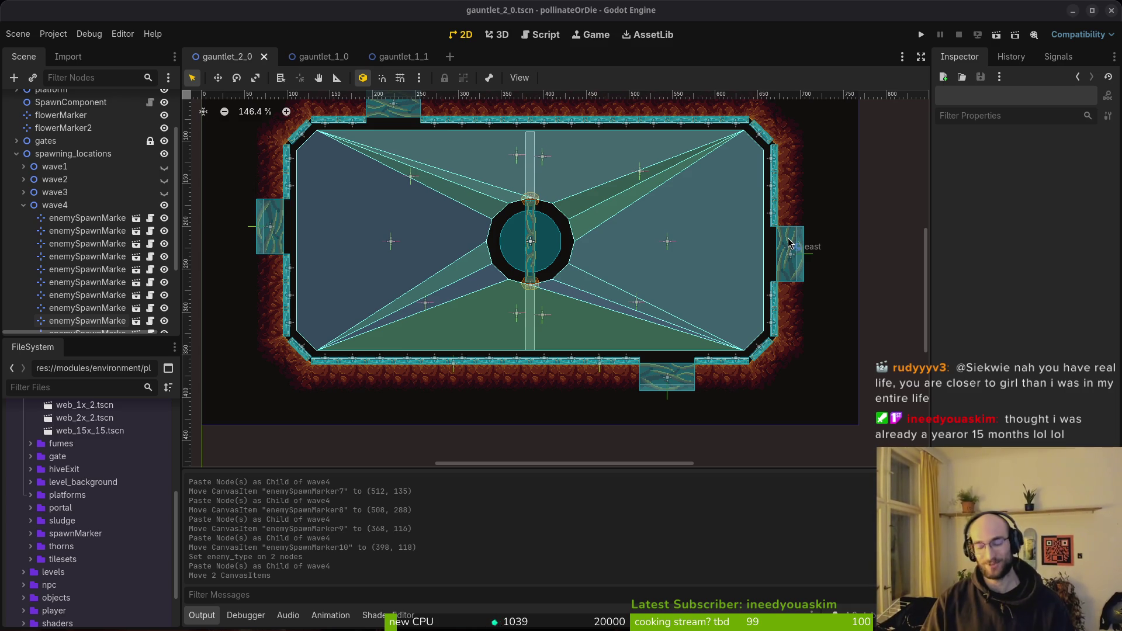
# Select all ten spawn markers under the wave4 group
pyautogui.doubleClick(55, 204)
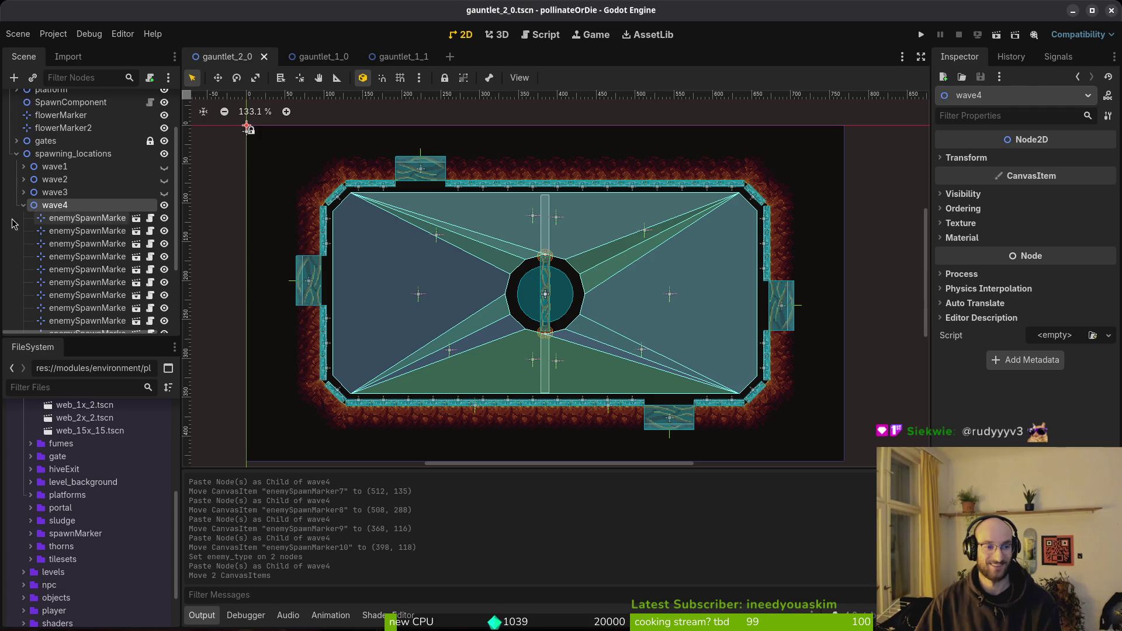
pyautogui.click(88, 218)
pyautogui.scroll(-3, 88, 222)
pyautogui.keyDown('shift'); pyautogui.click(88, 238); pyautogui.keyUp('shift')
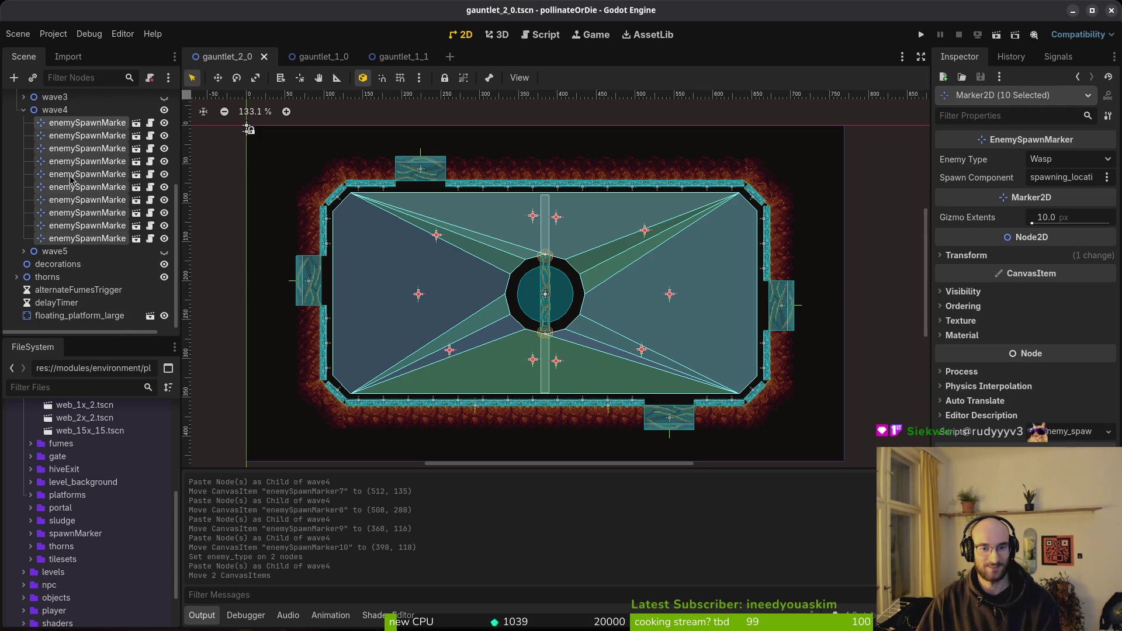
pyautogui.scroll(4, 86, 197)
# Collapse and hide wave4, show wave5, and select wave5's first spawn marker
pyautogui.click(23, 226)
pyautogui.click(164, 247)
pyautogui.click(165, 259)
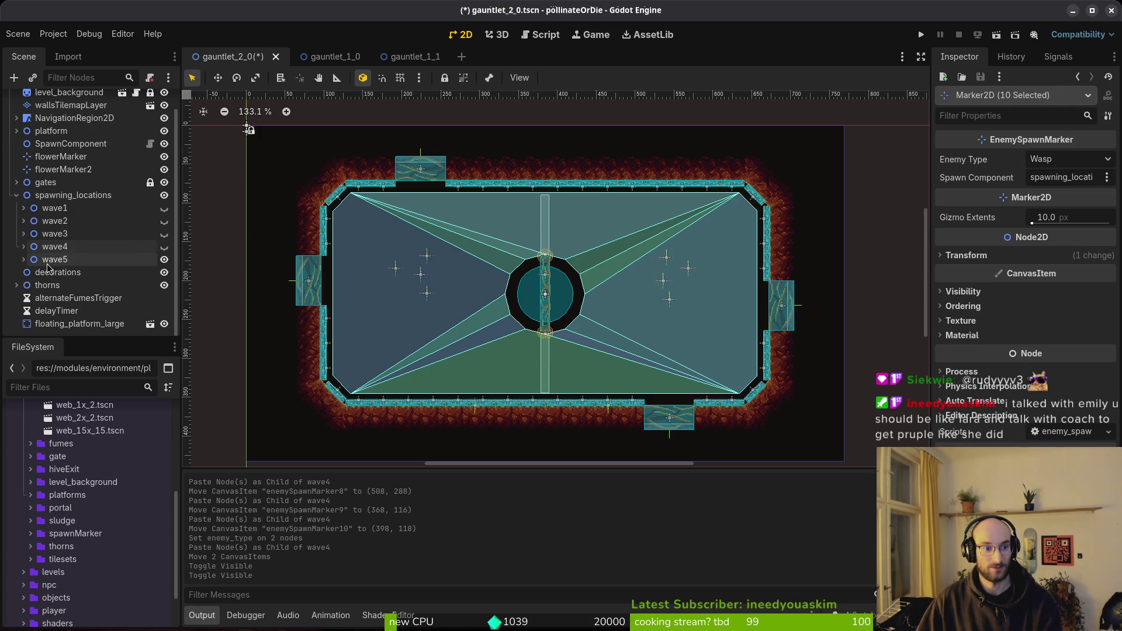
pyautogui.click(23, 260)
pyautogui.click(87, 272)
# Shift all nine wave5 markers left and down, then delete enemySpawnMarker11 inside the central ring
pyautogui.scroll(-3, 93, 257)
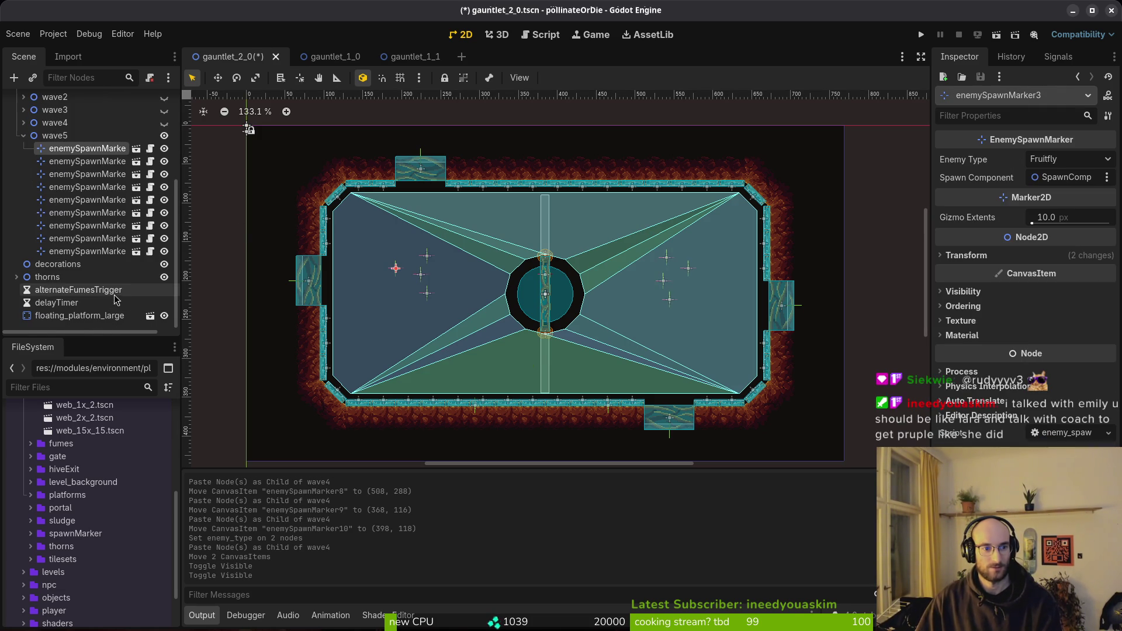
pyautogui.keyDown('shift'); pyautogui.click(115, 256); pyautogui.keyUp('shift')
pyautogui.scroll(2, 485, 284)
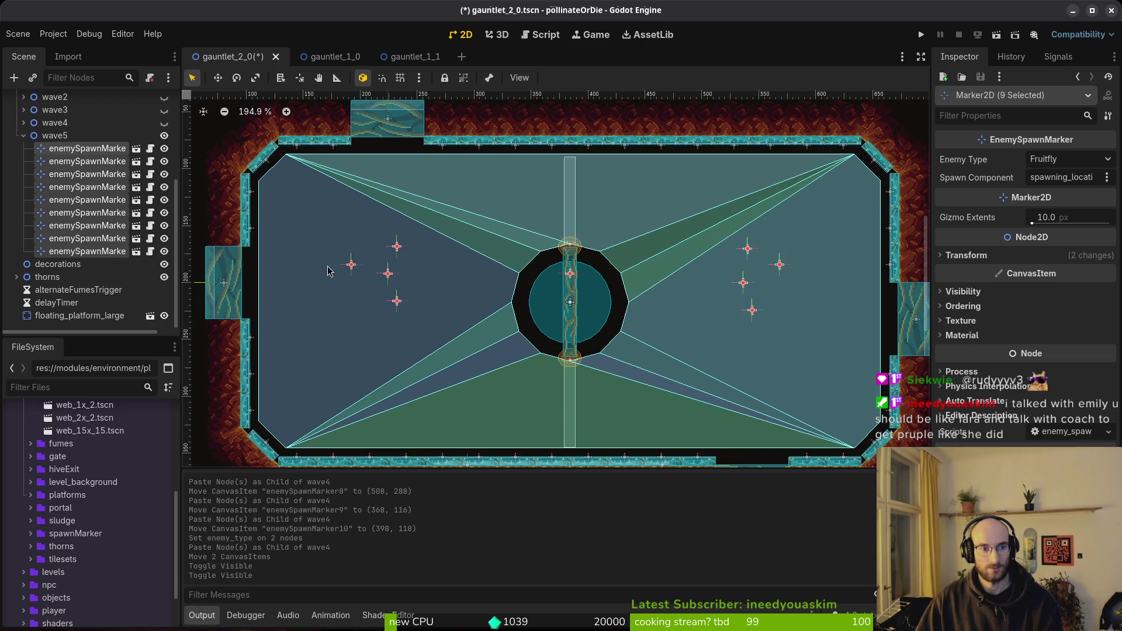
pyautogui.moveTo(388, 279); pyautogui.dragTo(367, 310)
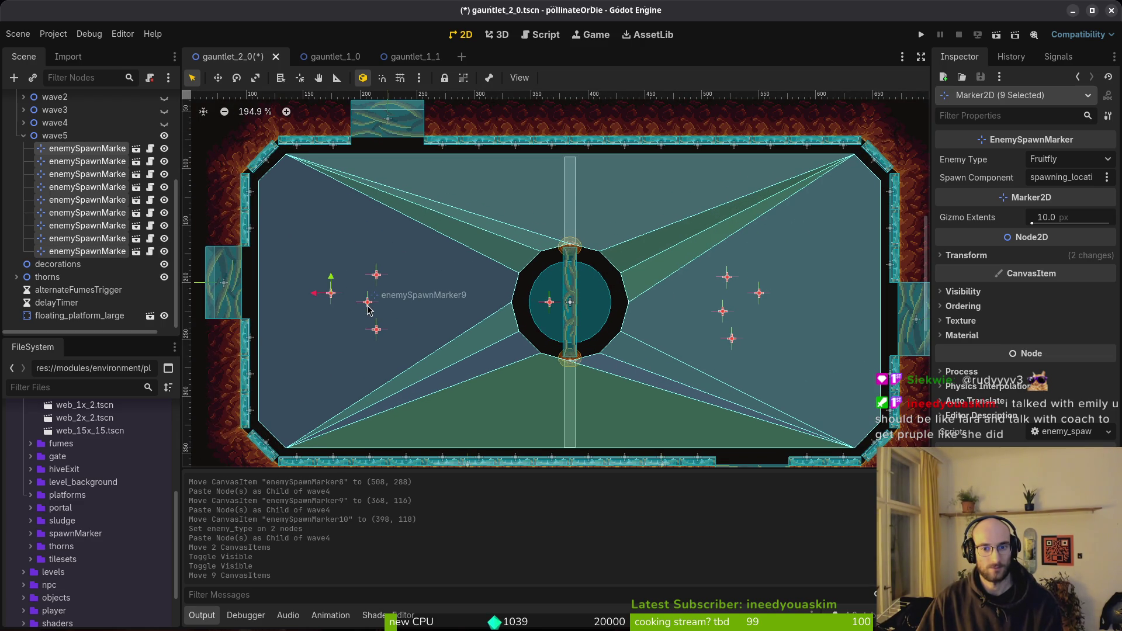
pyautogui.click(549, 304)
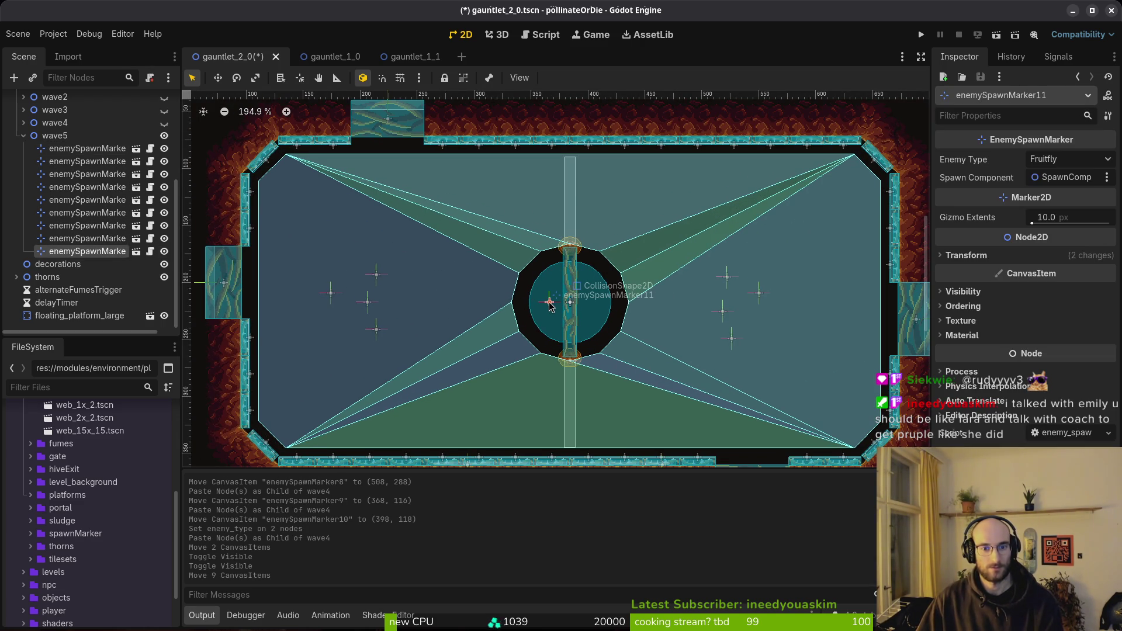
pyautogui.press('Delete')
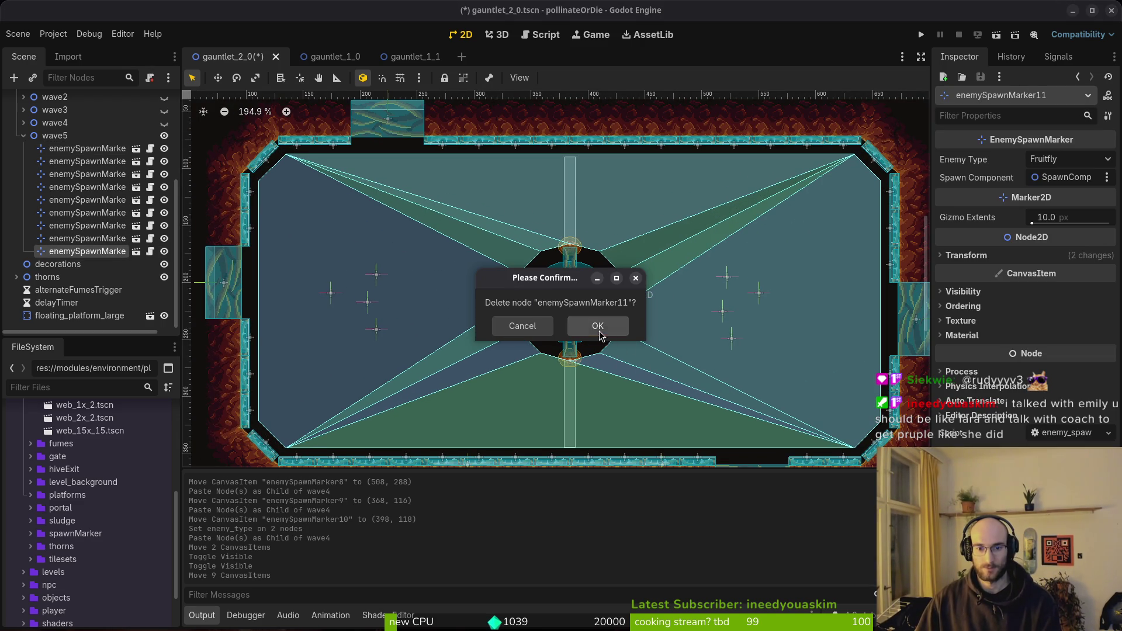
pyautogui.click(597, 325)
# Move the remaining eight wave5 markers slightly right and save the scene
pyautogui.click(88, 161)
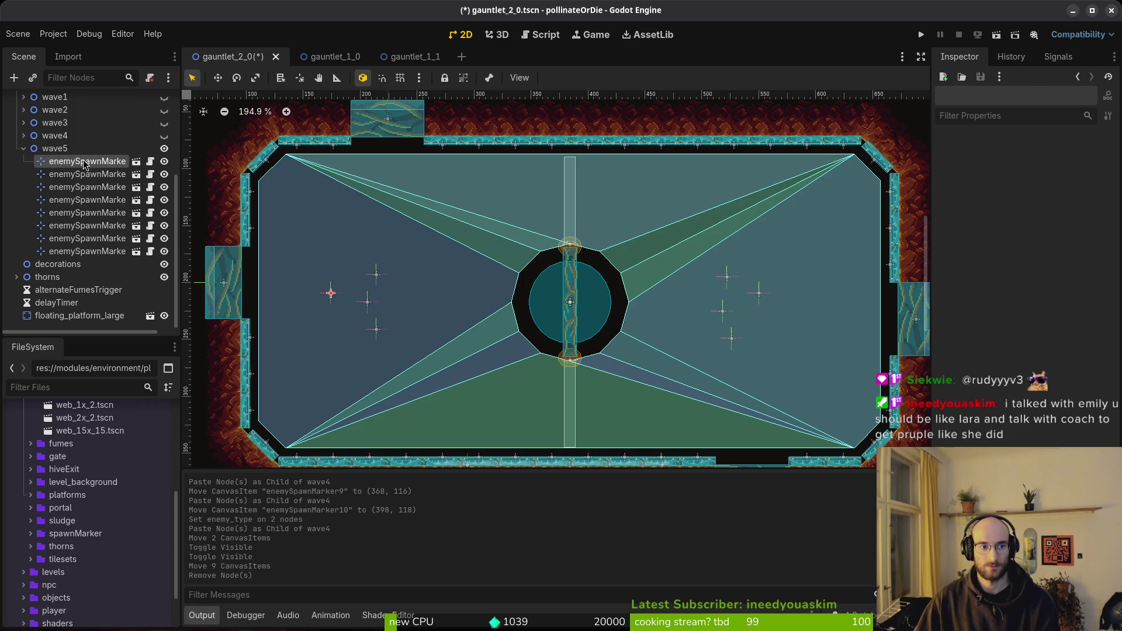
pyautogui.keyDown('shift'); pyautogui.click(83, 252); pyautogui.keyUp('shift')
pyautogui.moveTo(367, 303)
pyautogui.mouseDown()
pyautogui.moveTo(407, 301)
pyautogui.moveTo(390, 305)
pyautogui.mouseUp()
pyautogui.click(409, 315)
pyautogui.hotkey('ctrl', 's')
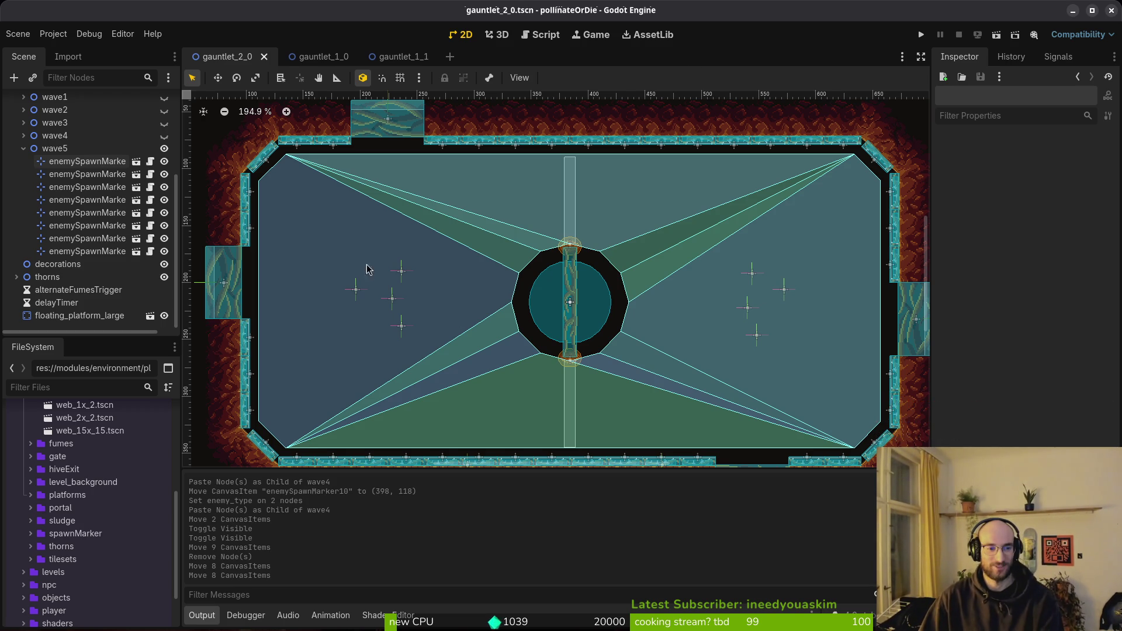
# Select a left-side wave5 marker to inspect its Fruitfly enemy type
pyautogui.click(356, 290)
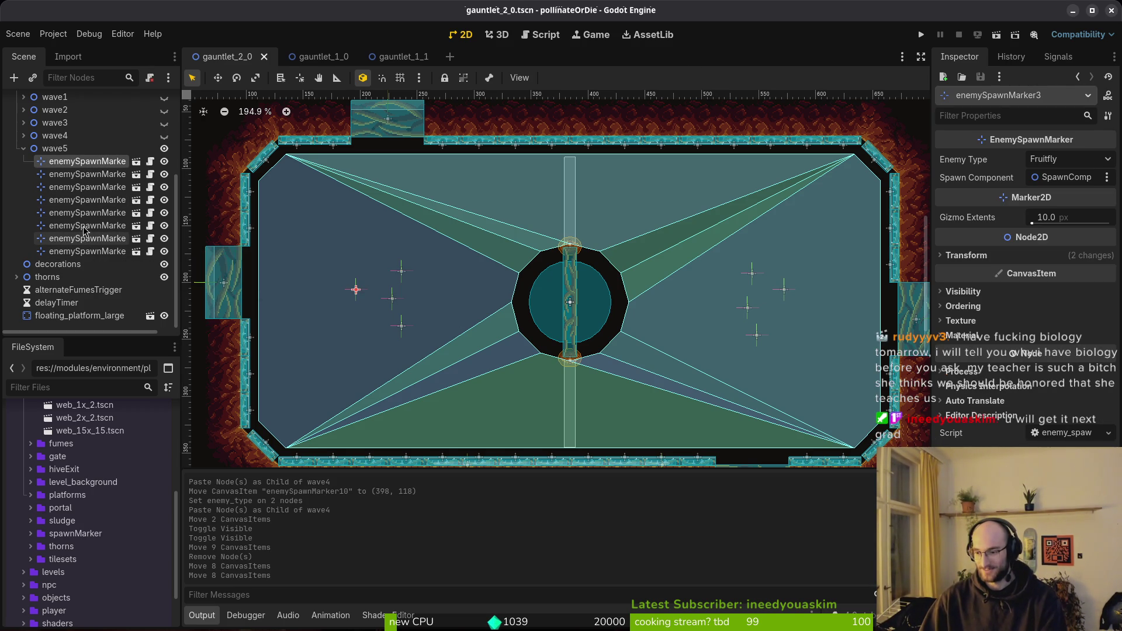
pyautogui.click(86, 165)
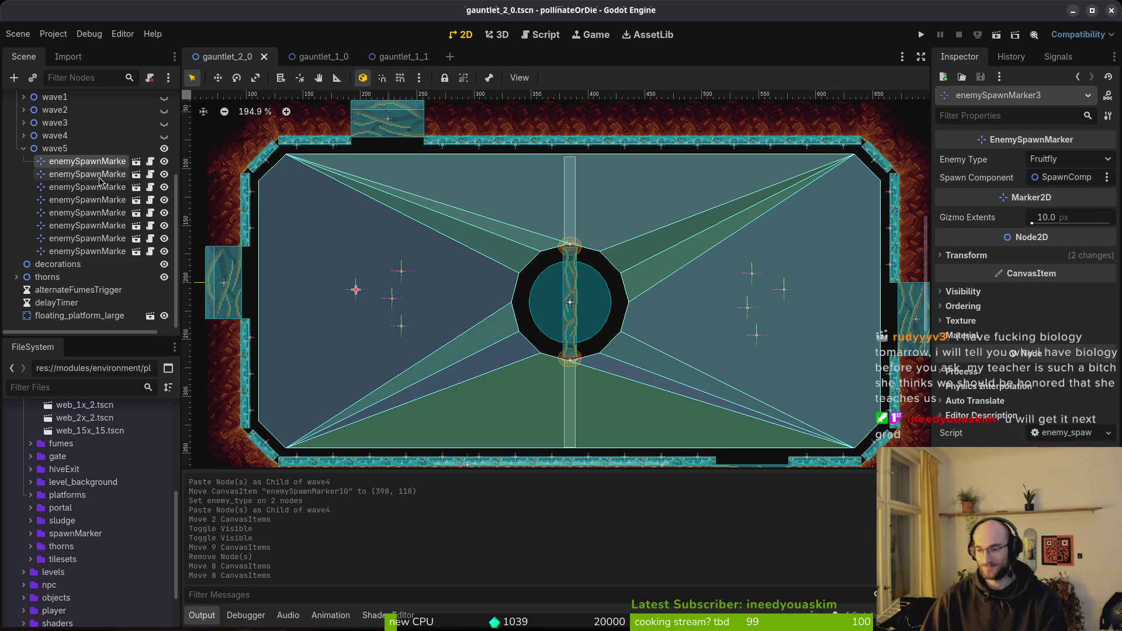
pyautogui.click(106, 163)
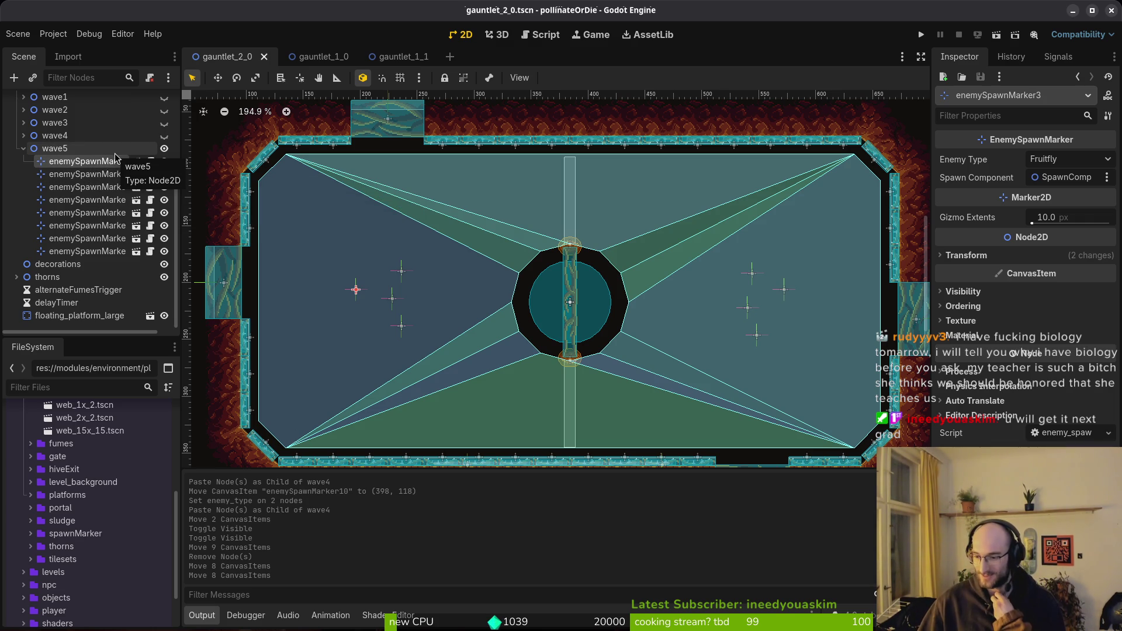
pyautogui.keyDown('shift'); pyautogui.click(87, 186); pyautogui.keyUp('shift')
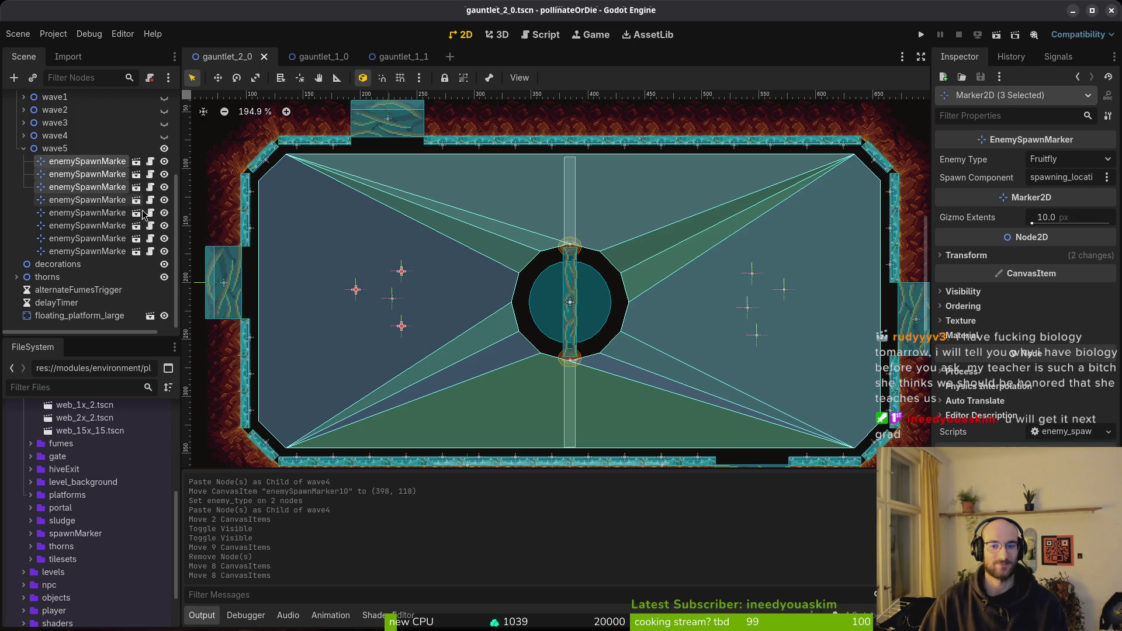
pyautogui.click(88, 199)
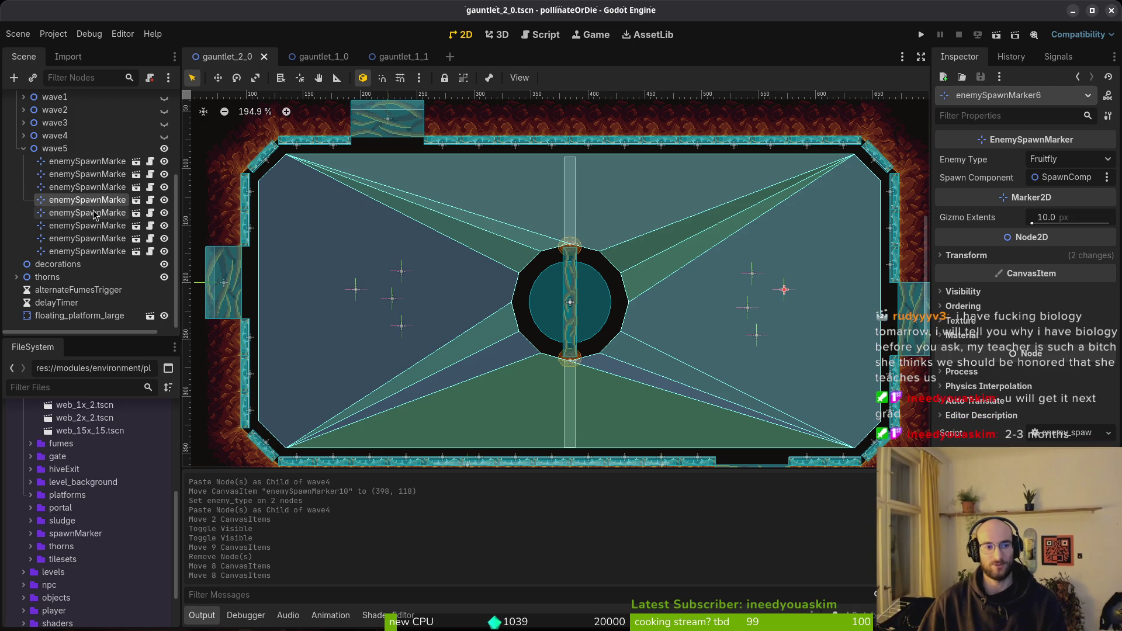
pyautogui.click(87, 238)
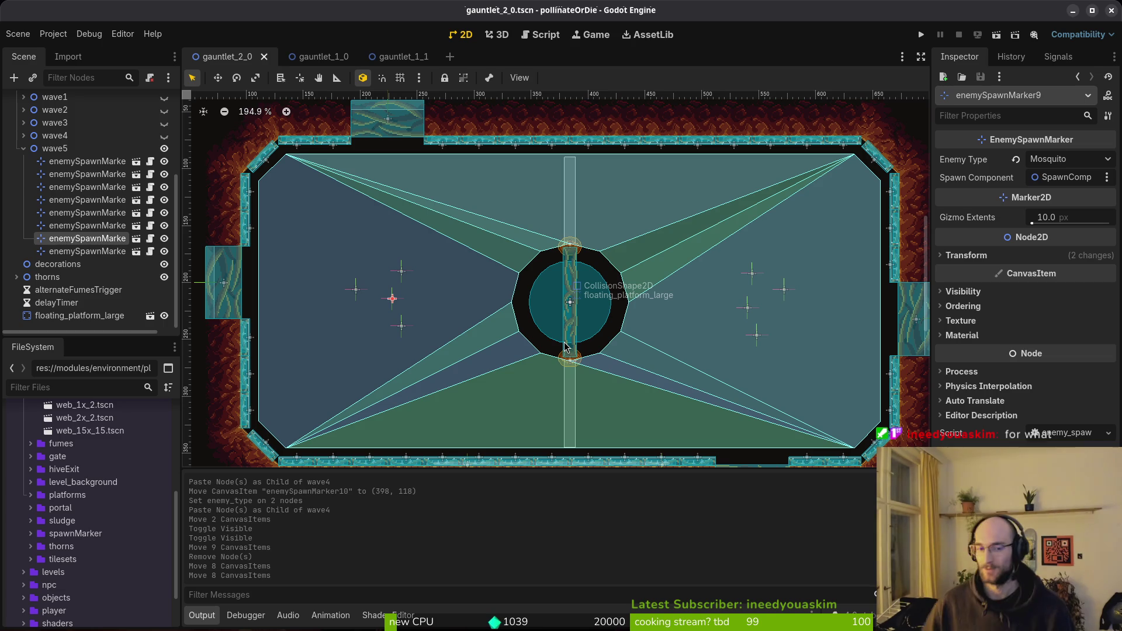
# Set the right-side Mosquito marker, enemySpawnMarker10, to spawn Fly enemies
pyautogui.scroll(-4, 657, 320)
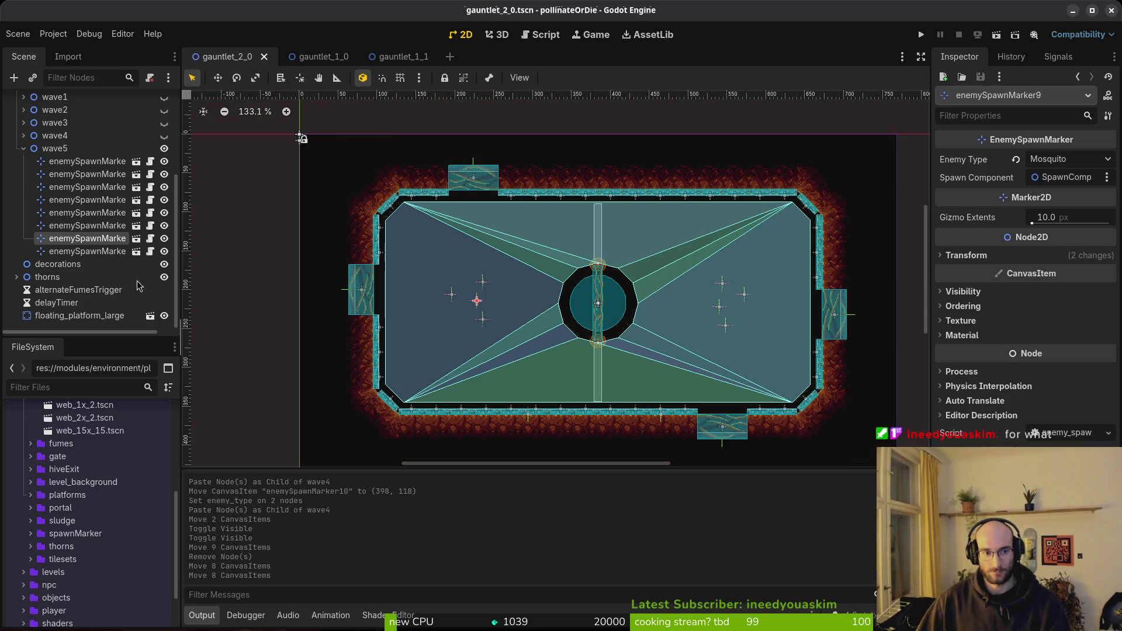
pyautogui.scroll(4, 563, 269)
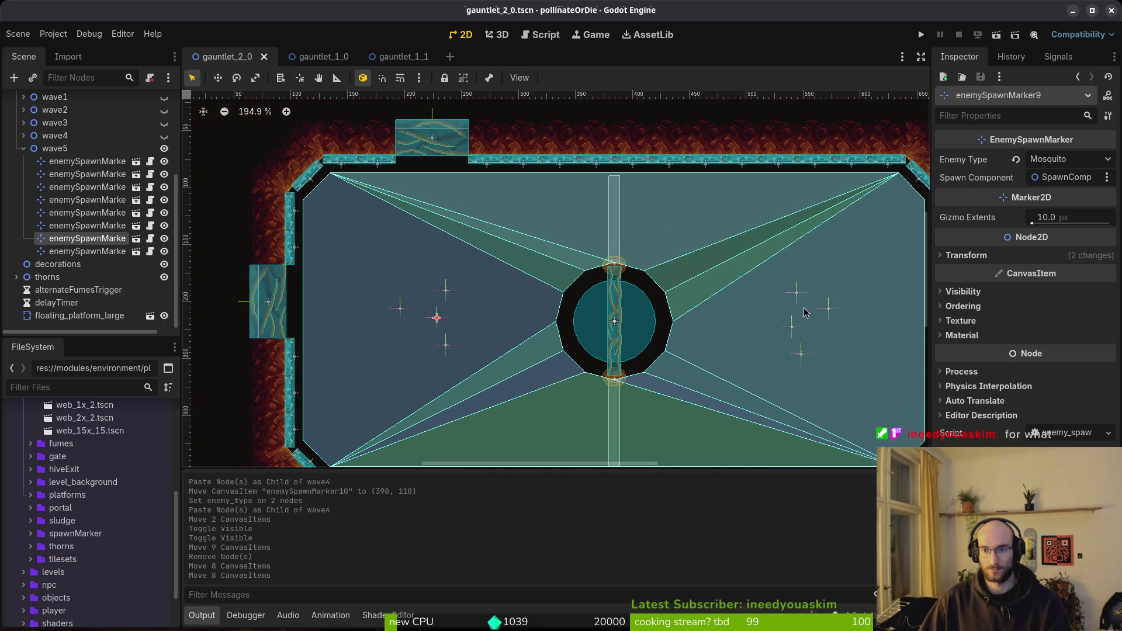
pyautogui.click(792, 327)
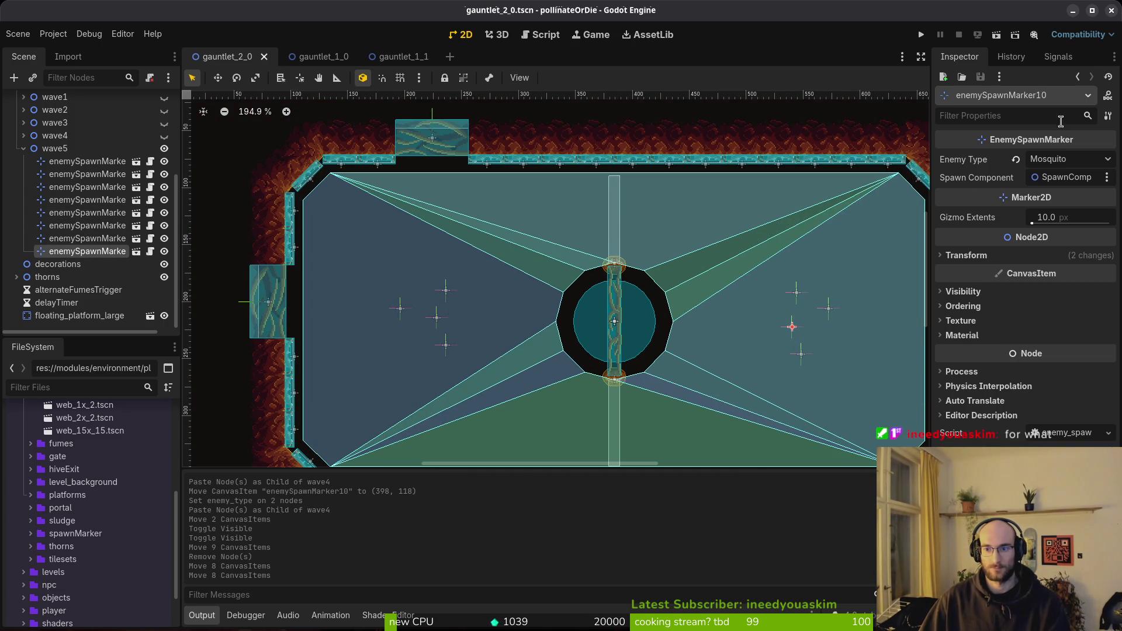
pyautogui.click(1035, 162)
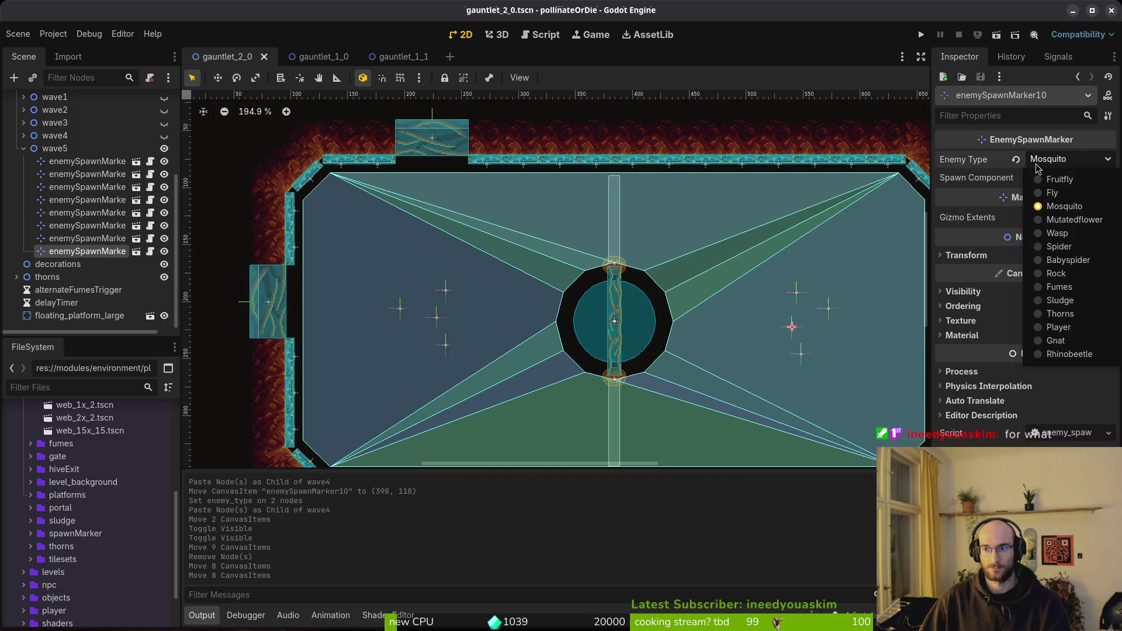
pyautogui.click(1051, 193)
# Set the left-side Mosquito marker, enemySpawnMarker9, to spawn Fly and save the scene
pyautogui.click(445, 320)
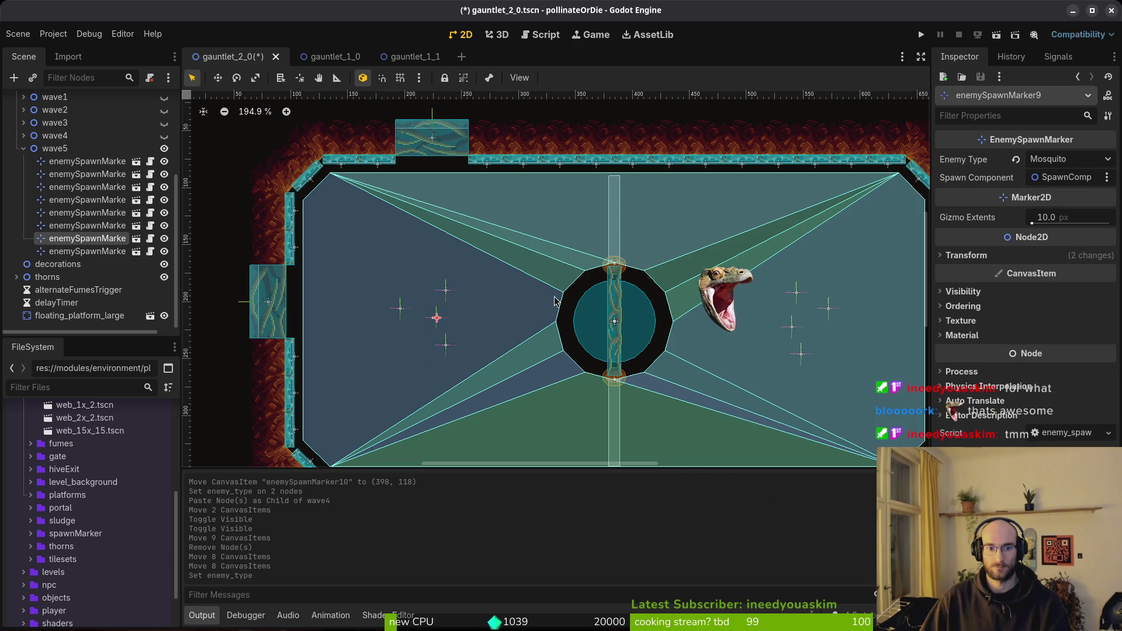
pyautogui.click(1062, 162)
pyautogui.click(1046, 193)
pyautogui.hotkey('ctrl', 's')
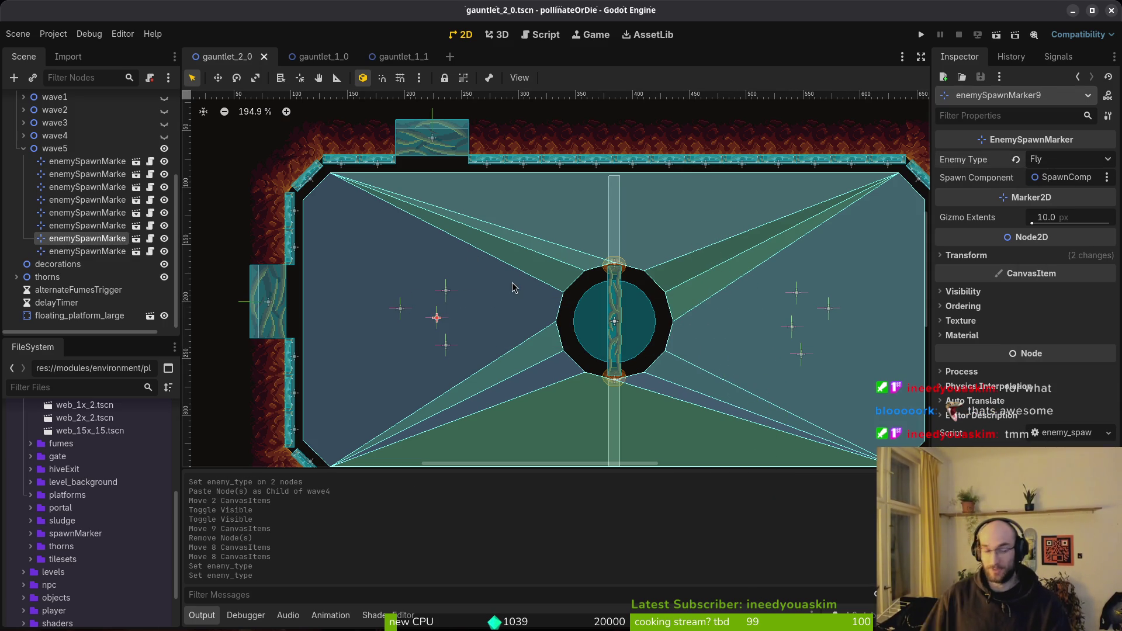
pyautogui.click(83, 161)
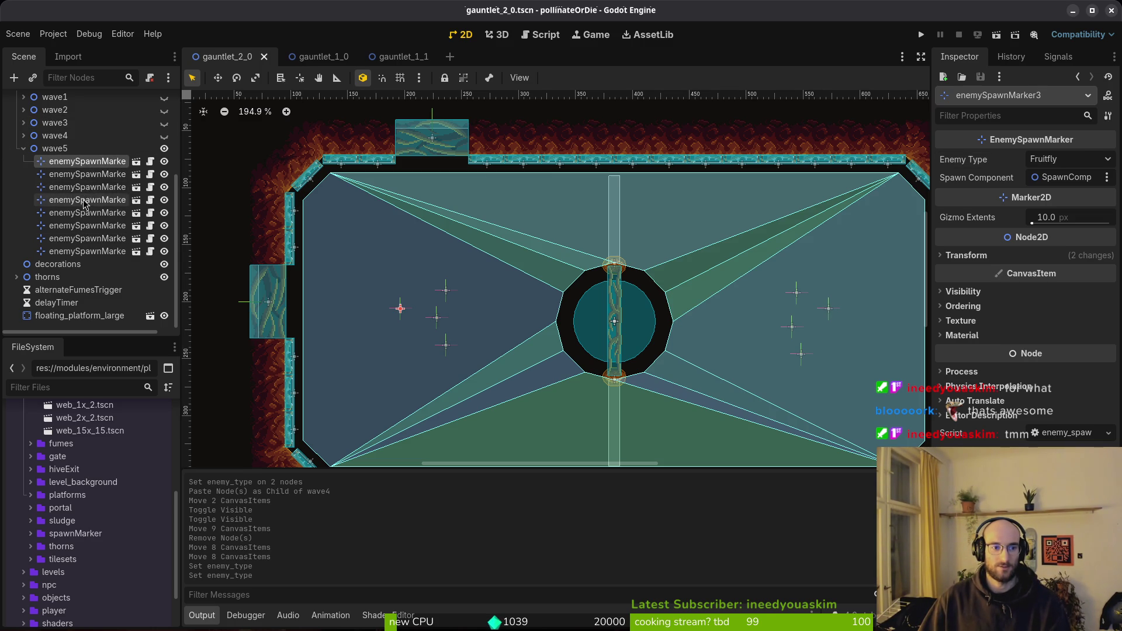
# Paste copies of three Fruitfly markers into wave5 and move them beside the central pillar
pyautogui.keyDown('shift'); pyautogui.click(84, 201); pyautogui.keyUp('shift')
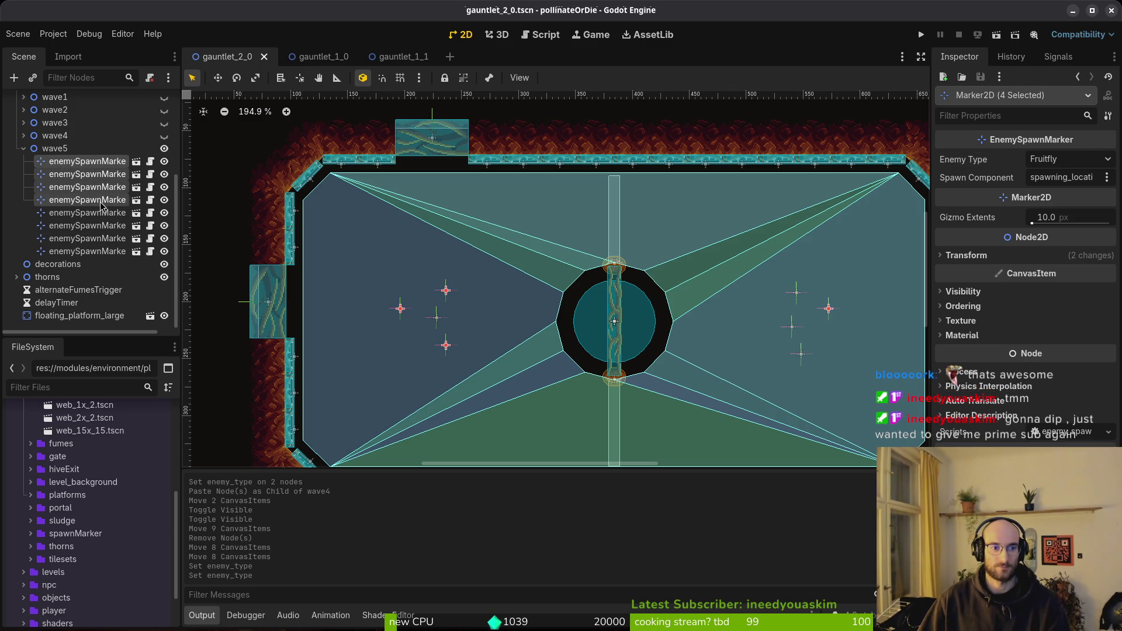
pyautogui.keyDown('ctrl'); pyautogui.click(101, 202); pyautogui.keyUp('ctrl')
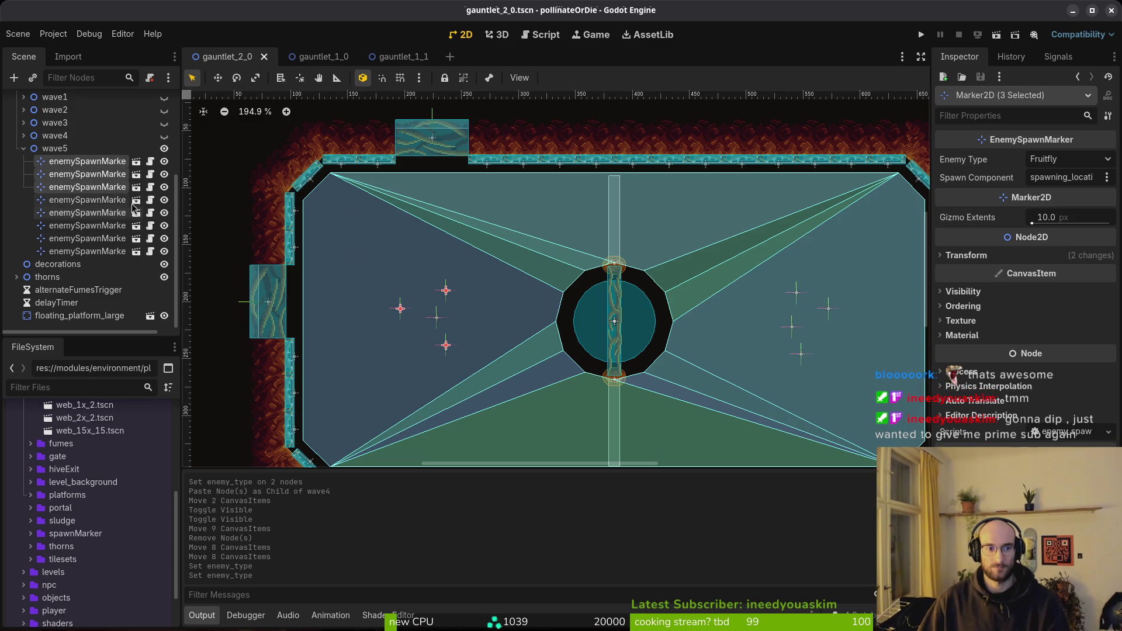
pyautogui.click(65, 149)
pyautogui.hotkey('ctrl', 'v')
pyautogui.moveTo(446, 290); pyautogui.dragTo(635, 195)
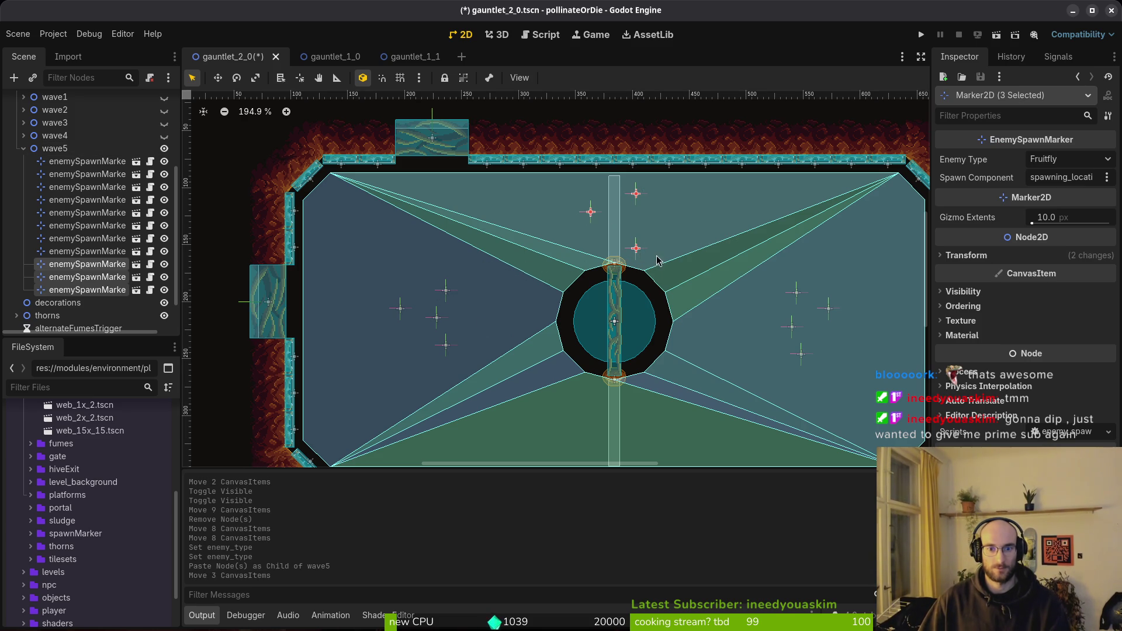
# Delete one extra copy and move the other two down toward the central ring
pyautogui.click(636, 250)
pyautogui.press('Delete')
pyautogui.press('Return')
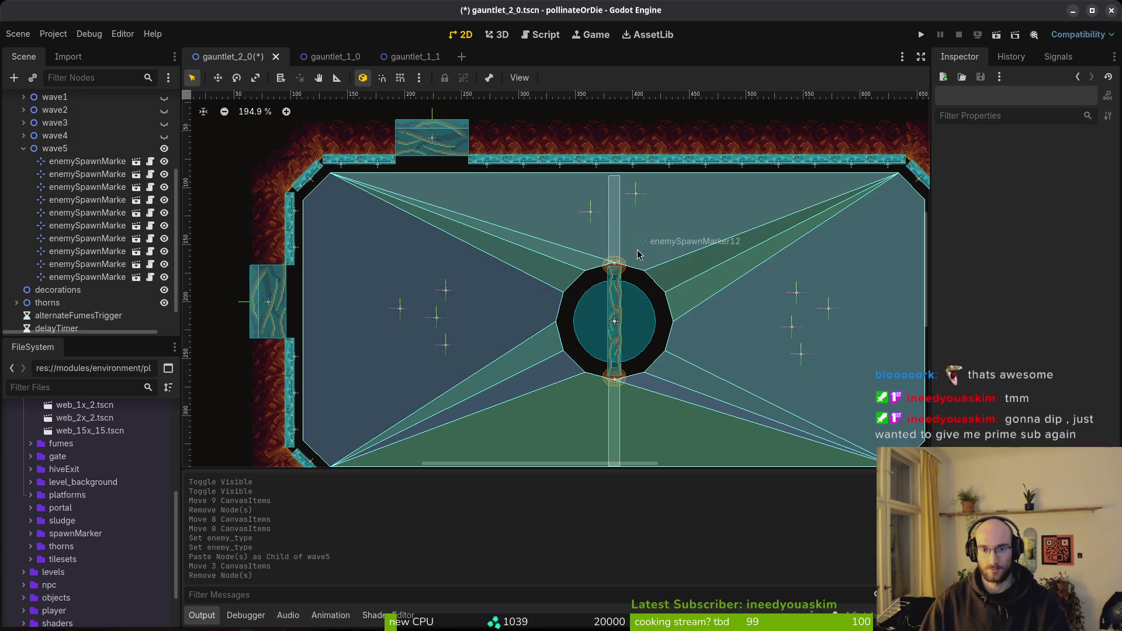
pyautogui.click(636, 194)
pyautogui.keyDown('shift'); pyautogui.click(592, 214); pyautogui.keyUp('shift')
pyautogui.moveTo(591, 215); pyautogui.dragTo(592, 230)
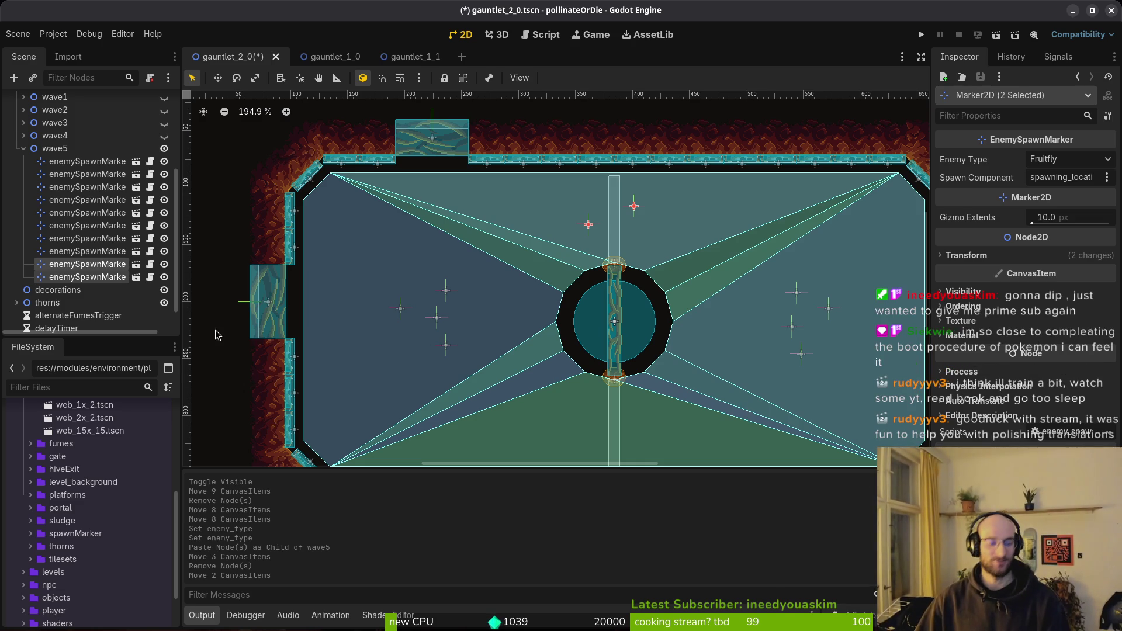
# Paste two more Fruitfly marker copies into wave5 and place them below the central ring
pyautogui.click(70, 150)
pyautogui.hotkey('ctrl', 'v')
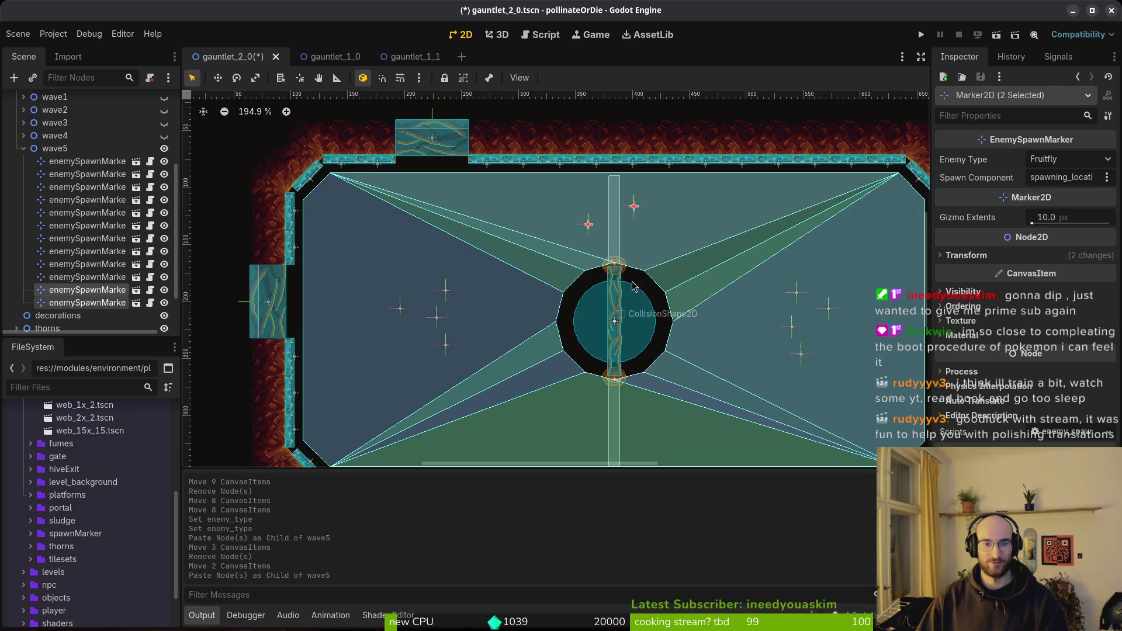
pyautogui.scroll(-3, 633, 294)
pyautogui.moveTo(584, 193)
pyautogui.mouseDown()
pyautogui.moveTo(586, 412)
pyautogui.moveTo(584, 369)
pyautogui.moveTo(589, 395)
pyautogui.mouseUp()
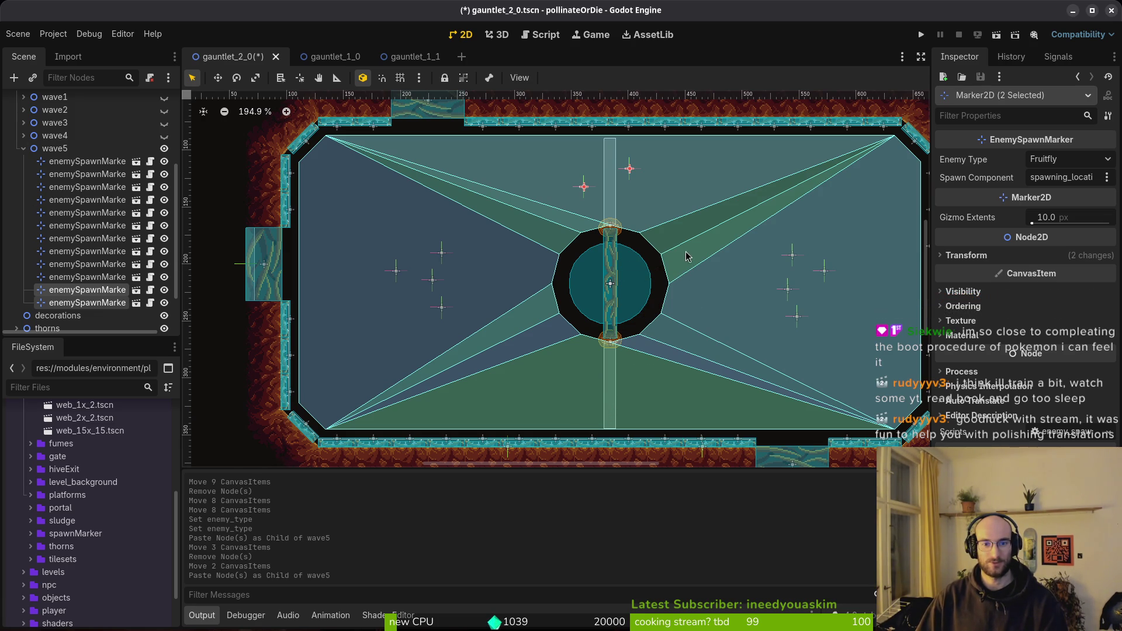
pyautogui.hotkey('ctrl', 'z')
pyautogui.hotkey('ctrl', 'z')
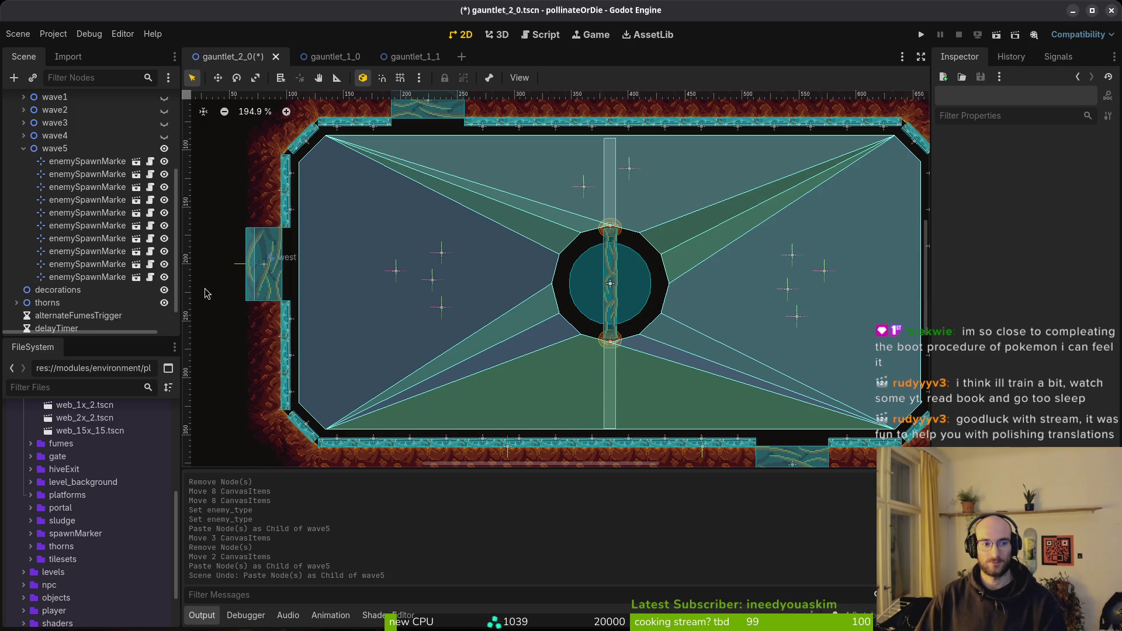
pyautogui.hotkey('ctrl', 'shift', 'z')
pyautogui.hotkey('ctrl', 'shift', 'z')
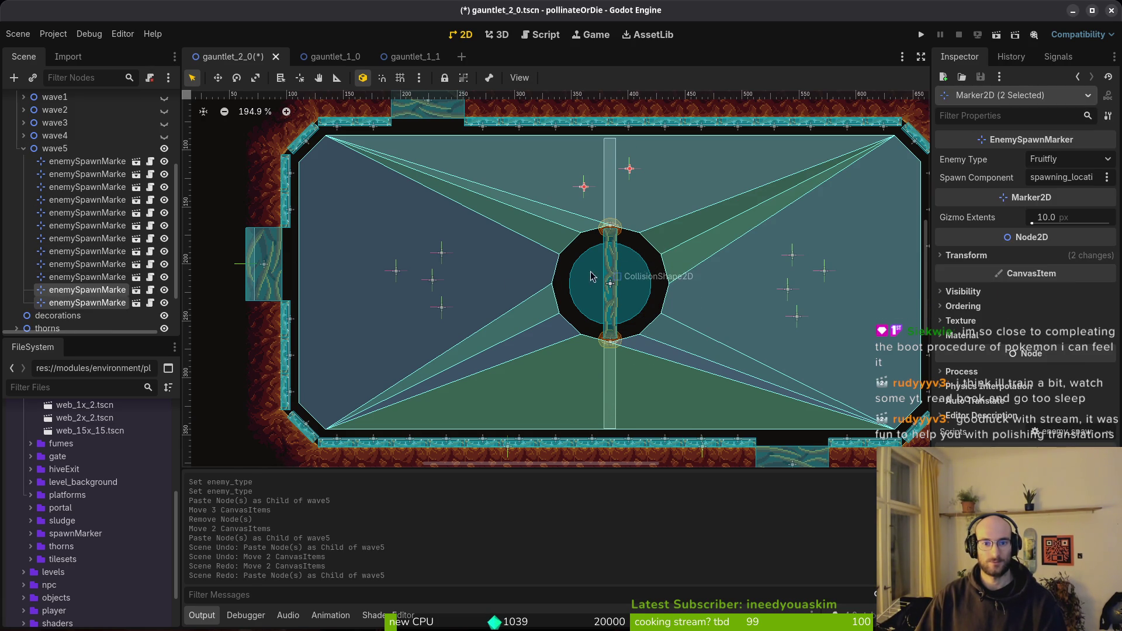
pyautogui.moveTo(615, 181)
pyautogui.mouseDown()
pyautogui.moveTo(618, 376)
pyautogui.moveTo(645, 404)
pyautogui.moveTo(643, 391)
pyautogui.mouseUp()
# Settle enemySpawnMarker14 at (408, 308) alongside enemySpawnMarker12 and save the scene
pyautogui.click(633, 363)
pyautogui.scroll(4, 631, 364)
pyautogui.keyDown('shift'); pyautogui.click(567, 383); pyautogui.keyUp('shift')
pyautogui.moveTo(567, 384); pyautogui.dragTo(567, 383)
pyautogui.click(685, 373)
pyautogui.hotkey('ctrl', 's')
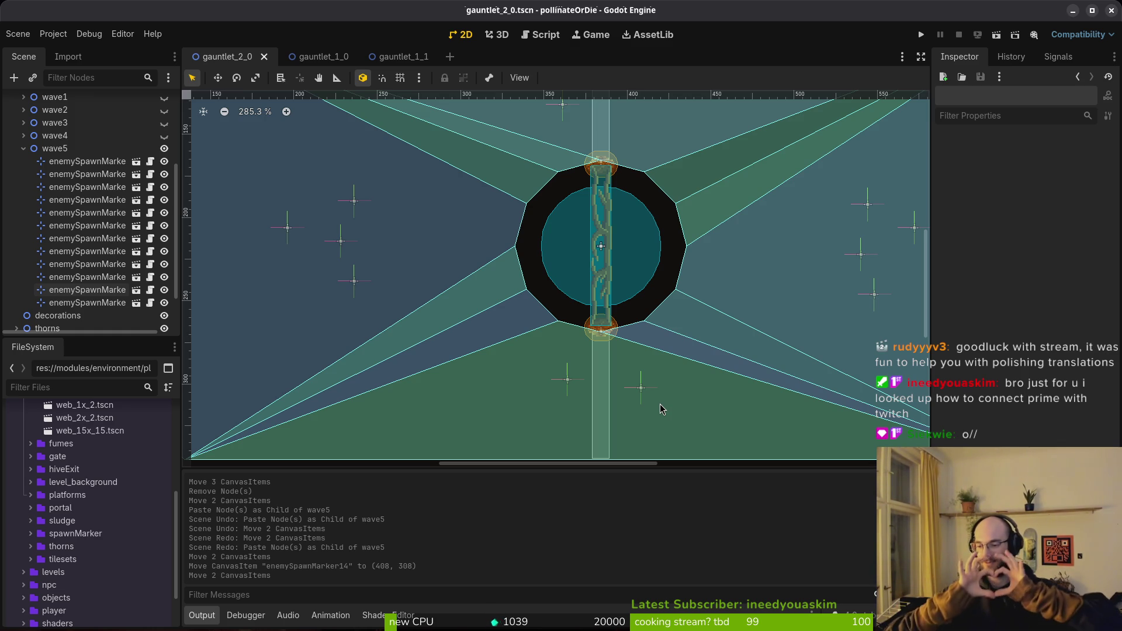
# Review the whole arena, save, and select wave5's Fruitfly marker enemySpawnMarker12
pyautogui.scroll(-3, 660, 405)
pyautogui.hotkey('ctrl', 's')
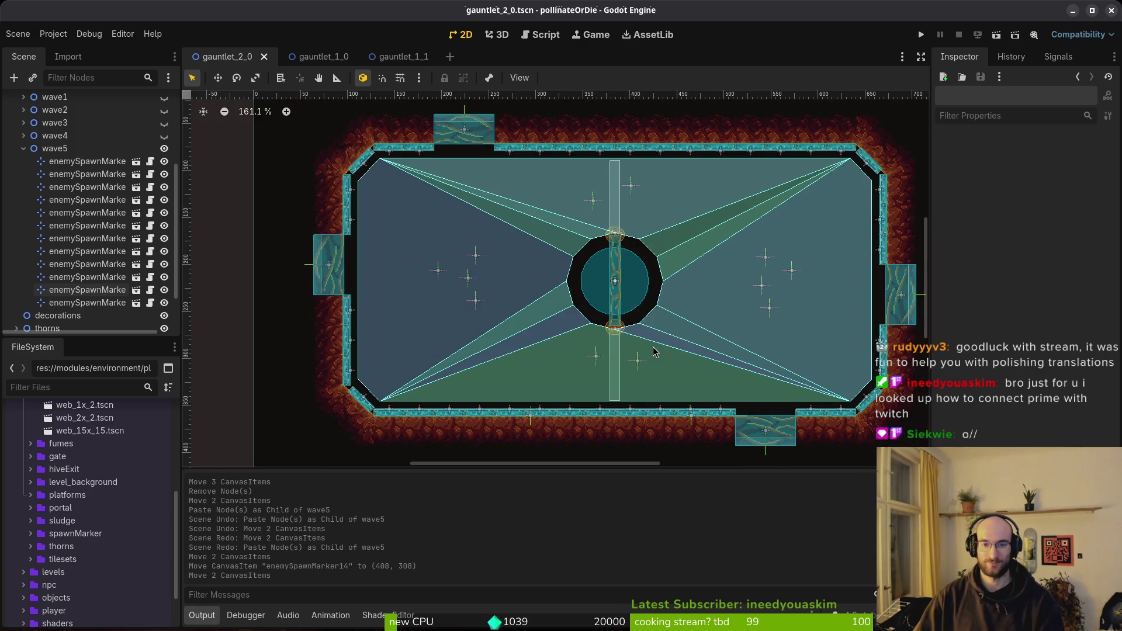
pyautogui.scroll(2, 665, 333)
pyautogui.scroll(-3, 663, 285)
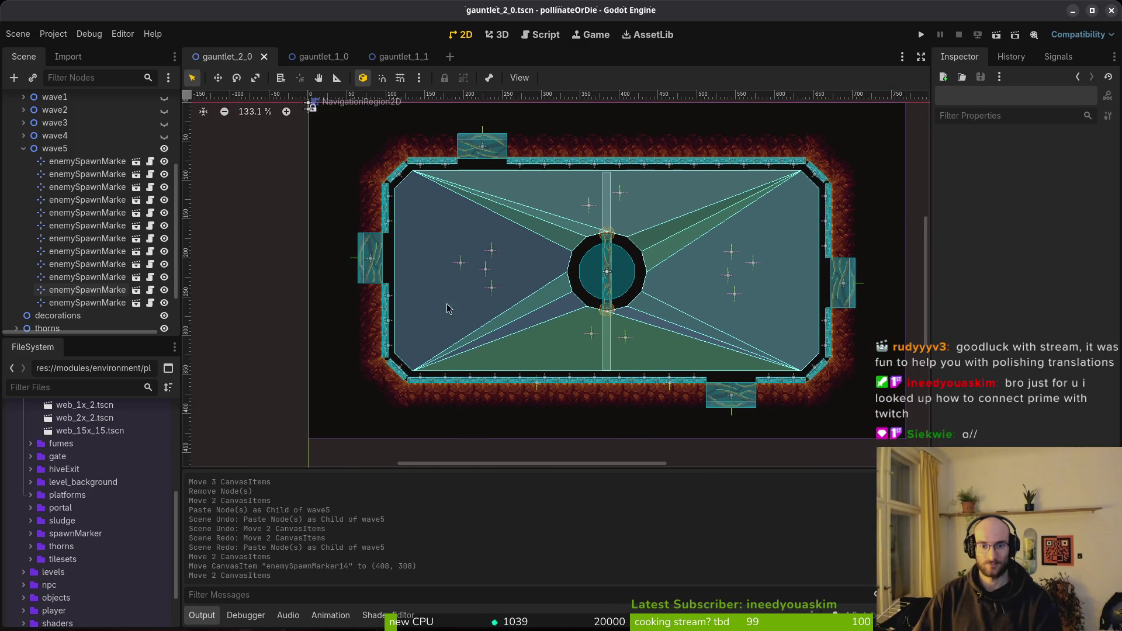
pyautogui.scroll(2, 489, 293)
pyautogui.click(94, 291)
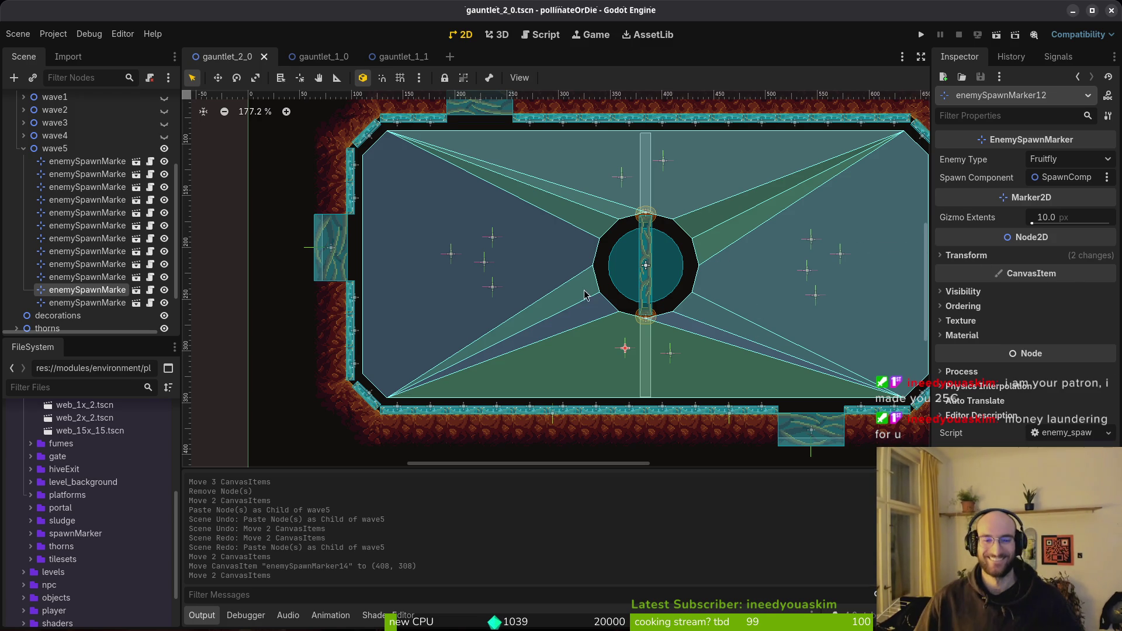
# Nudge enemySpawnMarker13 to about (408, 118) above the central platform
pyautogui.click(679, 305)
pyautogui.scroll(4, 646, 177)
pyautogui.click(639, 169)
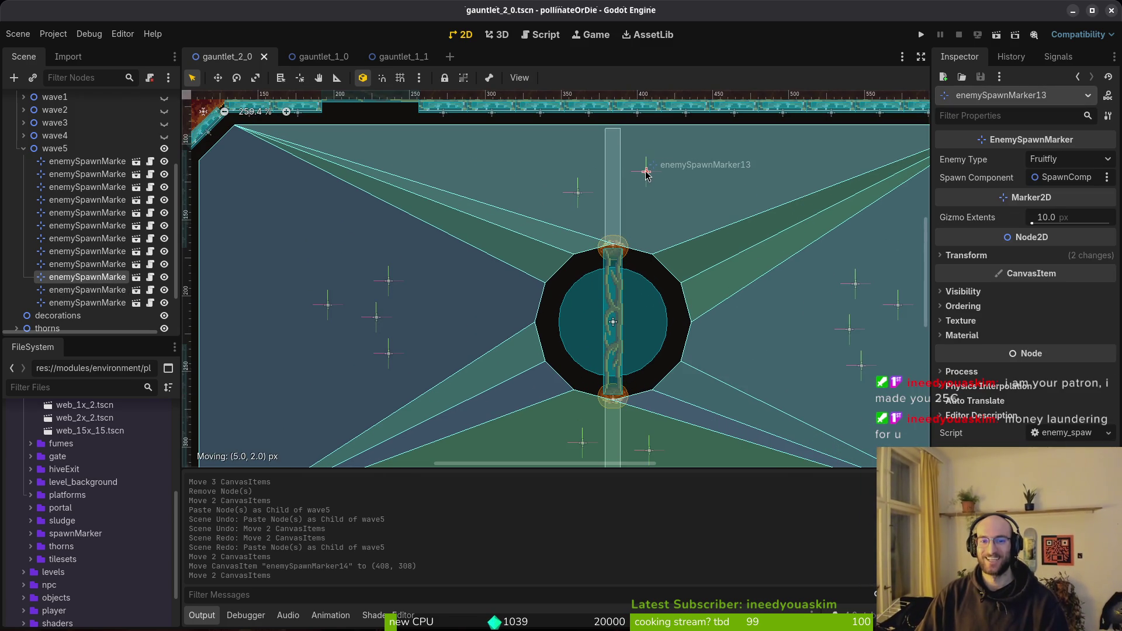
pyautogui.moveTo(645, 177); pyautogui.dragTo(656, 178)
pyautogui.click(672, 208)
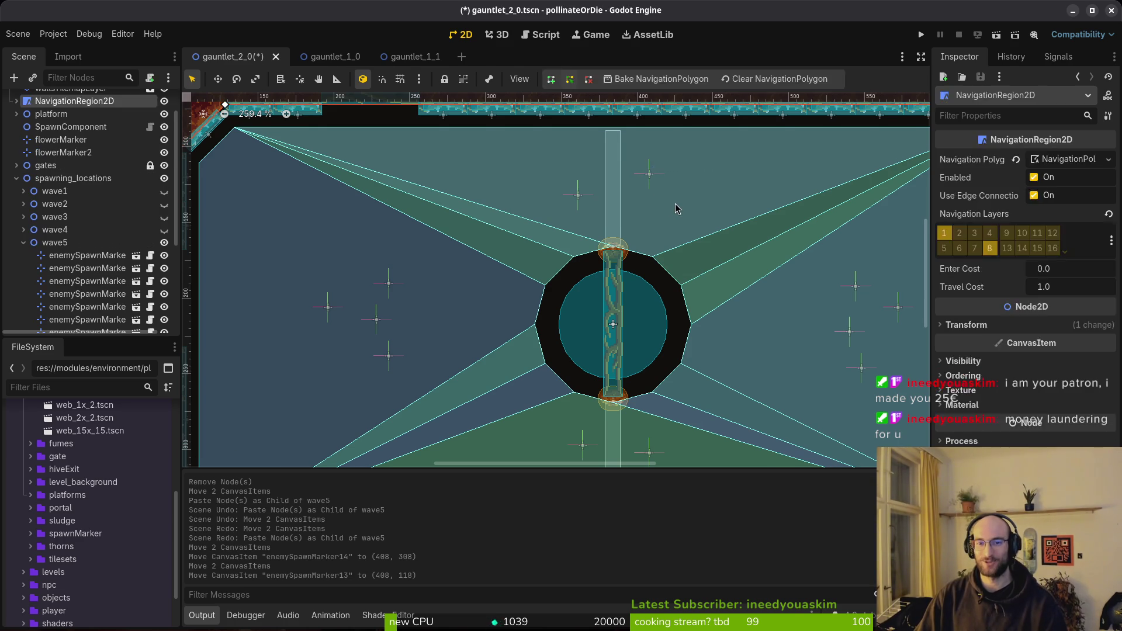
pyautogui.press('Escape')
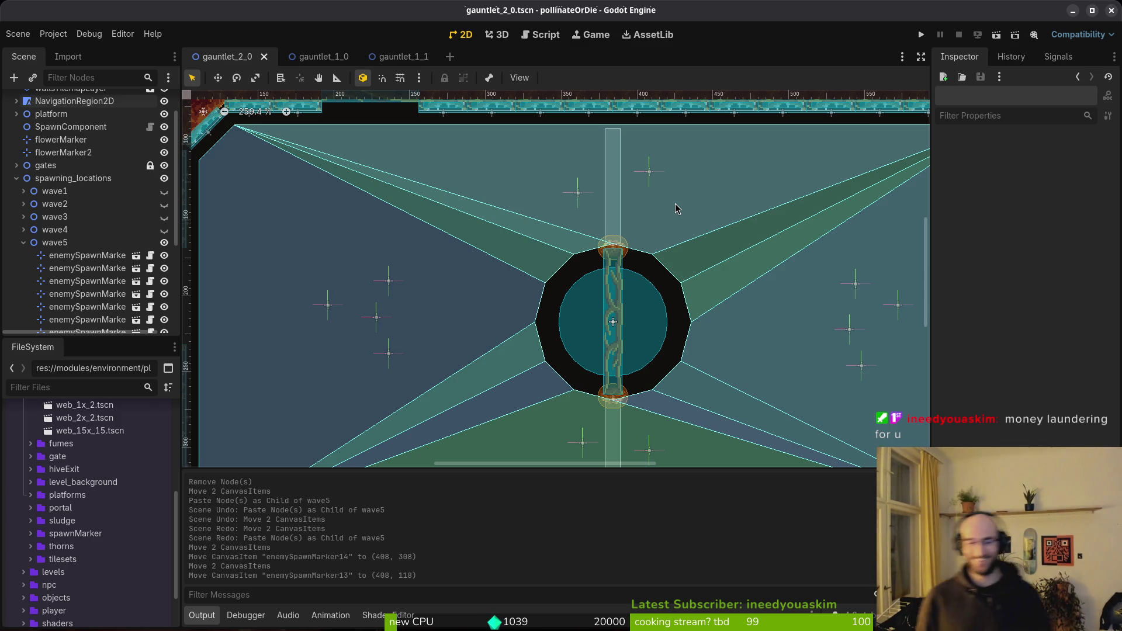
# Save the scene, then nudge enemySpawnMarker13 slightly lower to (408, 120)
pyautogui.scroll(-7, 675, 209)
pyautogui.hotkey('ctrl', 's')
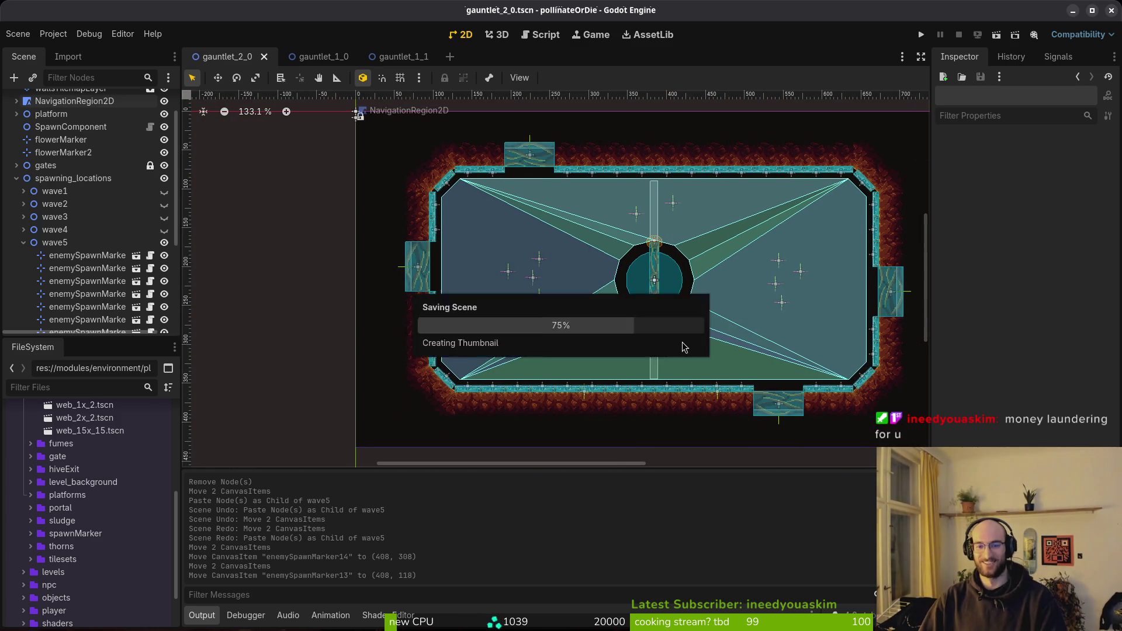
pyautogui.scroll(4, 688, 211)
pyautogui.click(669, 203)
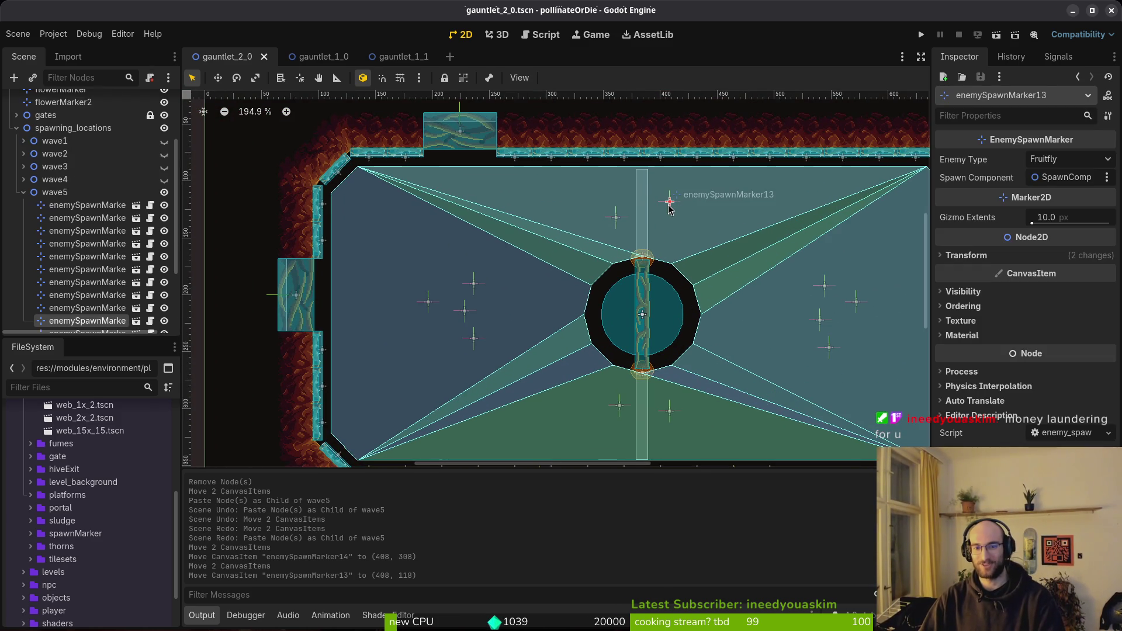
pyautogui.moveTo(669, 203); pyautogui.dragTo(670, 206)
pyautogui.click(671, 213)
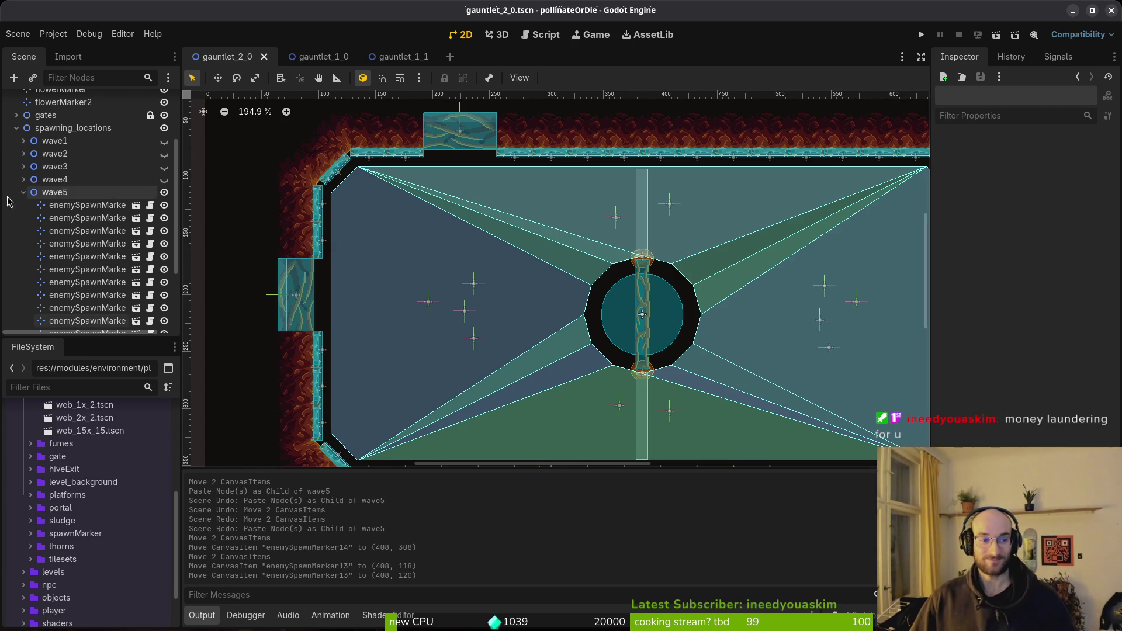
# Collapse wave5, frame the level, show wave1–wave3 markers, and launch the game with F5
pyautogui.click(24, 192)
pyautogui.hotkey('shift', 'f')
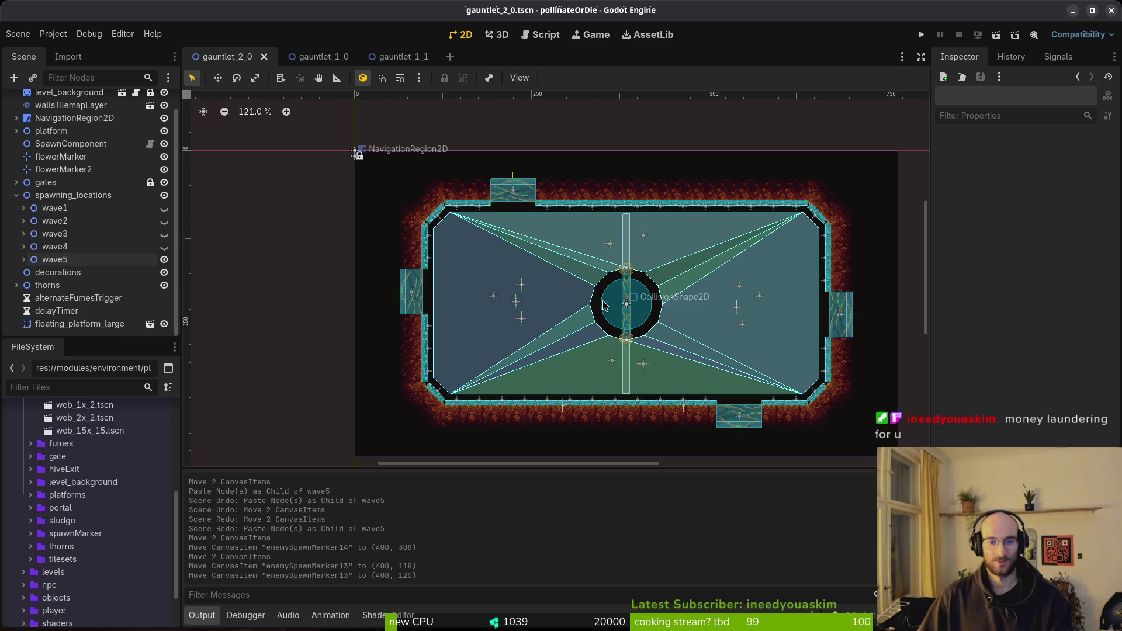
pyautogui.click(164, 208)
pyautogui.click(164, 221)
pyautogui.click(164, 234)
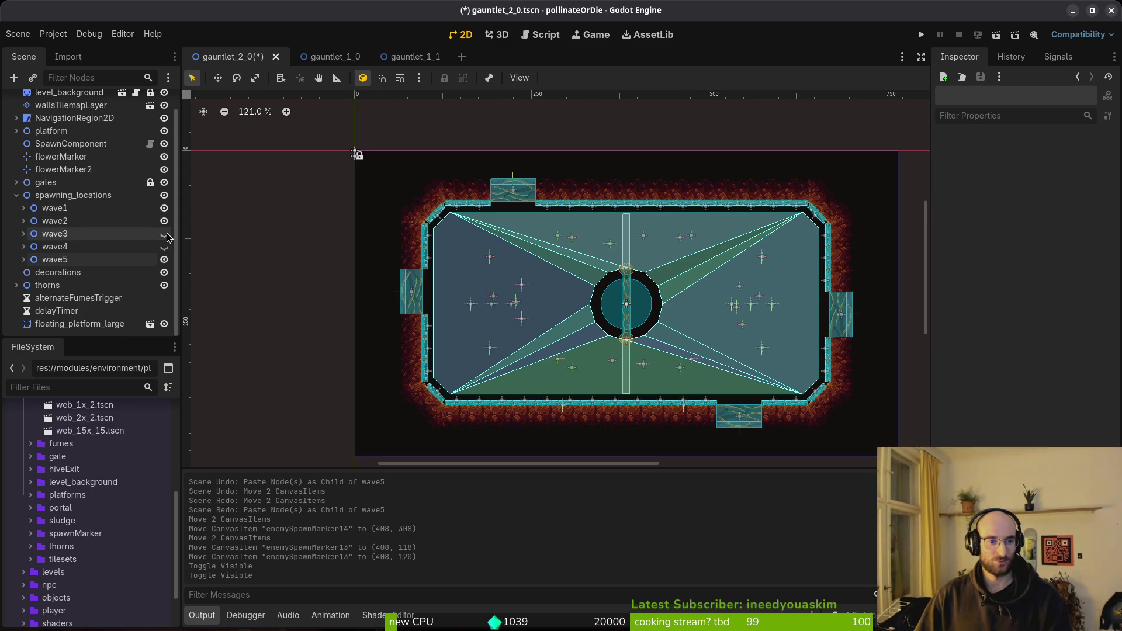
pyautogui.press('F5')
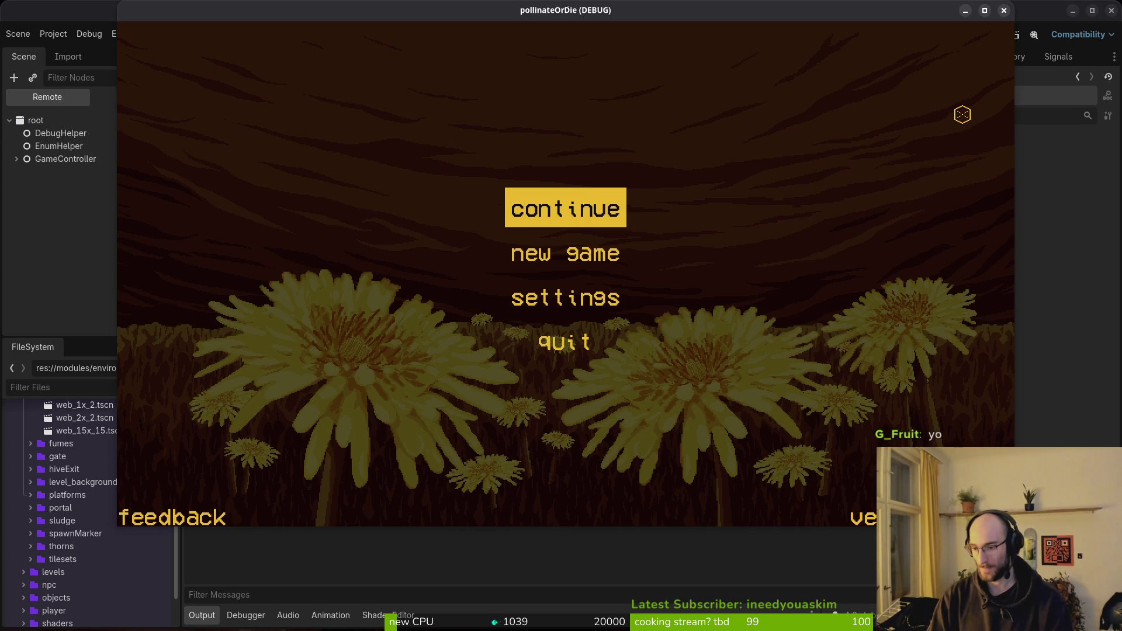
# Continue past the main menu, start level G2-0, then pause and quit to the editor
pyautogui.press('Return')
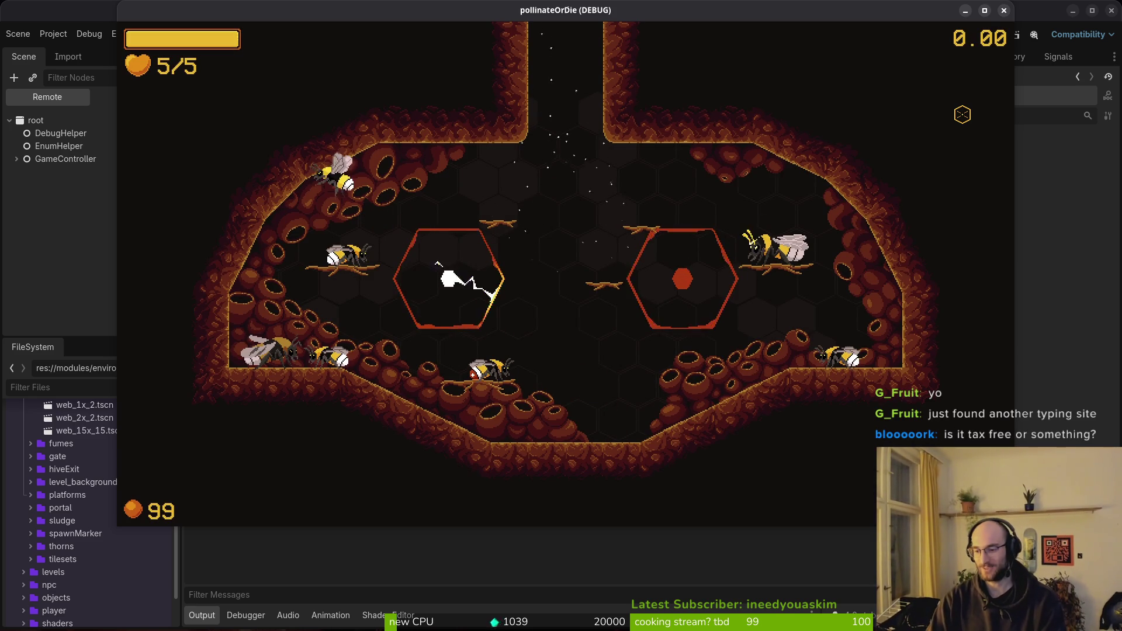
pyautogui.press('Escape')
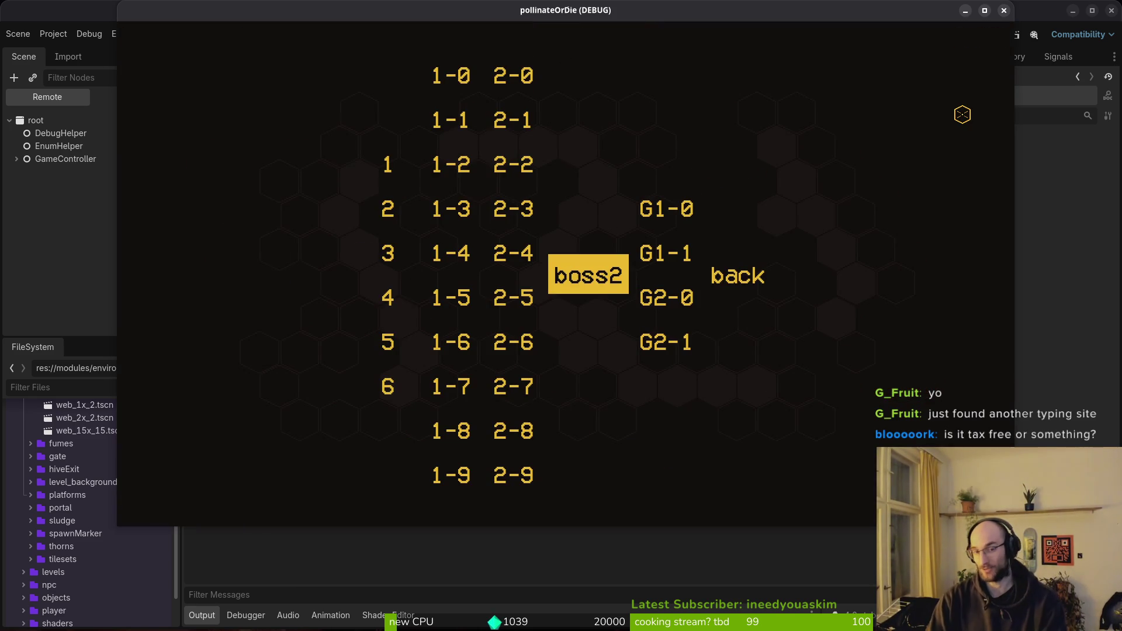
pyautogui.press('Right')
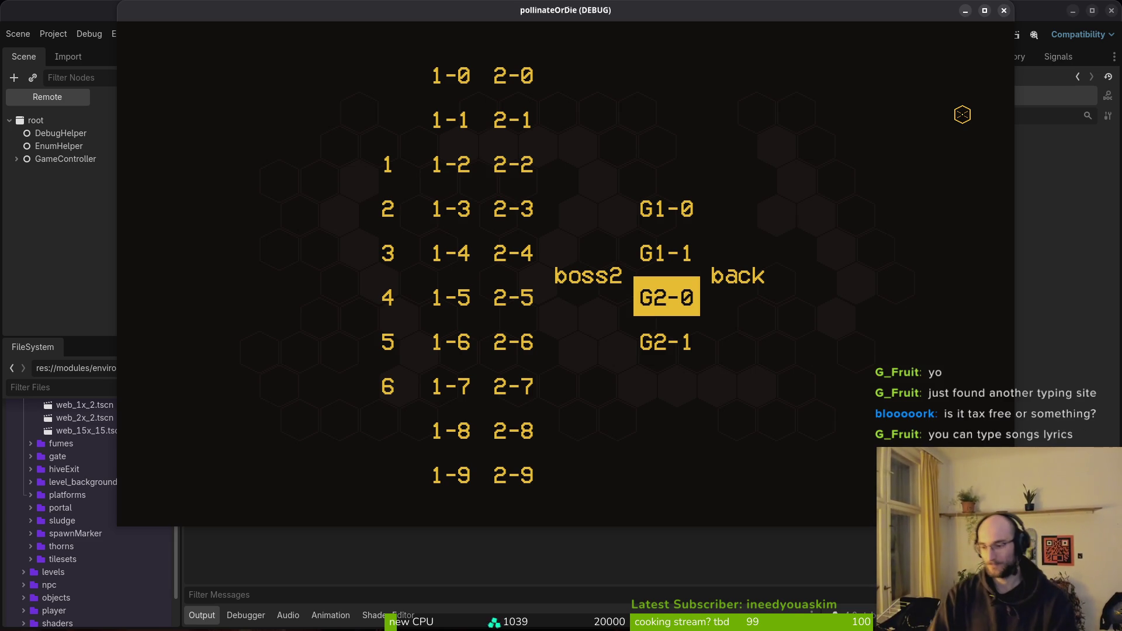
pyautogui.press('Return')
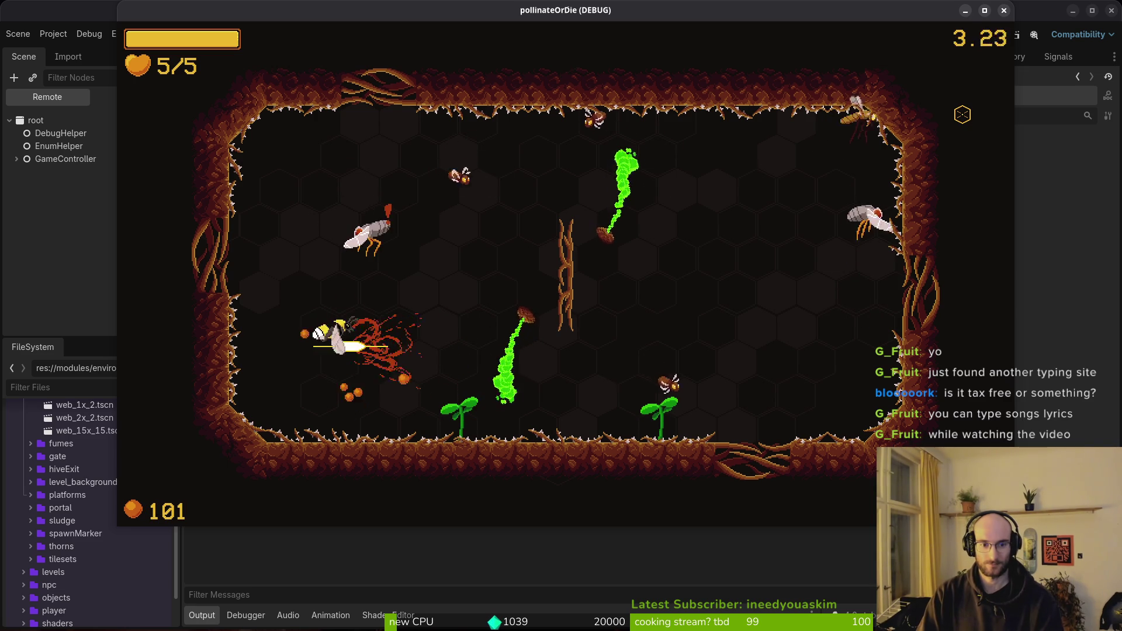
pyautogui.press('Escape')
pyautogui.press('F8')
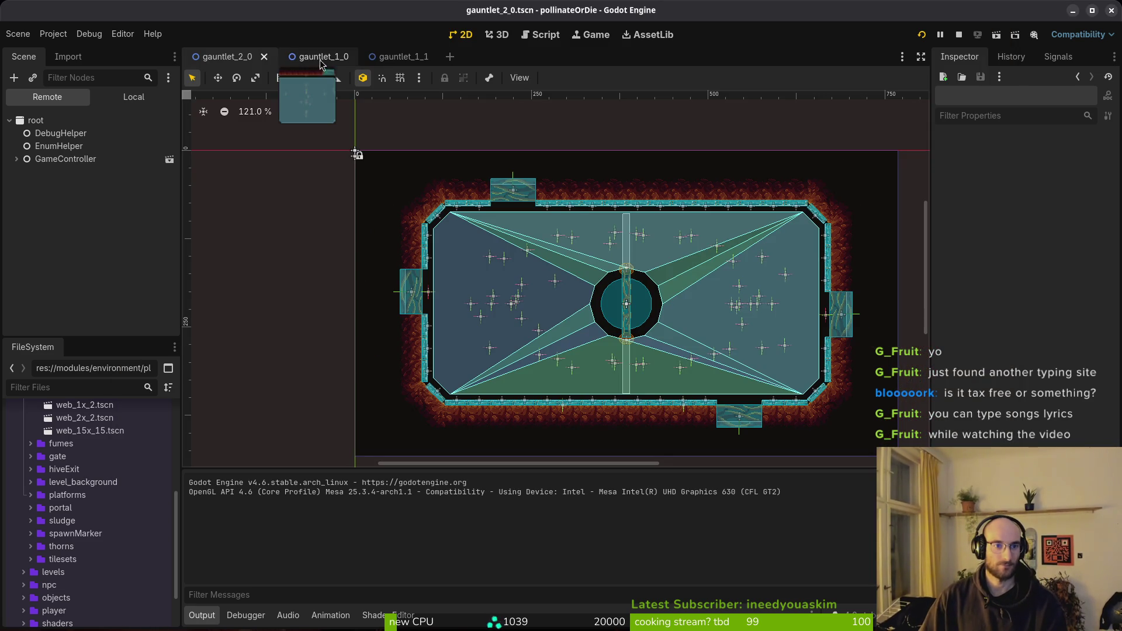
# In the Local scene tree, delete the existing floating_platform_large node
pyautogui.click(134, 97)
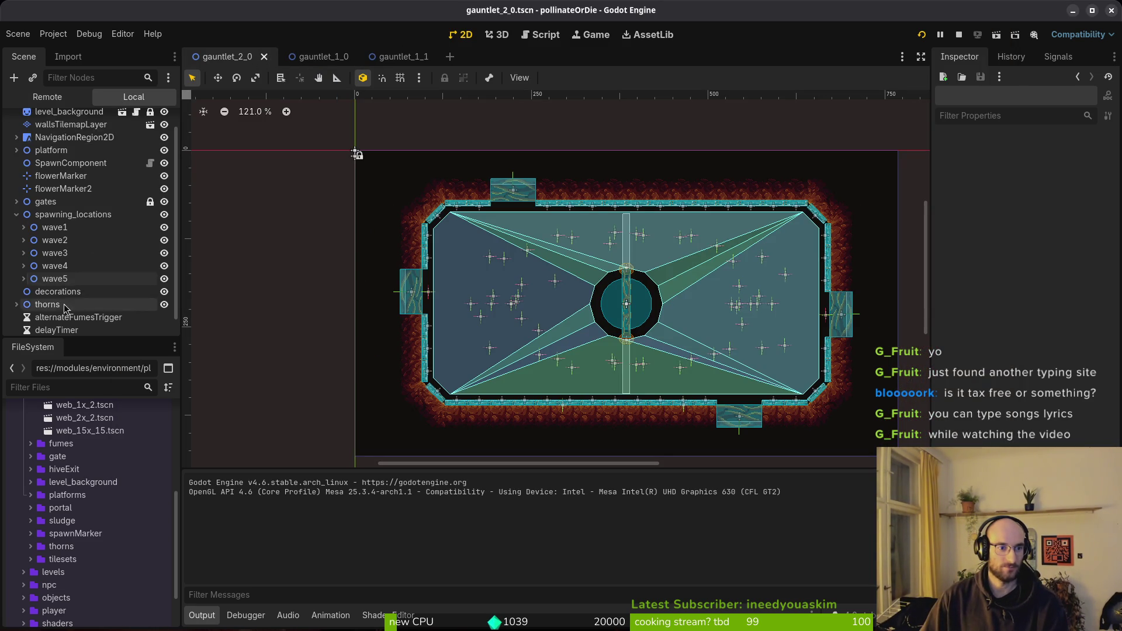
pyautogui.scroll(-1, 58, 316)
pyautogui.click(72, 325)
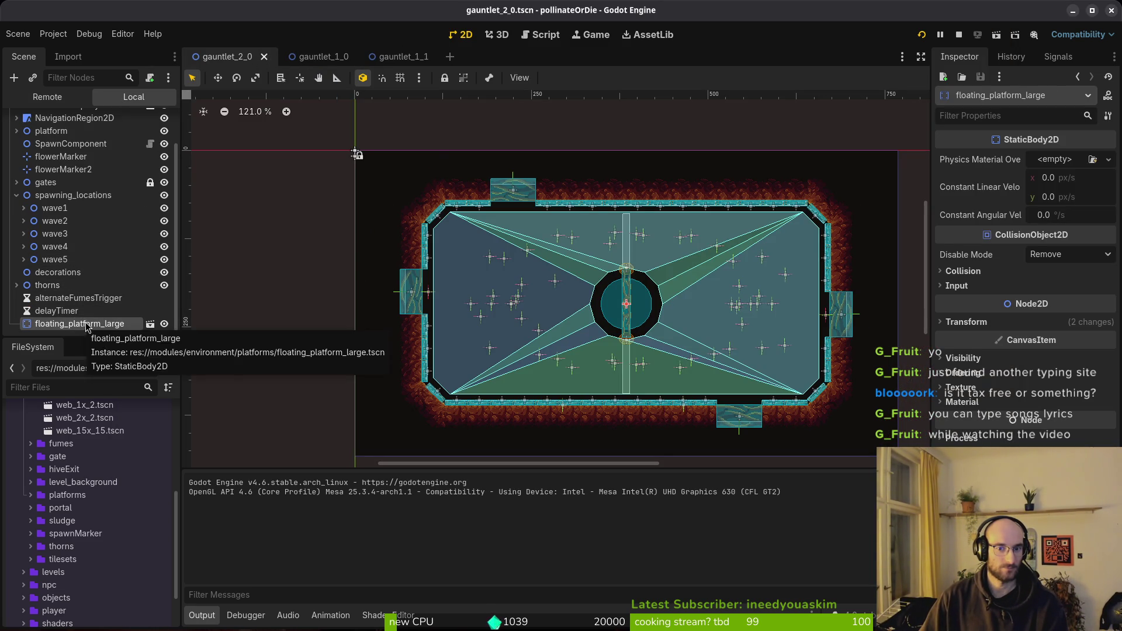
pyautogui.press('Delete')
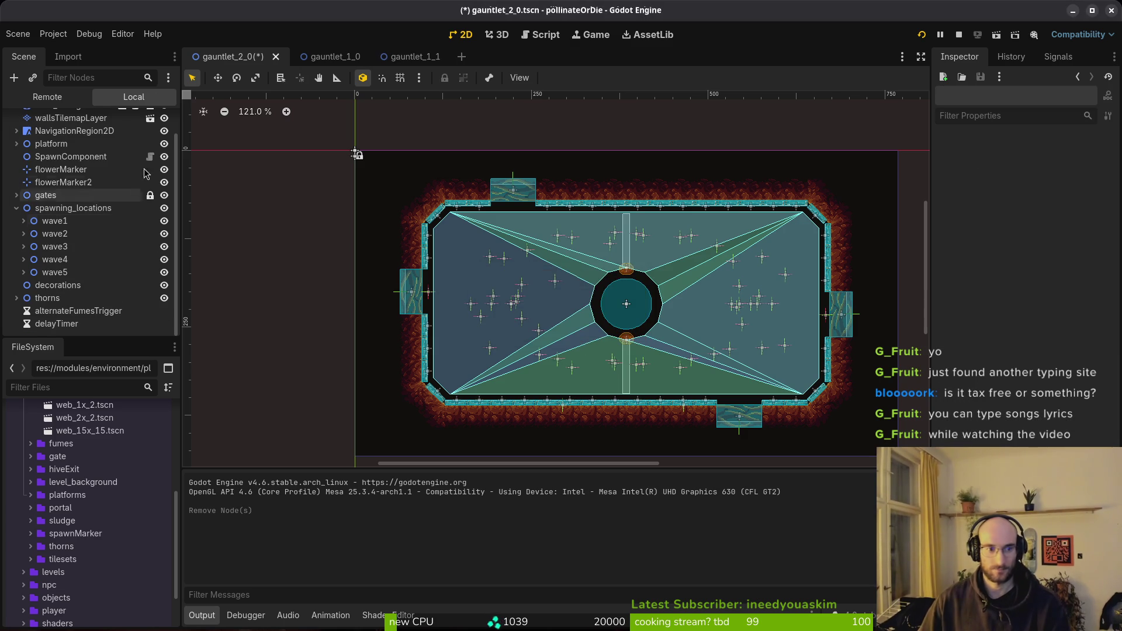
pyautogui.scroll(2, 88, 220)
# Instance floating_platform_large.tscn under the platform node, rotate it 90° to stand vertical, and stop the running game
pyautogui.click(31, 497)
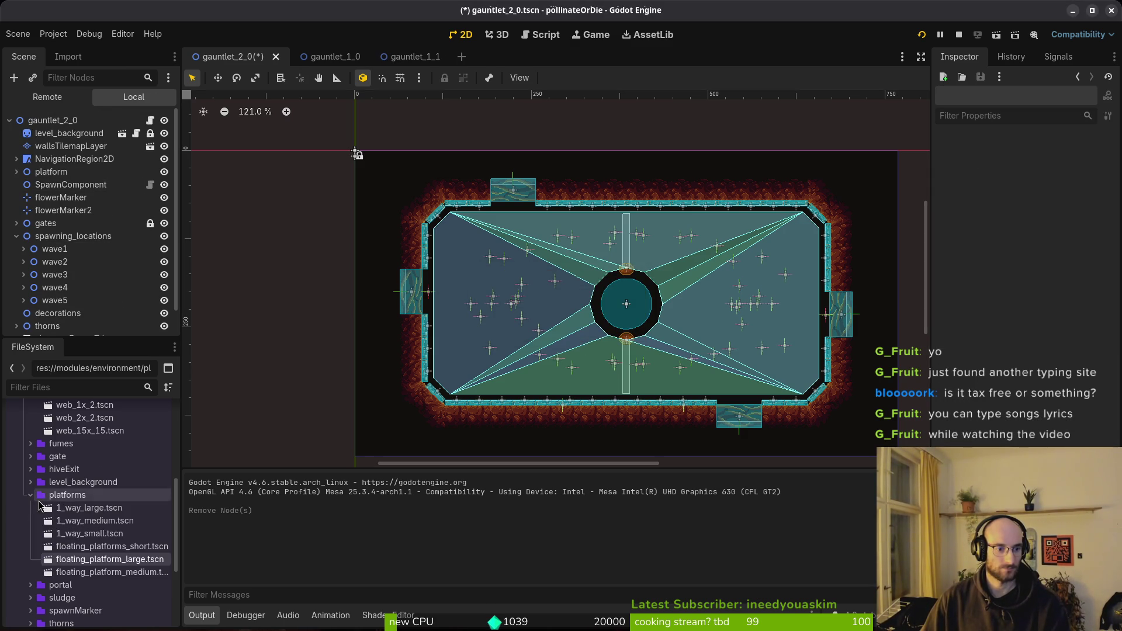
pyautogui.moveTo(109, 565); pyautogui.dragTo(96, 207)
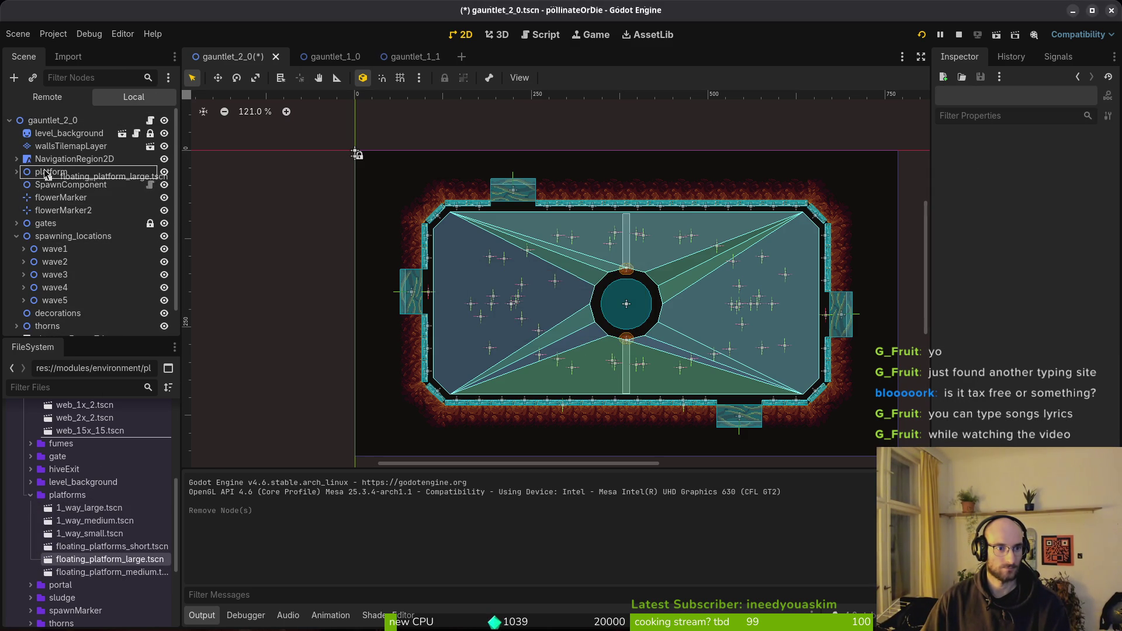
pyautogui.moveTo(46, 174); pyautogui.dragTo(48, 174)
pyautogui.scroll(5, 668, 303)
pyautogui.moveTo(637, 310); pyautogui.dragTo(556, 399)
pyautogui.scroll(5, 581, 343)
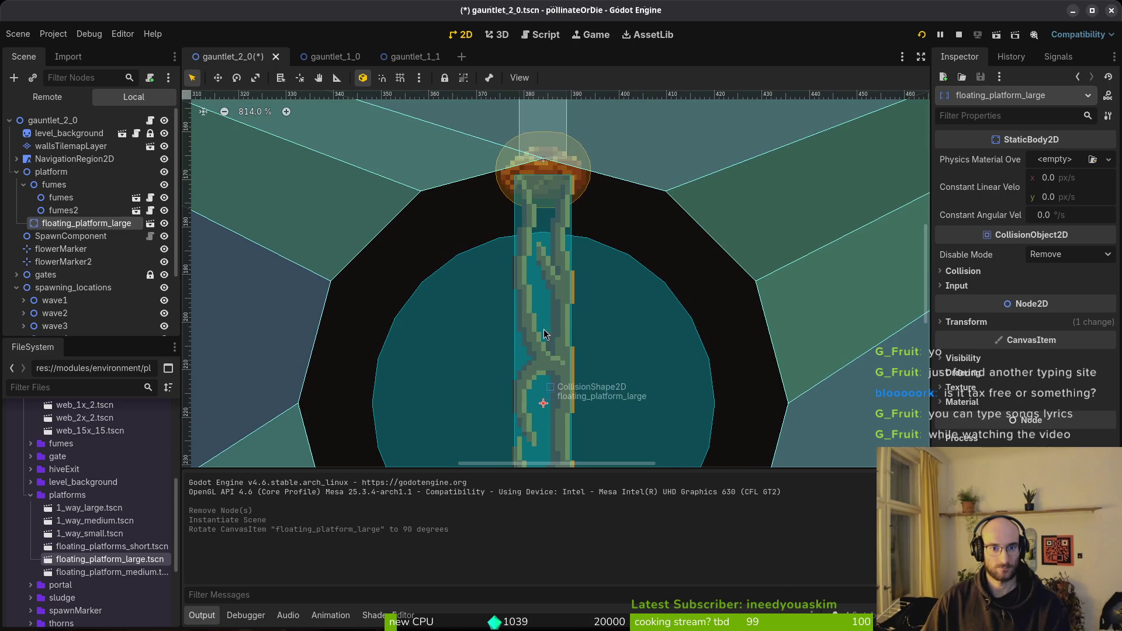
pyautogui.click(958, 35)
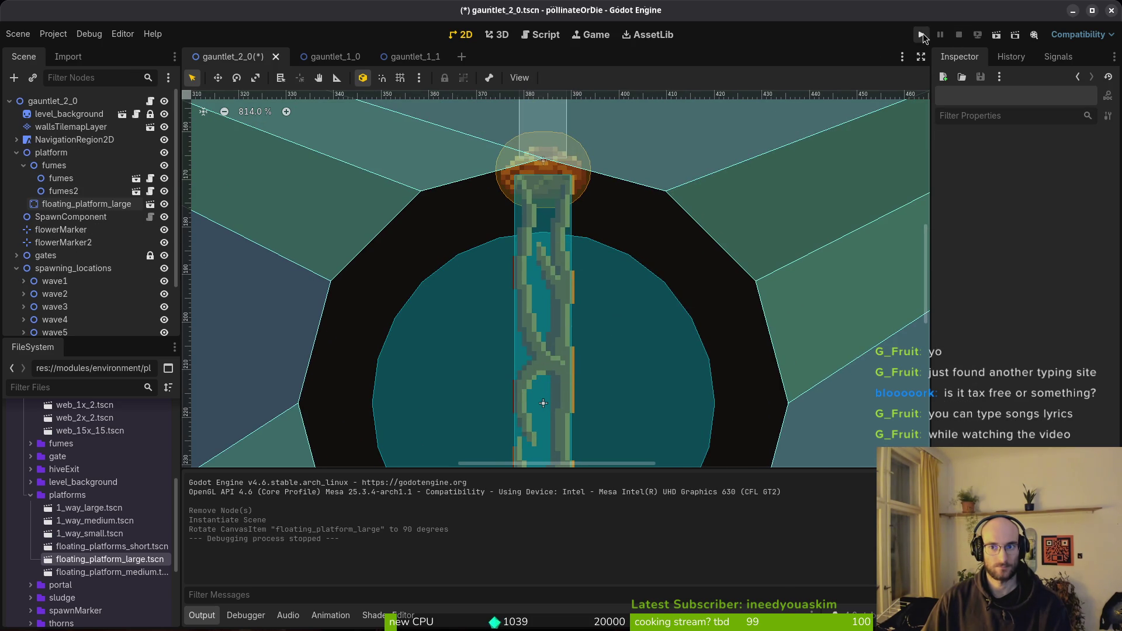
# Run the project, continue, and start level G2-0, playing until a fruitfly kills the bee at 60.89
pyautogui.click(921, 36)
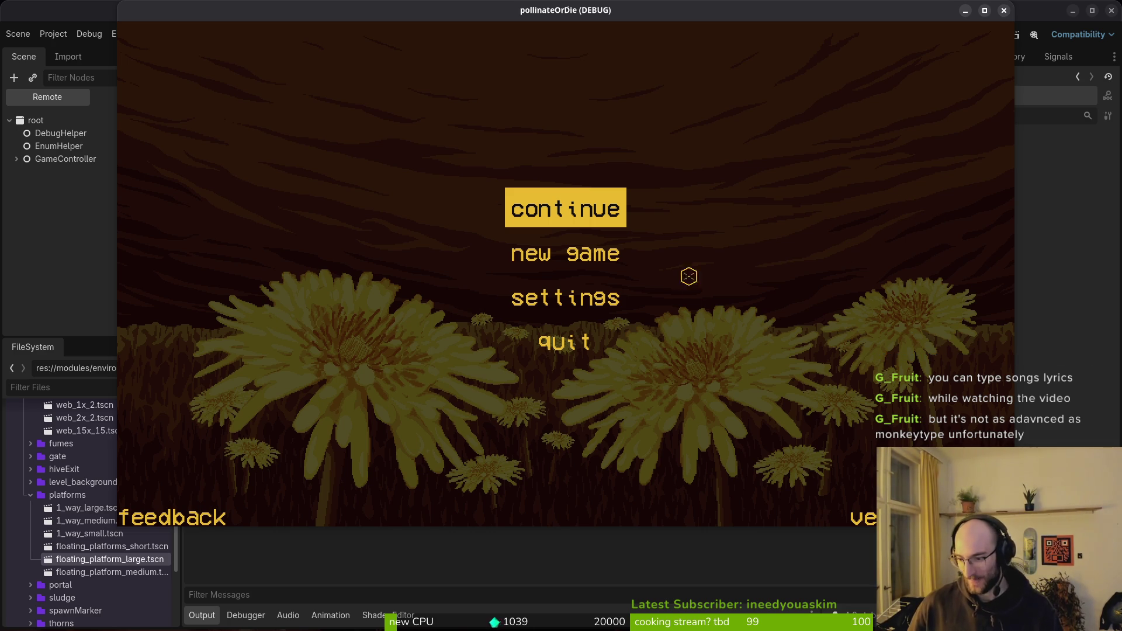
pyautogui.click(554, 207)
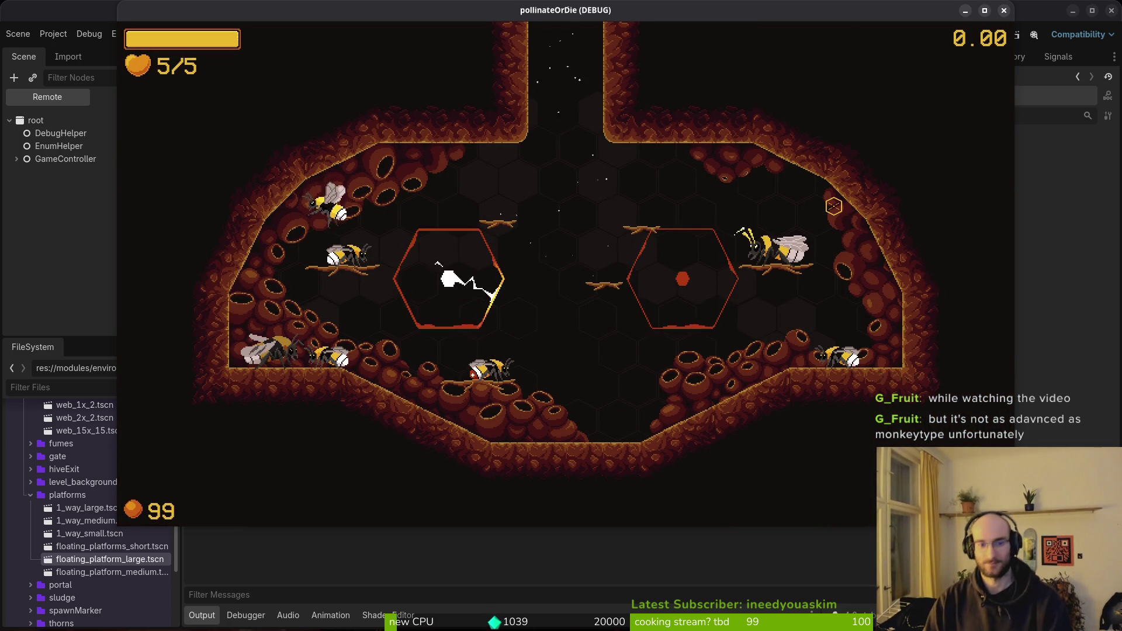
pyautogui.press('Right')
pyautogui.press('Down')
pyautogui.press('Return')
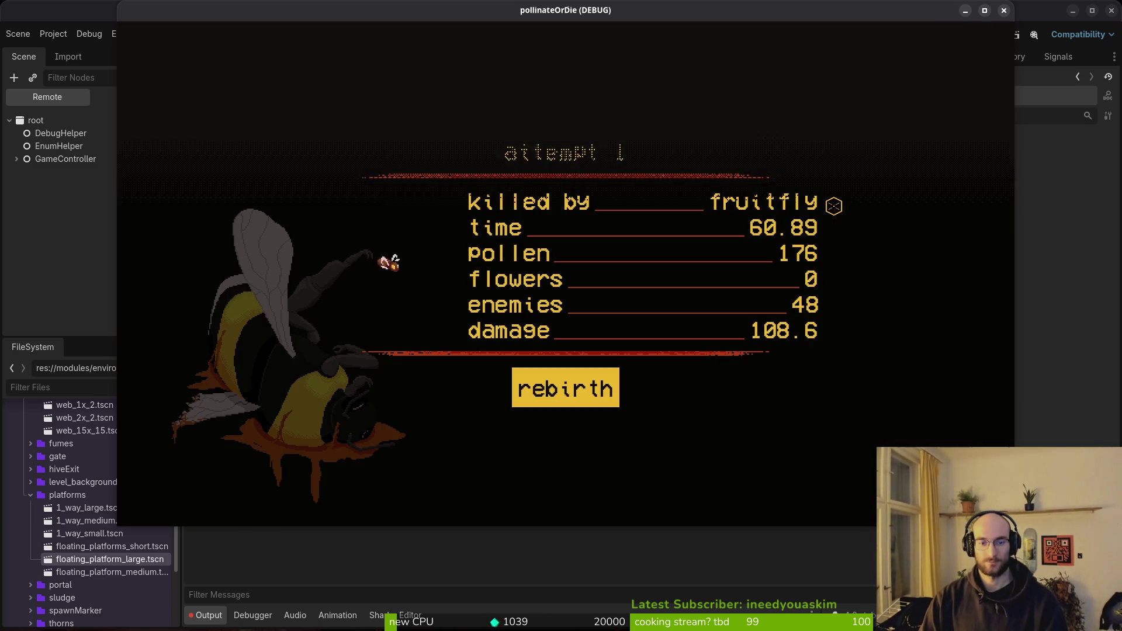
# Rebirth, restart level G2-0 and play to 52.69 with 0/5 health, then stop the game with F8
pyautogui.press('Return')
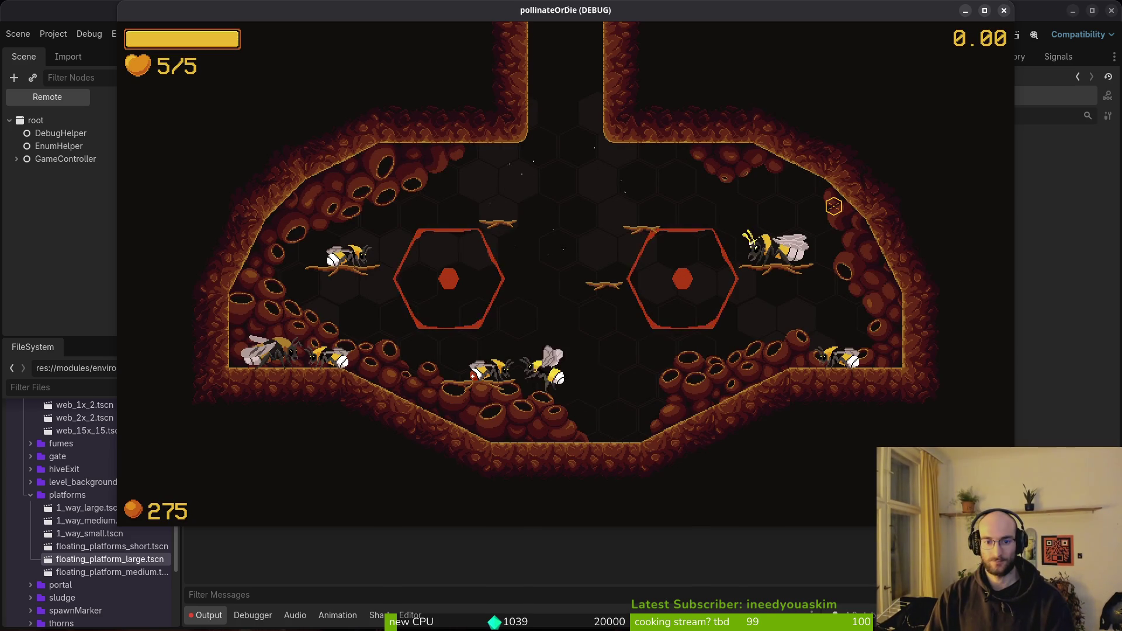
pyautogui.press('Escape')
pyautogui.press('Return')
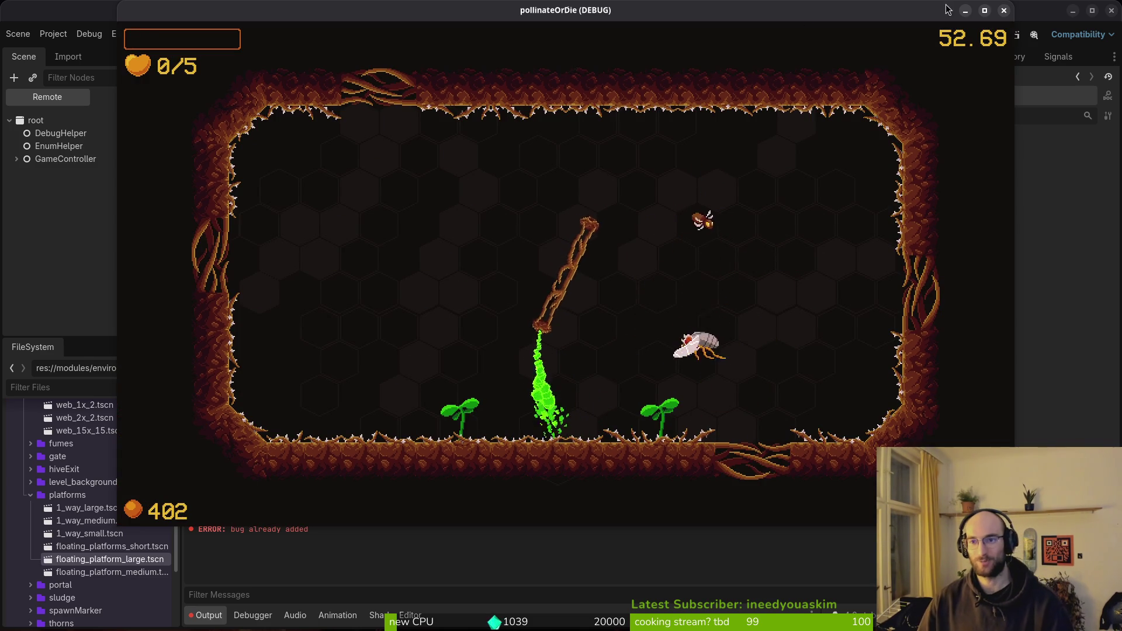
pyautogui.press('F8')
# Expand wave5 and inspect its spawn markers, then collapse the group
pyautogui.scroll(-3, 494, 192)
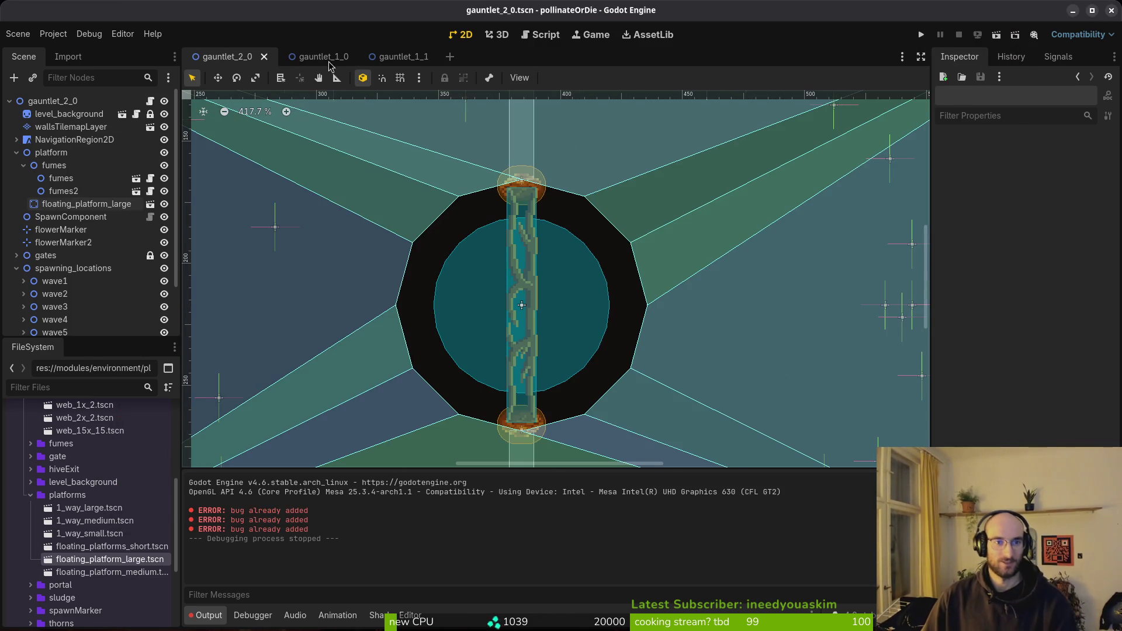
pyautogui.scroll(-3, 85, 330)
pyautogui.click(24, 273)
pyautogui.scroll(-6, 132, 199)
pyautogui.scroll(6, 90, 210)
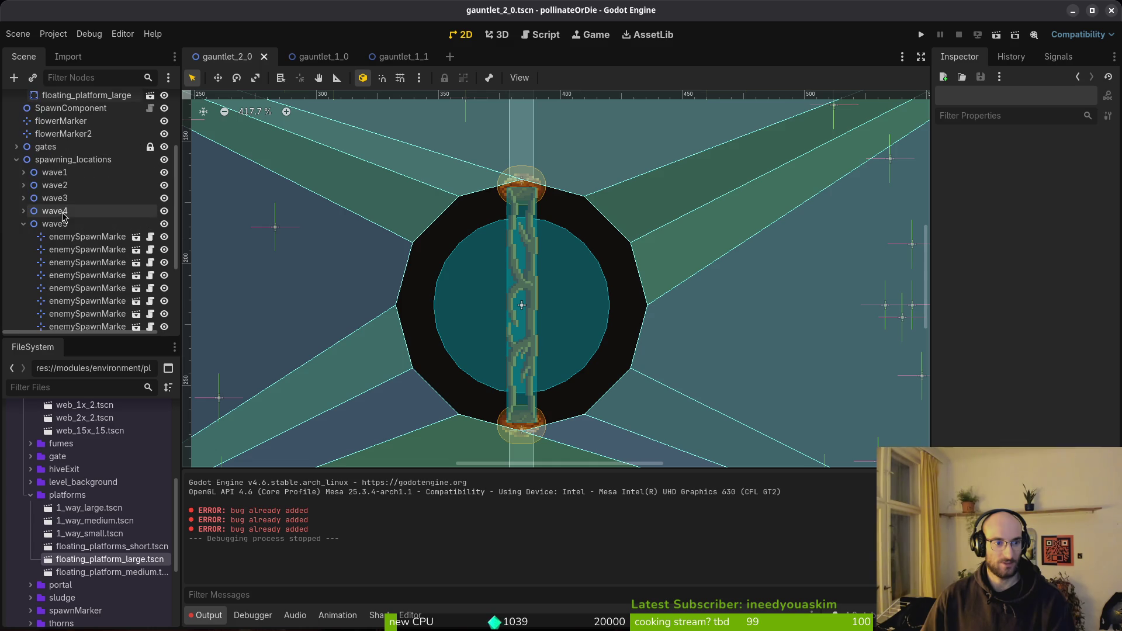
pyautogui.click(60, 238)
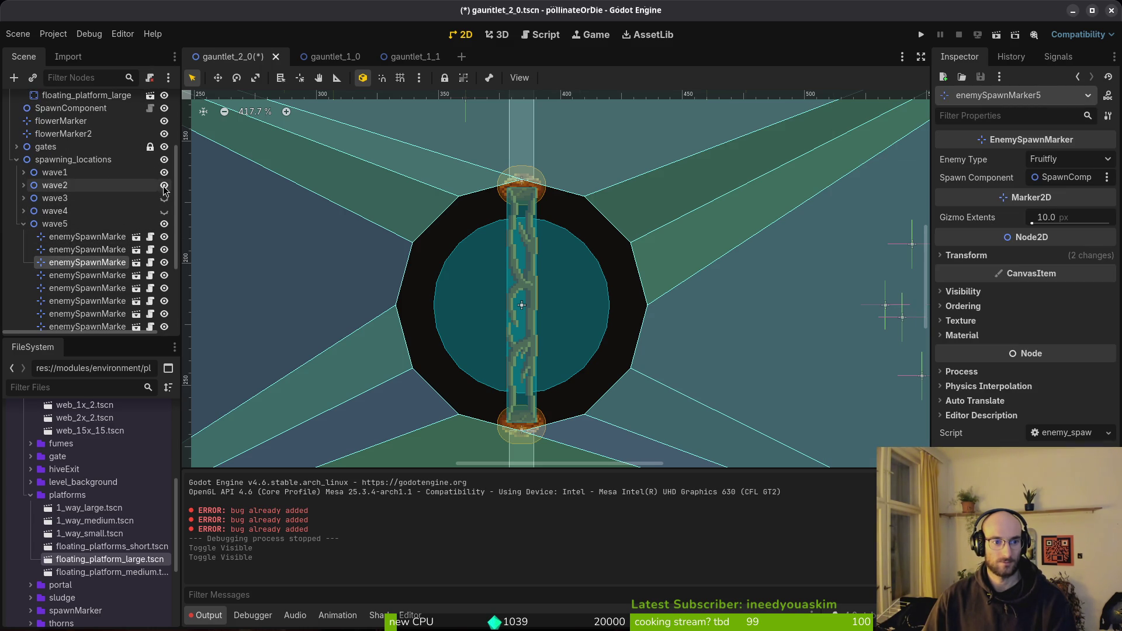
pyautogui.scroll(-6, 569, 252)
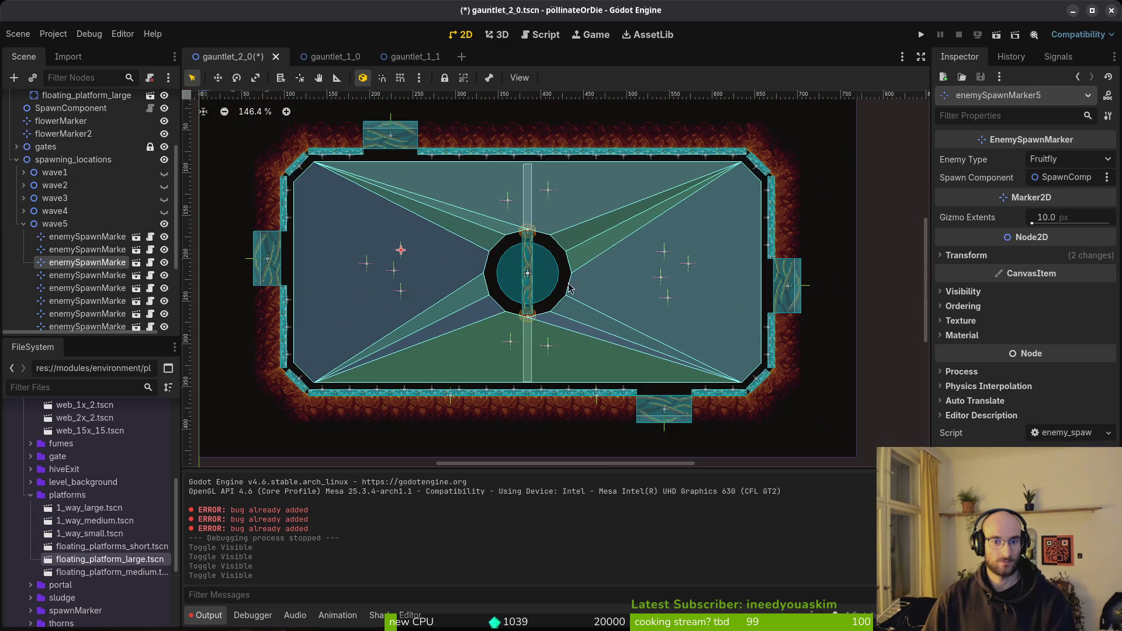
pyautogui.scroll(-4, 101, 278)
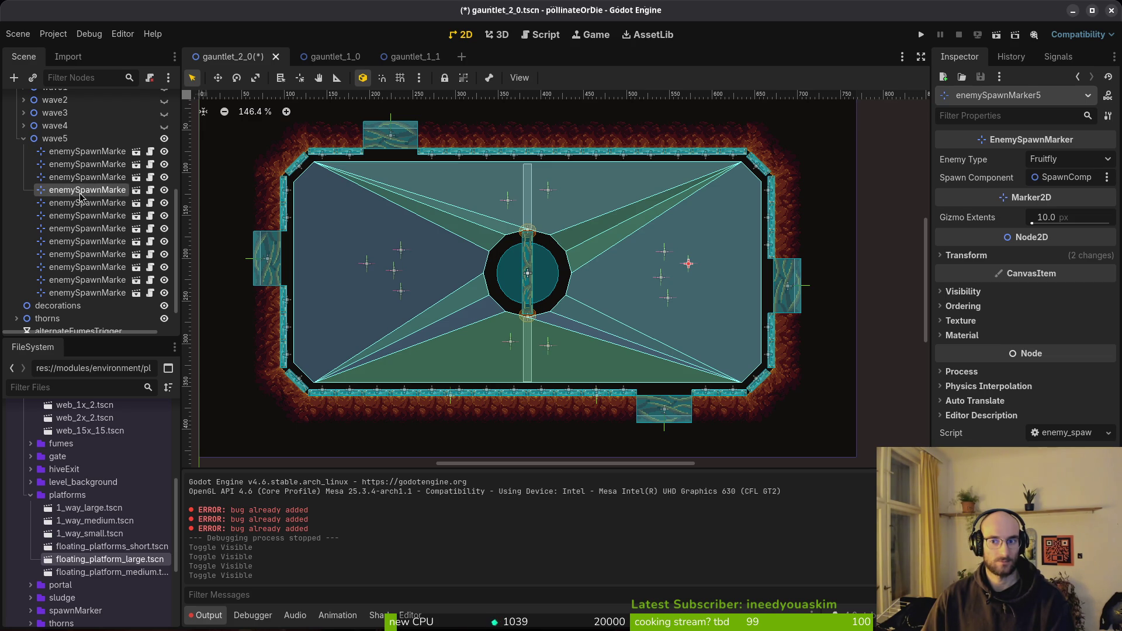
pyautogui.click(23, 140)
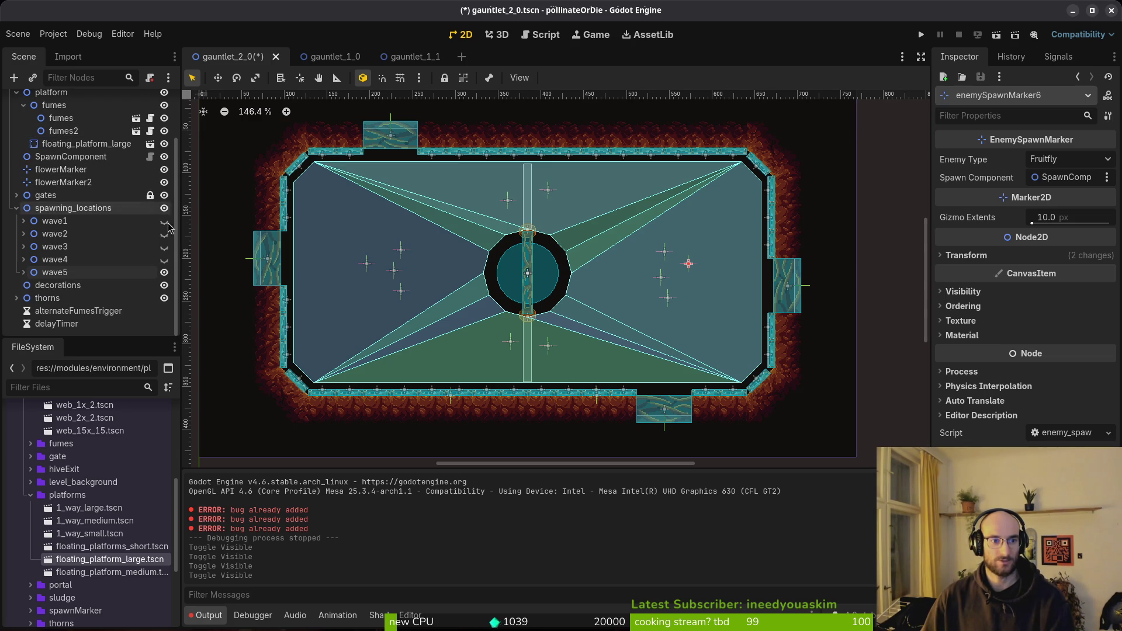
# Show wave4's markers, hide wave5's, and delete four of wave4's Fruitfly spawn markers
pyautogui.click(165, 259)
pyautogui.click(165, 271)
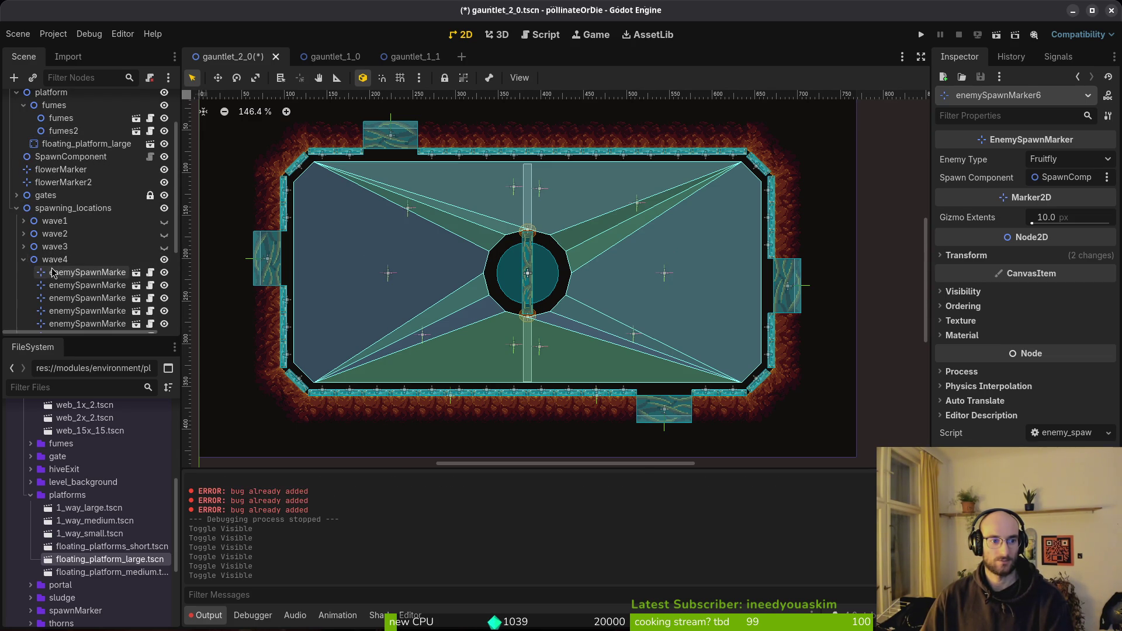
pyautogui.click(59, 273)
pyautogui.click(76, 286)
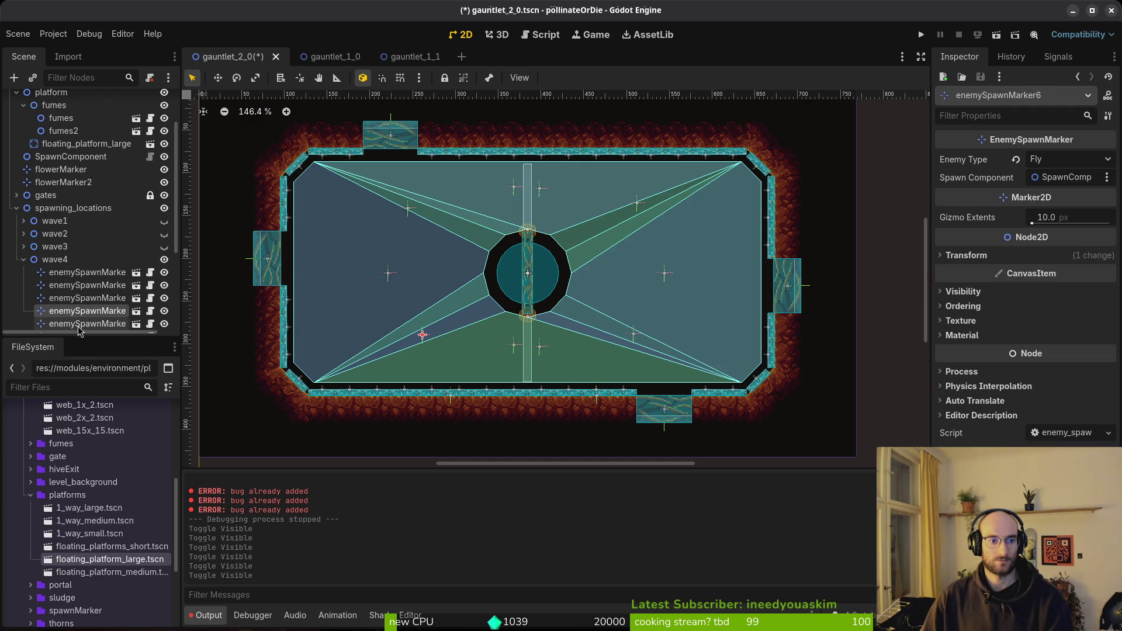
pyautogui.scroll(-5, 87, 301)
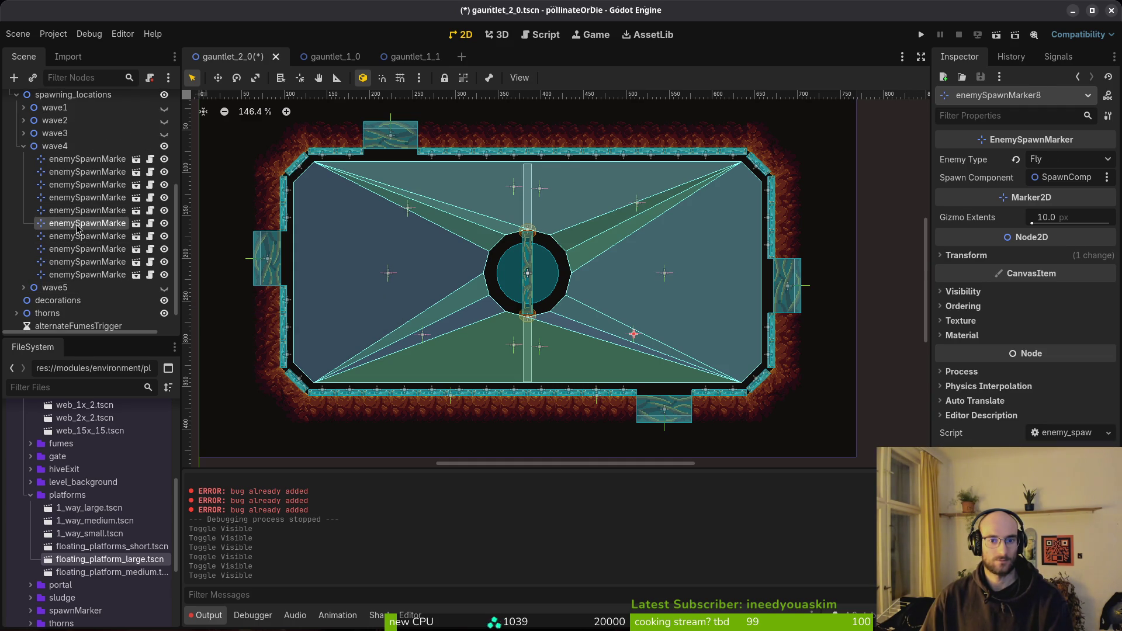
pyautogui.keyDown('shift'); pyautogui.click(76, 275); pyautogui.keyUp('shift')
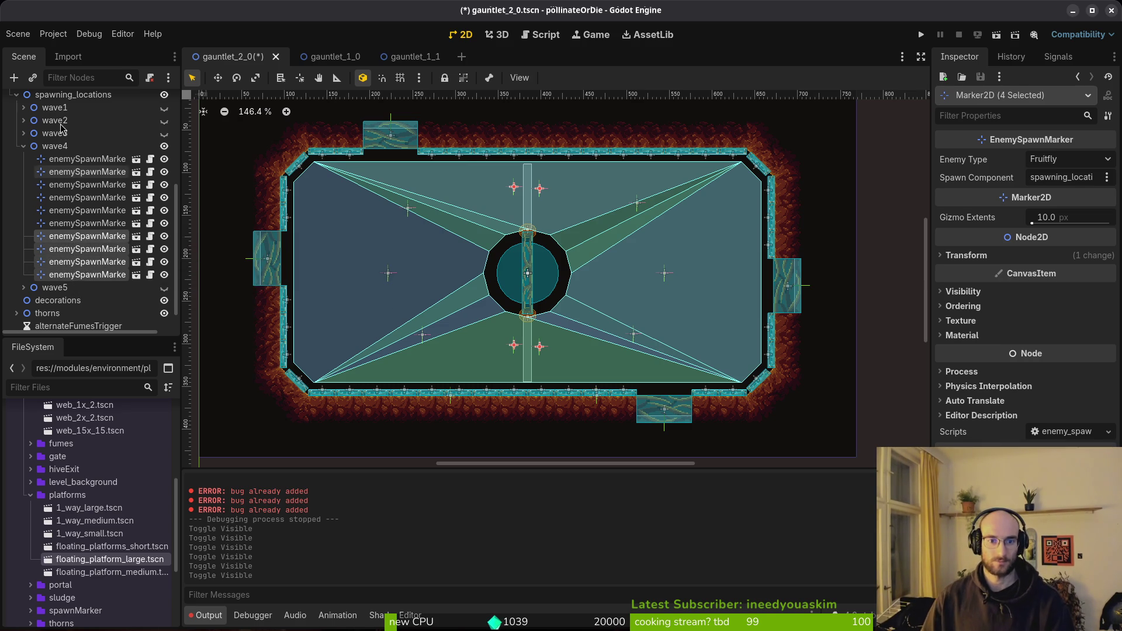
pyautogui.press('Delete')
pyautogui.press('Return')
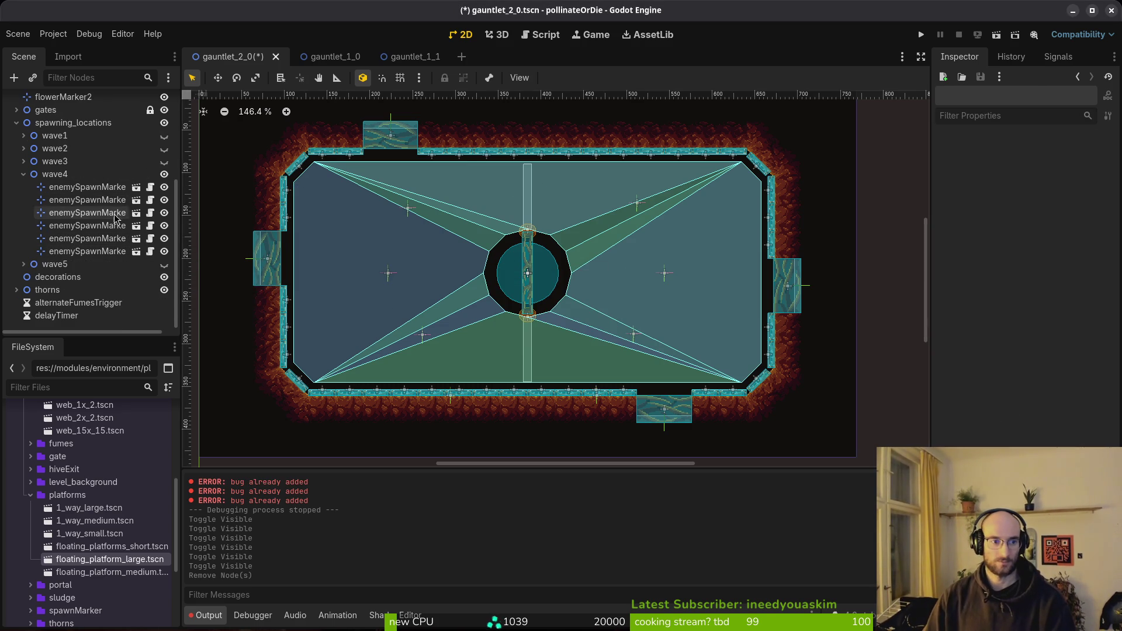
pyautogui.click(81, 253)
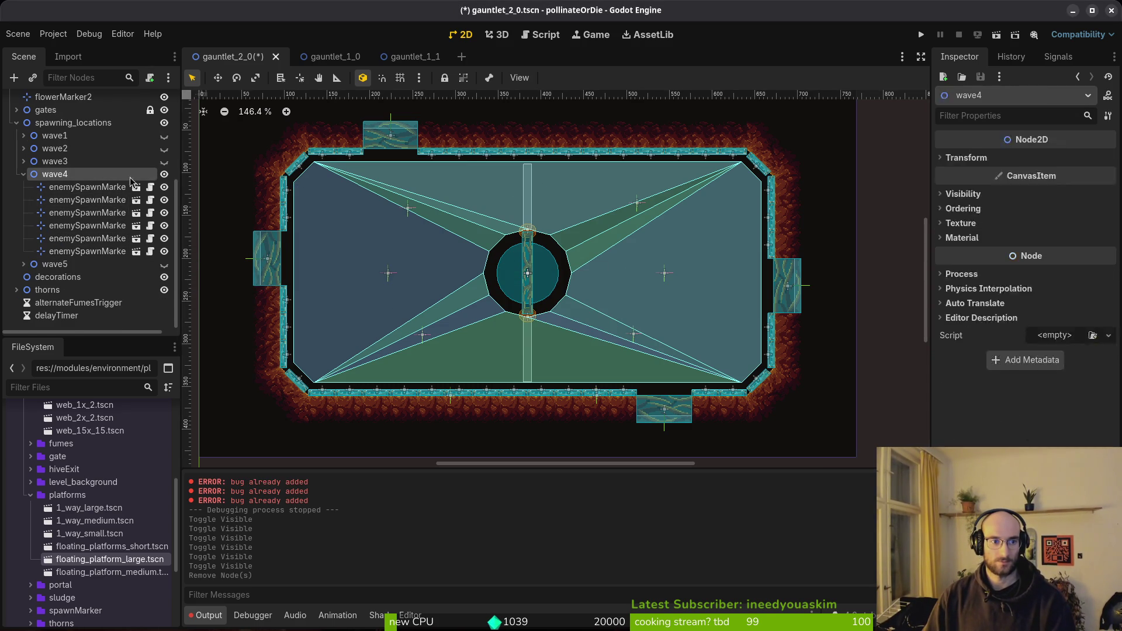
# Paste two marker copies into wave4 and move markers to the left, right, top centre and upper-left
pyautogui.hotkey('ctrl', 'v')
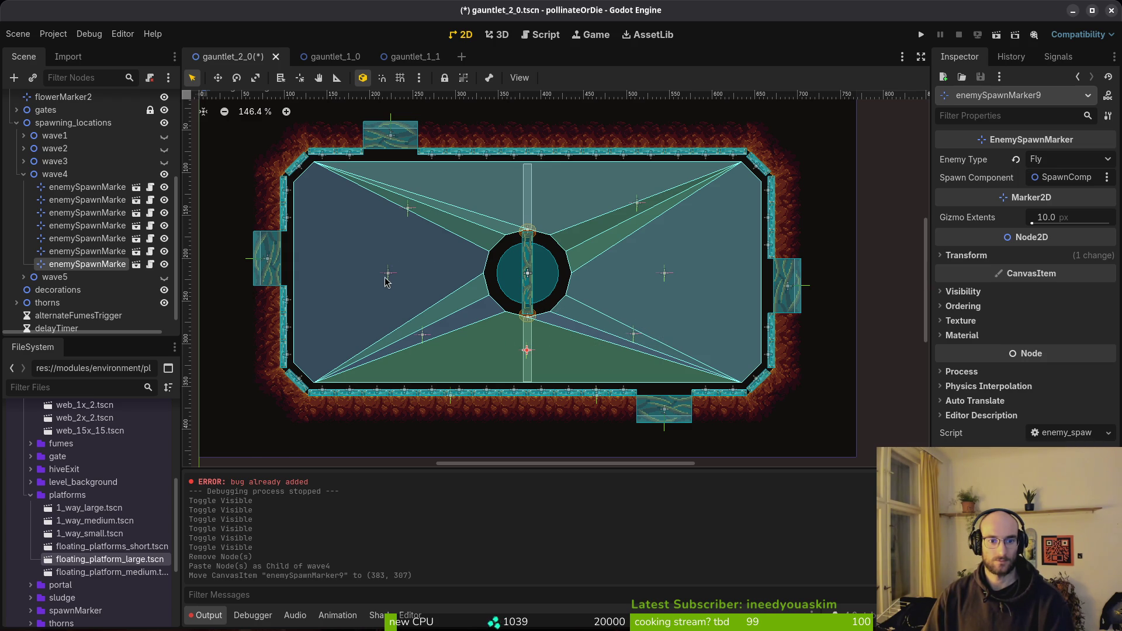
pyautogui.moveTo(386, 283); pyautogui.dragTo(374, 275)
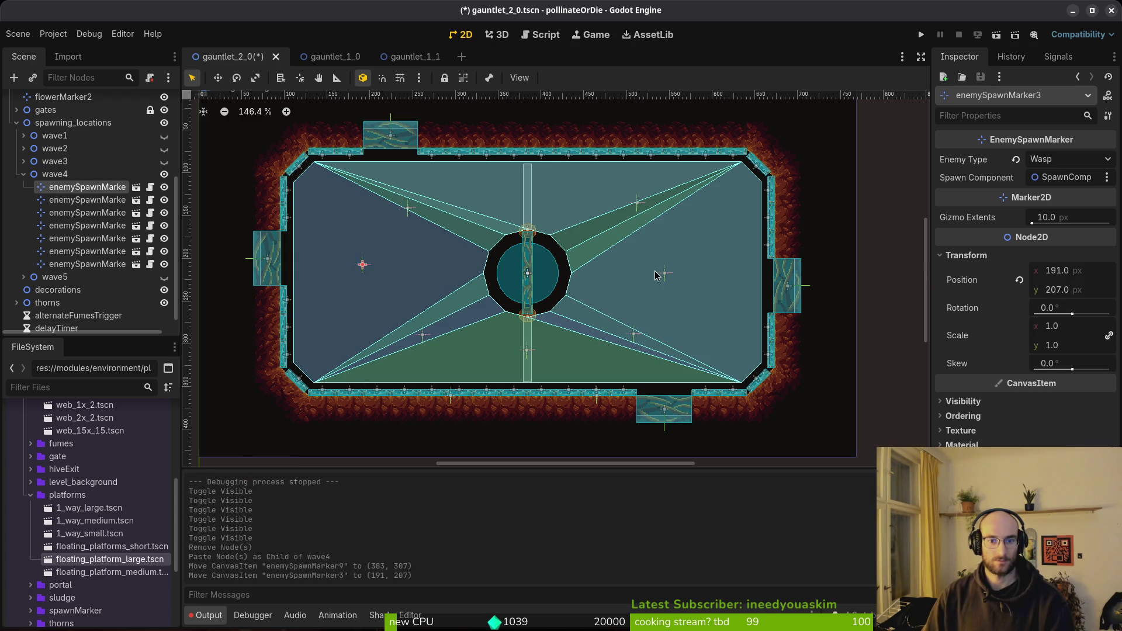
pyautogui.moveTo(656, 274); pyautogui.dragTo(687, 275)
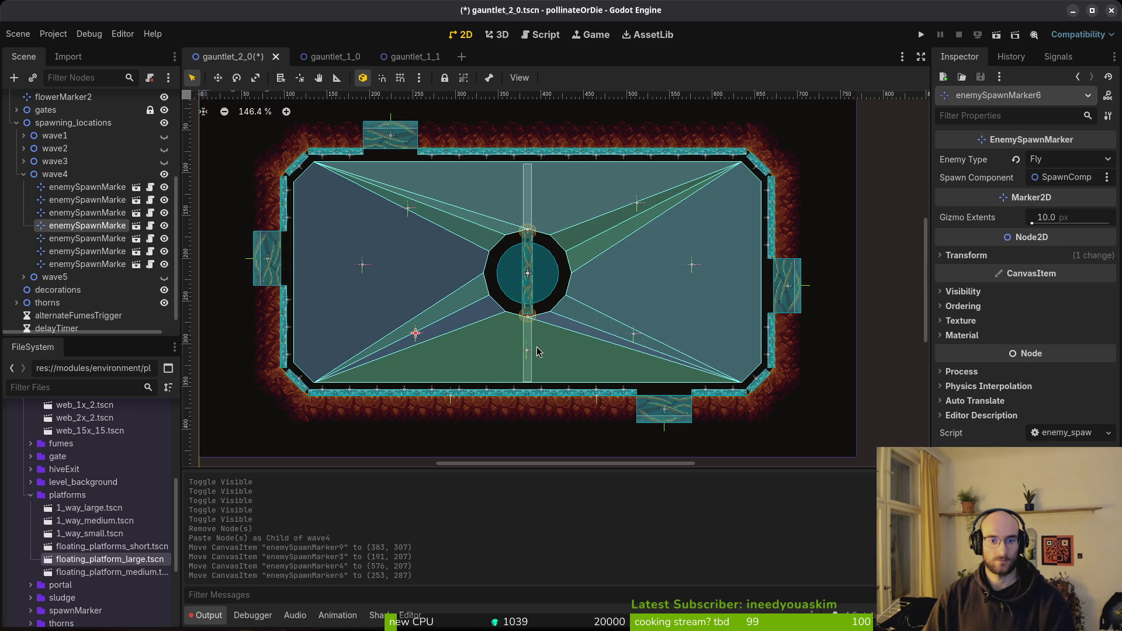
pyautogui.hotkey('ctrl', 'v')
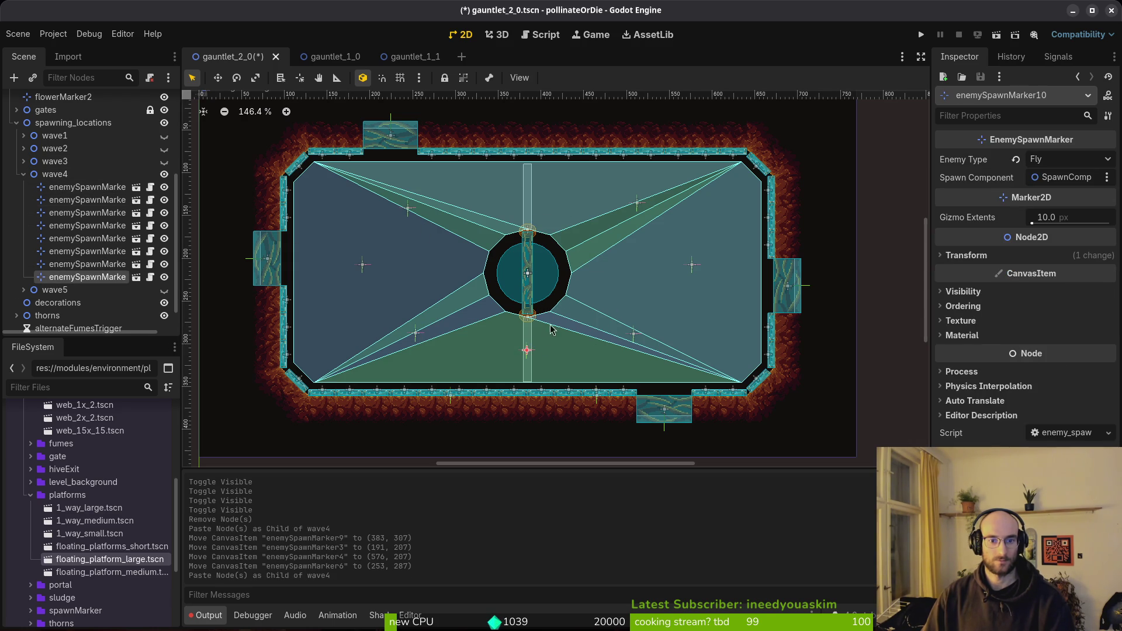
pyautogui.moveTo(527, 353); pyautogui.dragTo(528, 194)
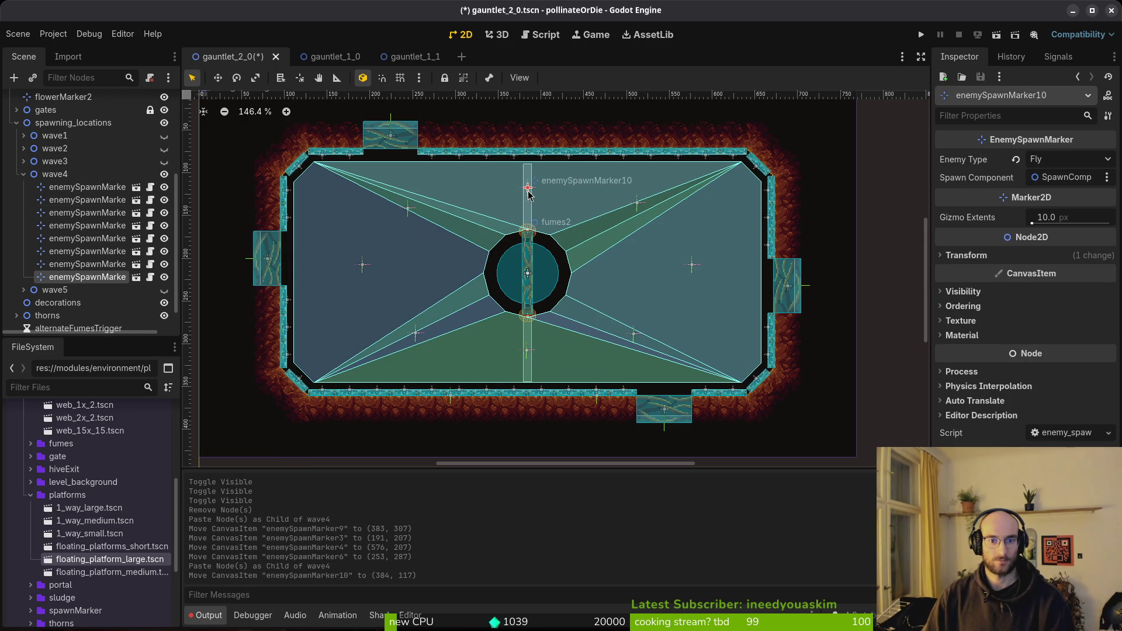
pyautogui.moveTo(413, 213); pyautogui.dragTo(428, 203)
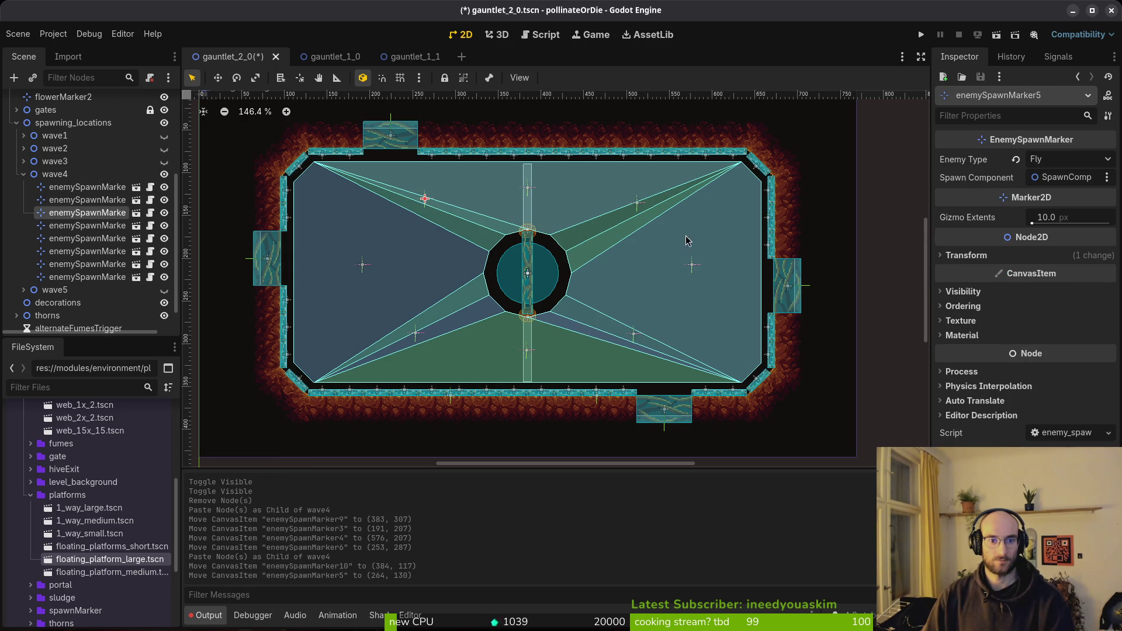
# Move enemySpawnMarker7 to the upper right and enemySpawnMarker8 to the lower right, then save
pyautogui.click(637, 204)
pyautogui.moveTo(639, 202); pyautogui.dragTo(640, 201)
pyautogui.moveTo(635, 339); pyautogui.dragTo(637, 339)
pyautogui.press('Escape')
pyautogui.hotkey('ctrl', 's')
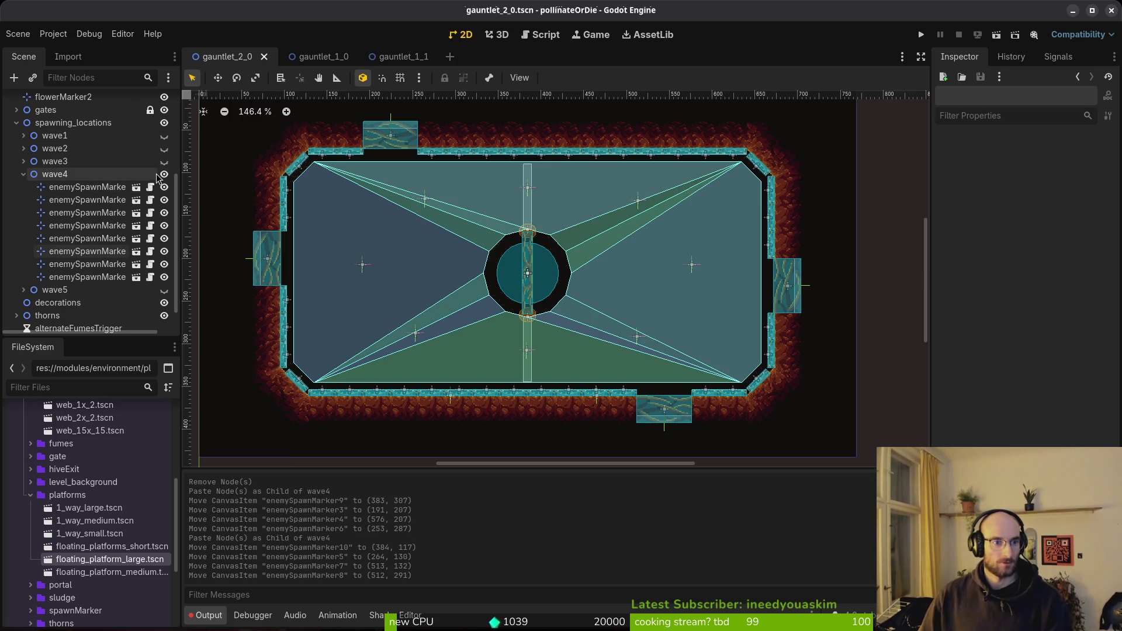
# Hide and collapse wave4, then show and expand wave5 to inspect its spawn markers
pyautogui.click(164, 175)
pyautogui.click(24, 174)
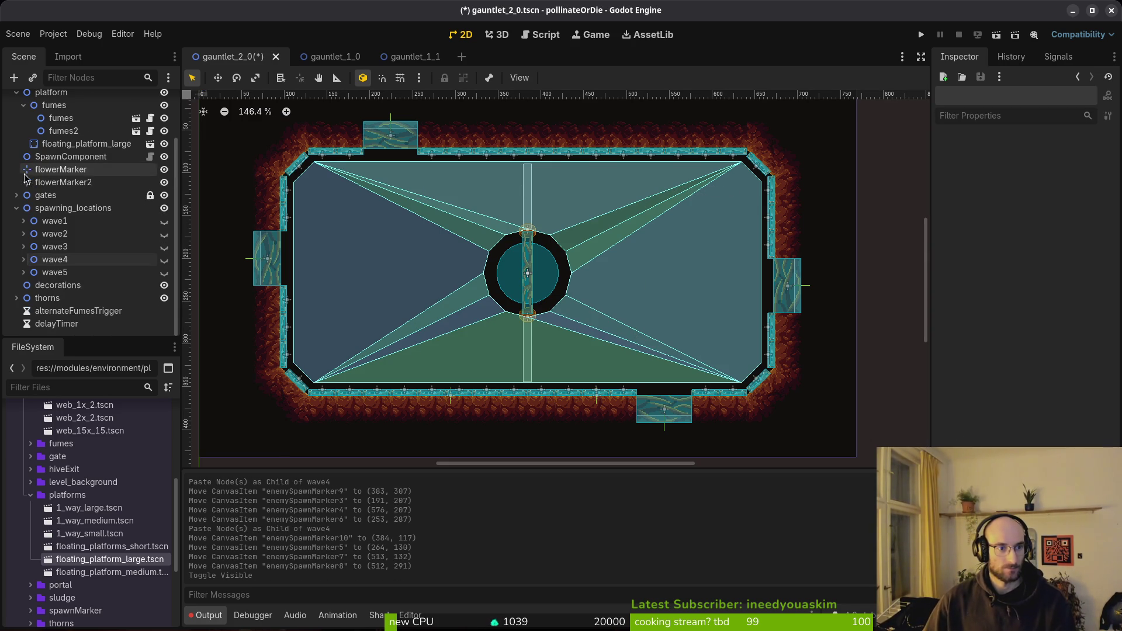
pyautogui.click(165, 272)
pyautogui.click(23, 272)
pyautogui.click(87, 285)
pyautogui.scroll(-3, 374, 274)
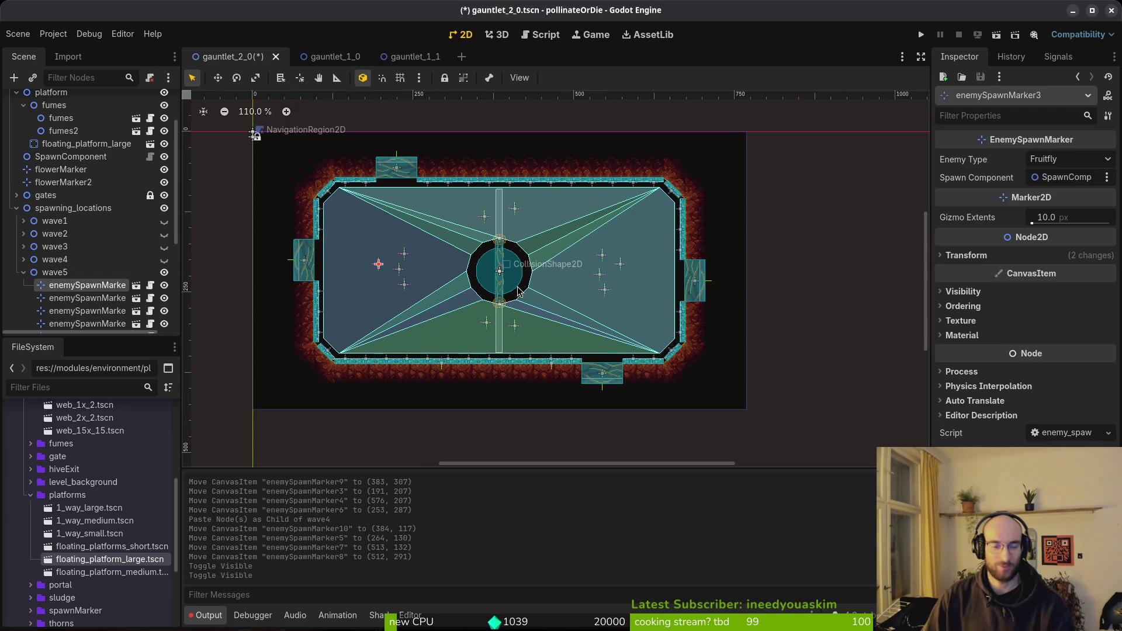
pyautogui.click(82, 298)
pyautogui.click(82, 310)
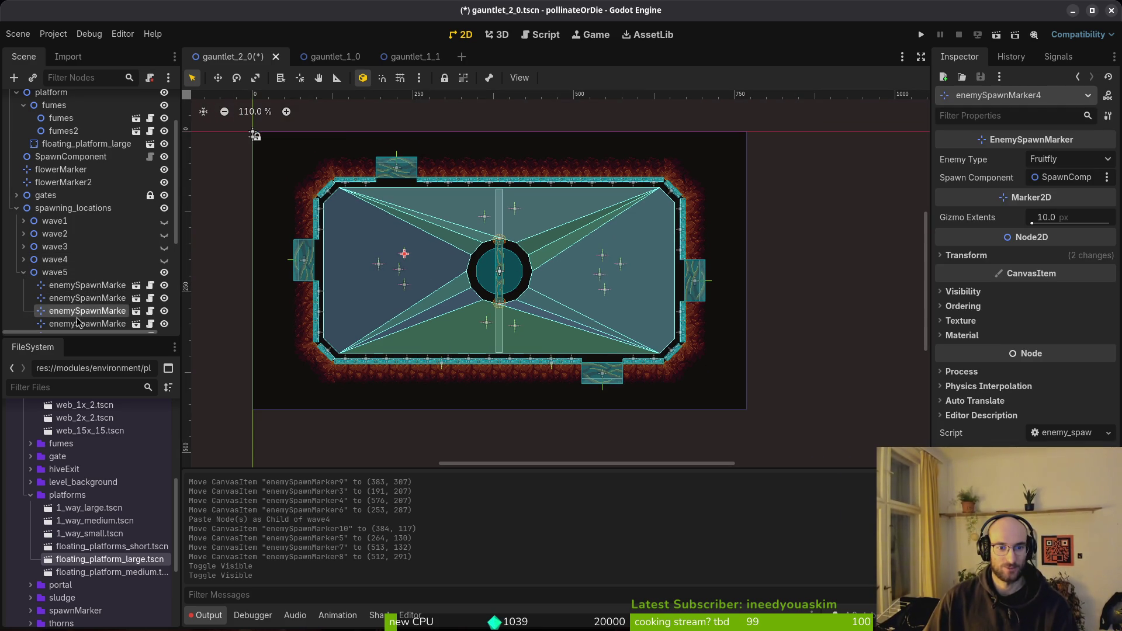
# Check the remaining wave5 markers, including the Fly marker and enemySpawnMarker10, then save
pyautogui.scroll(-3, 85, 315)
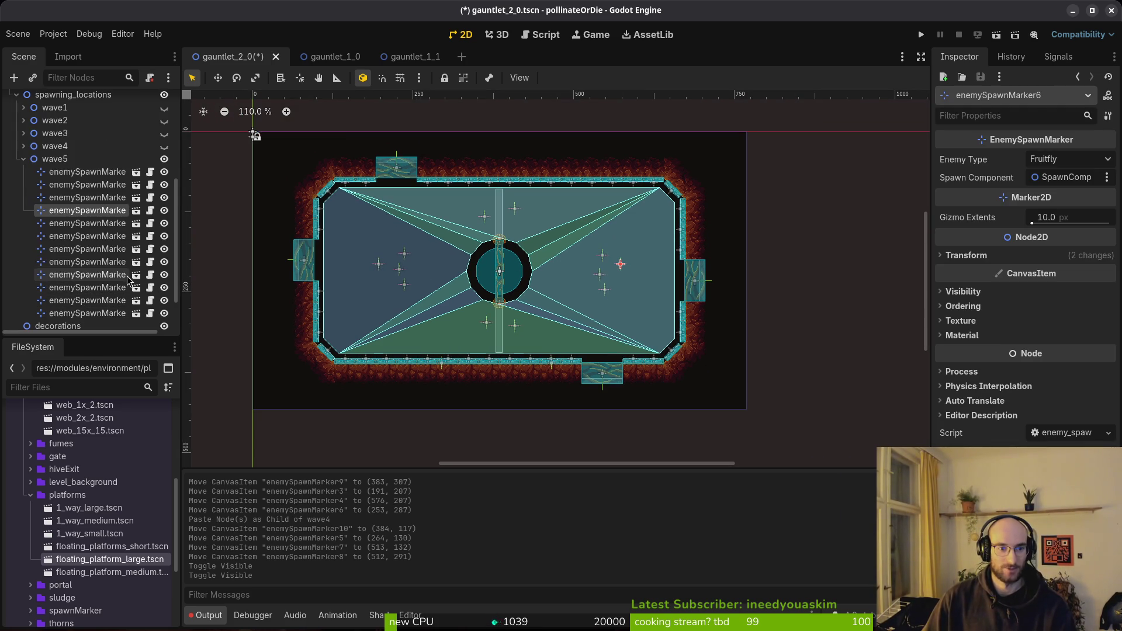
pyautogui.click(87, 236)
pyautogui.click(91, 252)
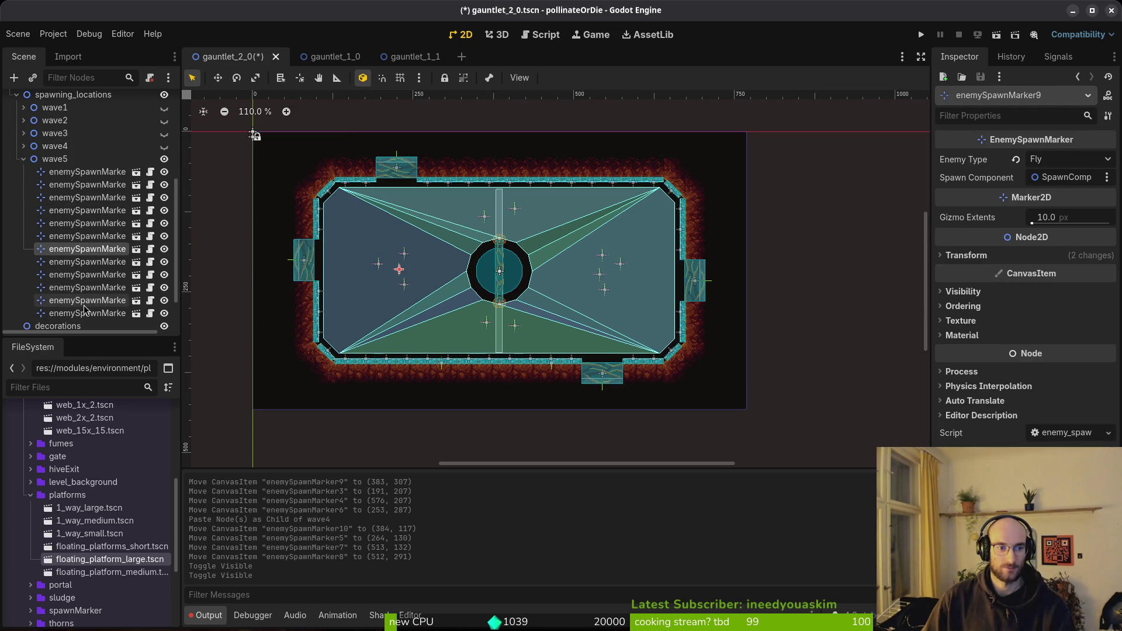
pyautogui.click(600, 278)
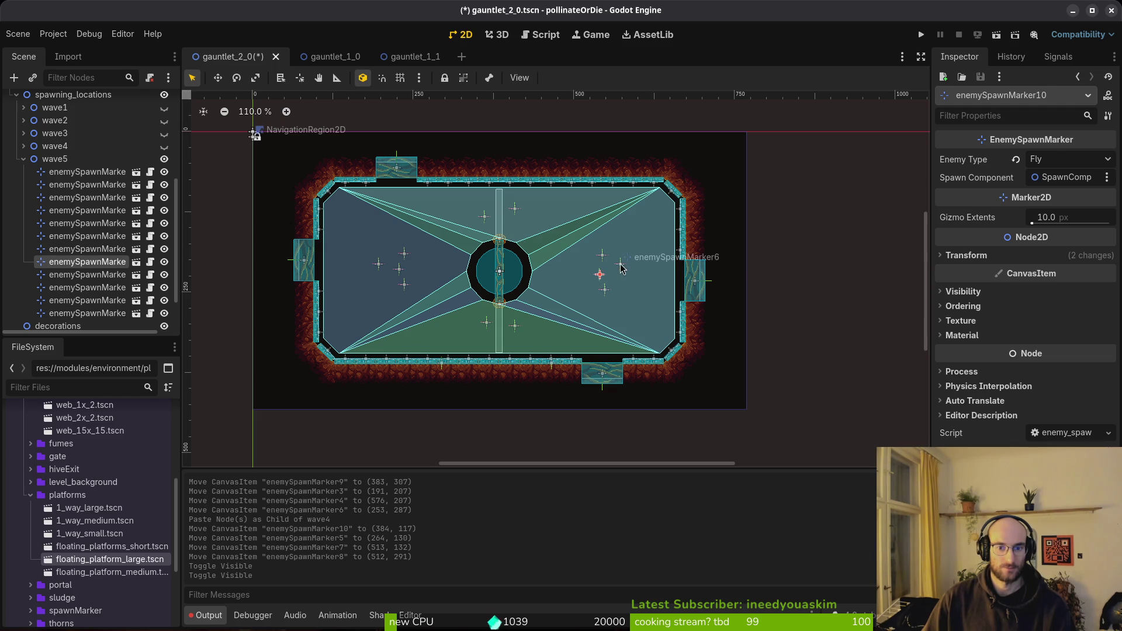
pyautogui.click(261, 231)
pyautogui.hotkey('ctrl', 's')
# Collapse wave5, make wave1 through wave4 markers visible again, and save the scene
pyautogui.click(24, 159)
pyautogui.scroll(4, 117, 234)
pyautogui.click(164, 259)
pyautogui.click(164, 247)
pyautogui.click(164, 234)
pyautogui.click(164, 221)
pyautogui.hotkey('ctrl', 's')
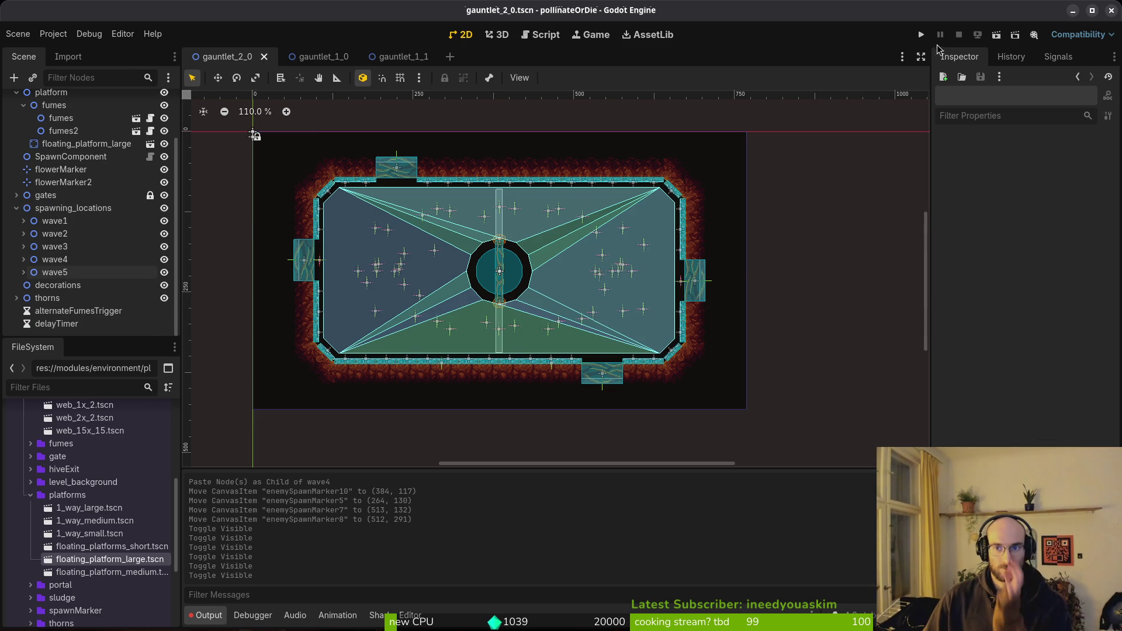
# Run the game, continue the saved game, and load the G2-0 gauntlet level
pyautogui.click(923, 35)
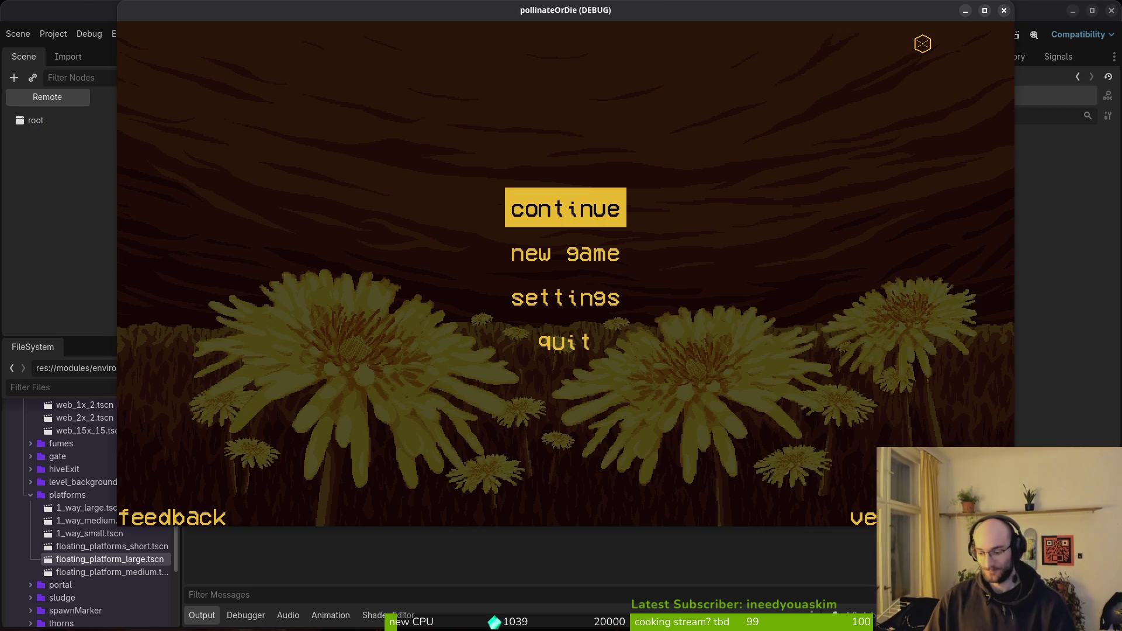
pyautogui.press('Return')
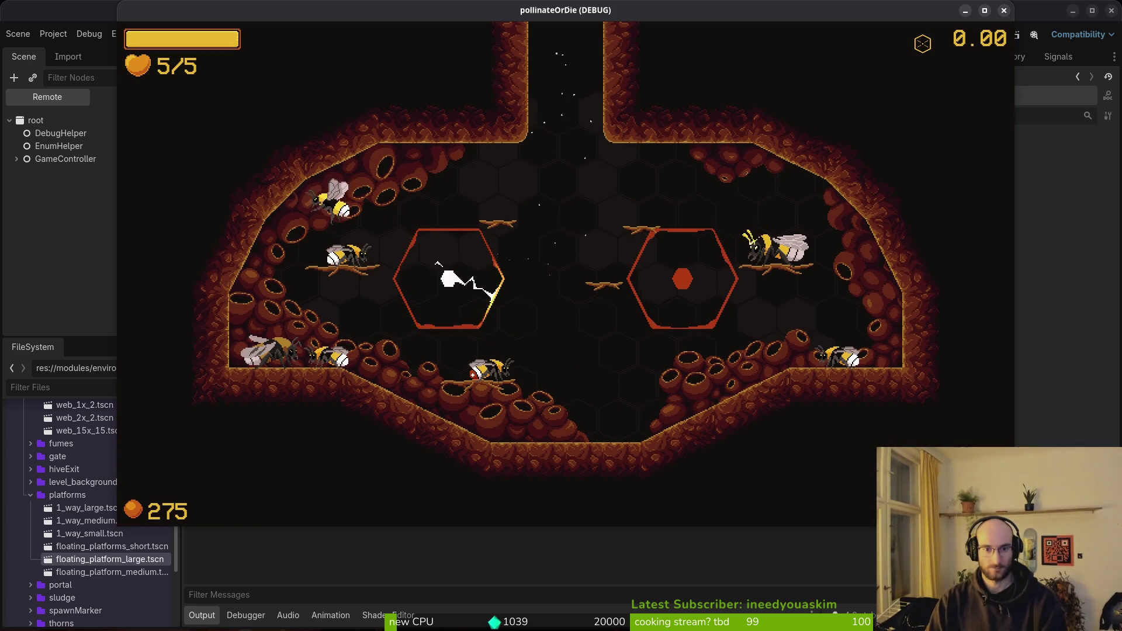
pyautogui.press('Right')
pyautogui.press('Return')
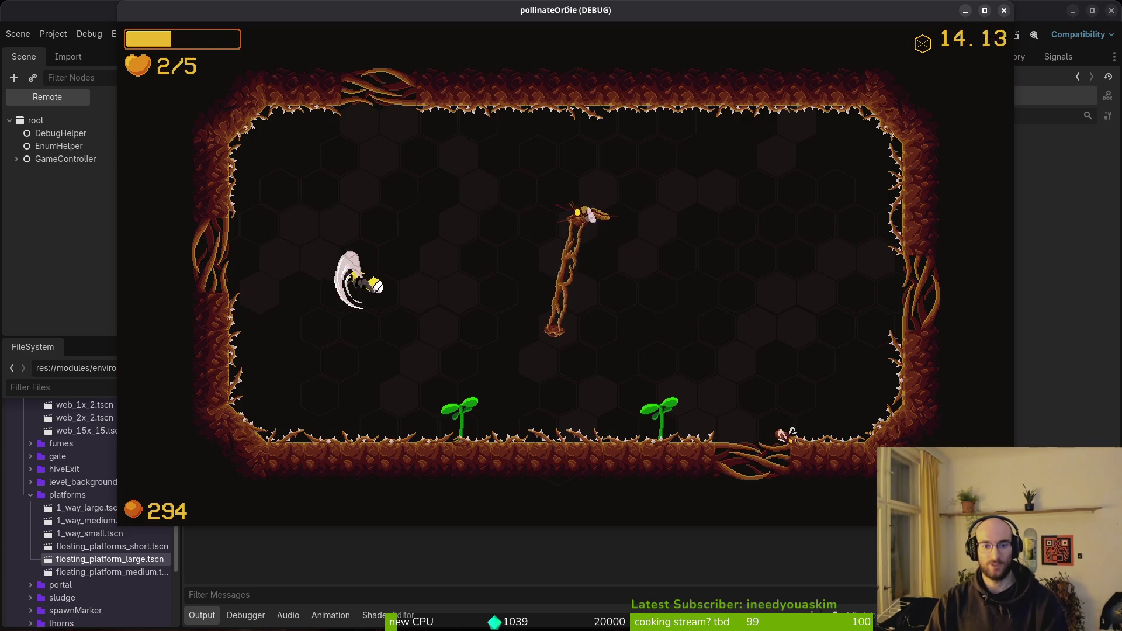
# Pause, resume and fly the bee around until toxic fumes kill it at 22.91, then stop the game
pyautogui.press('Escape')
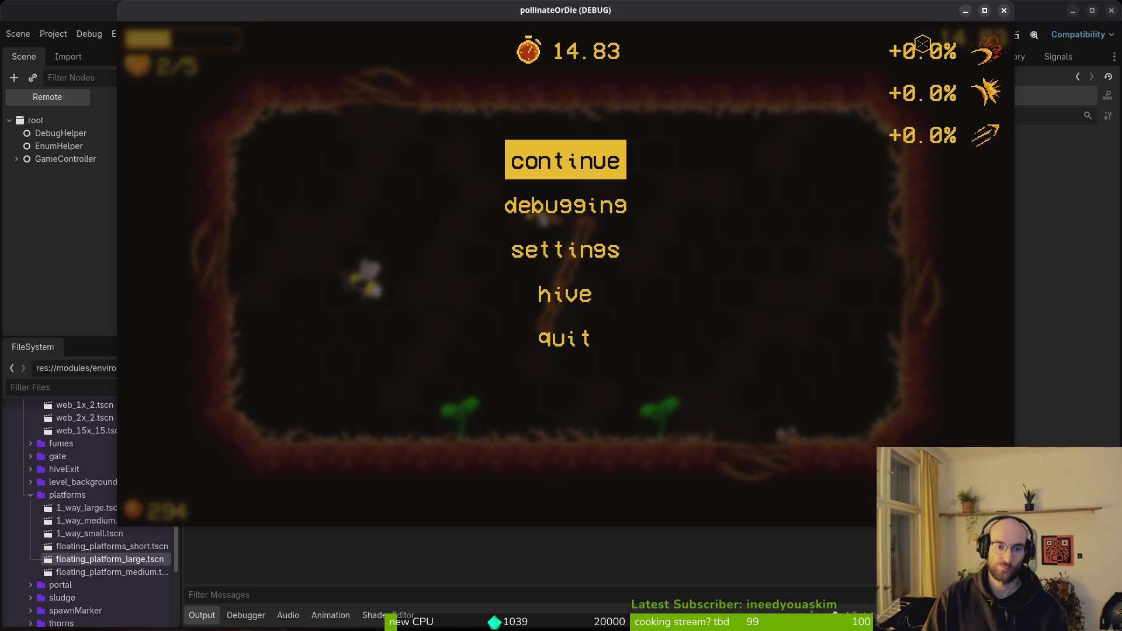
pyautogui.press('Escape')
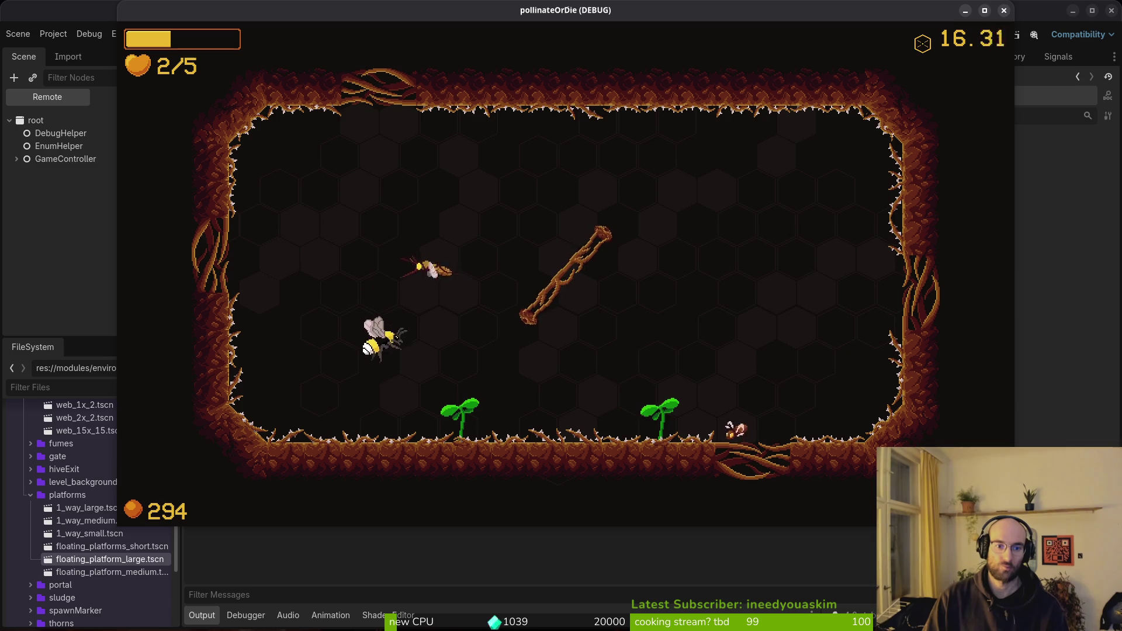
pyautogui.press('Right')
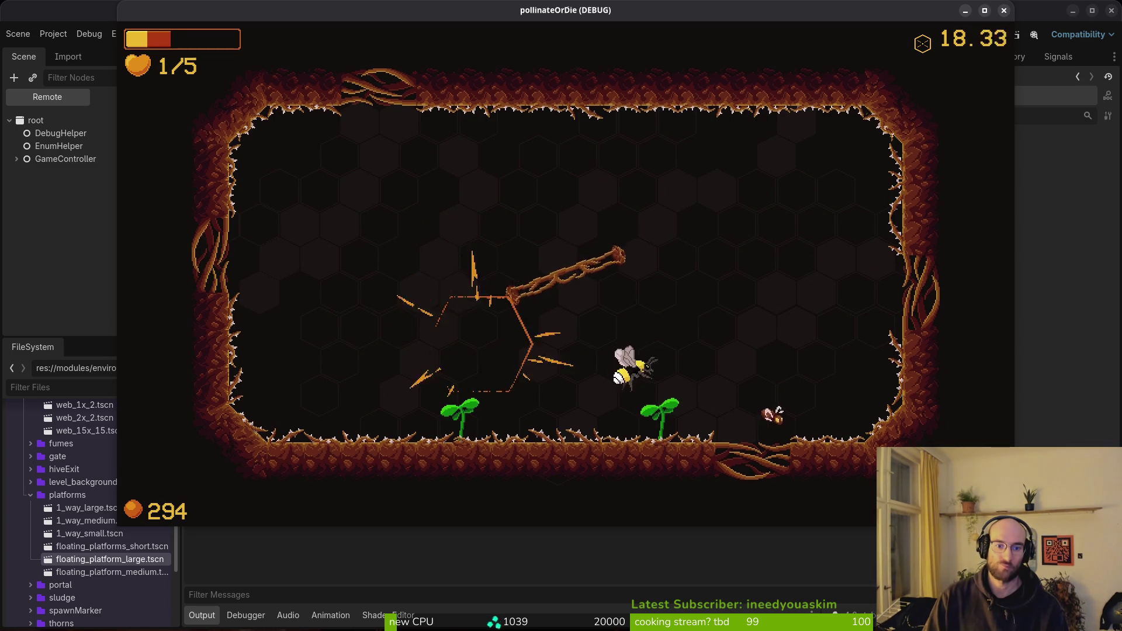
pyautogui.press('Up')
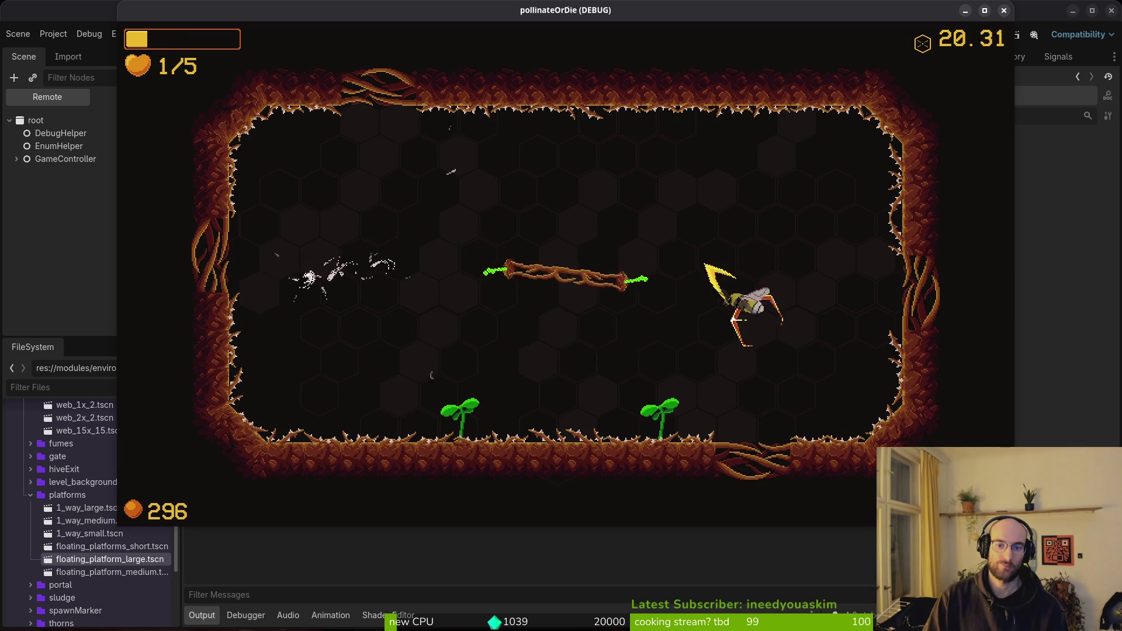
pyautogui.press('Down')
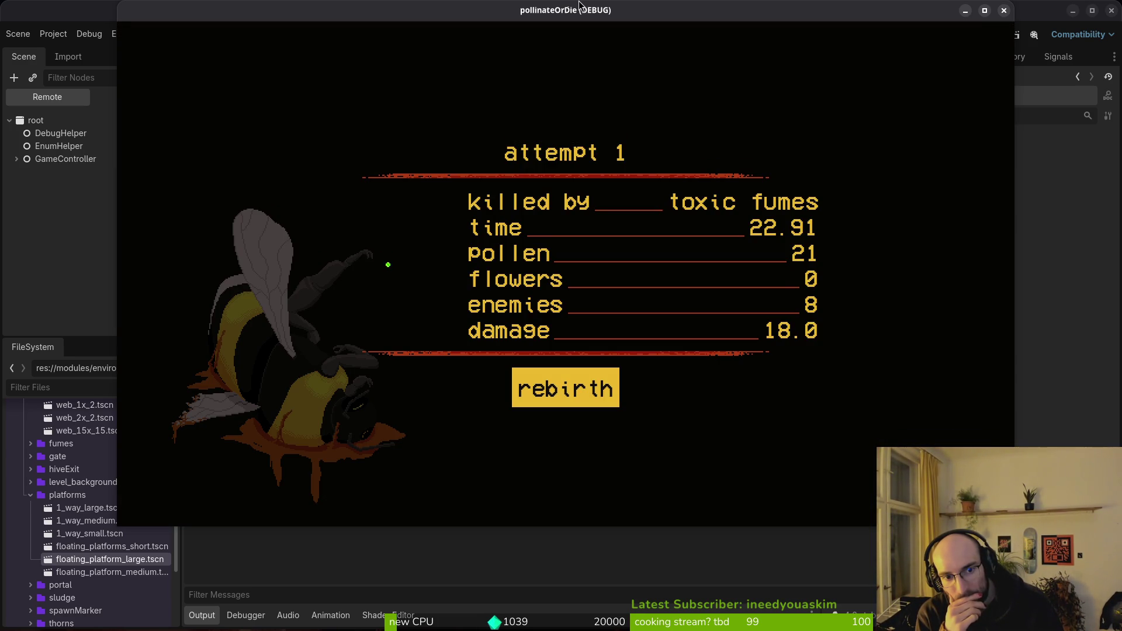
pyautogui.press('F8')
pyautogui.hotkey('shift', 'alt', 'o')
# Quick-open the fume_vfx.tscn and fumes.tscn scenes
pyautogui.write('fum')
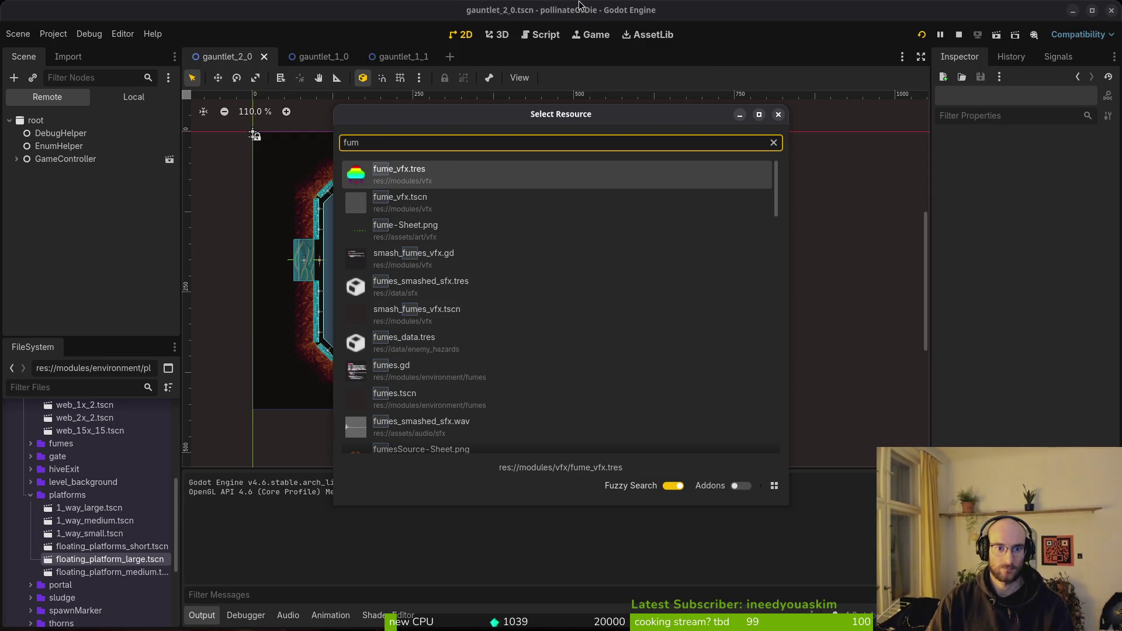
pyautogui.press('Down')
pyautogui.press('Return')
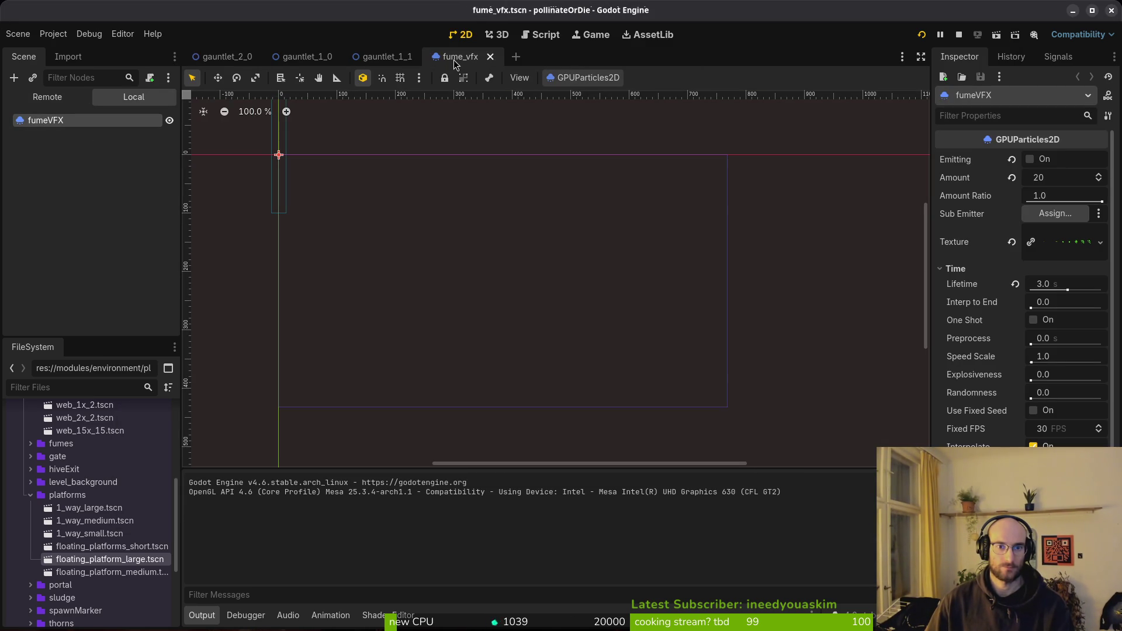
pyautogui.hotkey('shift', 'alt', 'o')
pyautogui.write('fumes')
pyautogui.press('Down')
pyautogui.press('Down')
pyautogui.press('Return')
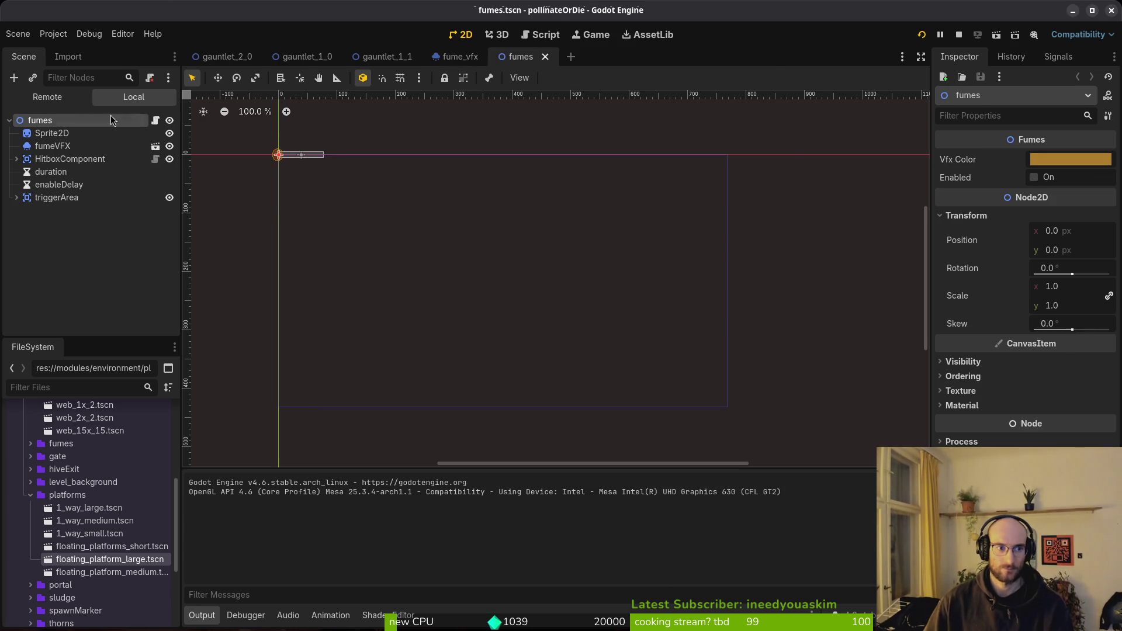
# Select the Sprite2D and fumeVFX nodes, centre the fume emitter, and return to fume_vfx
pyautogui.click(70, 134)
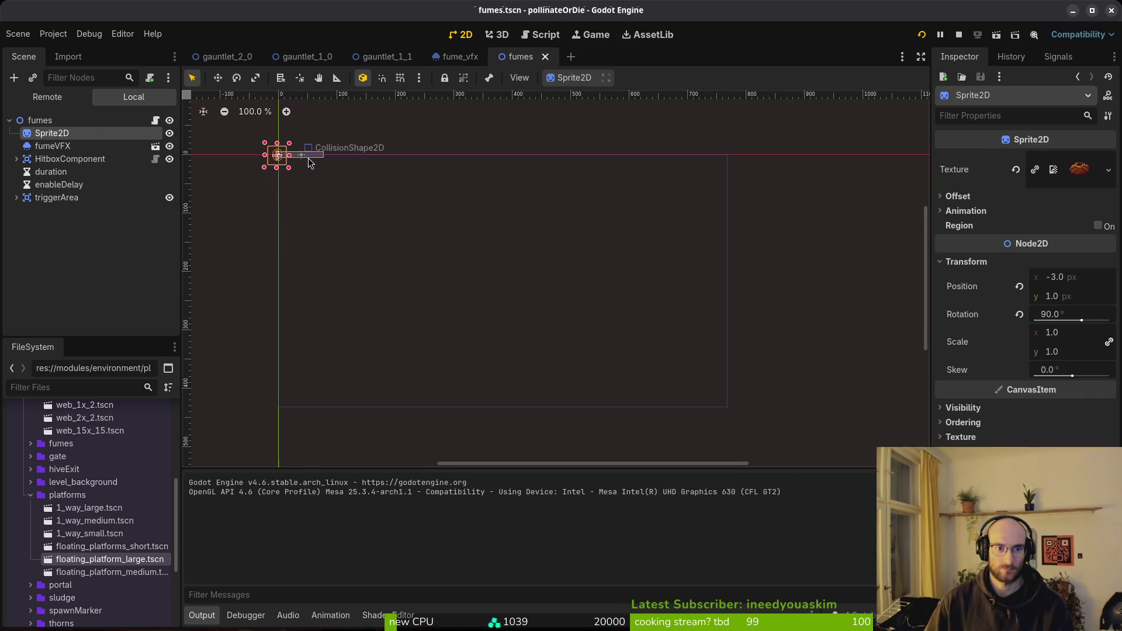
pyautogui.scroll(1, 303, 137)
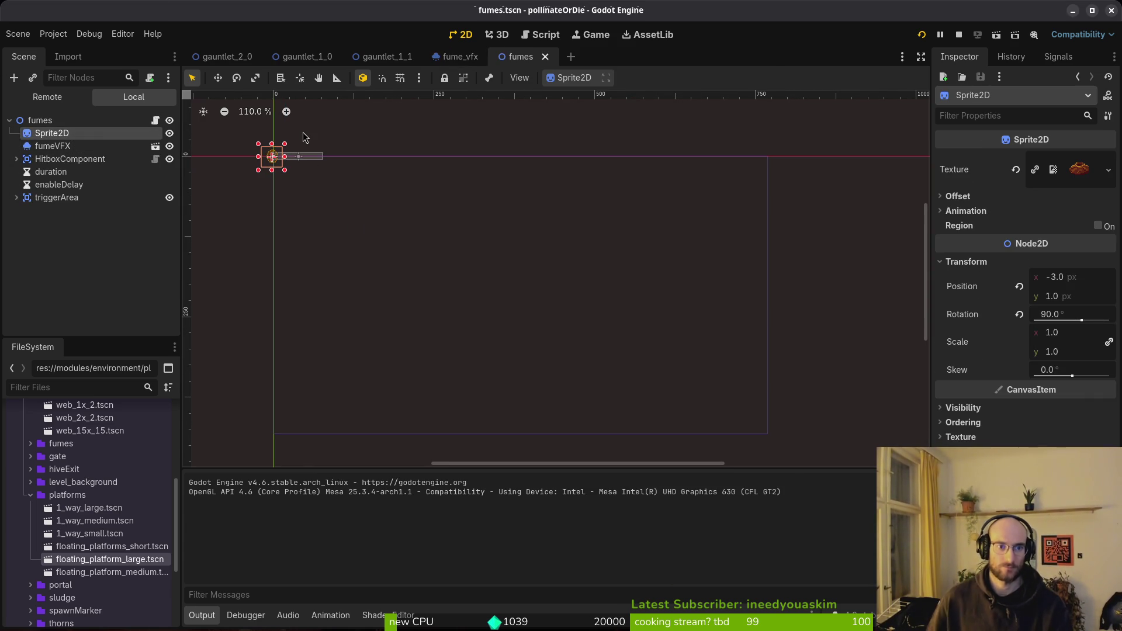
pyautogui.click(89, 146)
pyautogui.scroll(-5, 296, 219)
pyautogui.moveTo(296, 220); pyautogui.dragTo(467, 293)
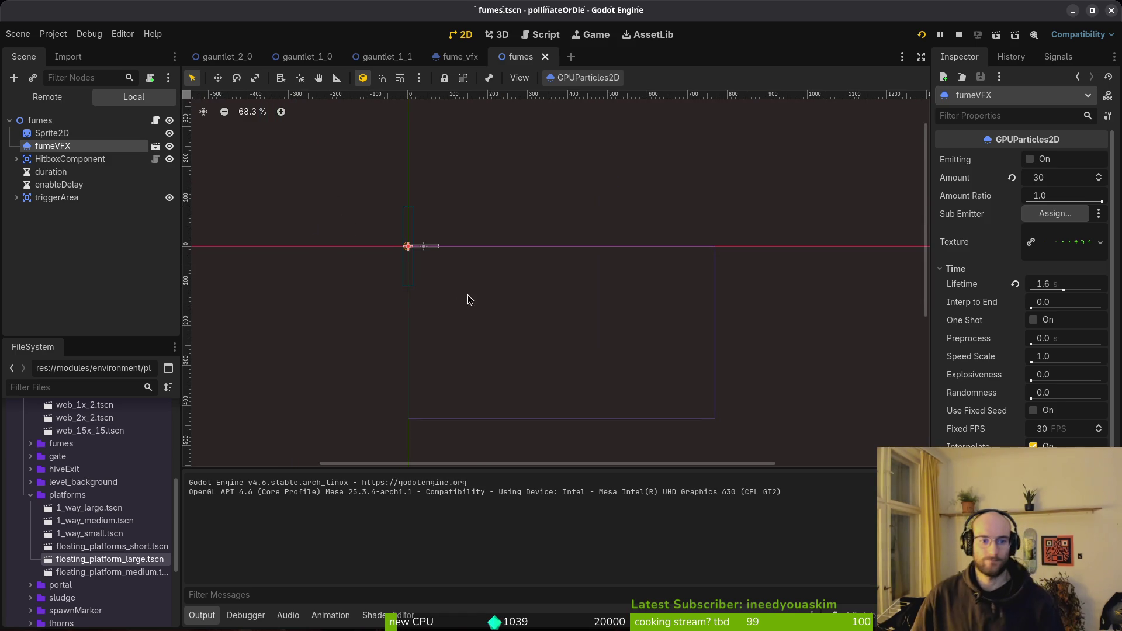
pyautogui.scroll(10, 429, 238)
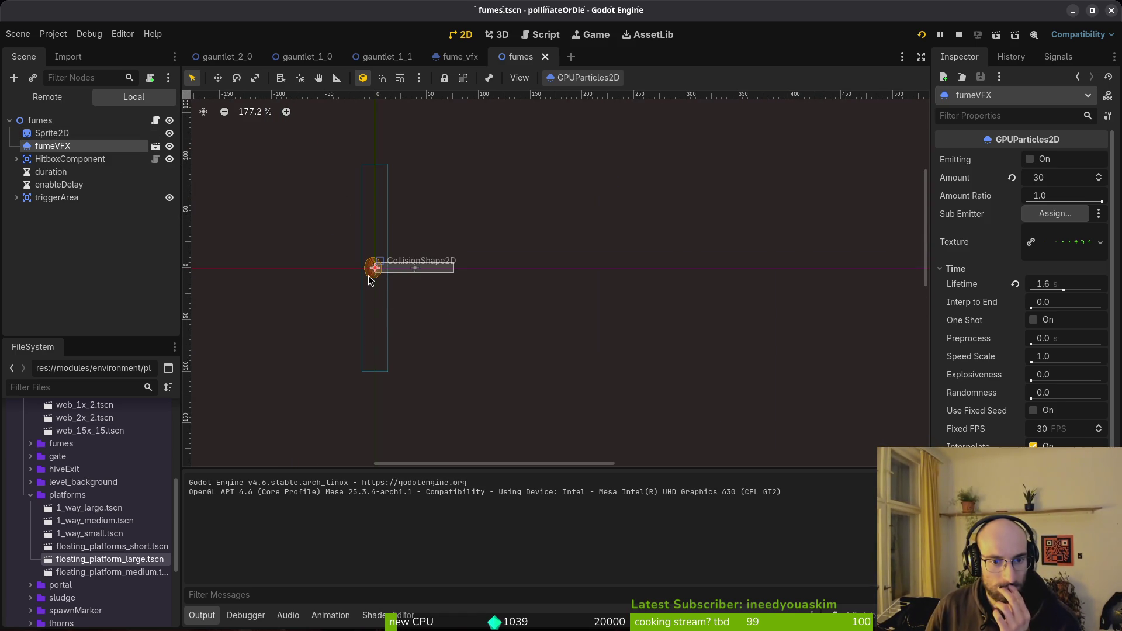
pyautogui.click(461, 57)
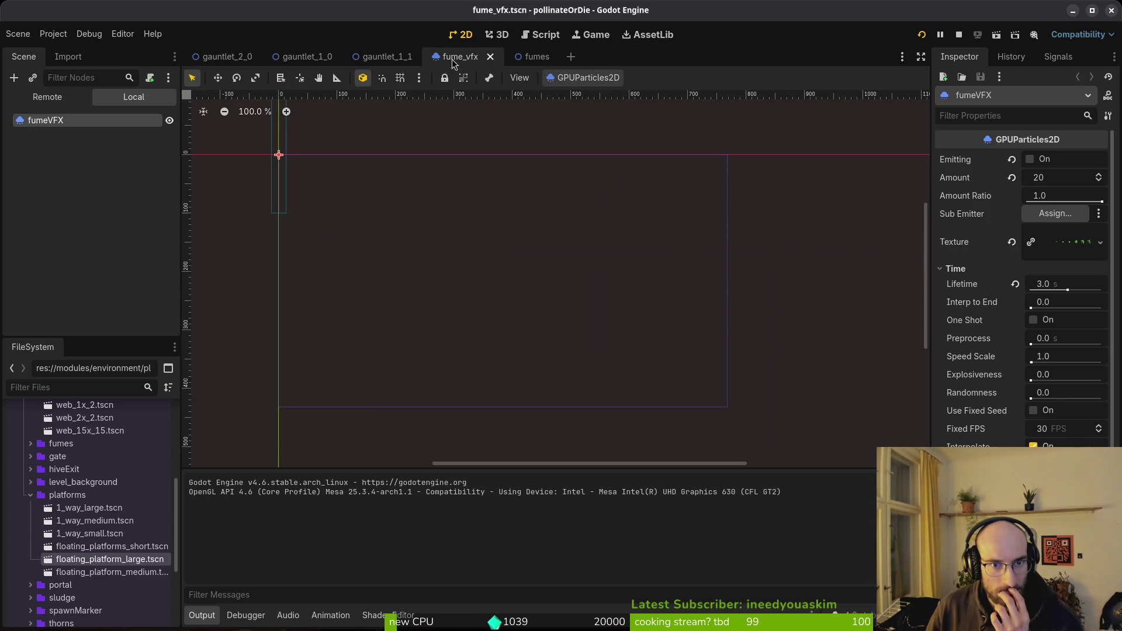
# Toggle Emitting to preview the fume particles, then bring up the running game window and close it
pyautogui.click(1033, 161)
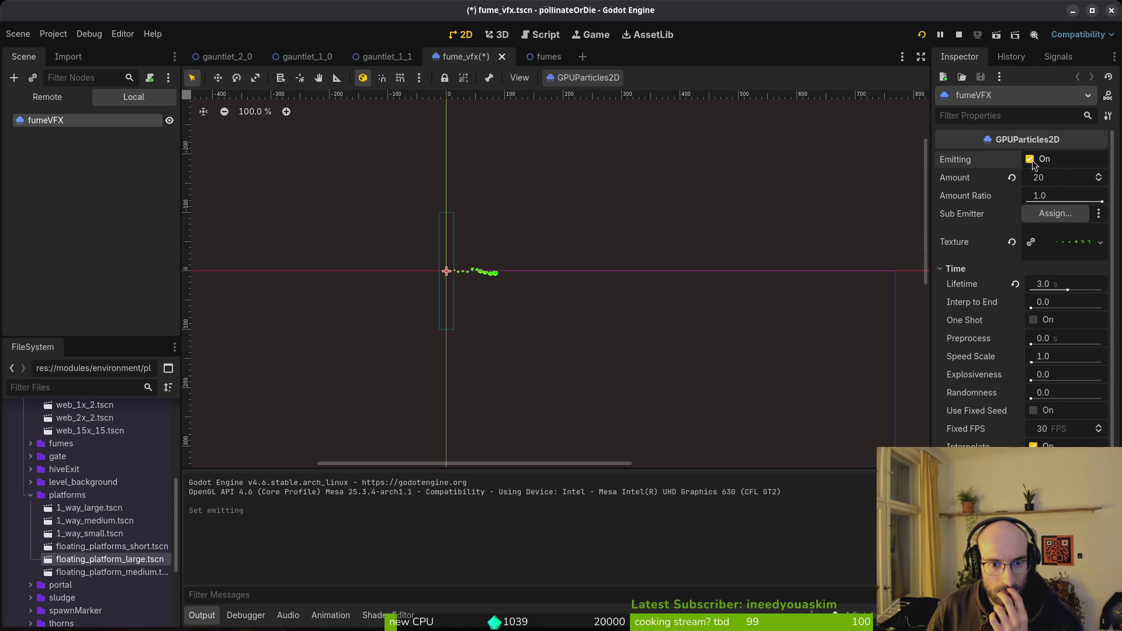
pyautogui.scroll(13, 462, 269)
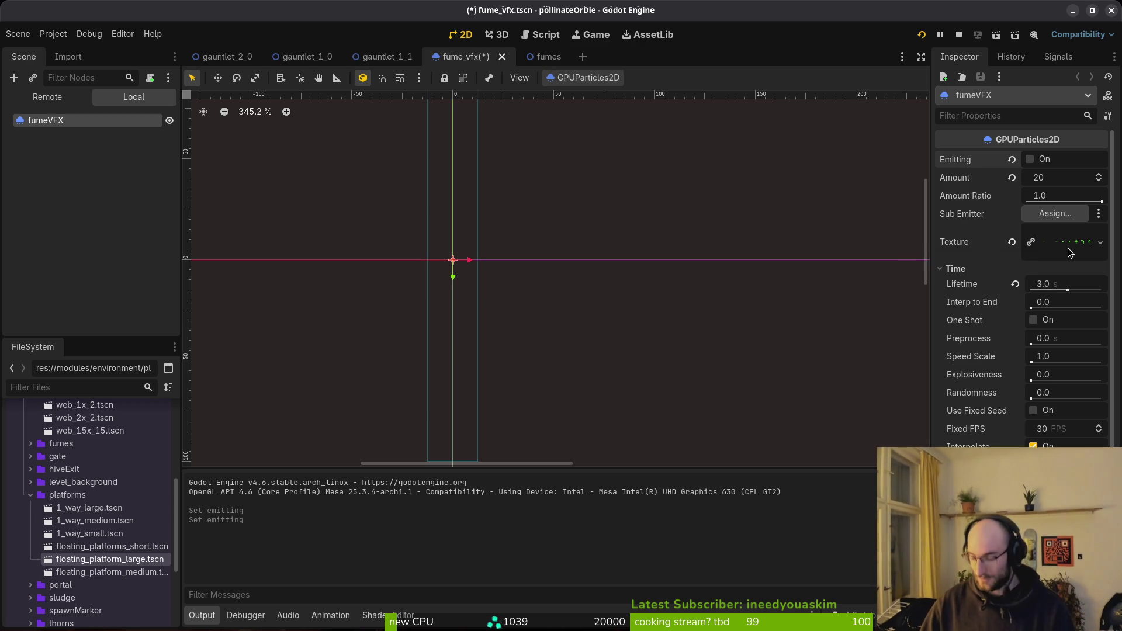
pyautogui.hotkey('alt', 'Tab')
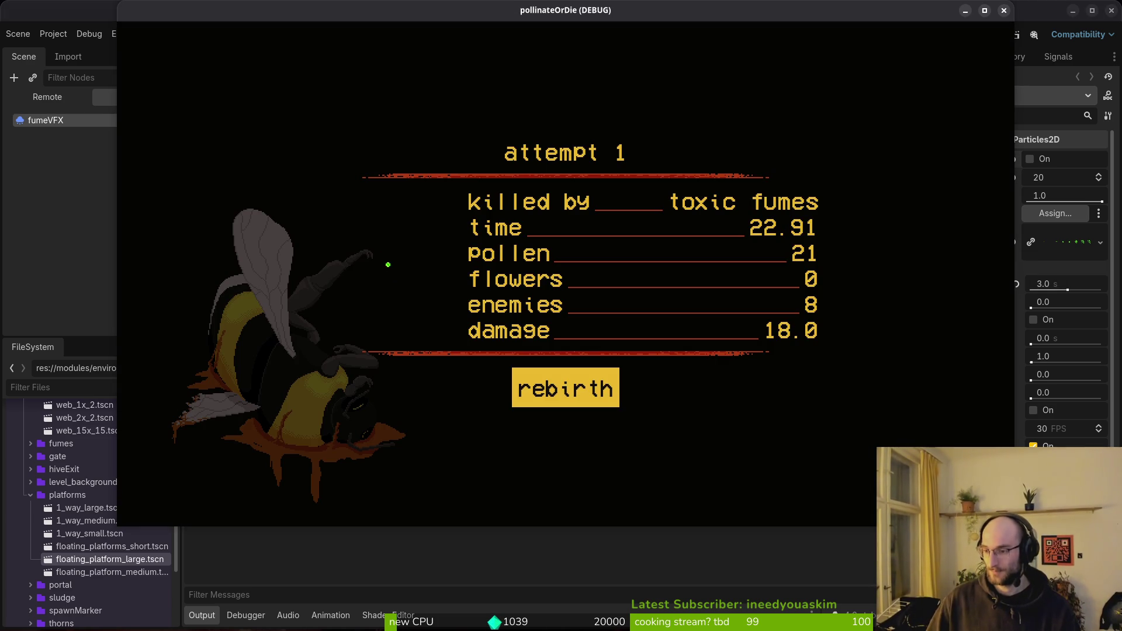
pyautogui.click(1004, 11)
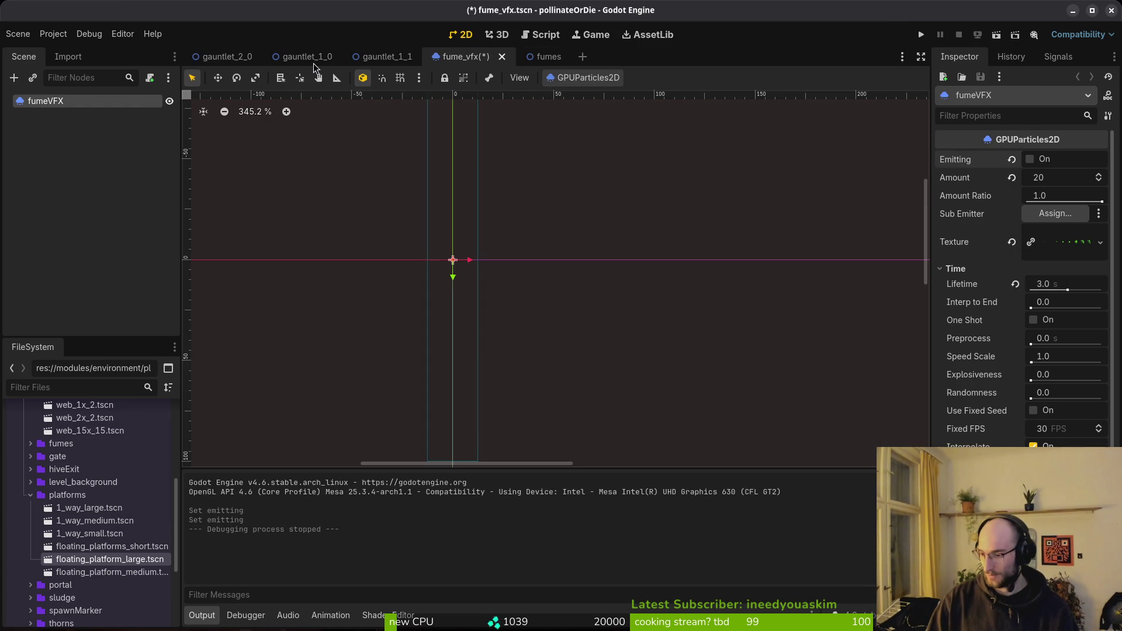
# In the terminal, start nvim in the project folder and open debug.helper.gd
pyautogui.hotkey('alt', 'Tab')
pyautogui.press('Return')
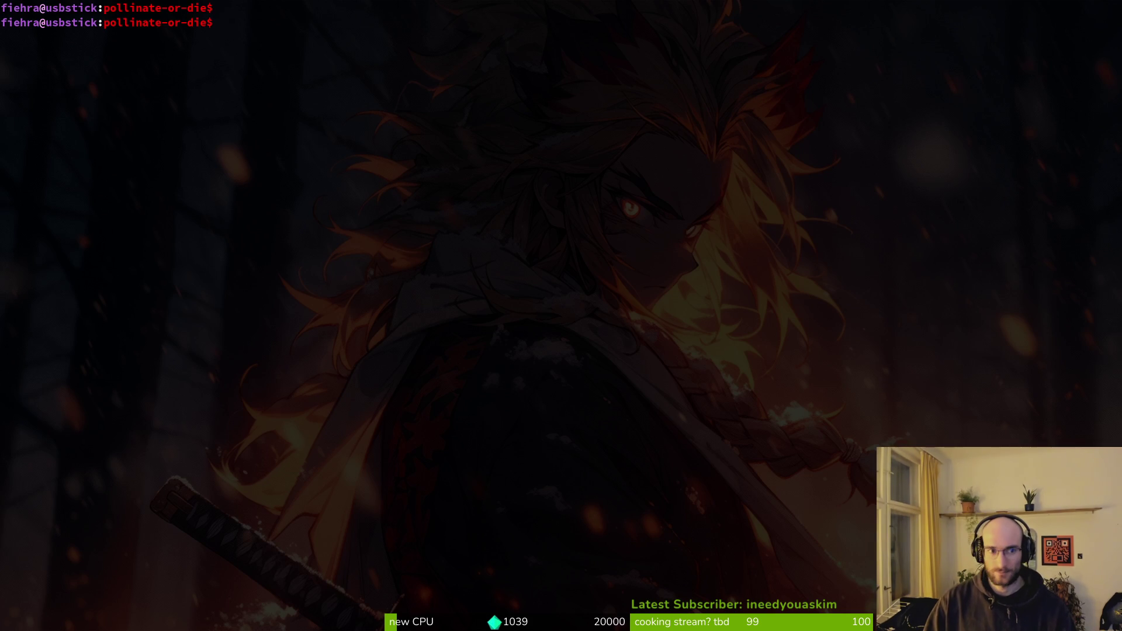
pyautogui.write('nvim .')
pyautogui.press('Return')
pyautogui.hotkey('ctrl', 'p')
pyautogui.write('deb')
pyautogui.press('Return')
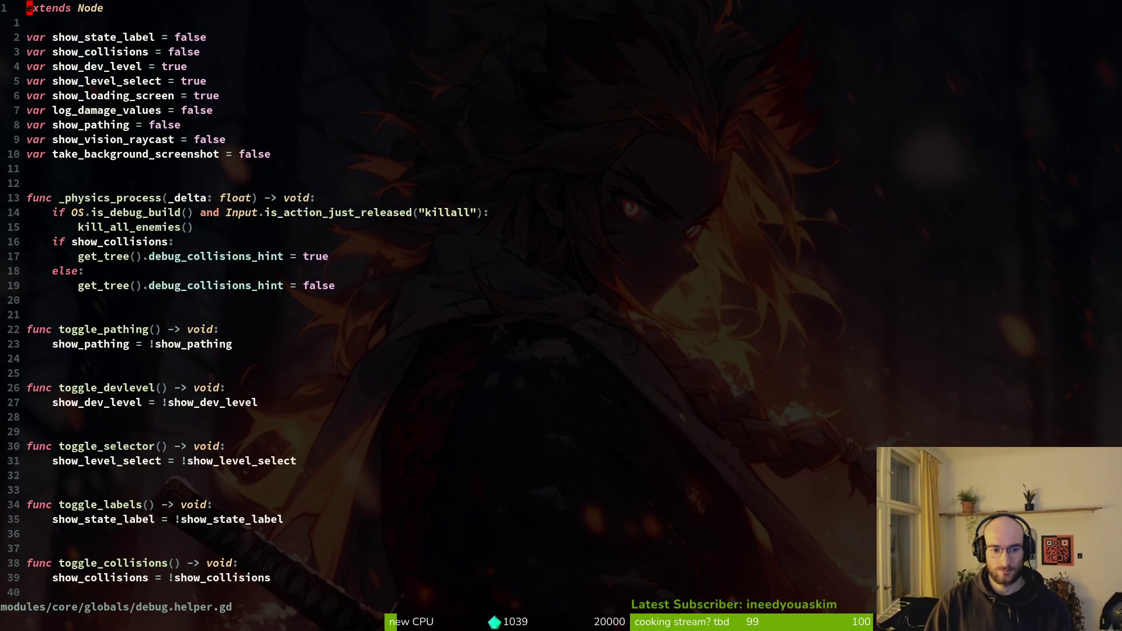
# Set show_collisions to true, save with :w, and run the project again from Godot
pyautogui.press('BackSpace')
pyautogui.press('BackSpace')
pyautogui.press('BackSpace')
pyautogui.write('true')
pyautogui.press('Escape')
pyautogui.write(':w')
pyautogui.press('Return')
pyautogui.hotkey('alt', 'Tab')
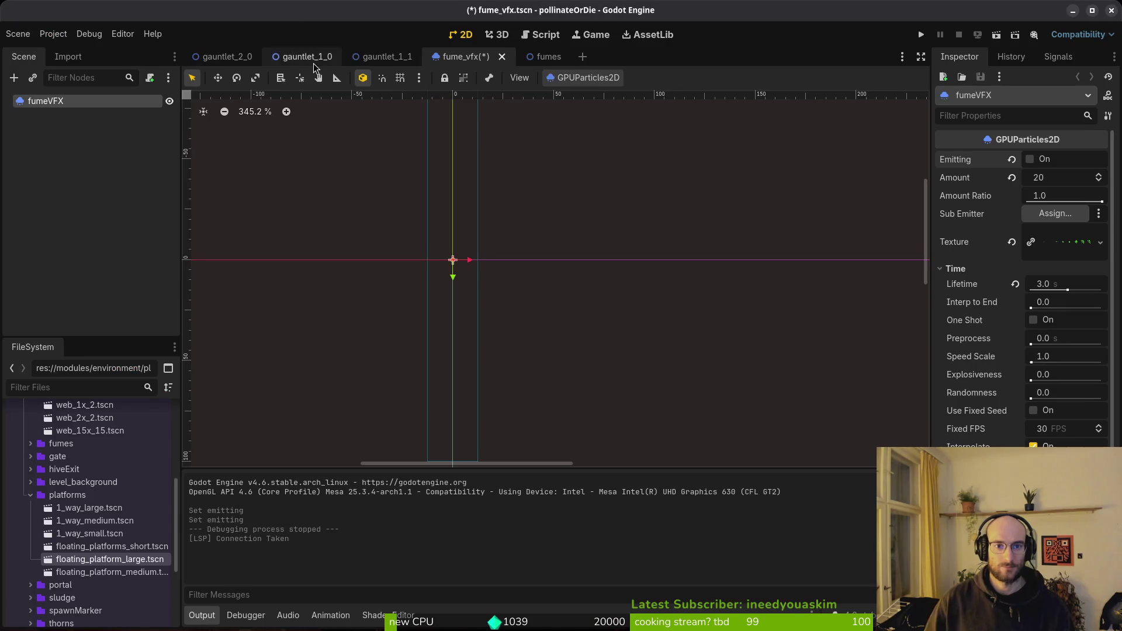
pyautogui.click(920, 35)
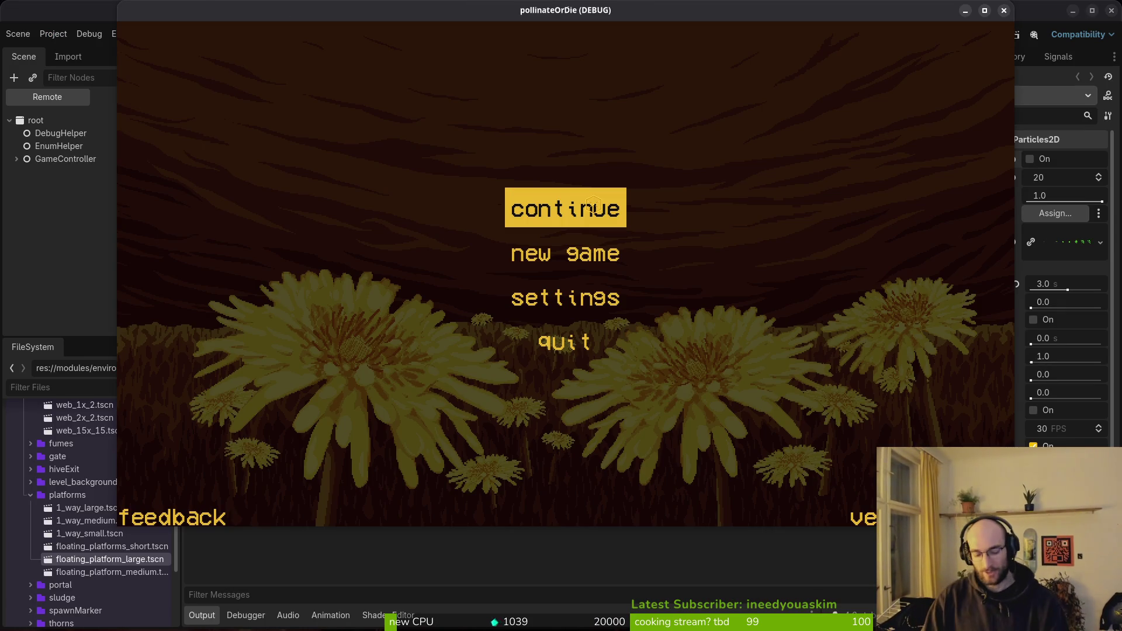
# Continue, start level G2-0 with collision shapes visible, and briefly open the pause settings panel
pyautogui.click(593, 204)
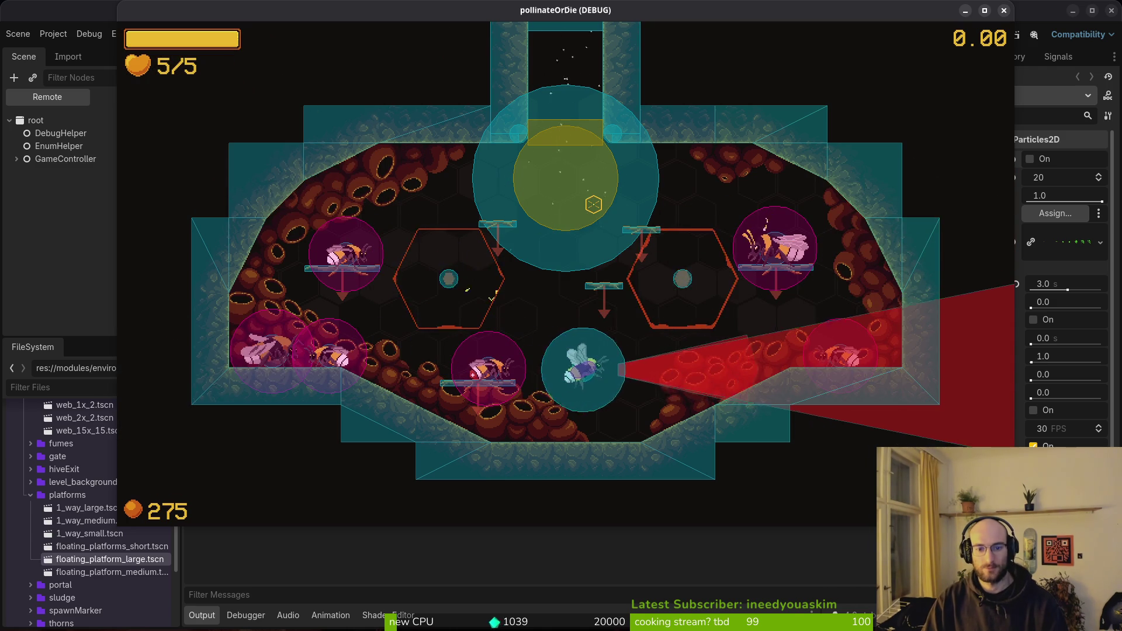
pyautogui.press('Escape')
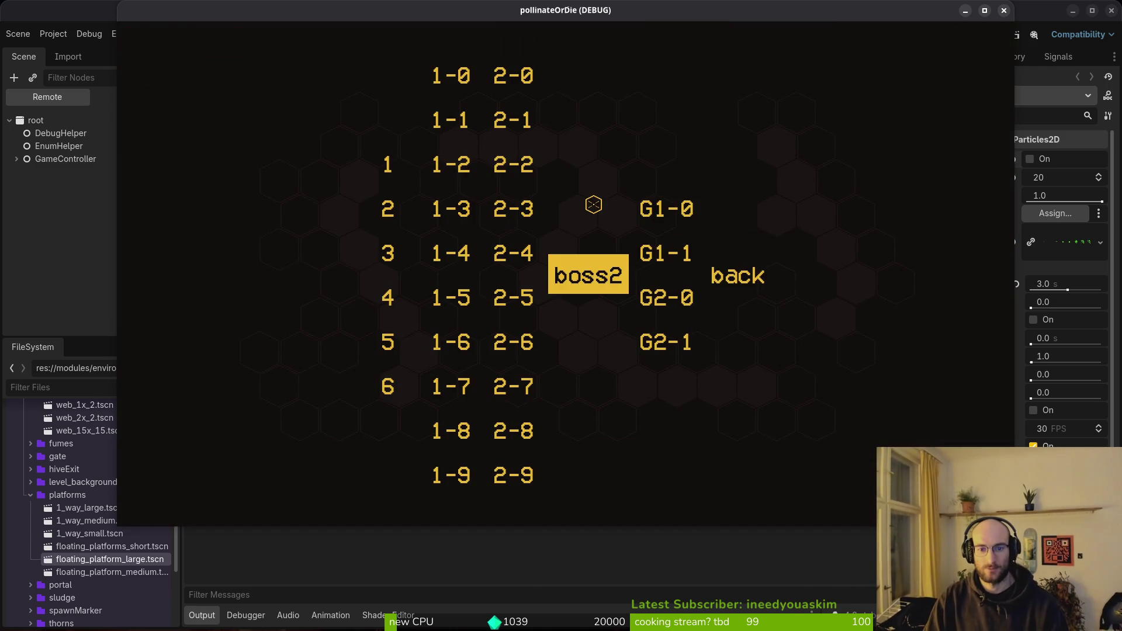
pyautogui.press('Return')
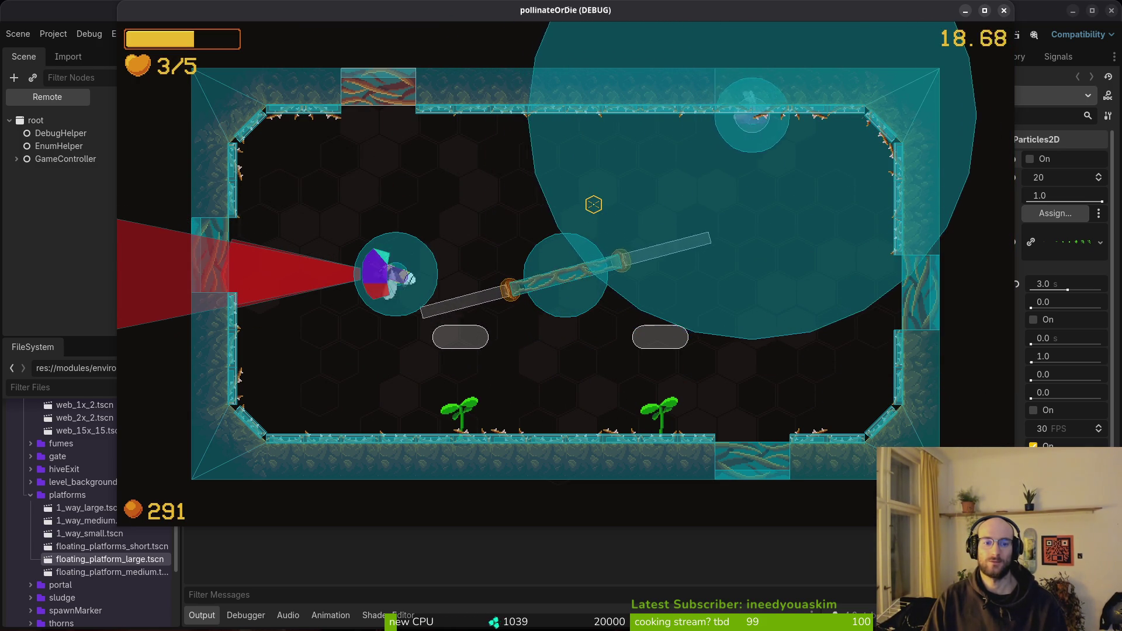
pyautogui.press('Escape')
pyautogui.click(596, 204)
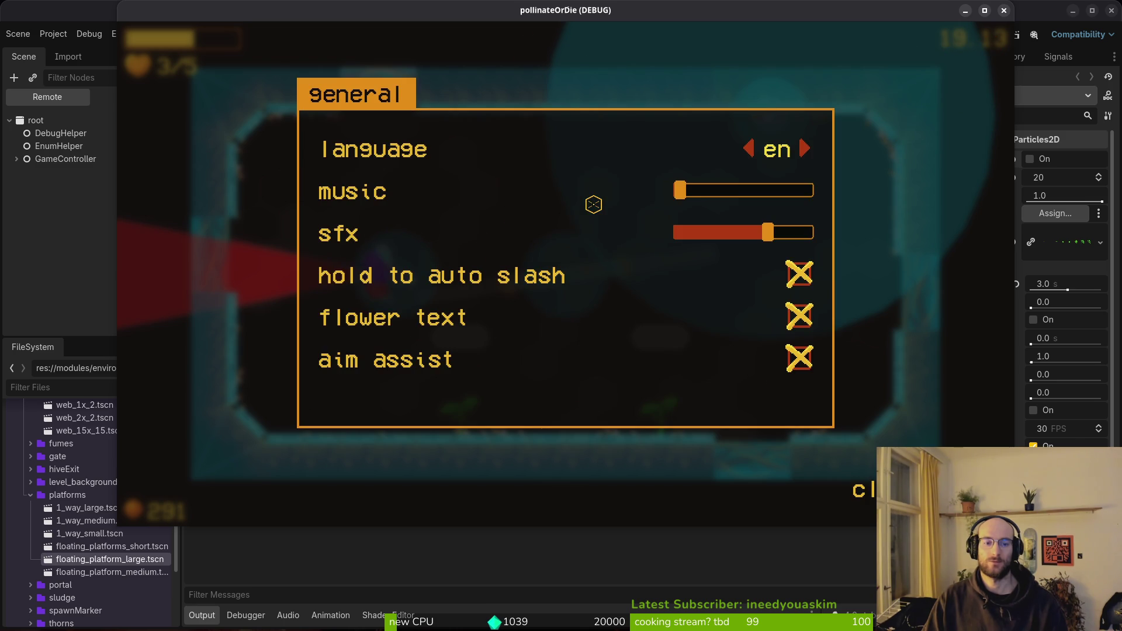
pyautogui.press('Down')
pyautogui.press('Down')
pyautogui.press('Down')
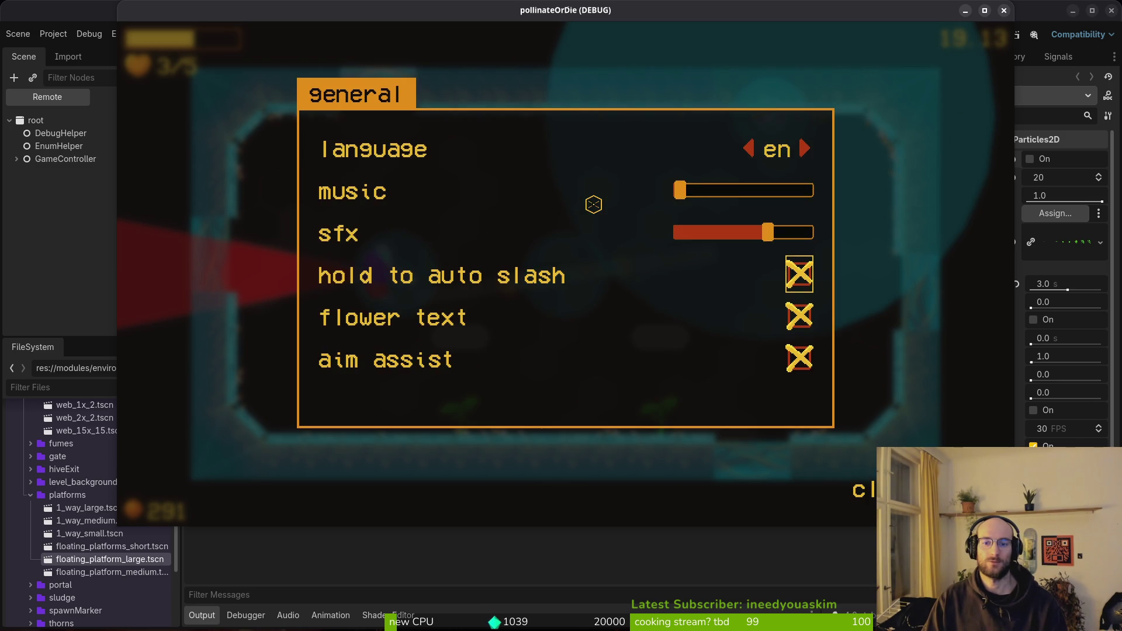
pyautogui.press('Escape')
pyautogui.press('Escape')
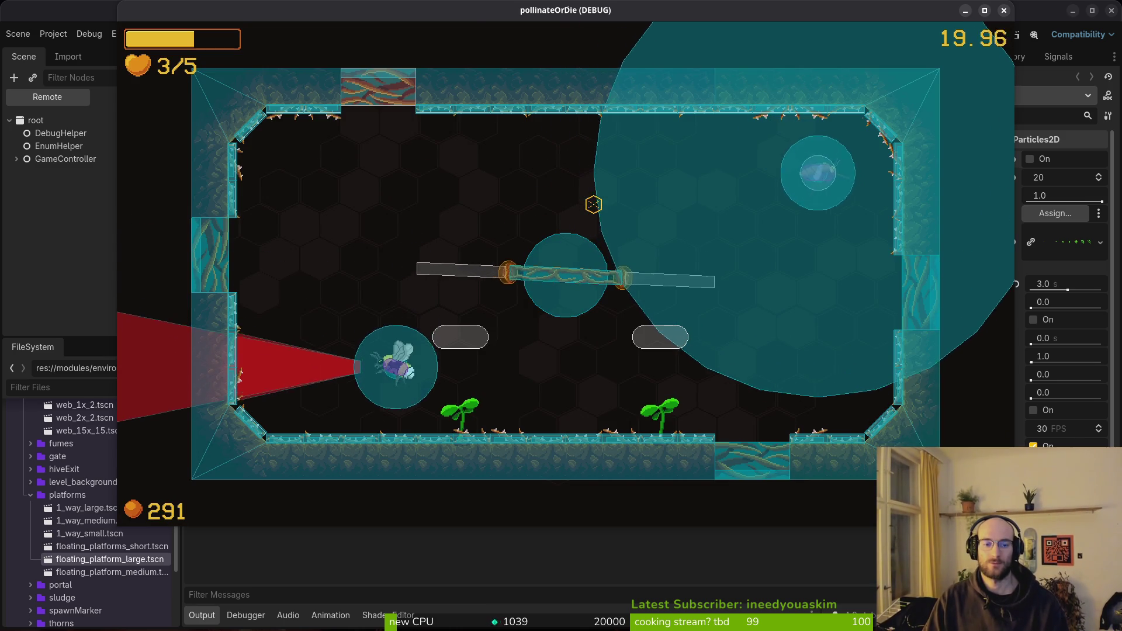
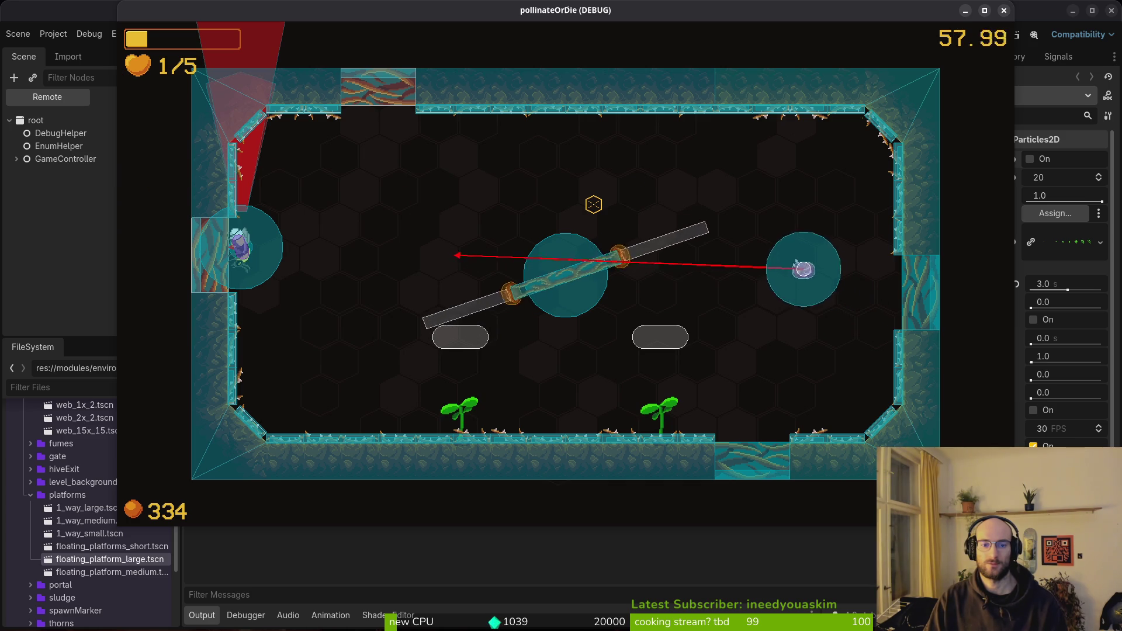
# Close the running game window and return to the editor showing fume_vfx.tscn
pyautogui.click(1003, 10)
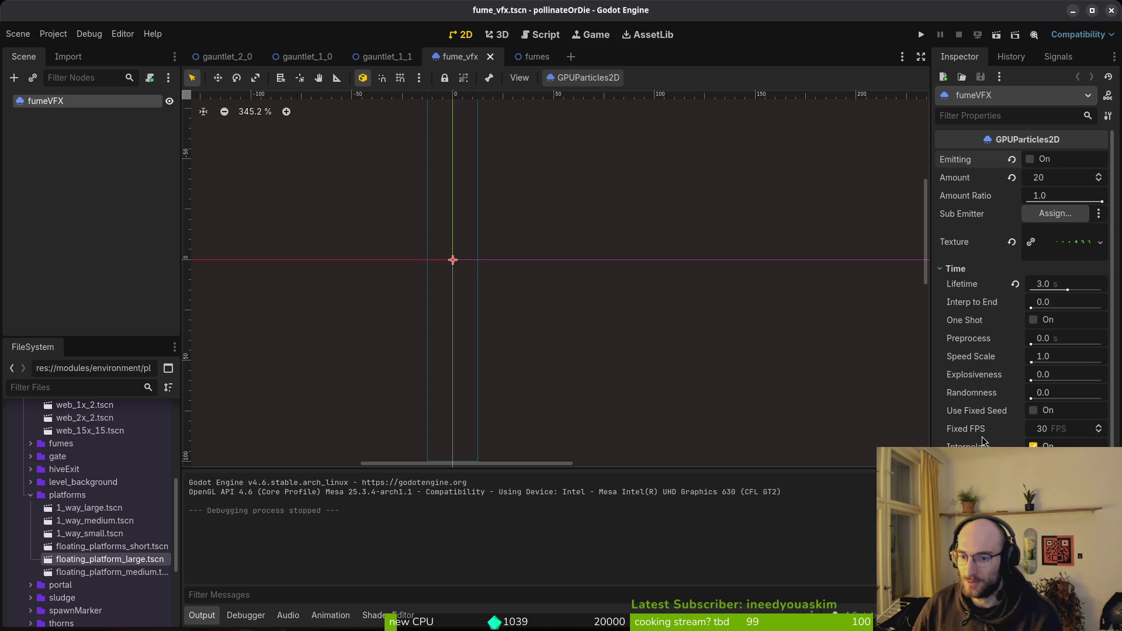
# Glance at the gauntlet_2_0 level scene, then return to the fume_vfx particle scene
pyautogui.moveTo(974, 429)
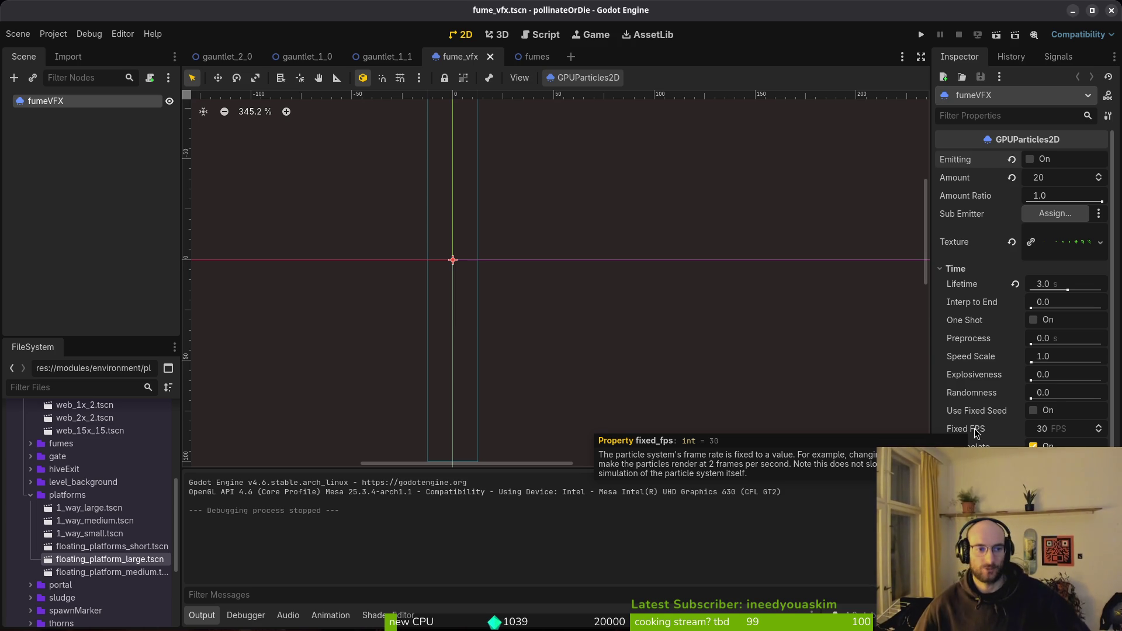
pyautogui.moveTo(531, 63)
pyautogui.mouseDown()
pyautogui.moveTo(193, 73)
pyautogui.moveTo(591, 332)
pyautogui.mouseUp()
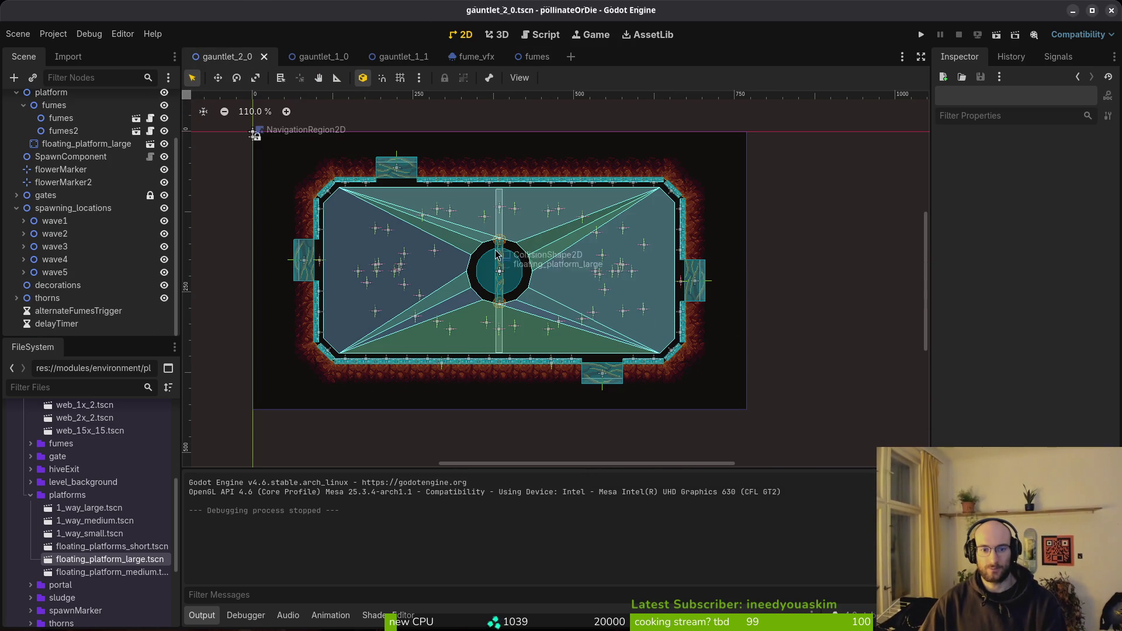
pyautogui.click(493, 56)
pyautogui.moveTo(462, 62); pyautogui.dragTo(128, 96)
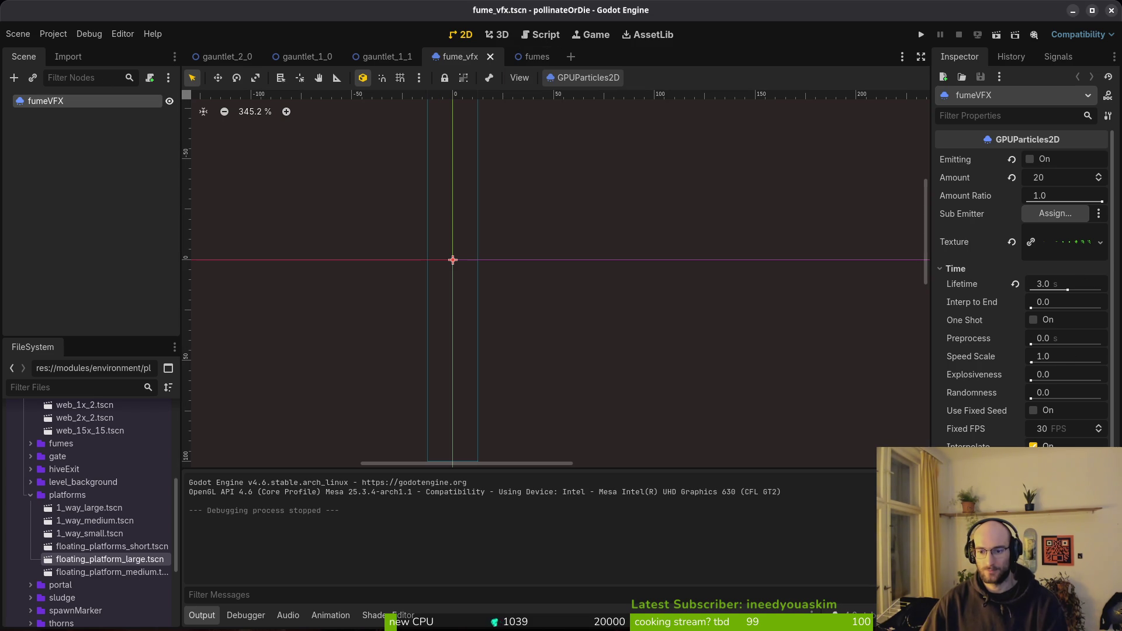
pyautogui.scroll(-5, 1023, 292)
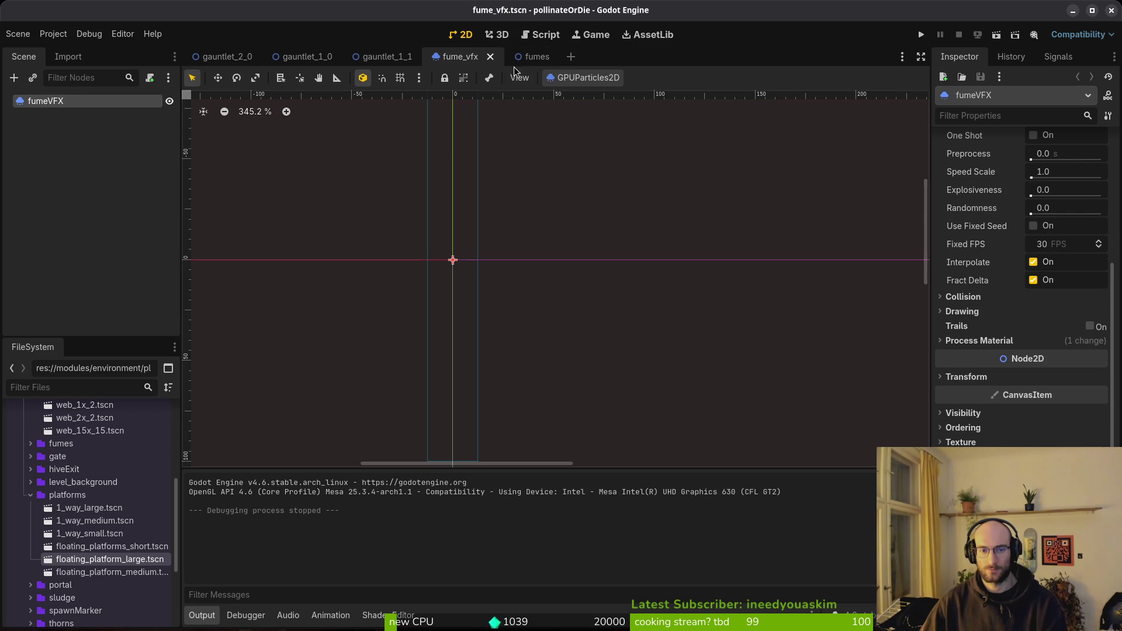
# Center on the fumeVFX particles in the fumes scene, then create a new empty scene
pyautogui.click(530, 58)
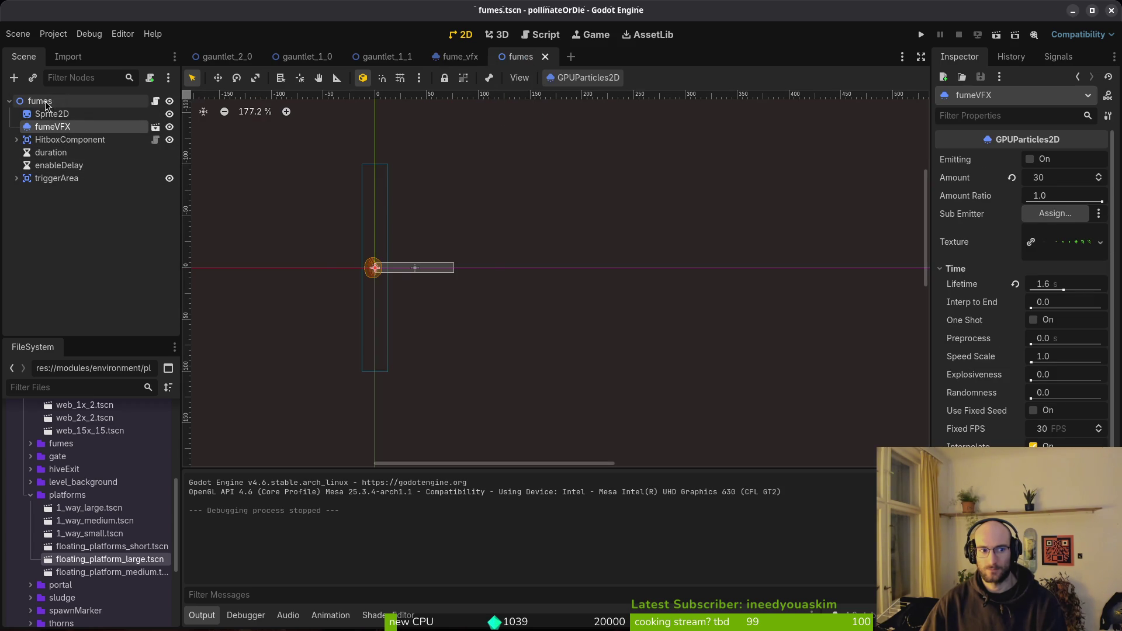
pyautogui.scroll(8, 391, 269)
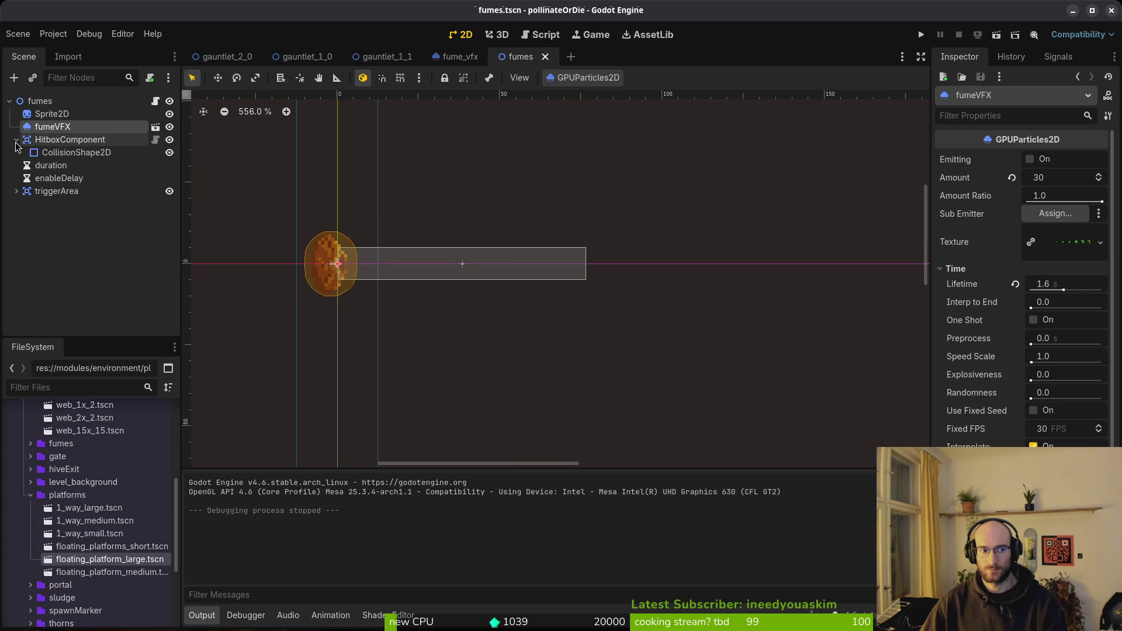
pyautogui.press('f')
pyautogui.click(18, 33)
pyautogui.click(35, 48)
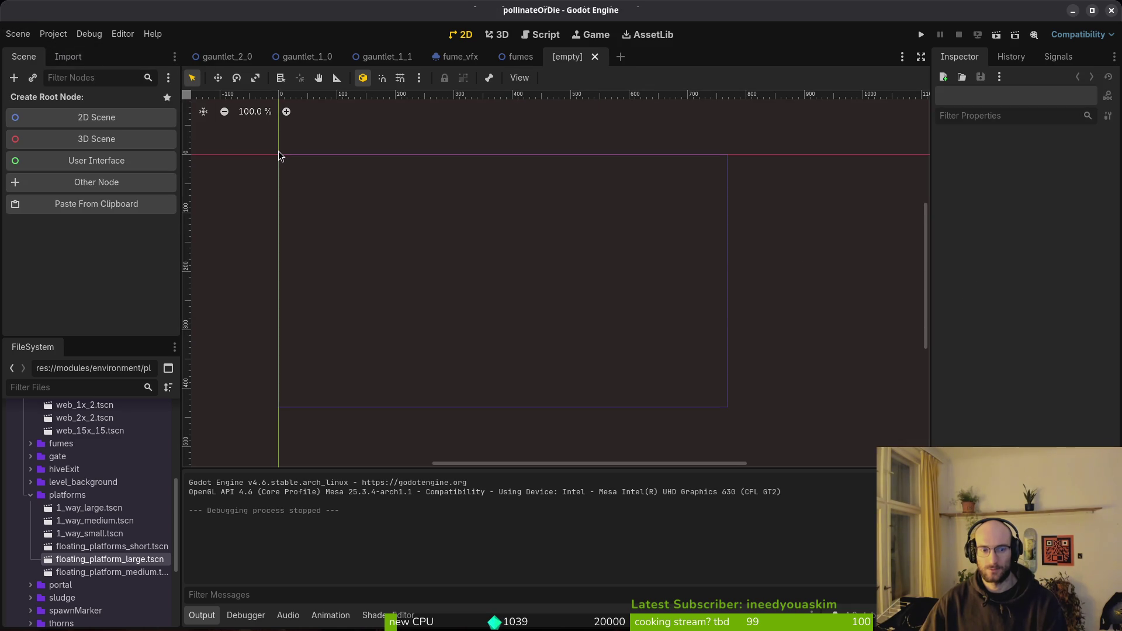
# Give the new scene a 2D root node named fumeParticle
pyautogui.click(81, 118)
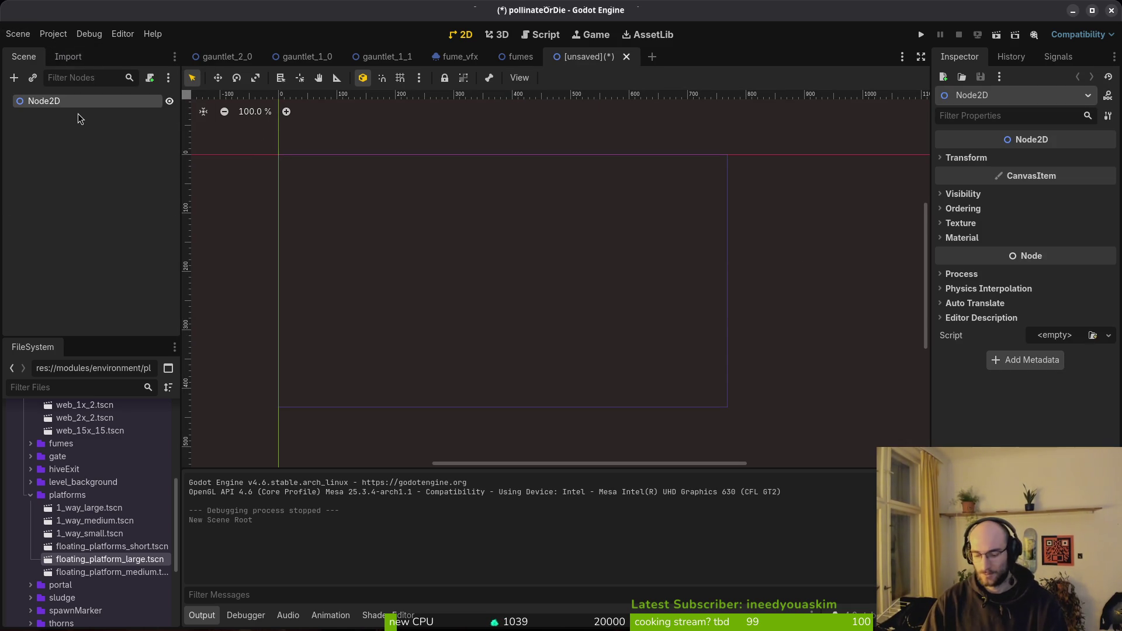
pyautogui.press('F2')
pyautogui.write('fumeParticle')
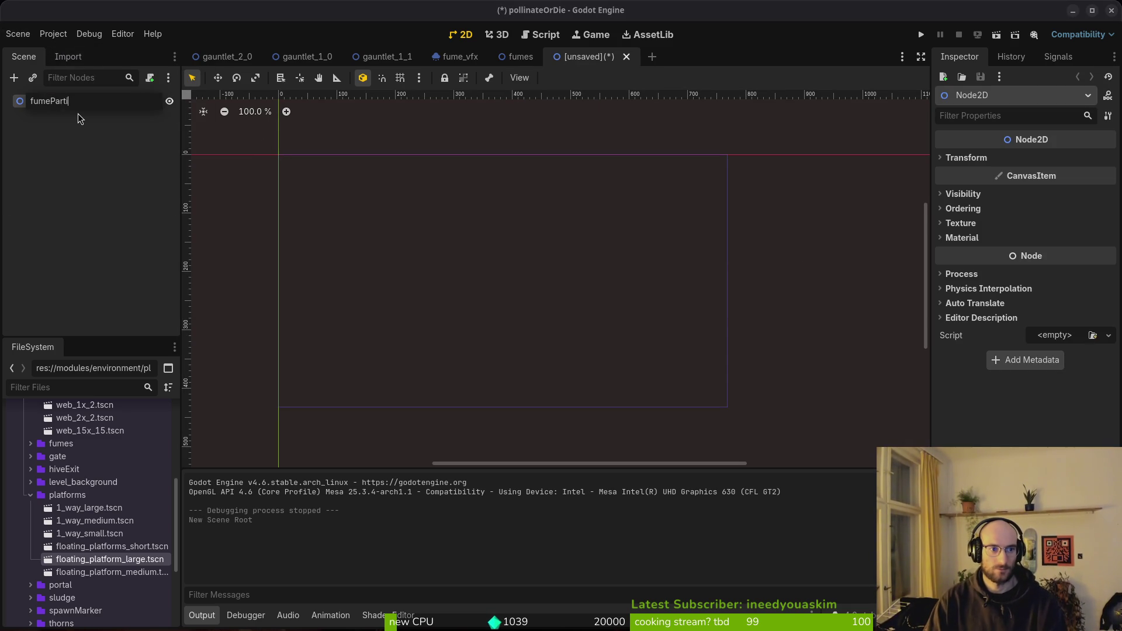
pyautogui.press('Return')
# Save the scene as fume_particle.tscn in res://modules/environment/fumes
pyautogui.hotkey('ctrl', 's')
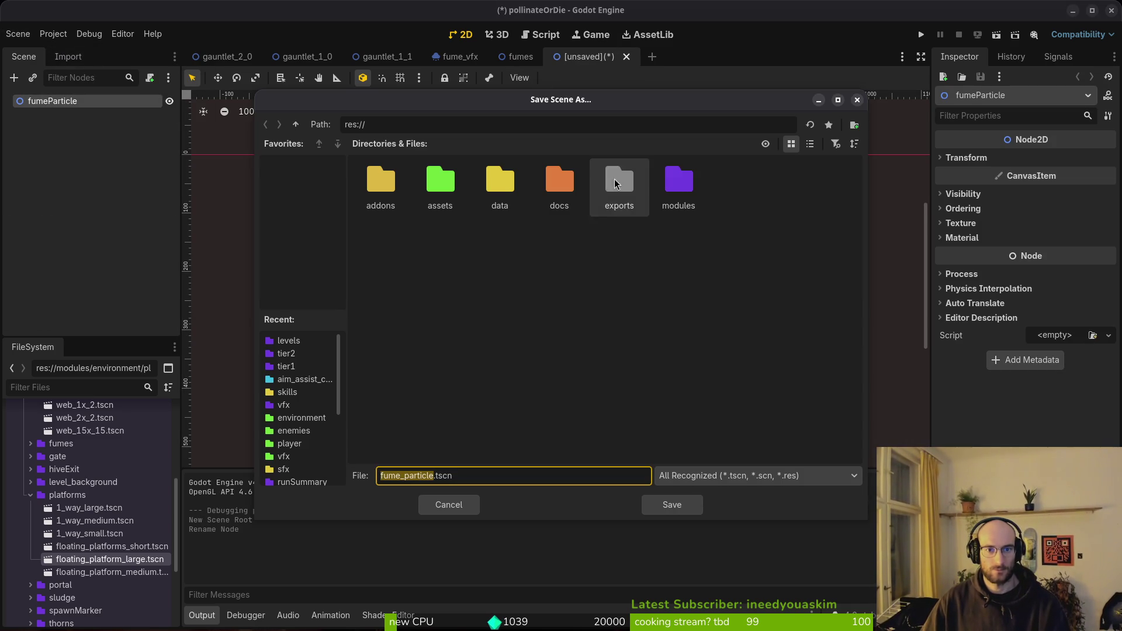
pyautogui.doubleClick(686, 203)
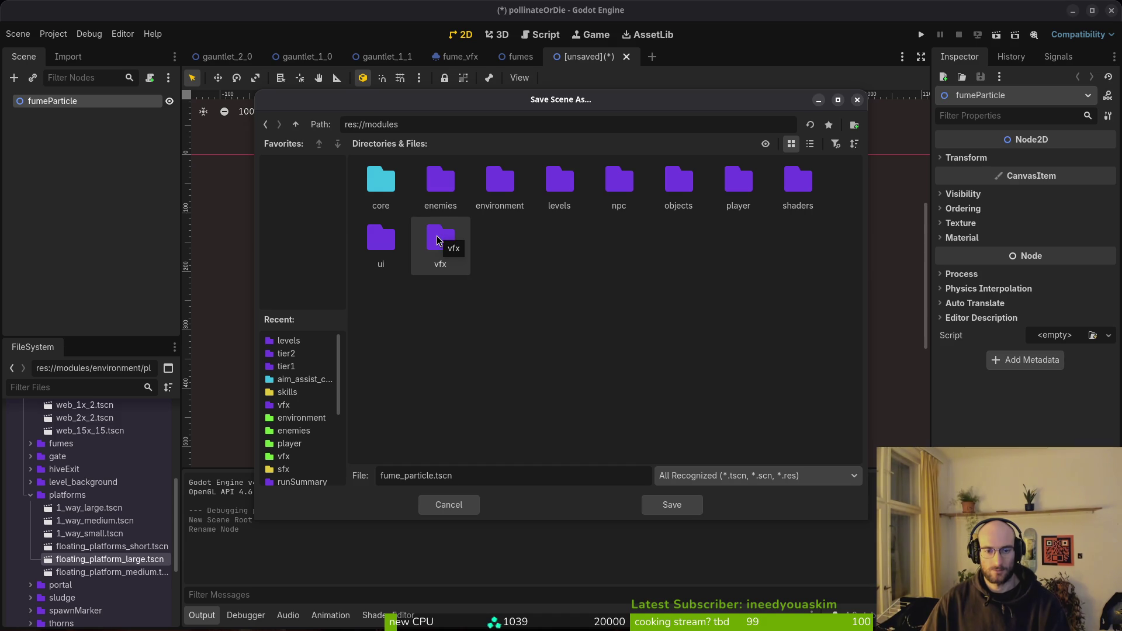
pyautogui.doubleClick(490, 186)
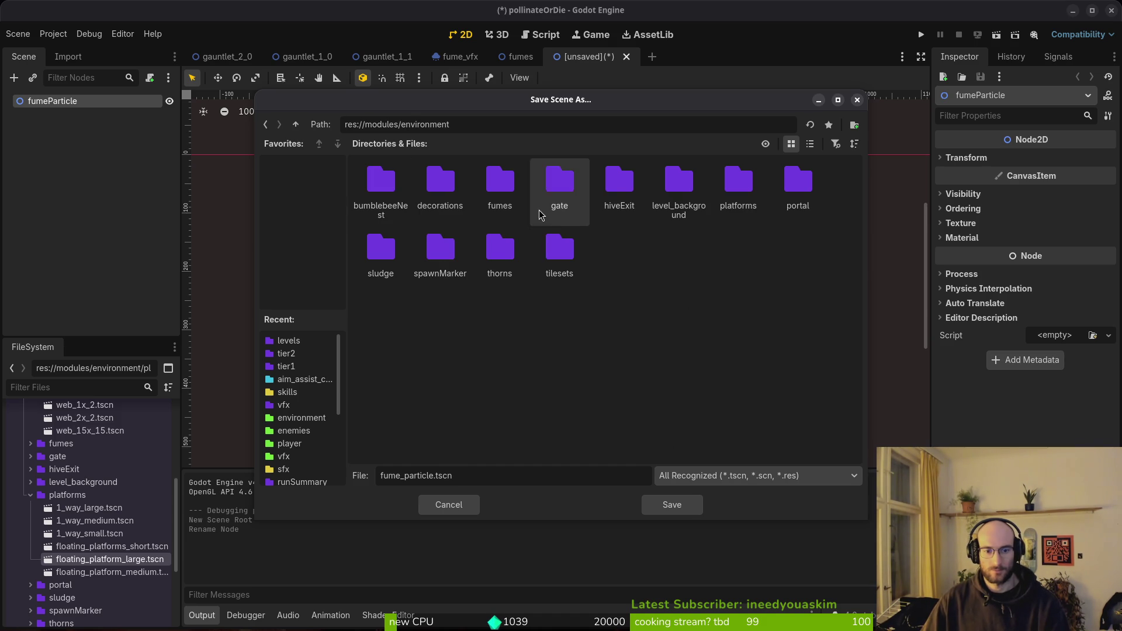
pyautogui.doubleClick(491, 181)
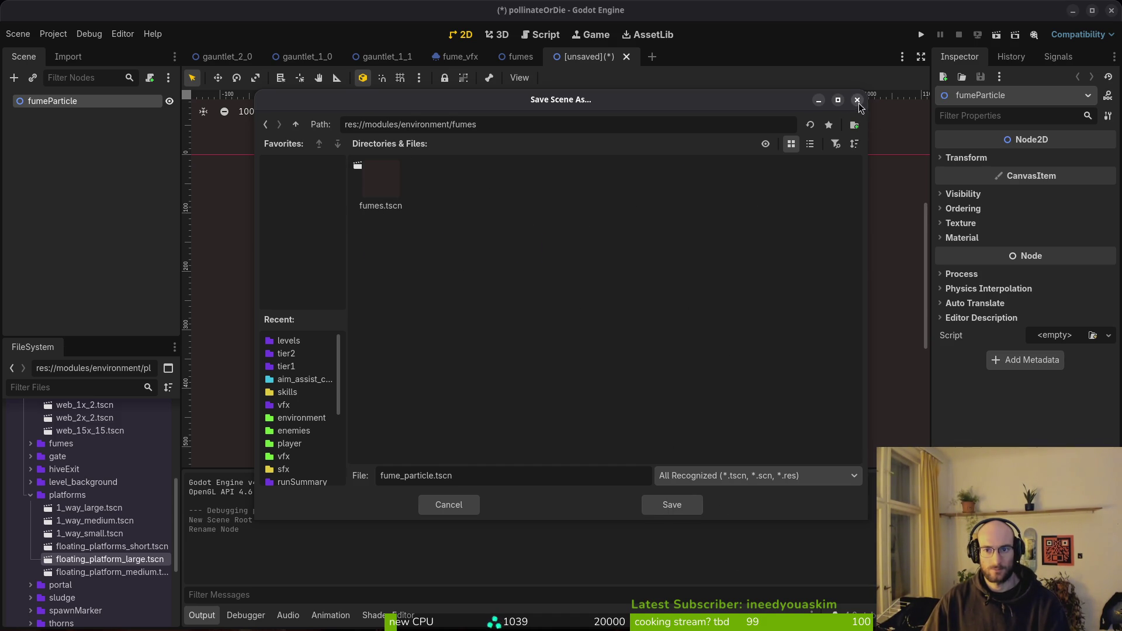
pyautogui.click(672, 505)
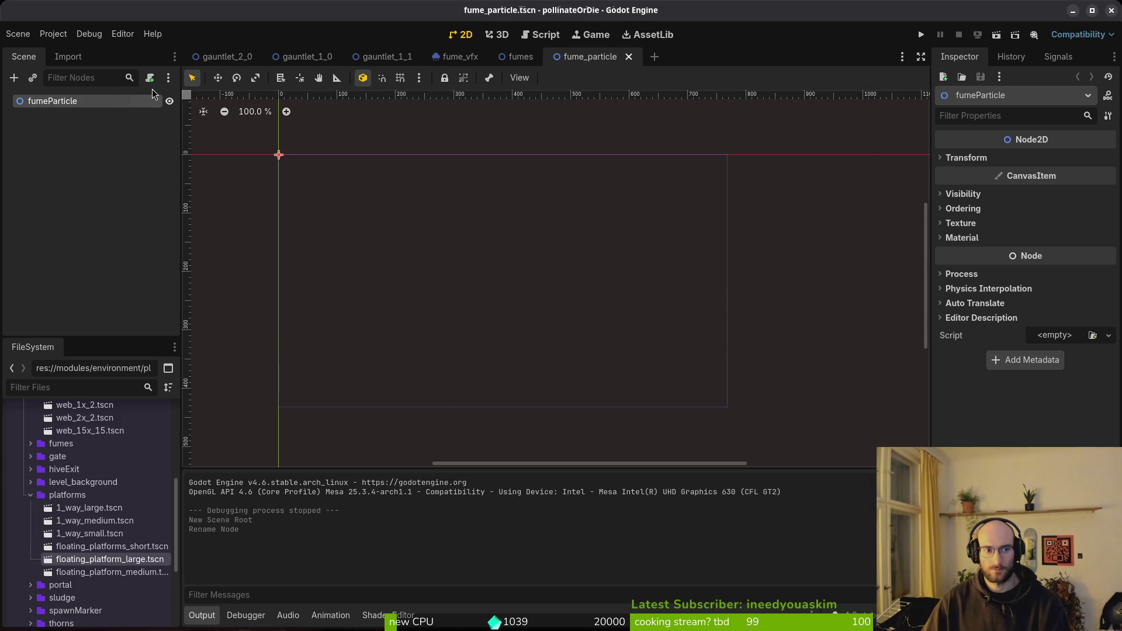
# Start attaching a script to fumeParticle, cancel it, and save the scene again
pyautogui.click(149, 78)
pyautogui.click(693, 301)
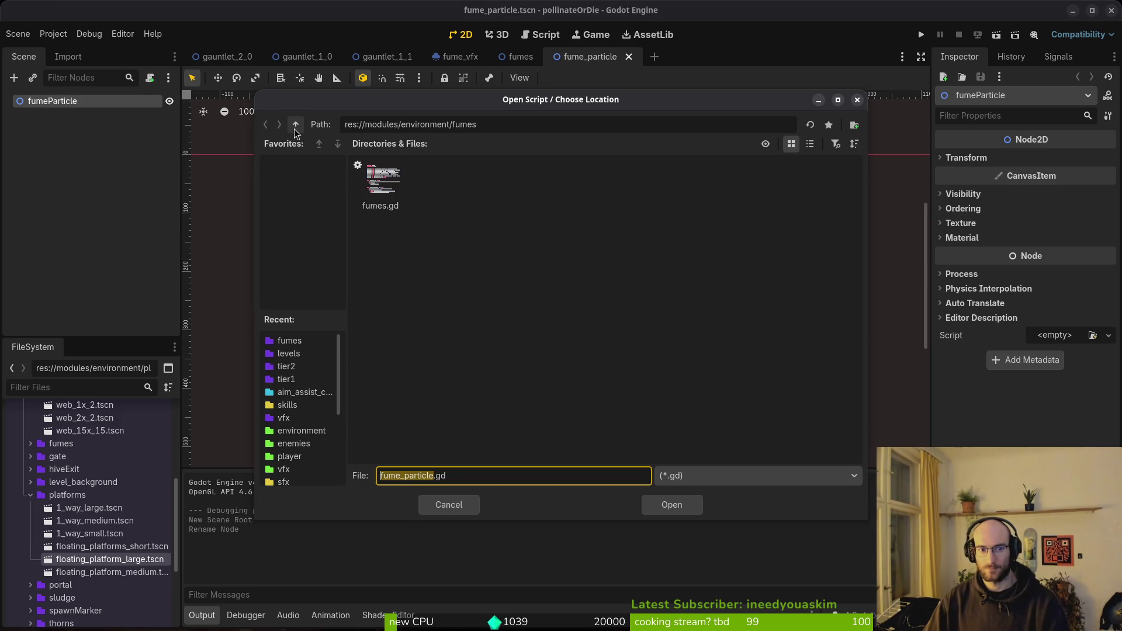
pyautogui.click(294, 128)
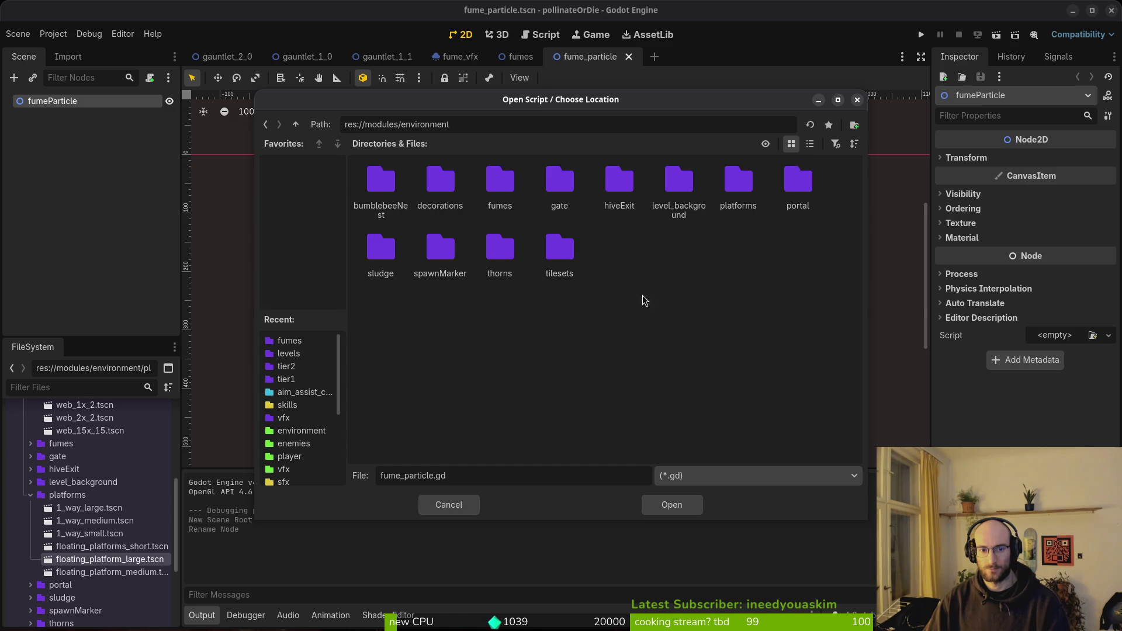
pyautogui.click(449, 505)
pyautogui.click(503, 408)
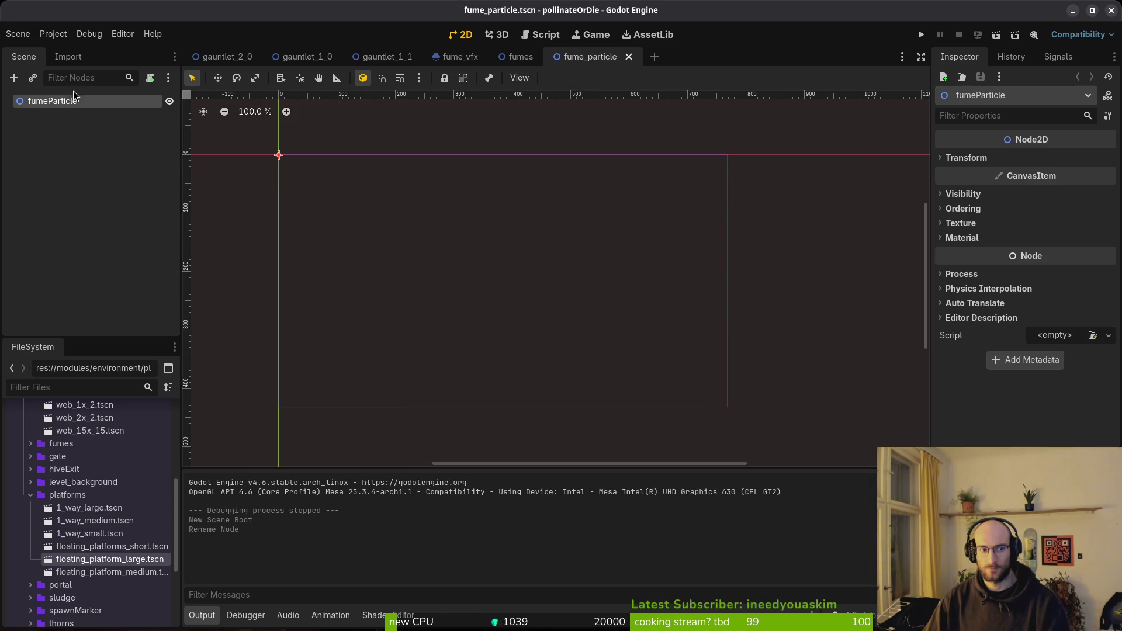
pyautogui.hotkey('ctrl', 's')
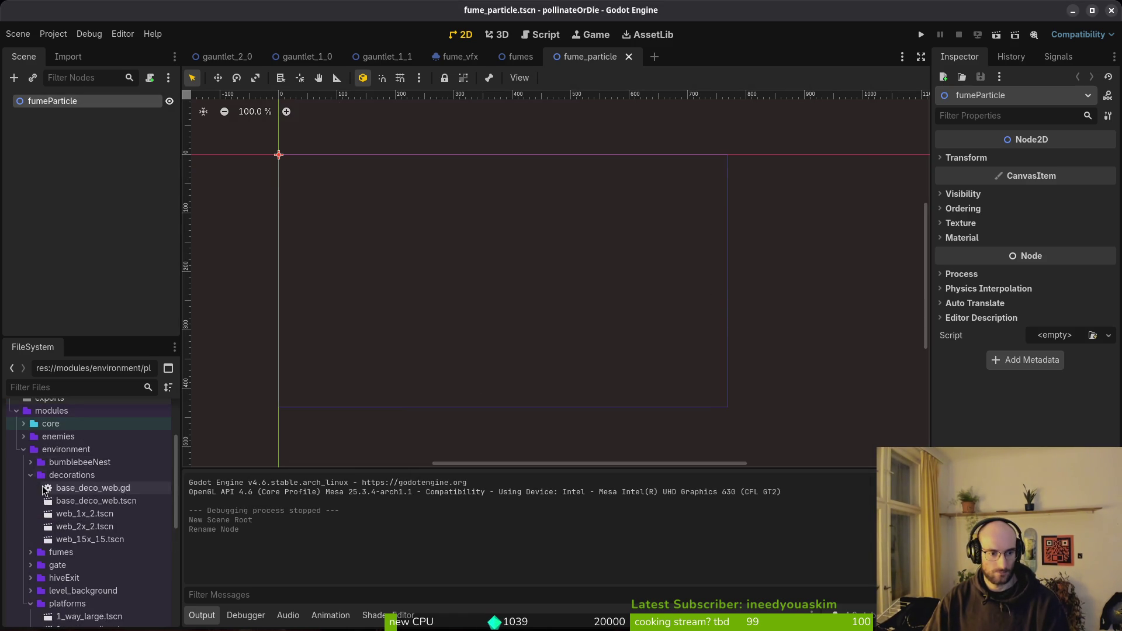
# Collapse the platforms folder and expand the vfx folder in the FileSystem panel
pyautogui.click(31, 539)
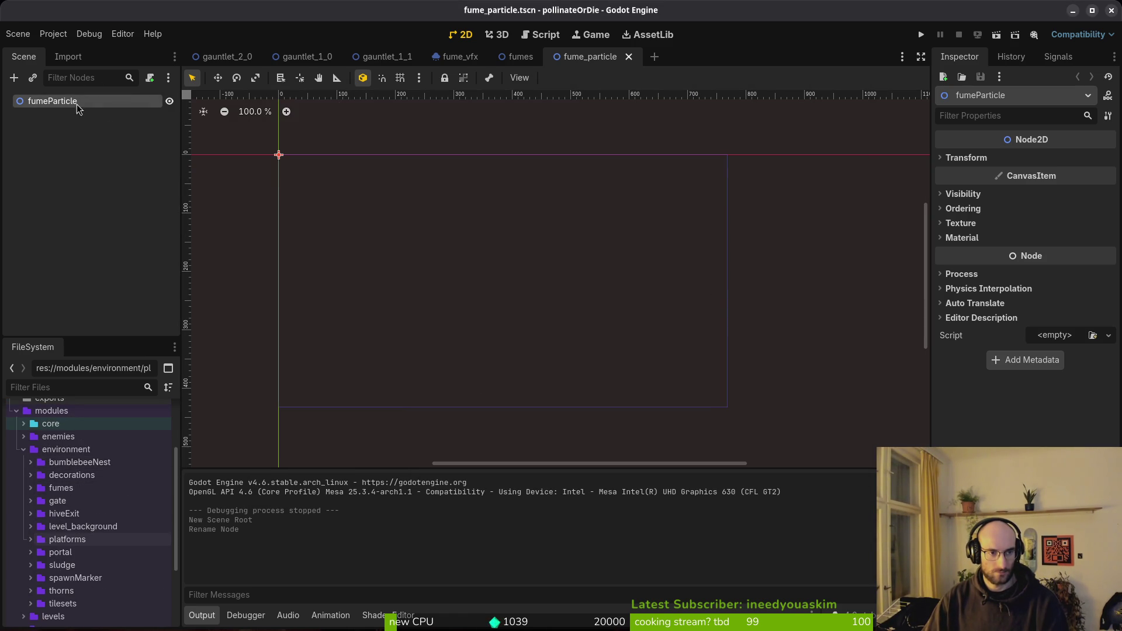
pyautogui.doubleClick(98, 100)
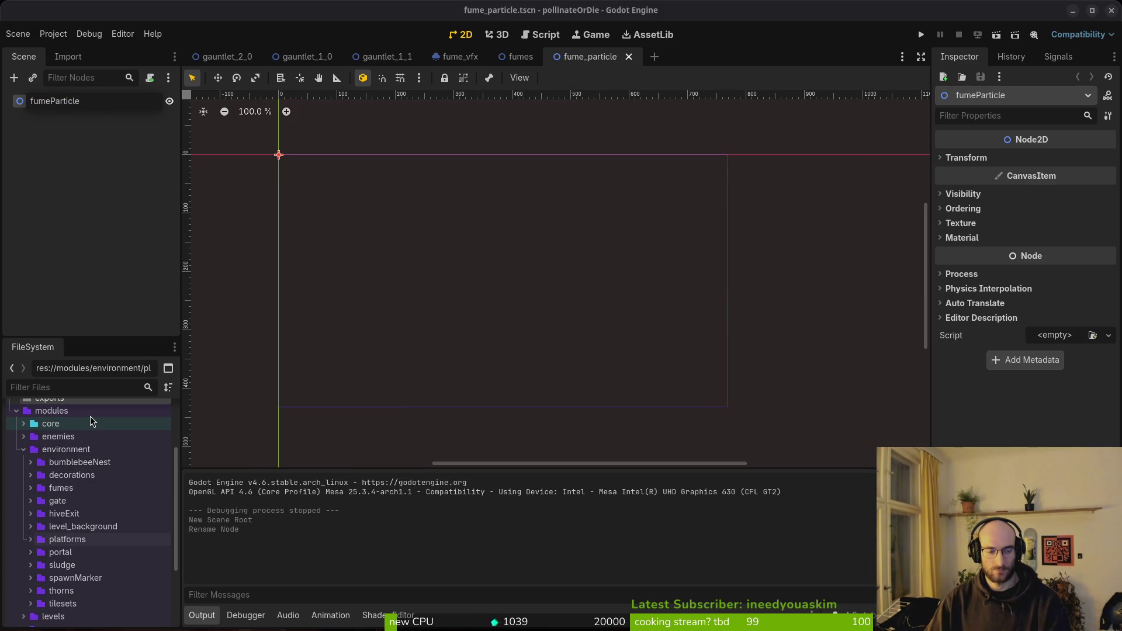
pyautogui.press('Return')
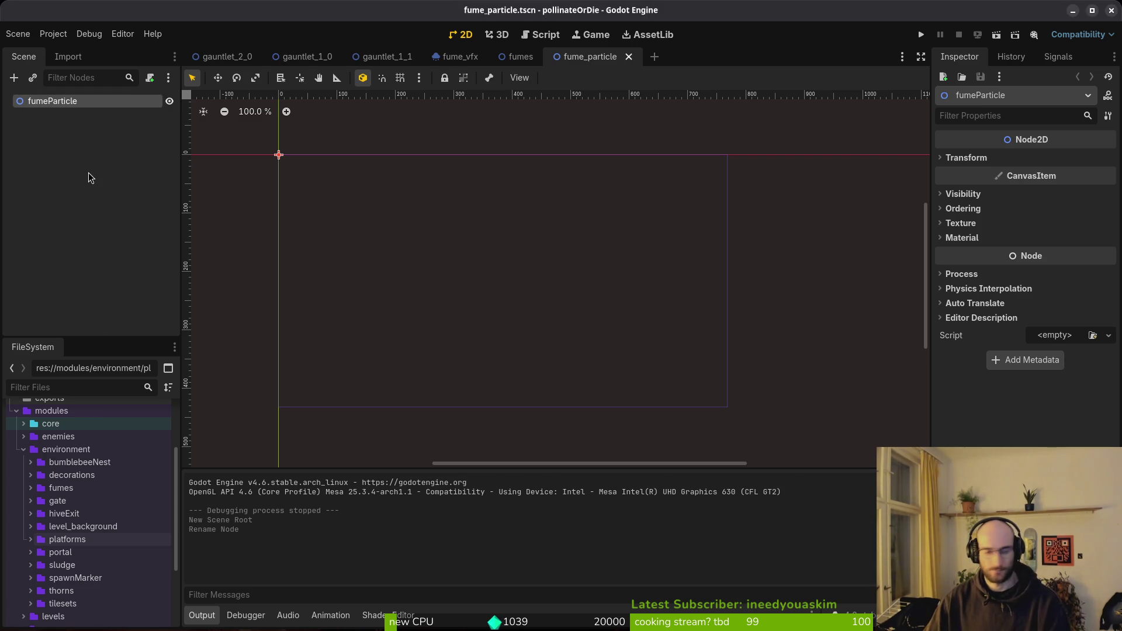
pyautogui.hotkey('ctrl', 'shift', 'o')
pyautogui.write('dash')
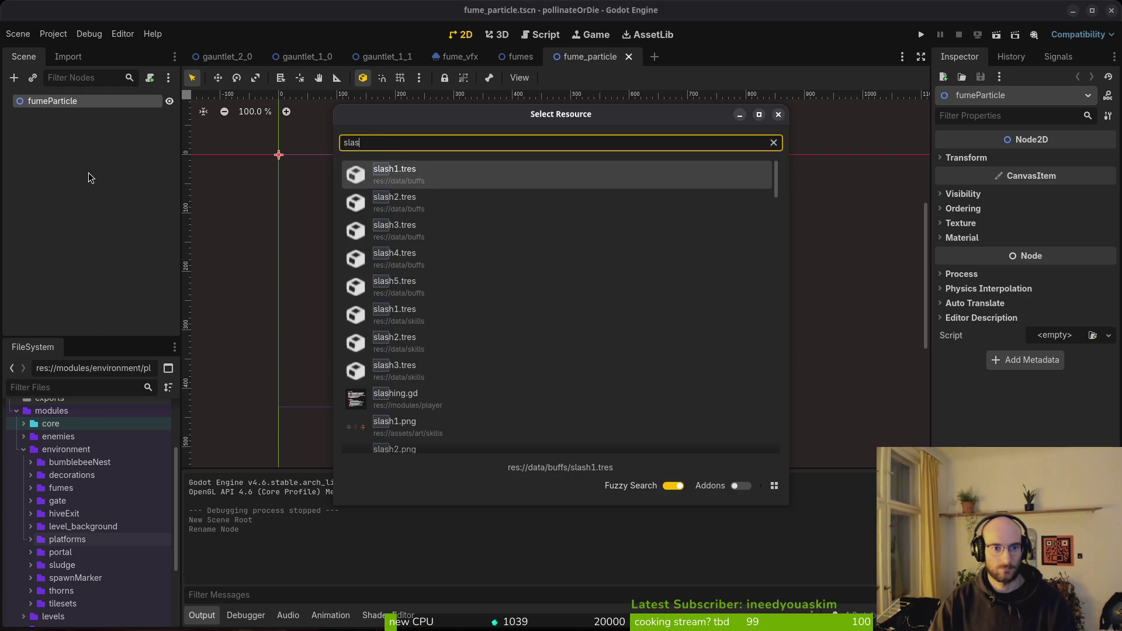
pyautogui.press('Escape')
pyautogui.scroll(-5, 124, 547)
pyautogui.click(23, 589)
pyautogui.scroll(-5, 166, 514)
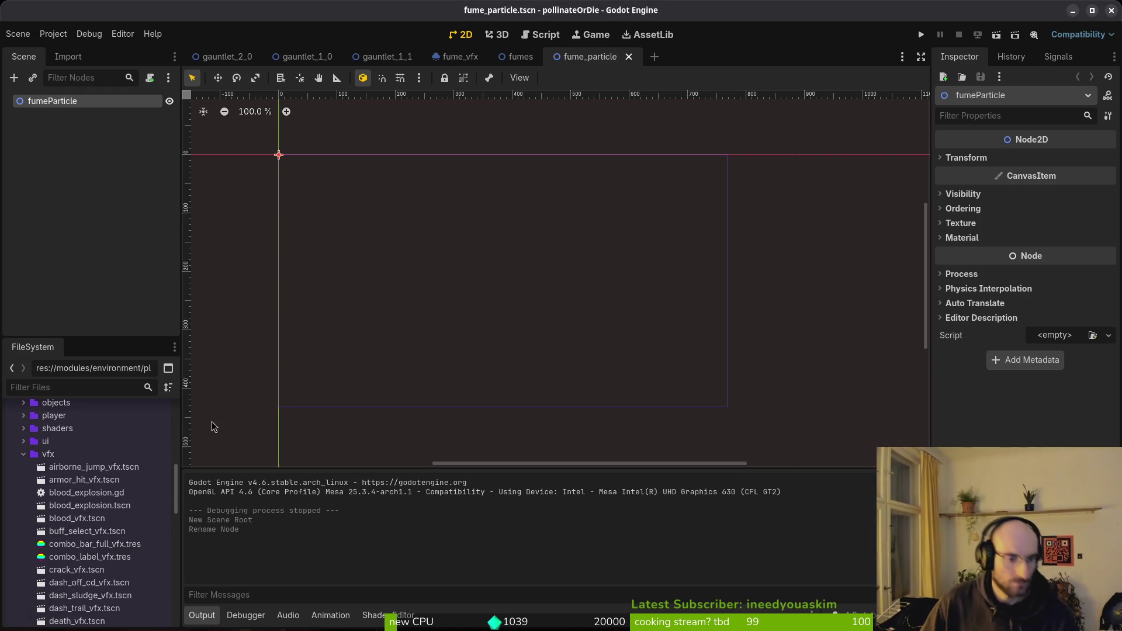
# Open blood_vfx.tscn through the quick scene finder for reference
pyautogui.hotkey('shift', 'alt', 'o')
pyautogui.write('flo')
pyautogui.press('BackSpace')
pyautogui.press('BackSpace')
pyautogui.press('BackSpace')
pyautogui.write('blood')
pyautogui.press('Return')
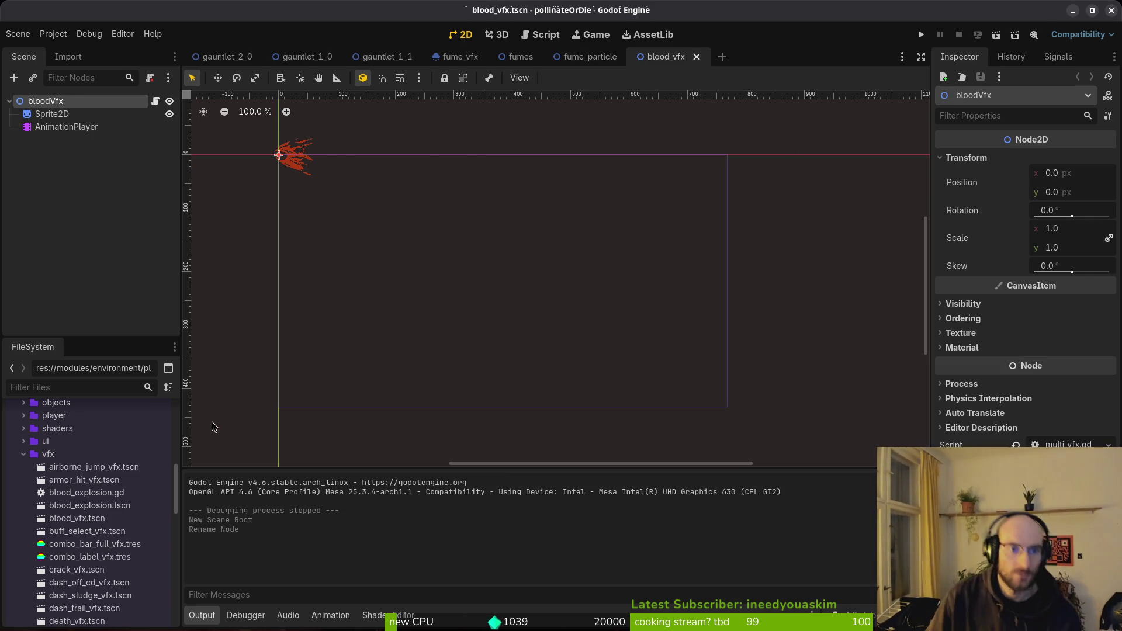
# Rename the fume_particle root node to fumeParticleVfx and save the scene
pyautogui.click(588, 57)
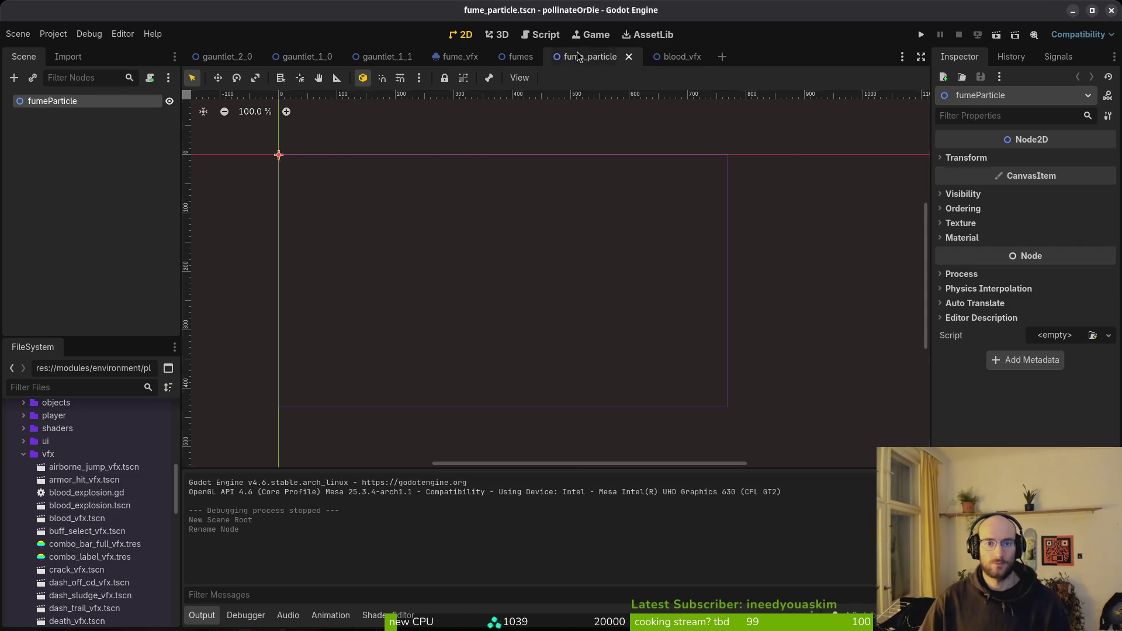
pyautogui.hotkey('ctrl', 'l')
pyautogui.doubleClick(118, 96)
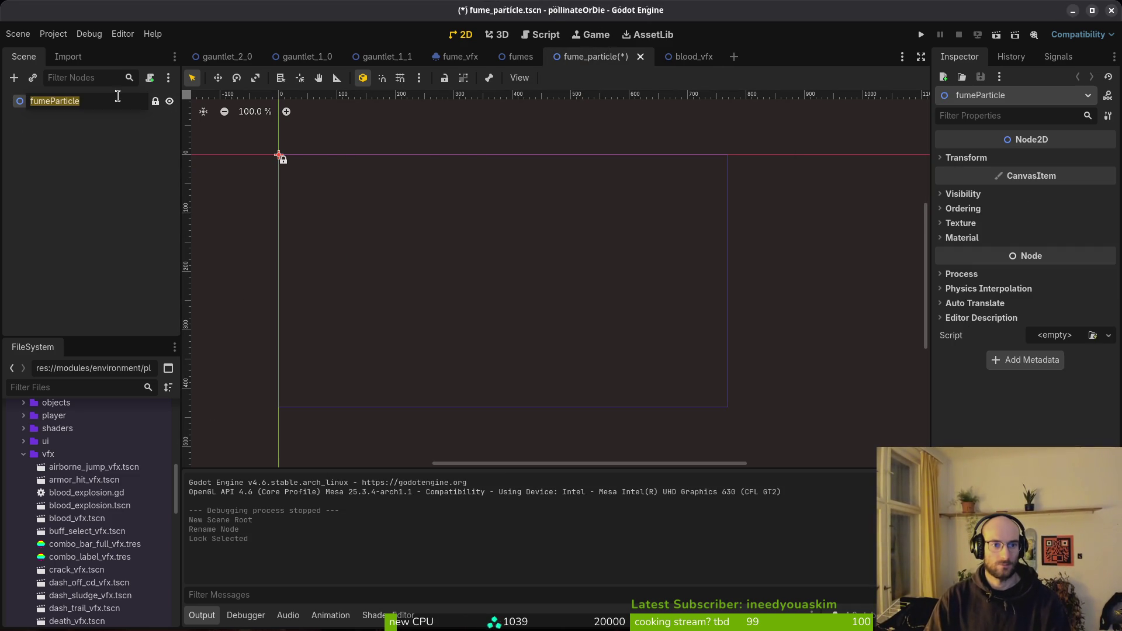
pyautogui.click(118, 97)
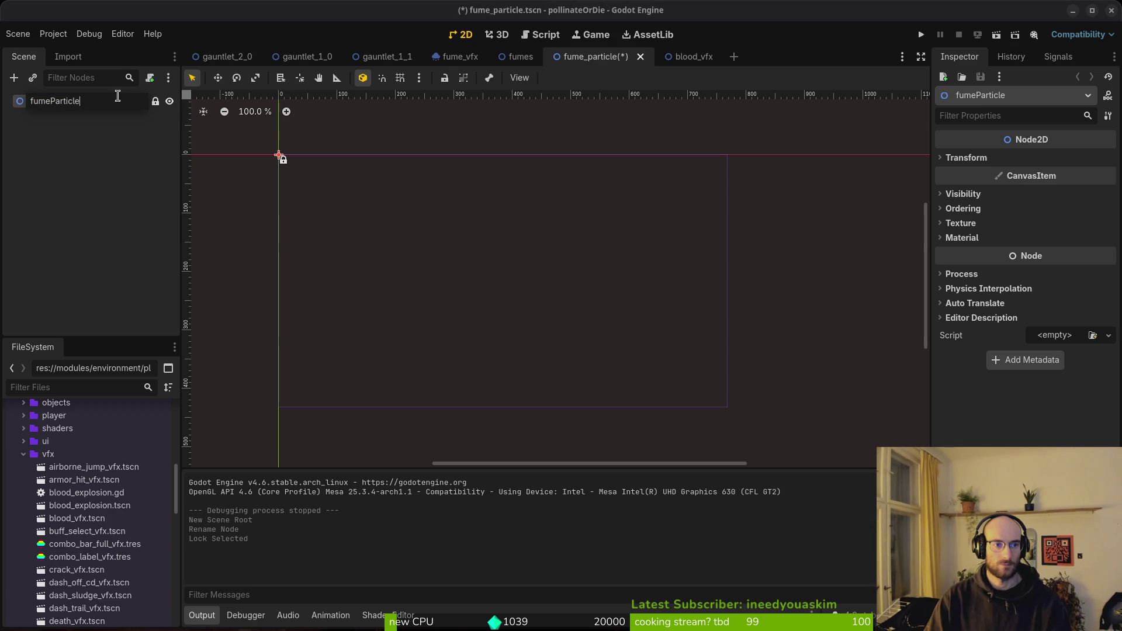
pyautogui.write('Vfx')
pyautogui.press('Return')
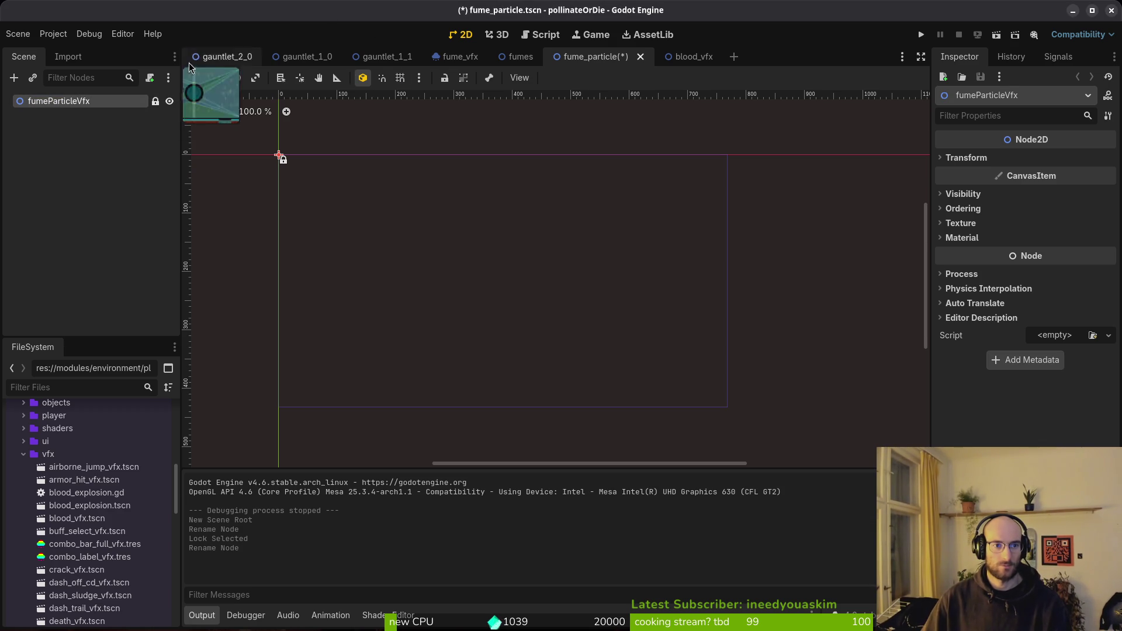
pyautogui.click(155, 103)
pyautogui.hotkey('ctrl', 's')
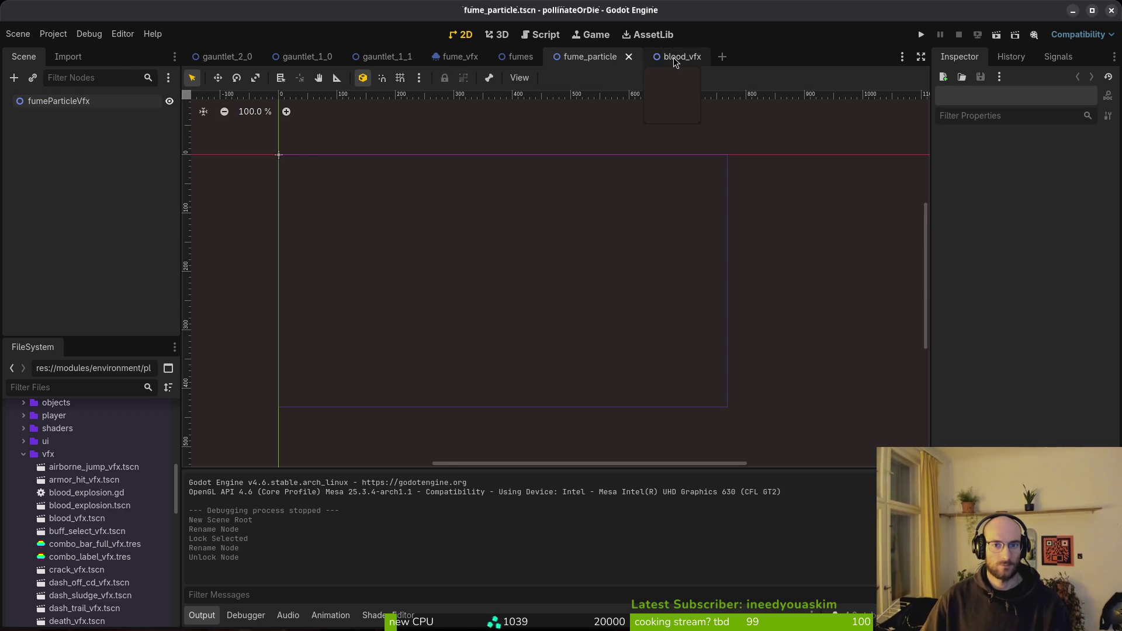
# Close blood_vfx and move through the fumes and fume_vfx tabs back to fume_particle
pyautogui.click(672, 57)
pyautogui.middleClick(672, 58)
pyautogui.click(514, 56)
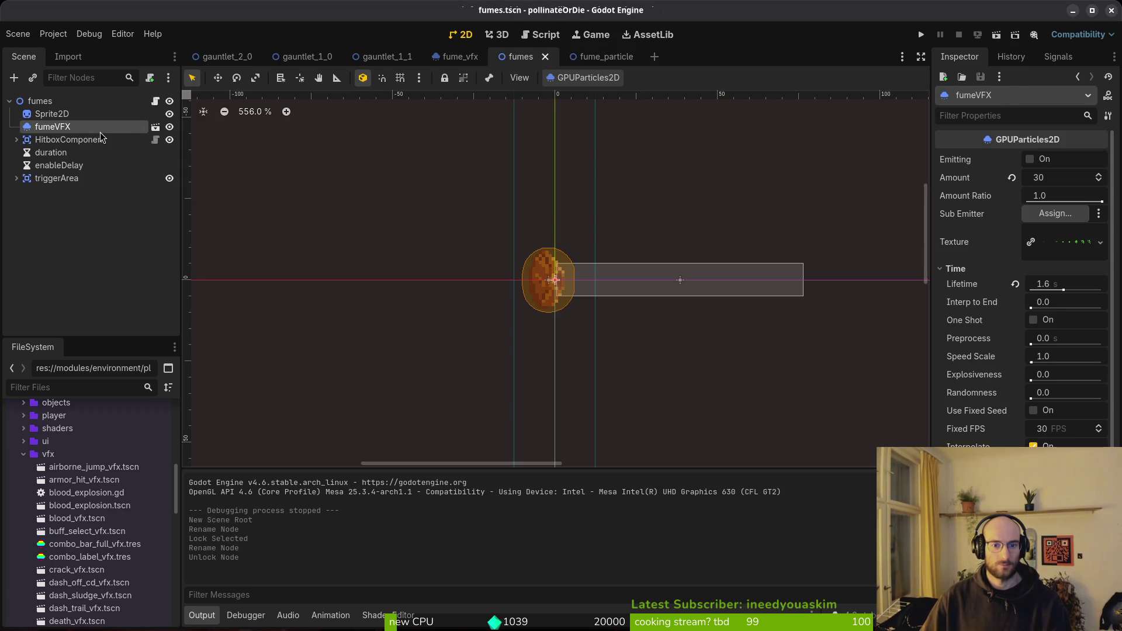
pyautogui.click(453, 54)
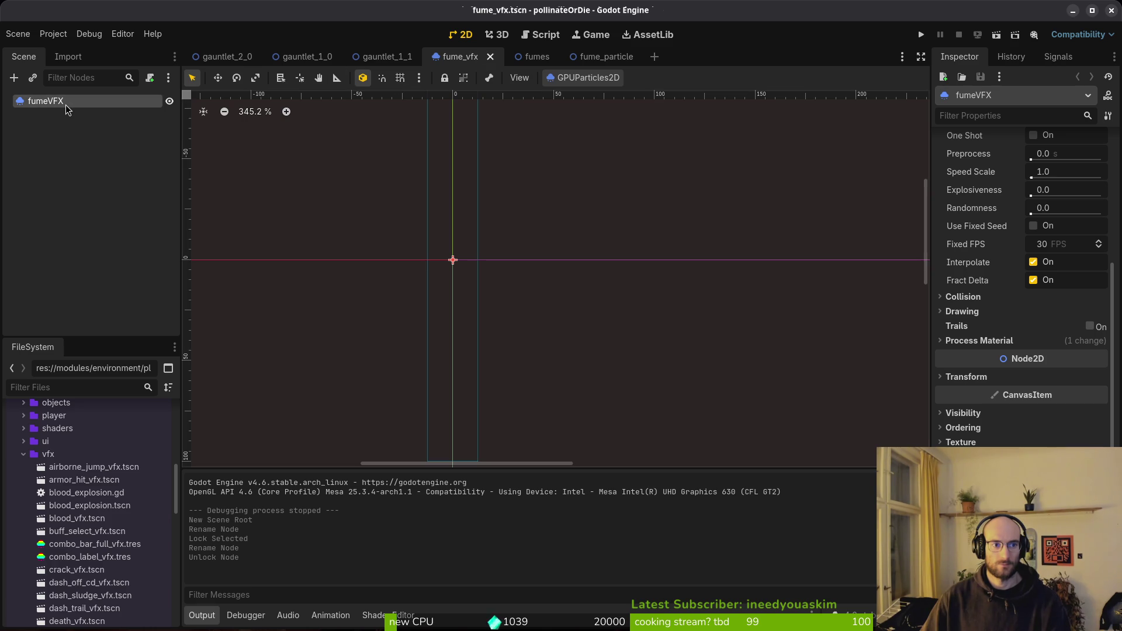
pyautogui.scroll(-1, 568, 118)
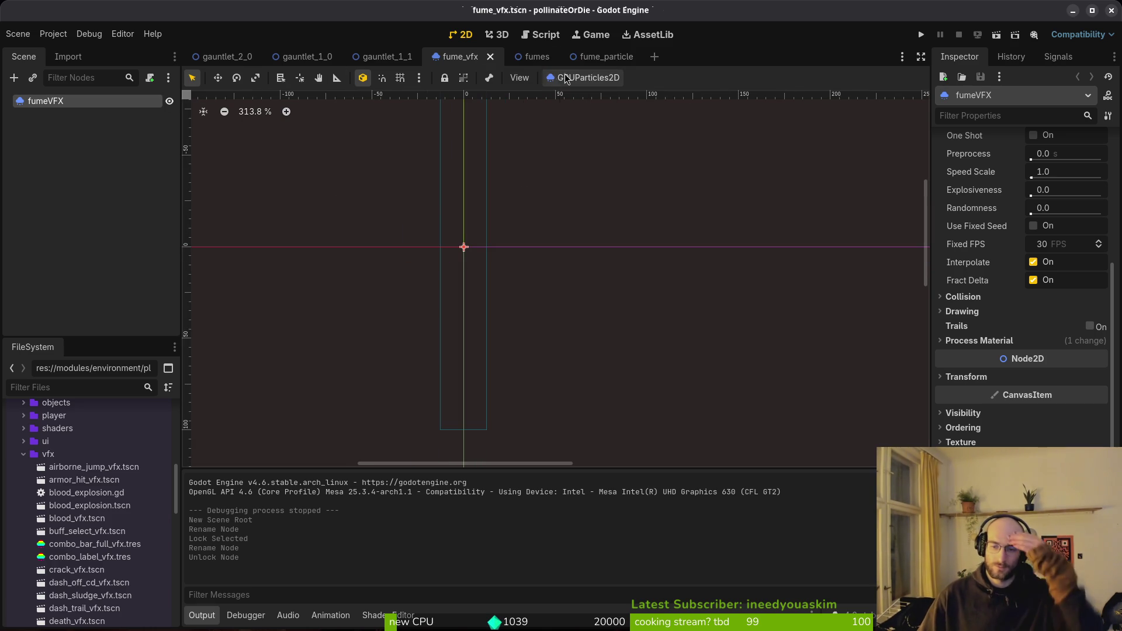
pyautogui.click(593, 57)
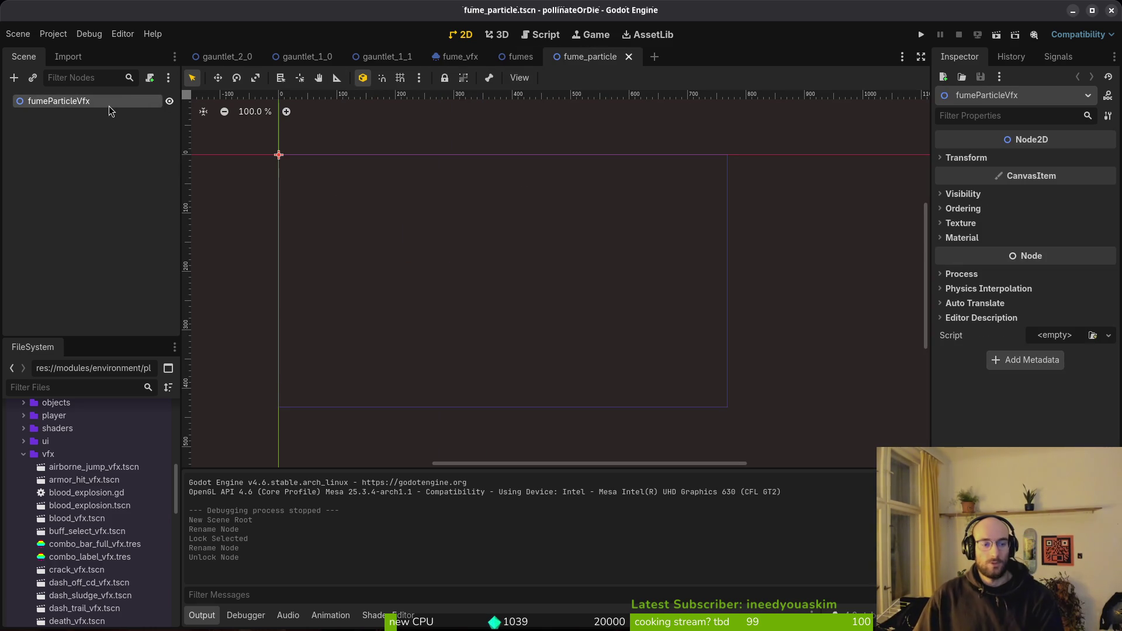
# Add Sprite2D, HitboxComponent with a CollisionShape2D child, and AnimationPlayer nodes
pyautogui.hotkey('ctrl', 'a')
pyautogui.write('spr')
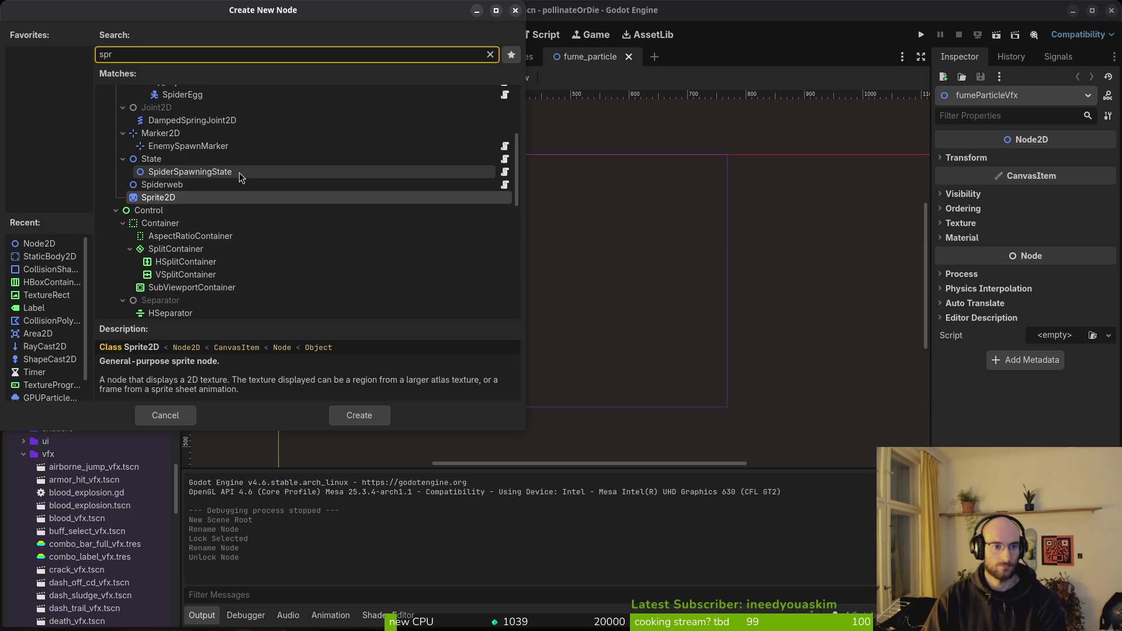
pyautogui.press('Return')
pyautogui.hotkey('ctrl', 'a')
pyautogui.write('hit')
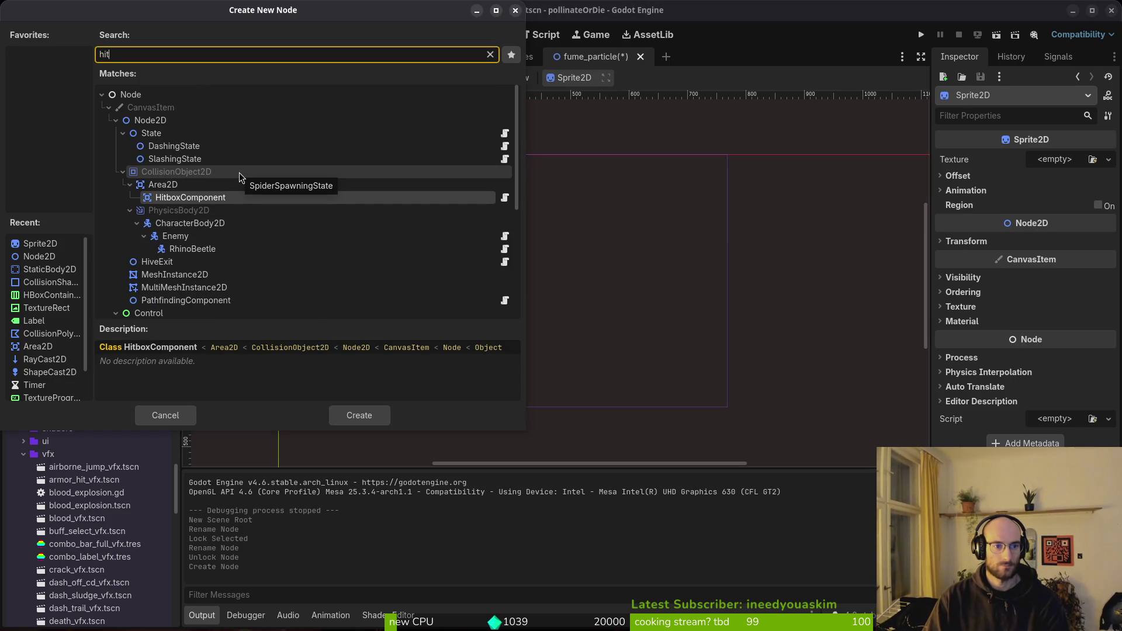
pyautogui.press('Return')
pyautogui.hotkey('ctrl', 'a')
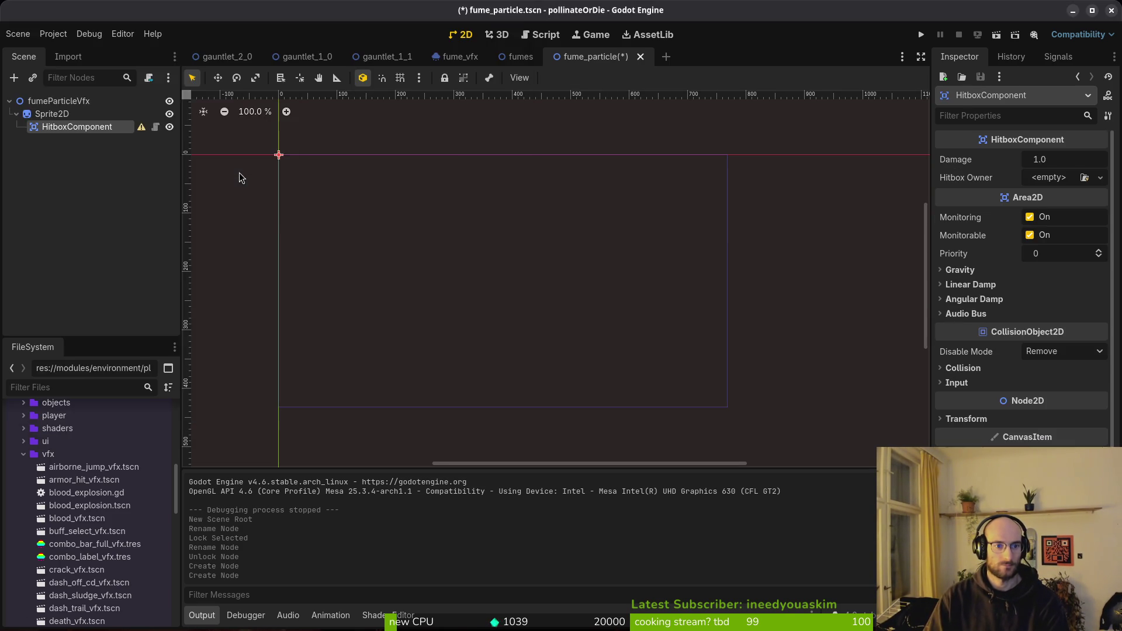
pyautogui.write('colli')
pyautogui.press('Return')
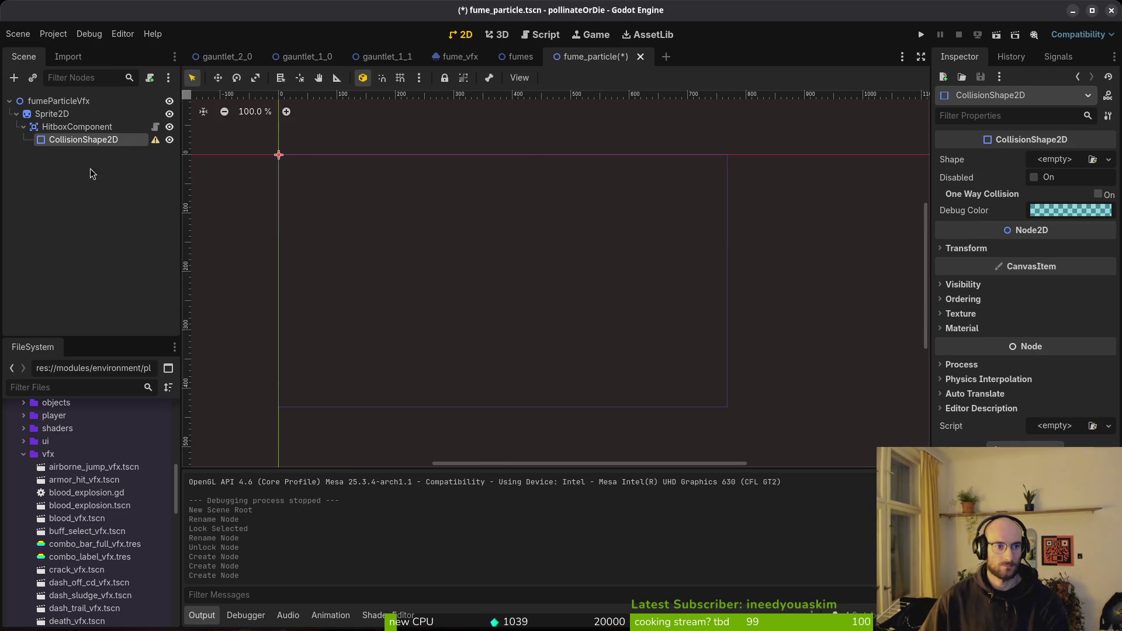
pyautogui.click(61, 95)
pyautogui.hotkey('ctrl', 'a')
pyautogui.write('animpl')
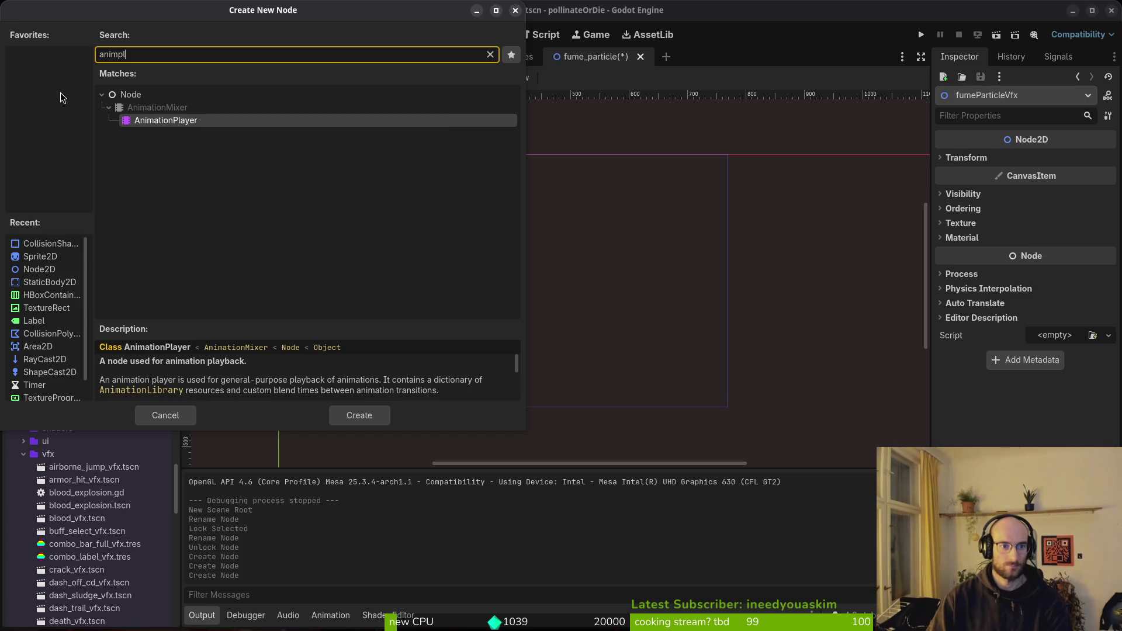
pyautogui.press('Return')
# Move HitboxComponent directly under the root and AnimationPlayer below Sprite2D, then save
pyautogui.click(64, 129)
pyautogui.moveTo(65, 129); pyautogui.dragTo(65, 110)
pyautogui.moveTo(66, 152)
pyautogui.mouseDown()
pyautogui.moveTo(66, 112)
pyautogui.moveTo(53, 109)
pyautogui.mouseUp()
pyautogui.hotkey('ctrl', 's')
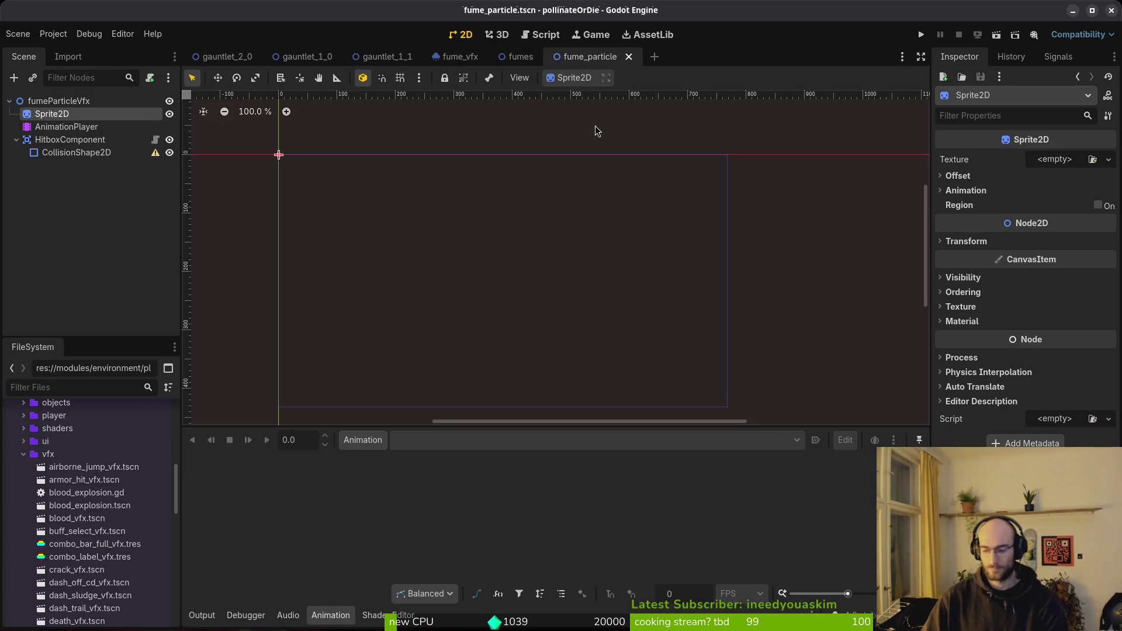
# Open the blood_vfx scene for reference, then return to fume_particle
pyautogui.hotkey('alt', 'shift', 'o')
pyautogui.write('blovfx')
pyautogui.press('Return')
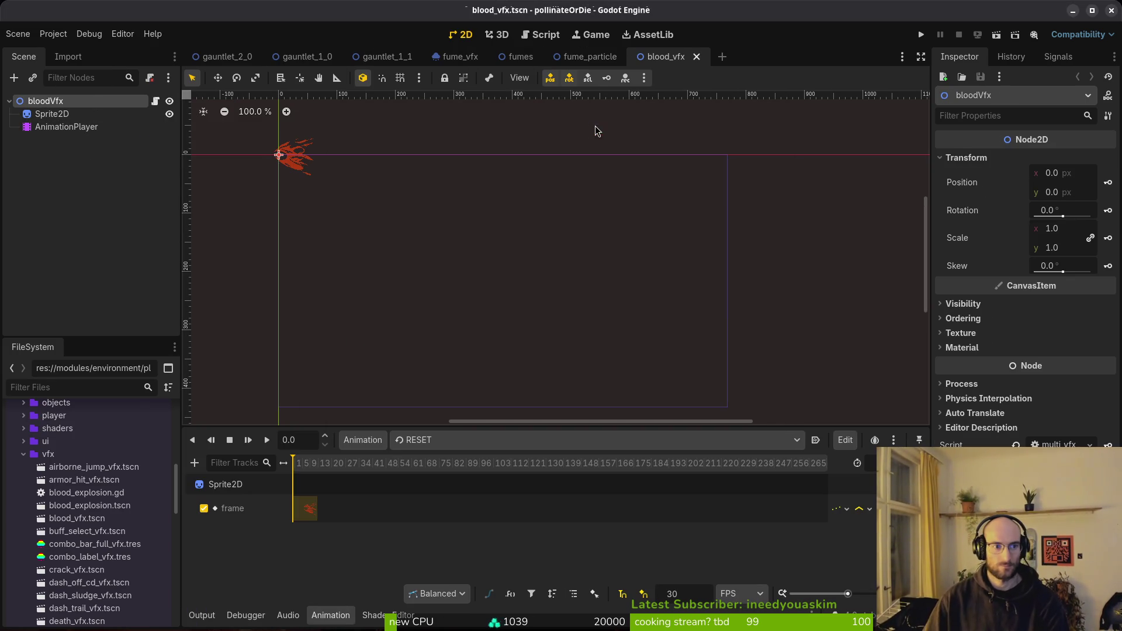
pyautogui.click(589, 57)
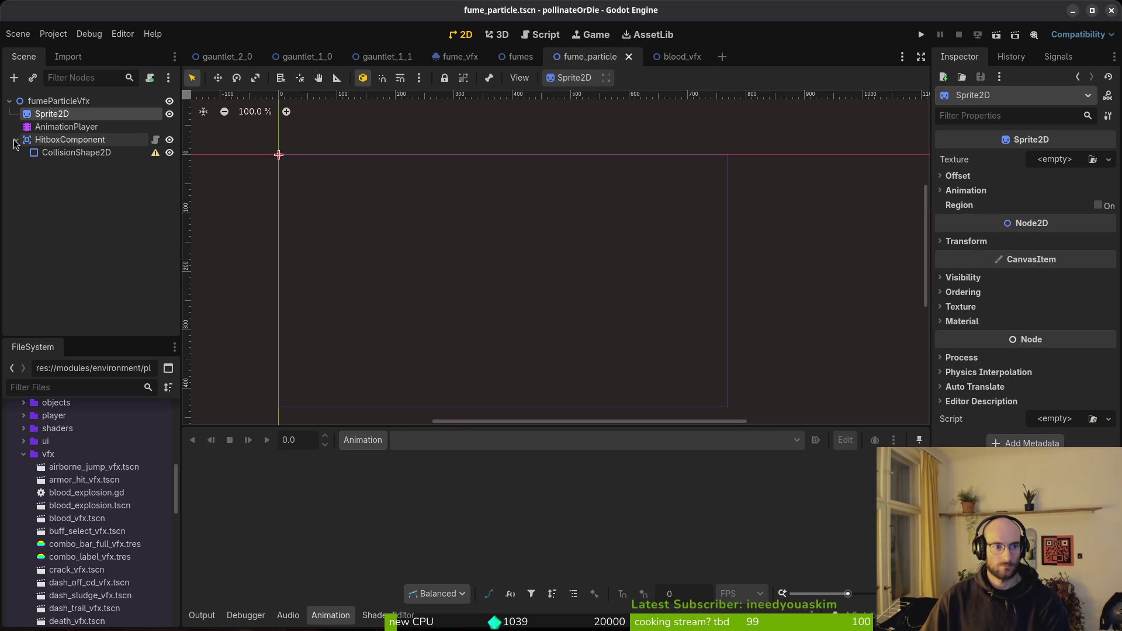
# Toggle a collision mask bit on HitboxComponent, save, and center on its CollisionShape2D
pyautogui.click(73, 140)
pyautogui.click(964, 367)
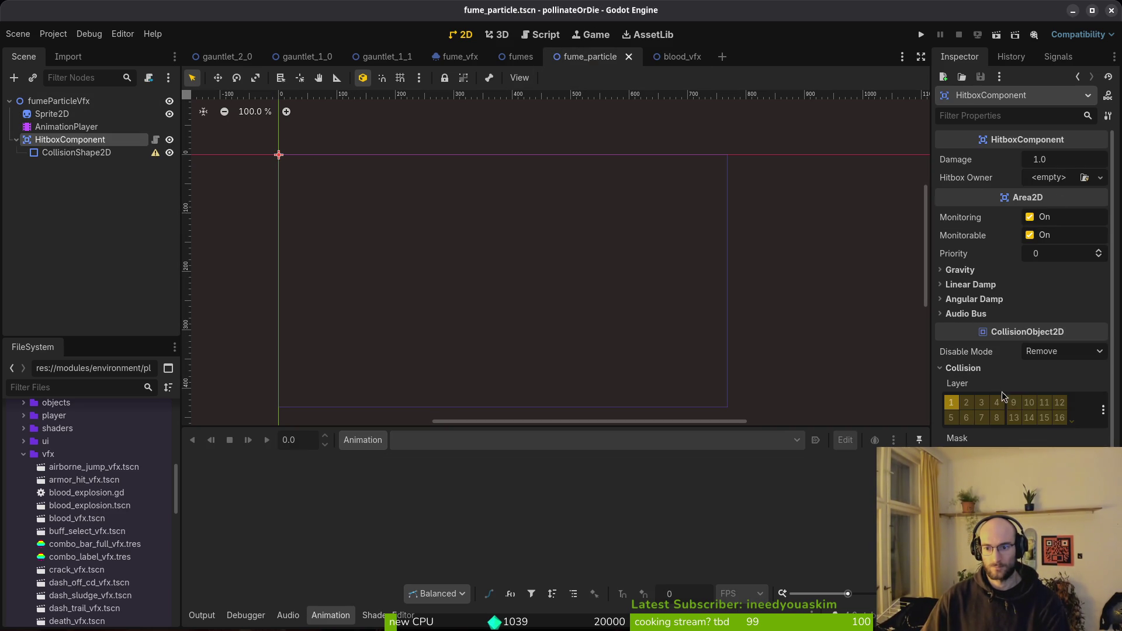
pyautogui.click(965, 457)
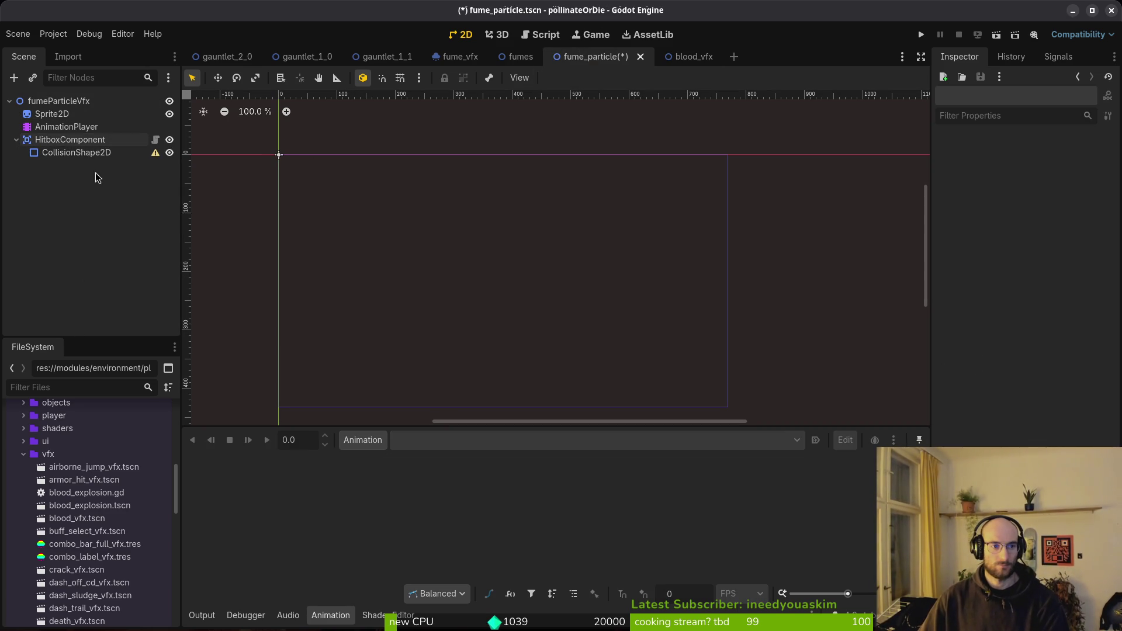
pyautogui.hotkey('ctrl', 's')
pyautogui.click(65, 153)
pyautogui.hotkey('shift', 'f')
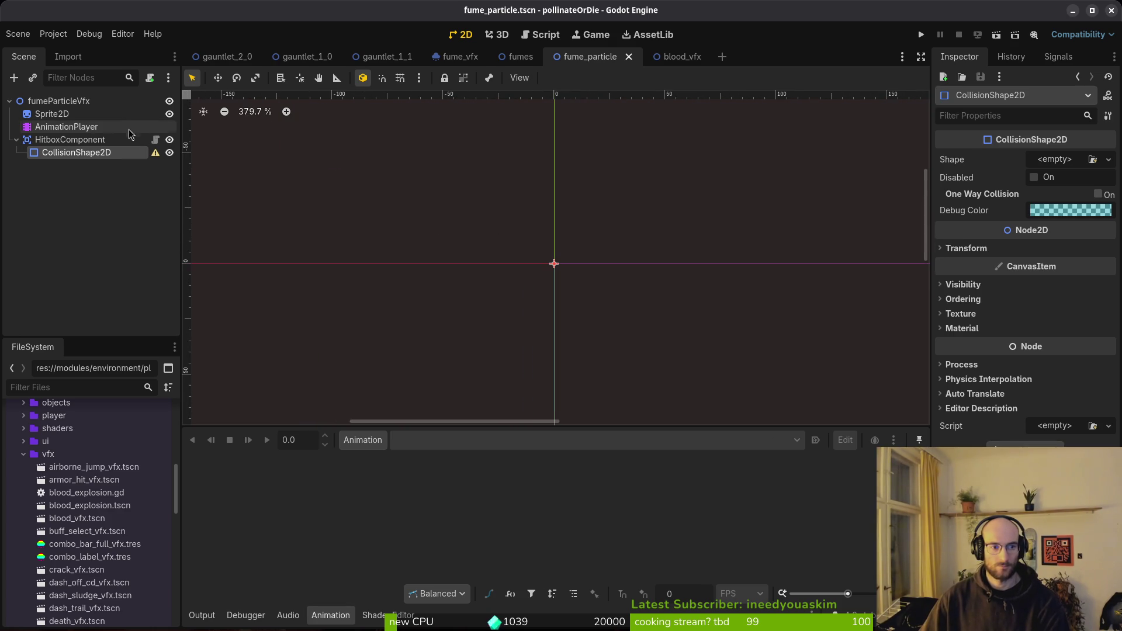
# Give Sprite2D the fume-Sheet.png texture split into 8 horizontal frames
pyautogui.click(124, 116)
pyautogui.click(1068, 160)
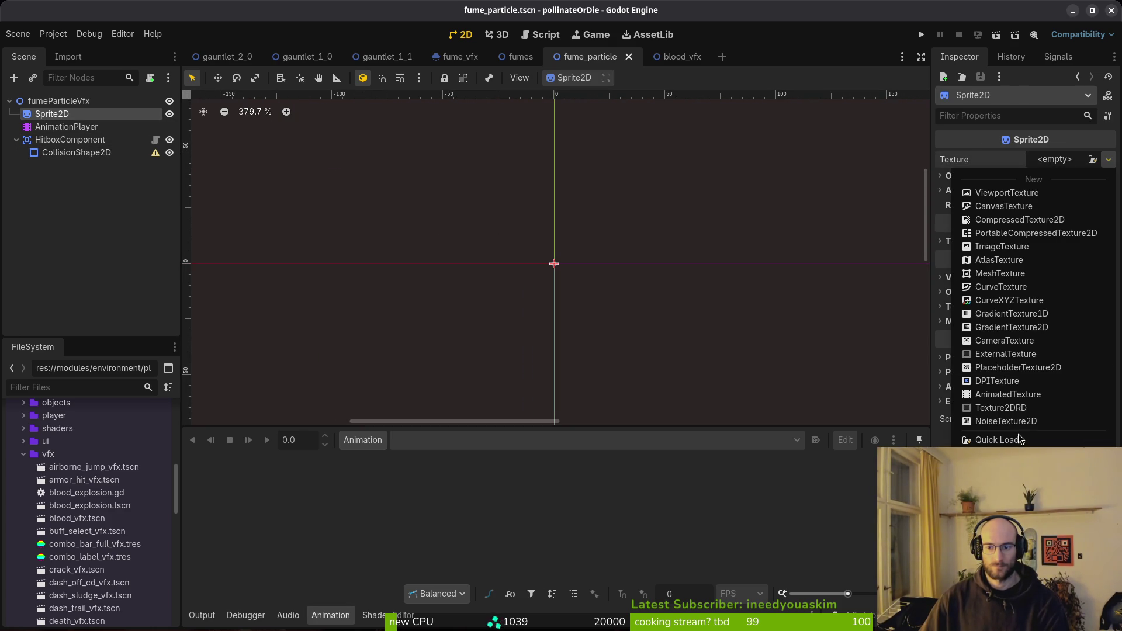
pyautogui.click(1018, 441)
pyautogui.write('fume')
pyautogui.press('Right')
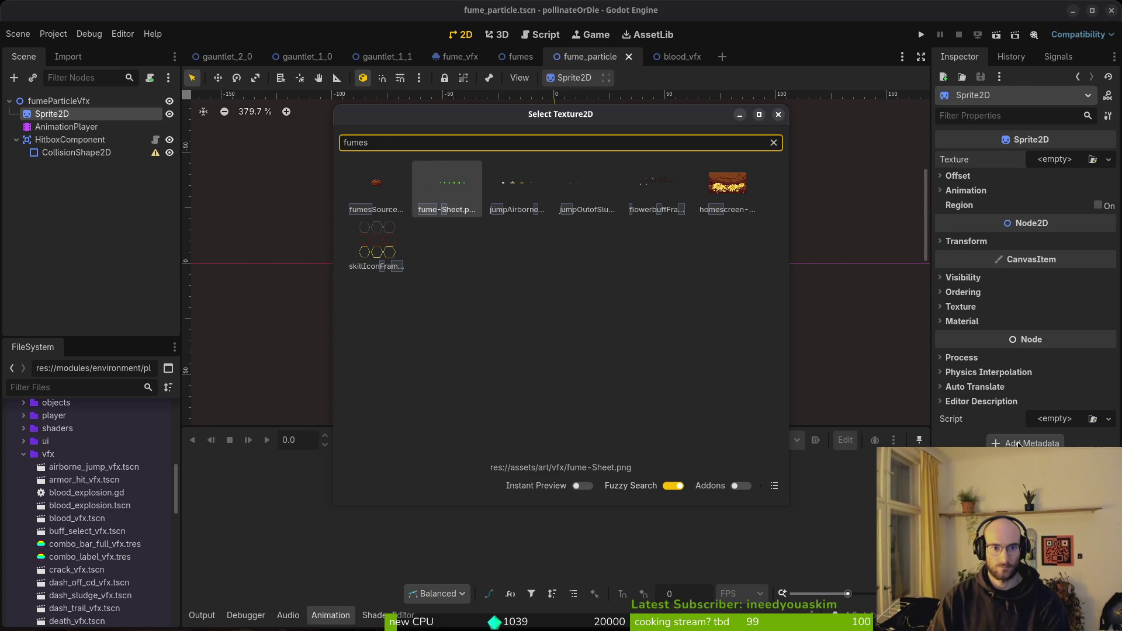
pyautogui.press('Return')
pyautogui.click(990, 210)
pyautogui.click(1061, 230)
pyautogui.press('Return')
# Create a new animation named fume on the AnimationPlayer at 12 FPS and save
pyautogui.scroll(10, 571, 271)
pyautogui.hotkey('ctrl', 's')
pyautogui.scroll(-2, 619, 233)
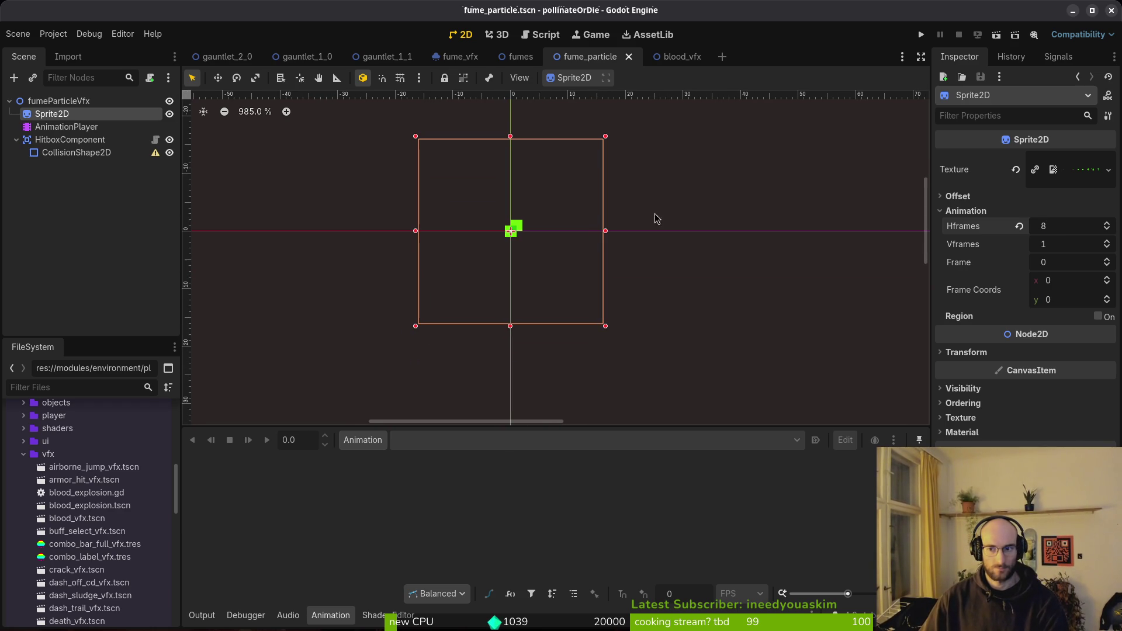
pyautogui.click(65, 153)
pyautogui.click(66, 126)
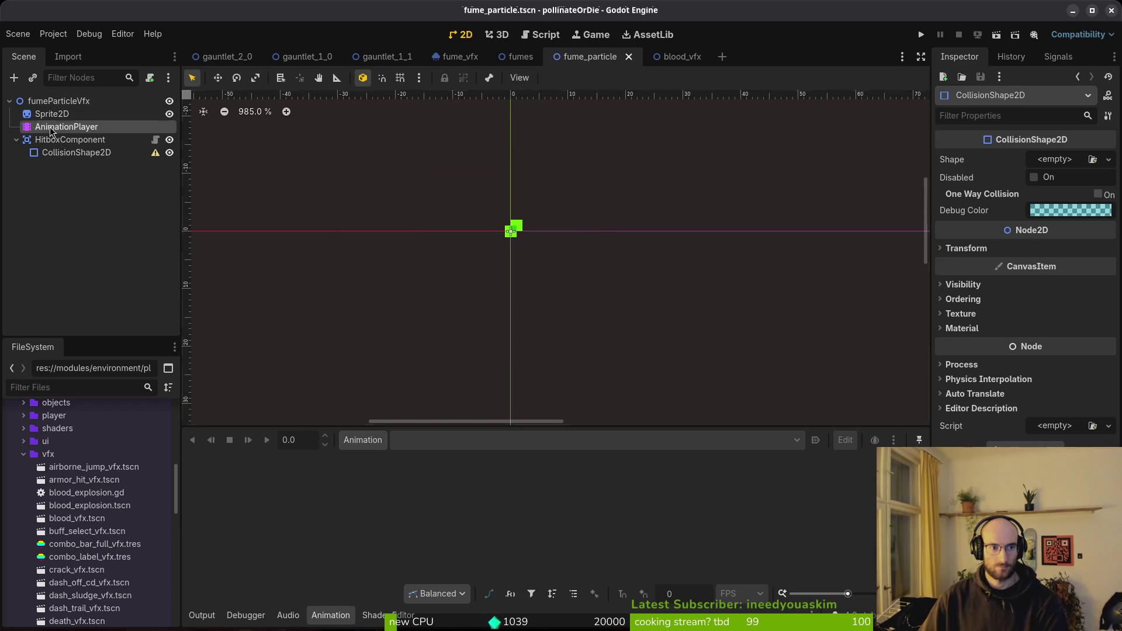
pyautogui.click(363, 440)
pyautogui.click(392, 462)
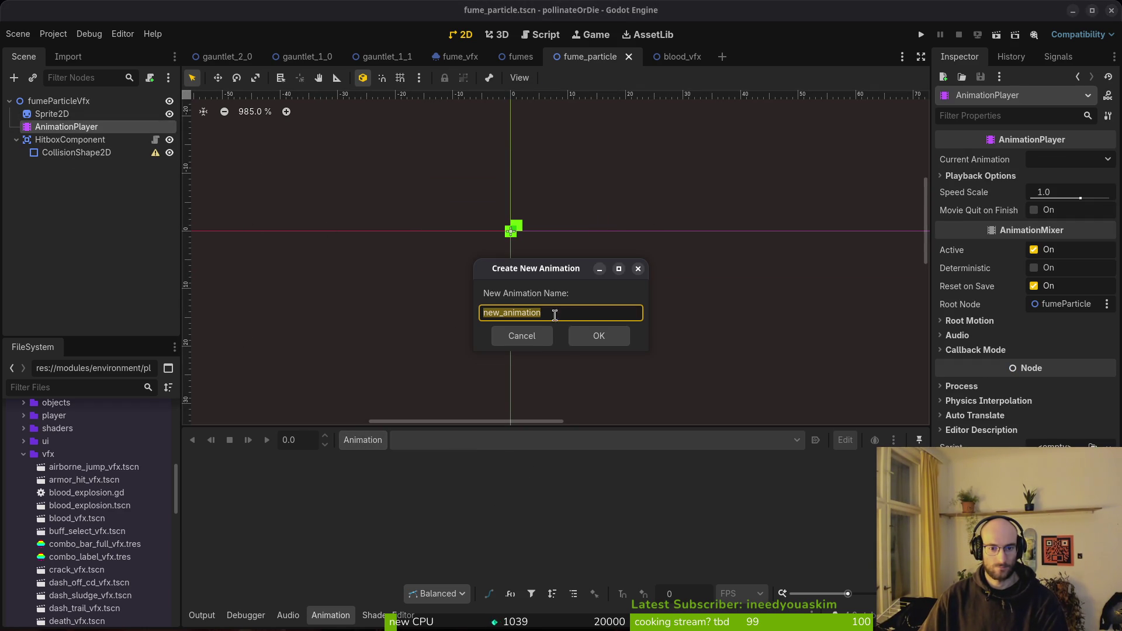
pyautogui.write('fume')
pyautogui.press('Return')
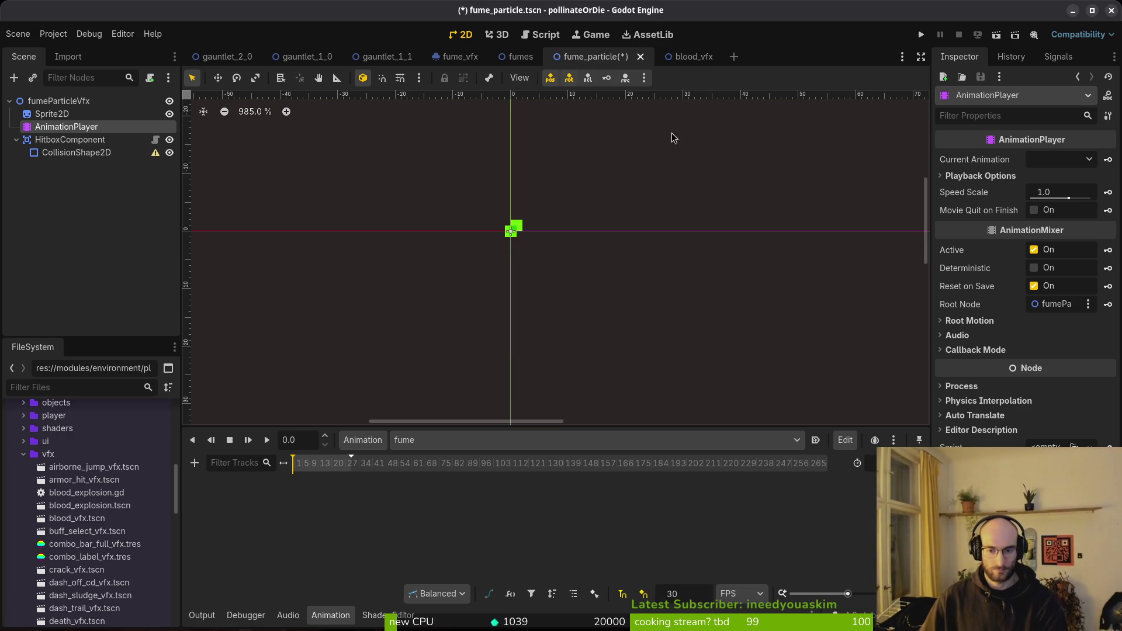
pyautogui.doubleClick(697, 595)
pyautogui.write('12')
pyautogui.press('Return')
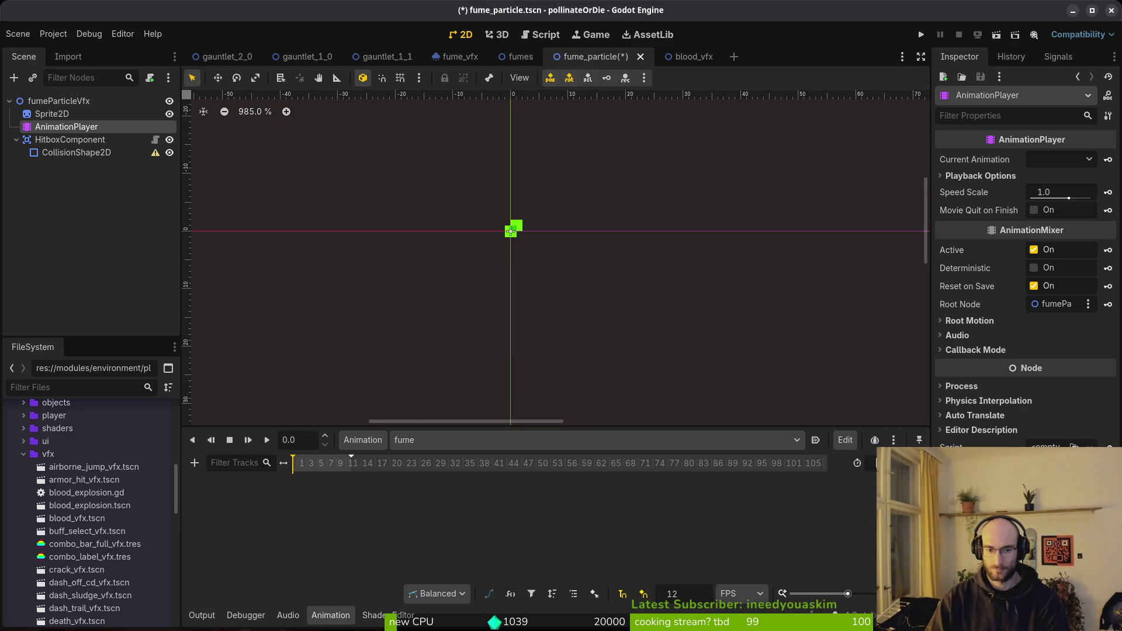
pyautogui.hotkey('ctrl', 's')
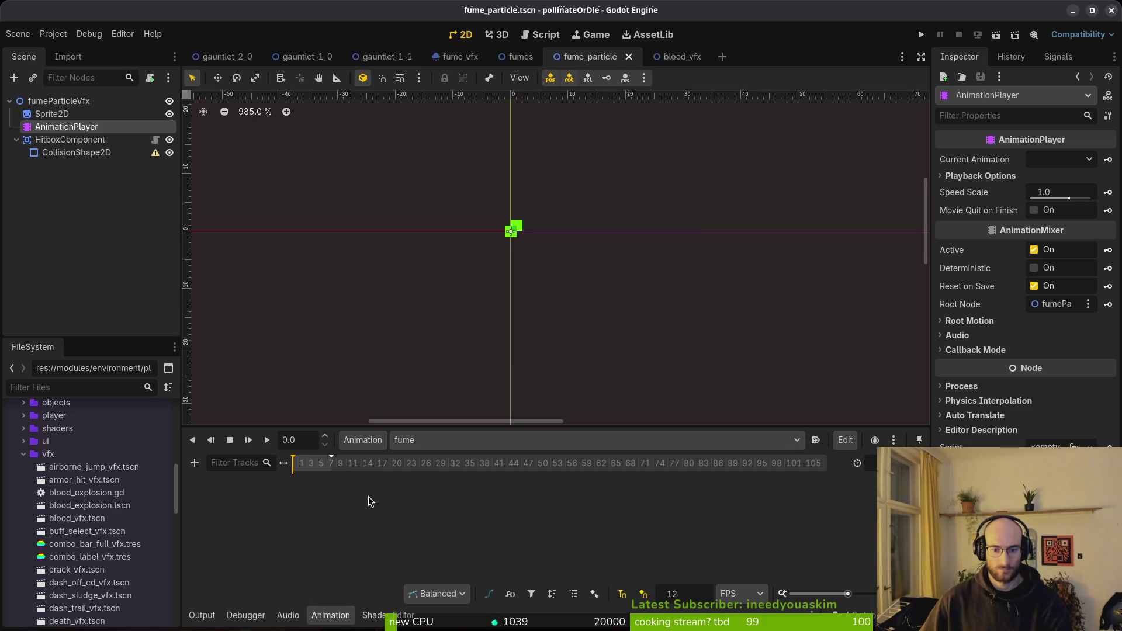
# Key Sprite2D's Frame property for frames 0 through 7 and save the scene
pyautogui.keyDown('ctrl'); pyautogui.scroll(2, 398, 473); pyautogui.keyUp('ctrl')
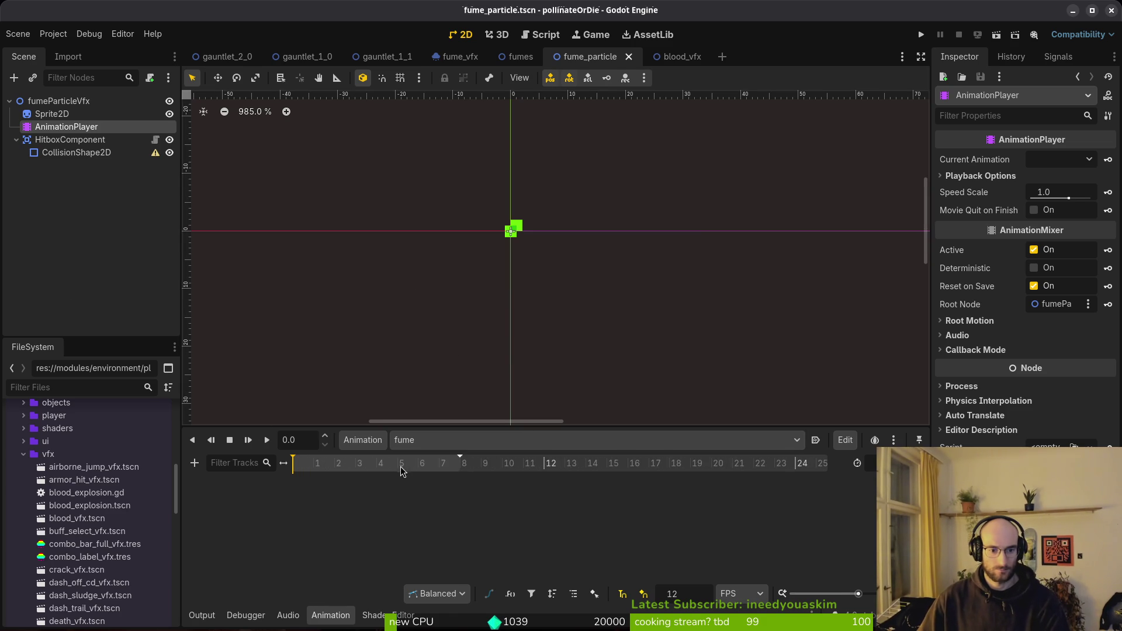
pyautogui.click(58, 114)
pyautogui.click(1109, 263)
pyautogui.click(608, 349)
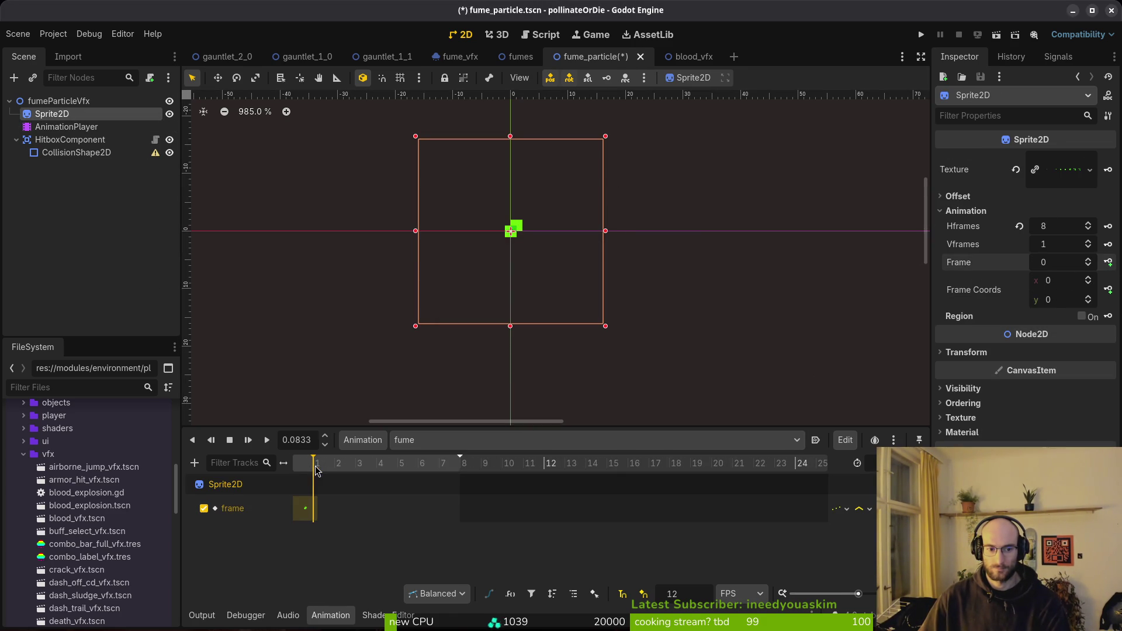
pyautogui.click(1088, 259)
pyautogui.click(1109, 263)
pyautogui.click(1109, 262)
pyautogui.click(1109, 262)
pyautogui.click(1109, 263)
pyautogui.click(1109, 262)
pyautogui.click(1109, 263)
pyautogui.click(1109, 262)
pyautogui.hotkey('ctrl', 's')
pyautogui.rightClick(120, 100)
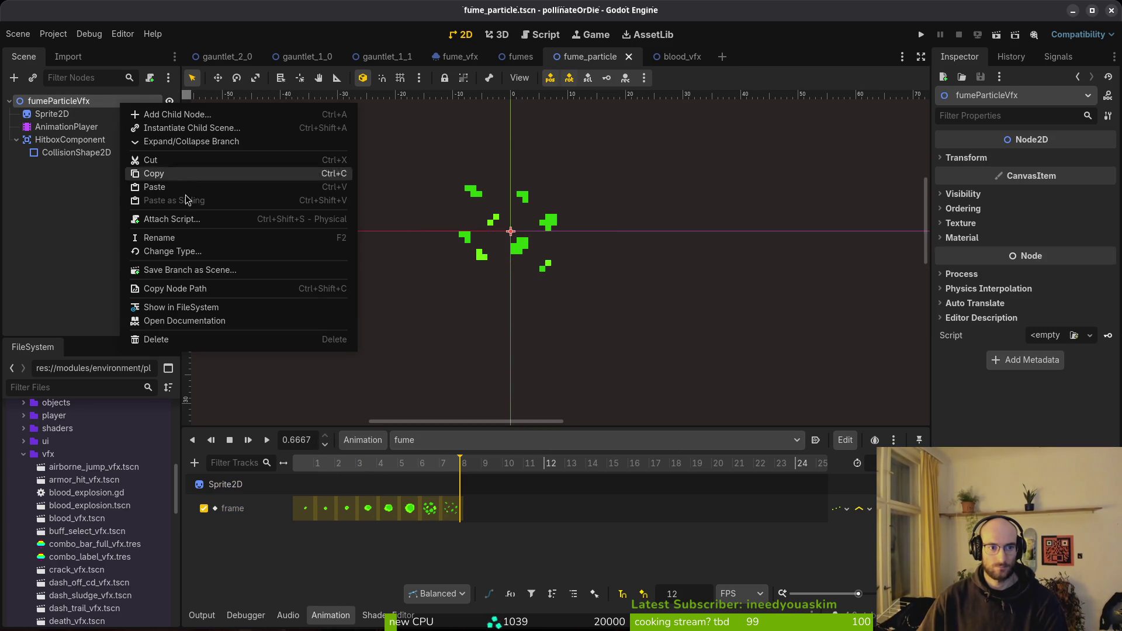
# Attach the existing modules/vfx/vfx.gd script to fumeParticleVfx and save
pyautogui.click(169, 220)
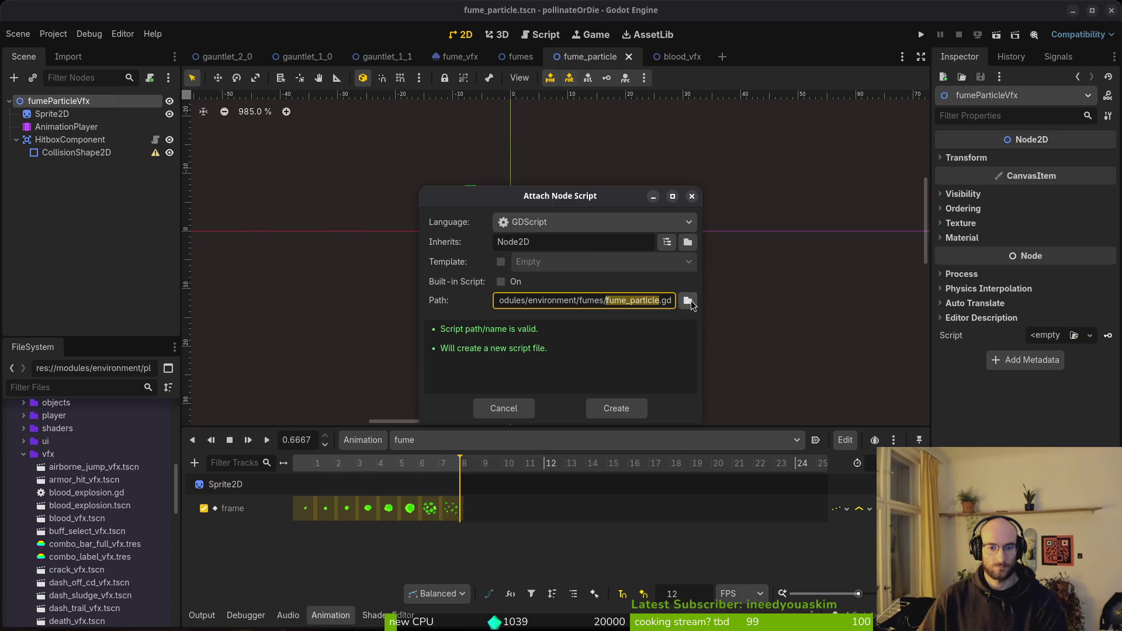
pyautogui.click(688, 300)
pyautogui.click(295, 126)
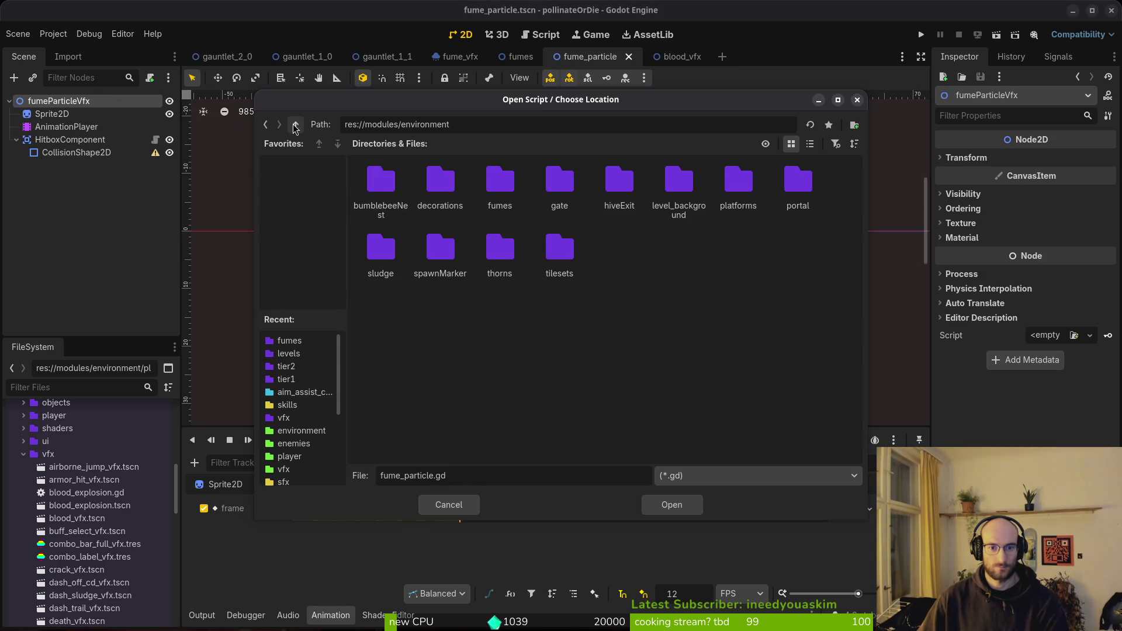
pyautogui.click(295, 126)
pyautogui.doubleClick(440, 249)
pyautogui.click(440, 242)
pyautogui.click(672, 505)
pyautogui.click(605, 409)
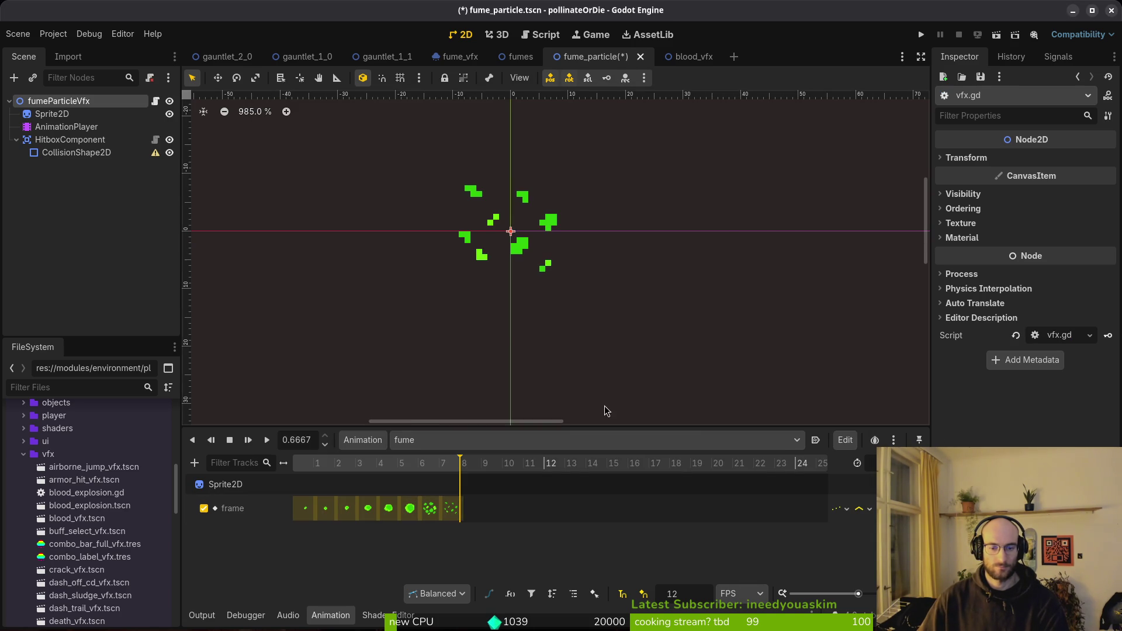
pyautogui.hotkey('ctrl', 's')
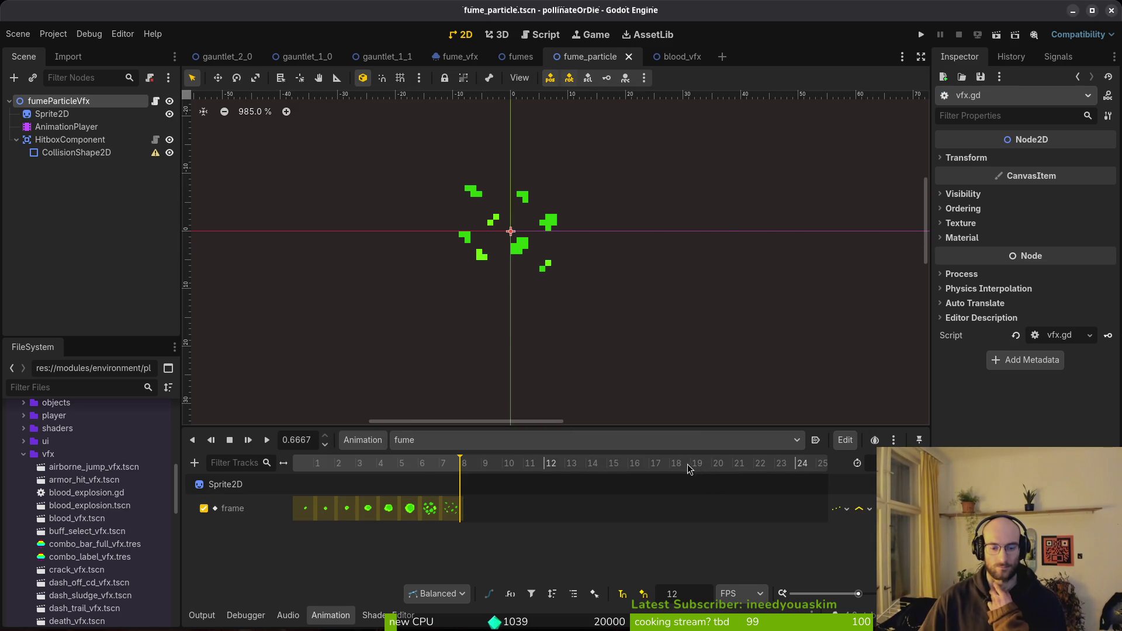
# Set the fume animation to autoplay on load and save the scene
pyautogui.click(815, 439)
pyautogui.hotkey('ctrl', 's')
pyautogui.click(57, 127)
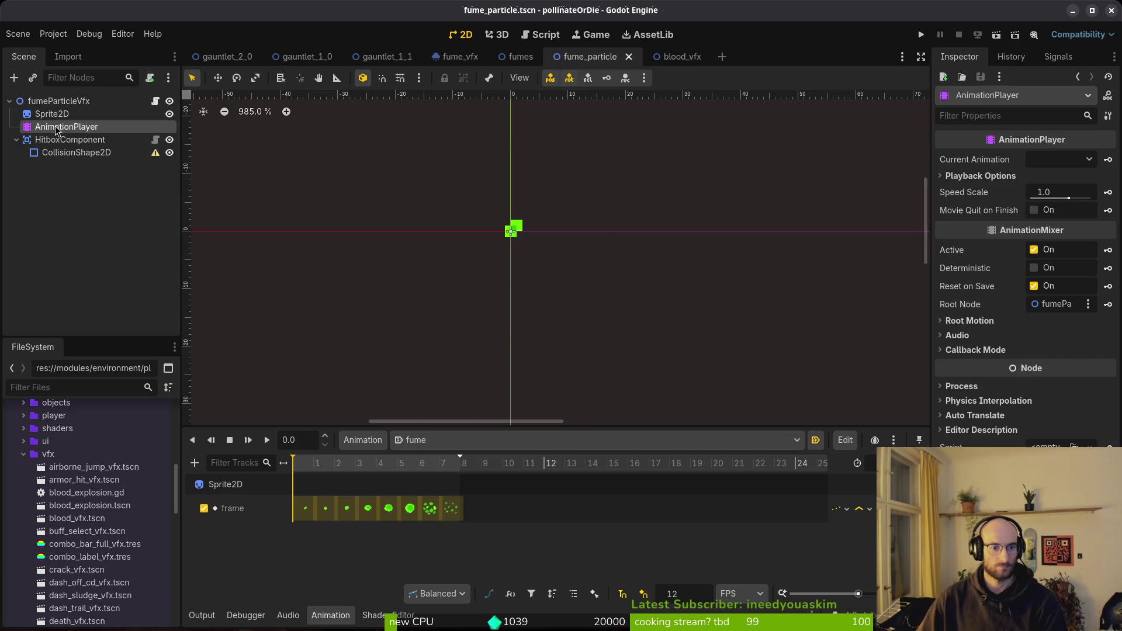
pyautogui.click(52, 114)
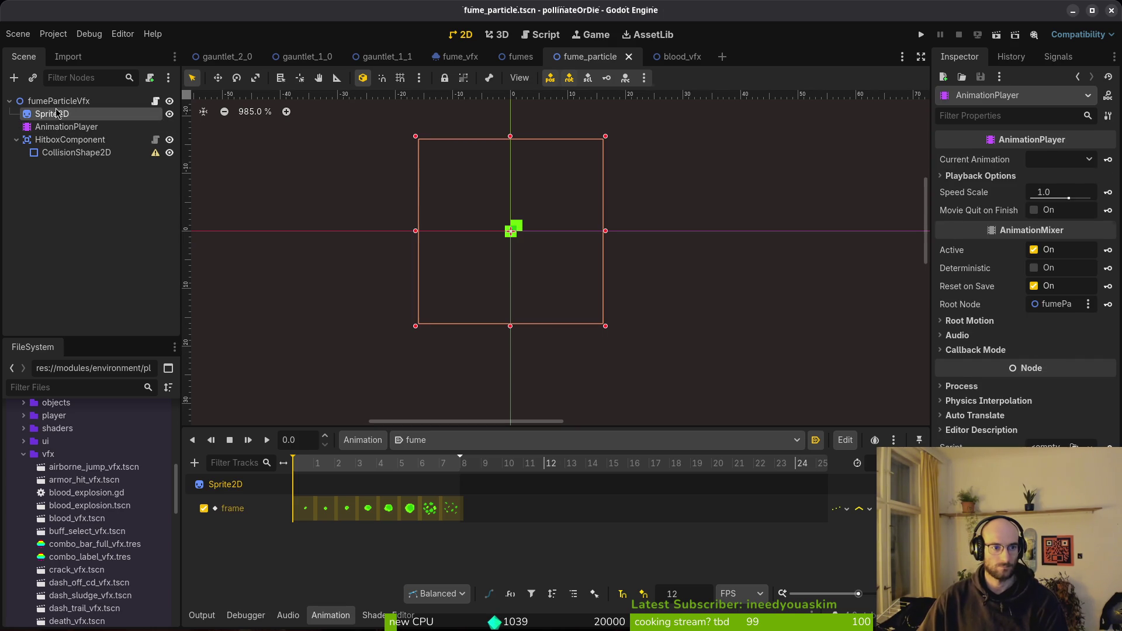
# Give the CollisionShape2D a new CircleShape2D with a 2 px radius and save
pyautogui.click(82, 153)
pyautogui.click(1032, 163)
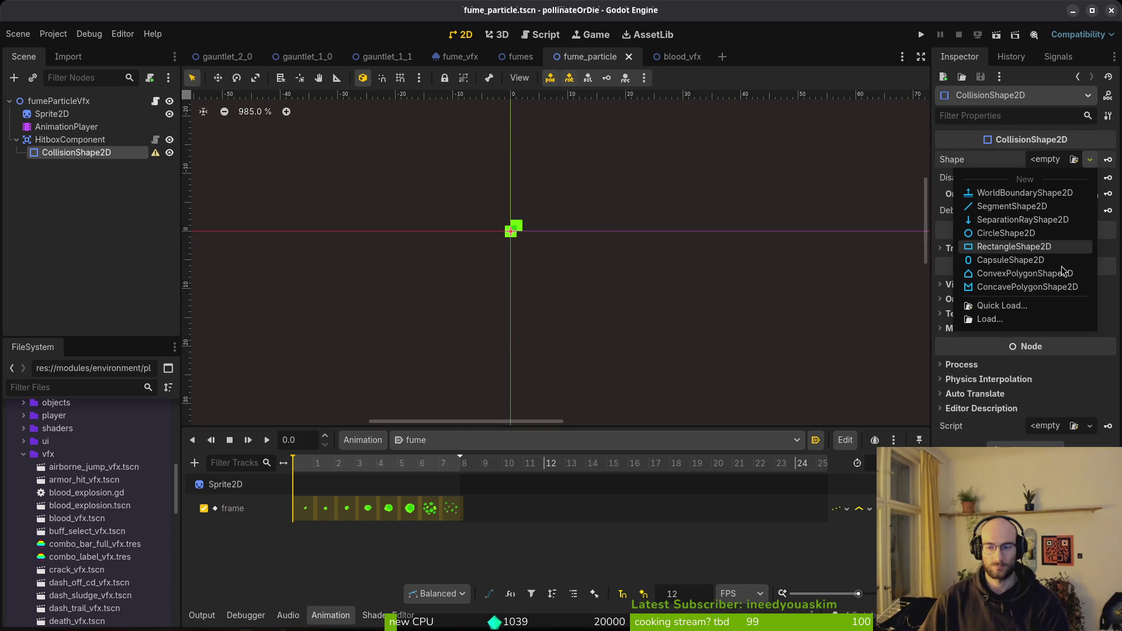
pyautogui.click(1017, 230)
pyautogui.click(1049, 159)
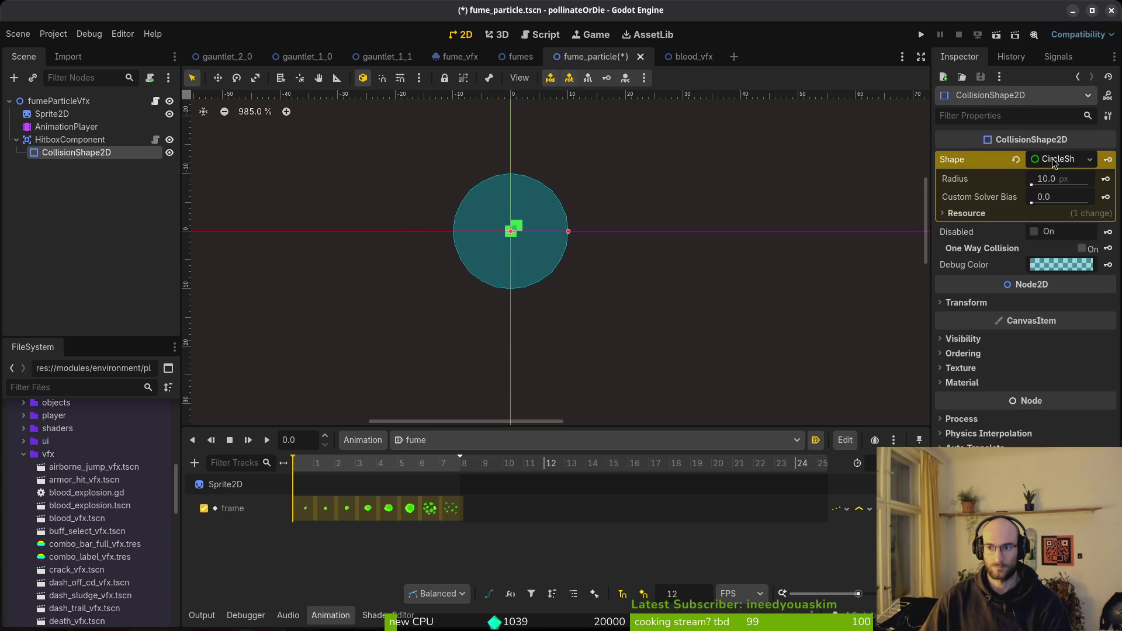
pyautogui.write('2')
pyautogui.press('Return')
pyautogui.hotkey('ctrl', 's')
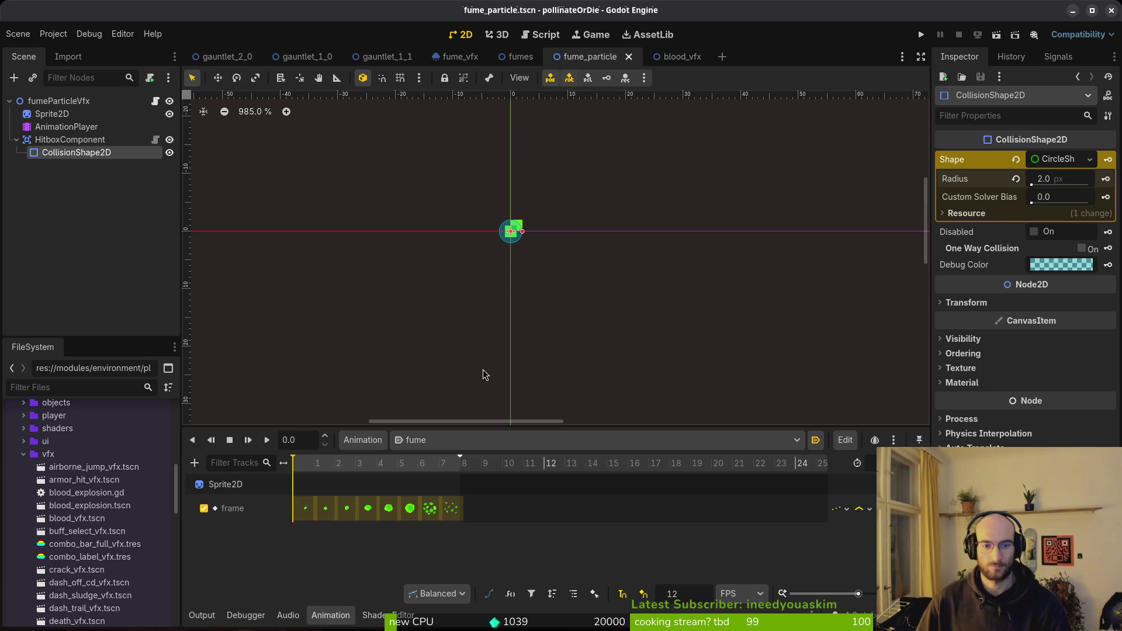
# Keyframe the 2 px radius at frame 0, then set the radius to 6 at frame 5
pyautogui.click(1106, 179)
pyautogui.click(597, 353)
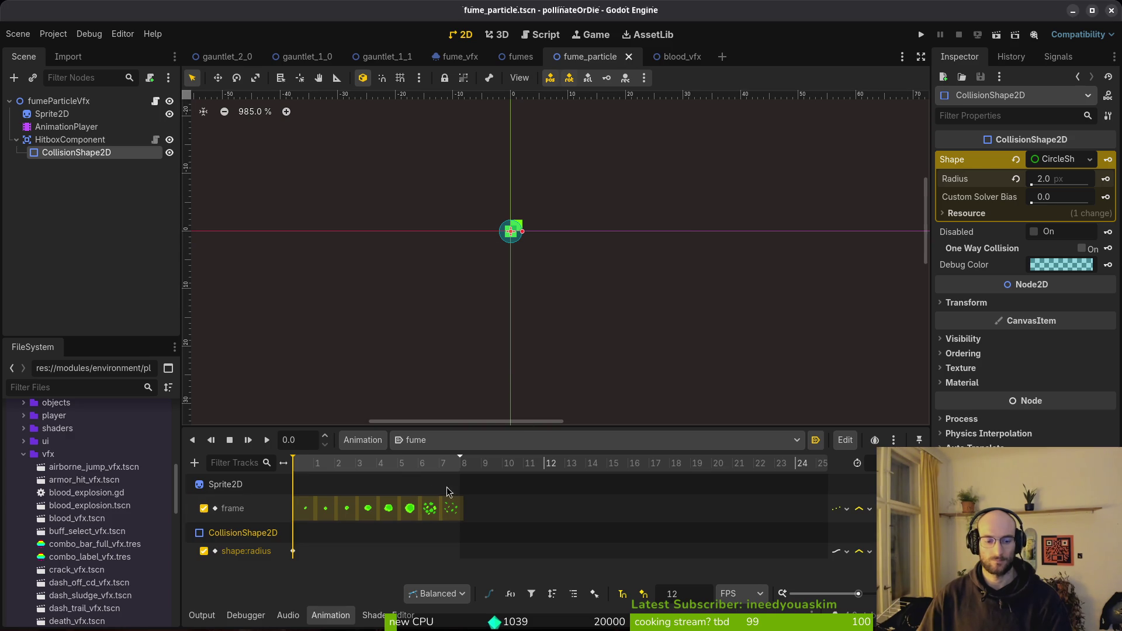
pyautogui.click(440, 471)
pyautogui.moveTo(442, 476)
pyautogui.mouseDown()
pyautogui.moveTo(377, 472)
pyautogui.moveTo(420, 473)
pyautogui.moveTo(396, 476)
pyautogui.mouseUp()
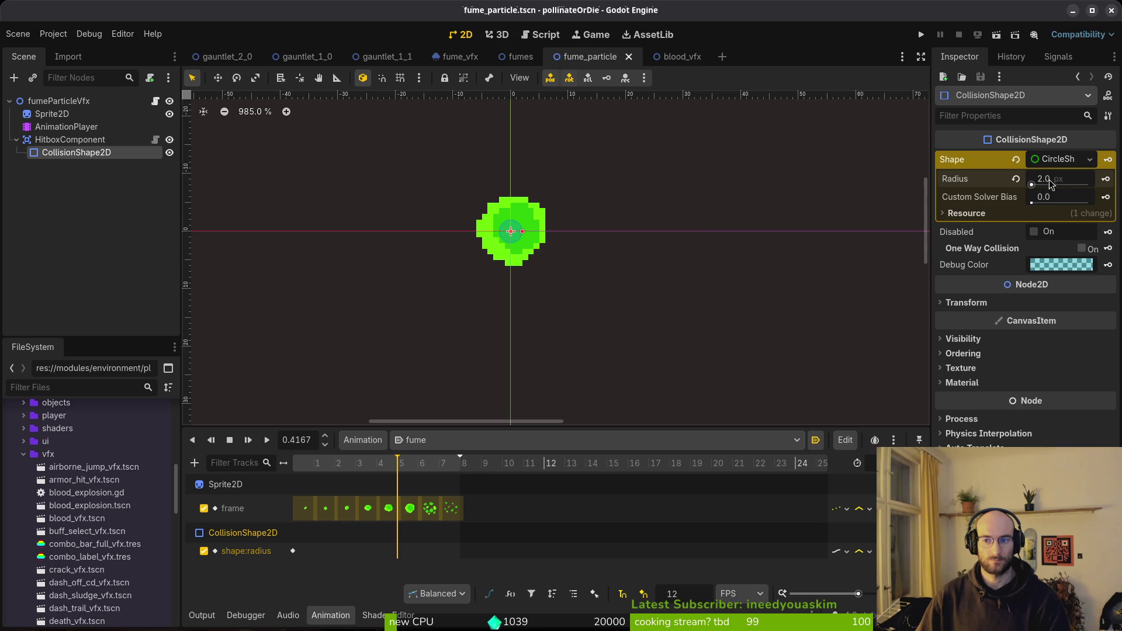
pyautogui.moveTo(1031, 184); pyautogui.dragTo(1032, 186)
pyautogui.click(1075, 183)
pyautogui.write('6')
pyautogui.press('Return')
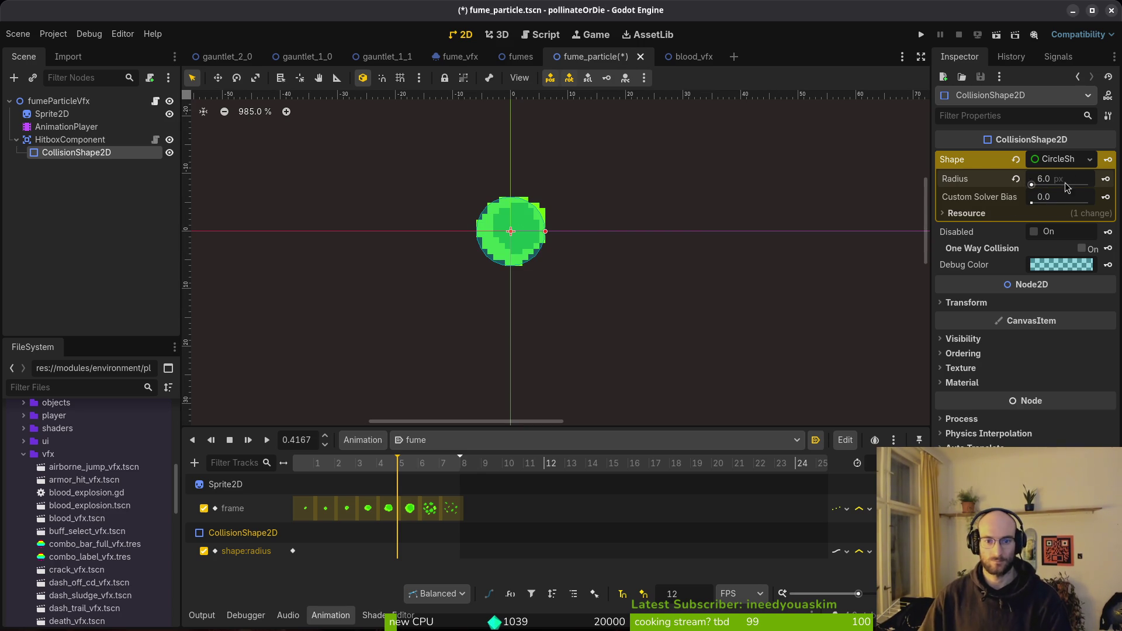
pyautogui.hotkey('ctrl', 's')
# Try Discrete update mode on the radius track, revert to Continuous, and preview the growth
pyautogui.moveTo(514, 426); pyautogui.dragTo(514, 349)
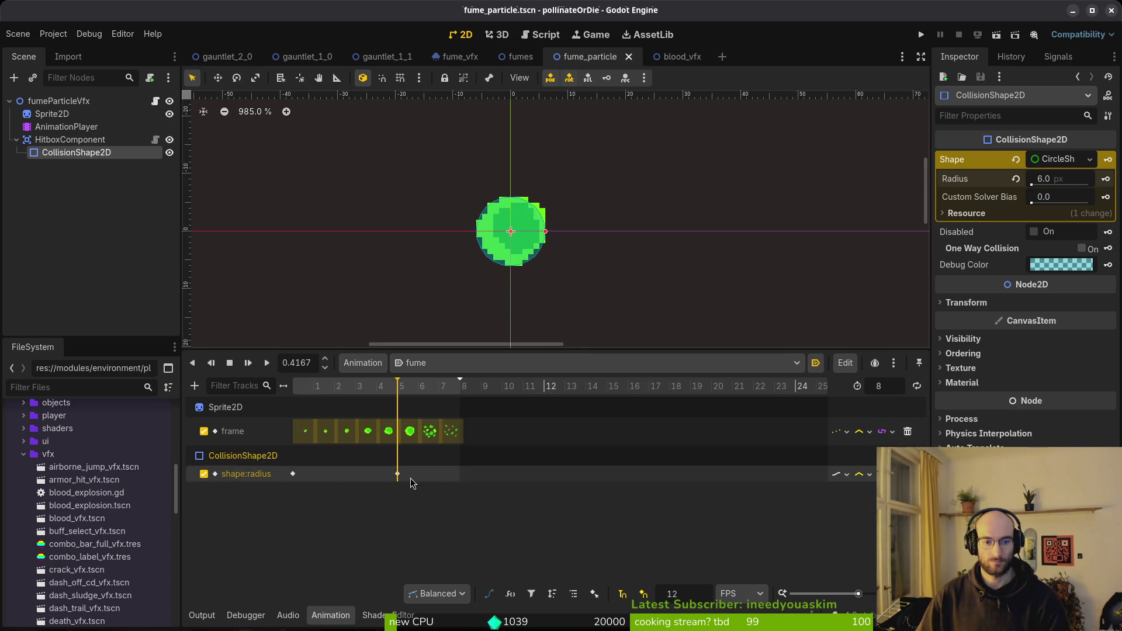
pyautogui.click(847, 474)
pyautogui.click(863, 506)
pyautogui.hotkey('ctrl', 's')
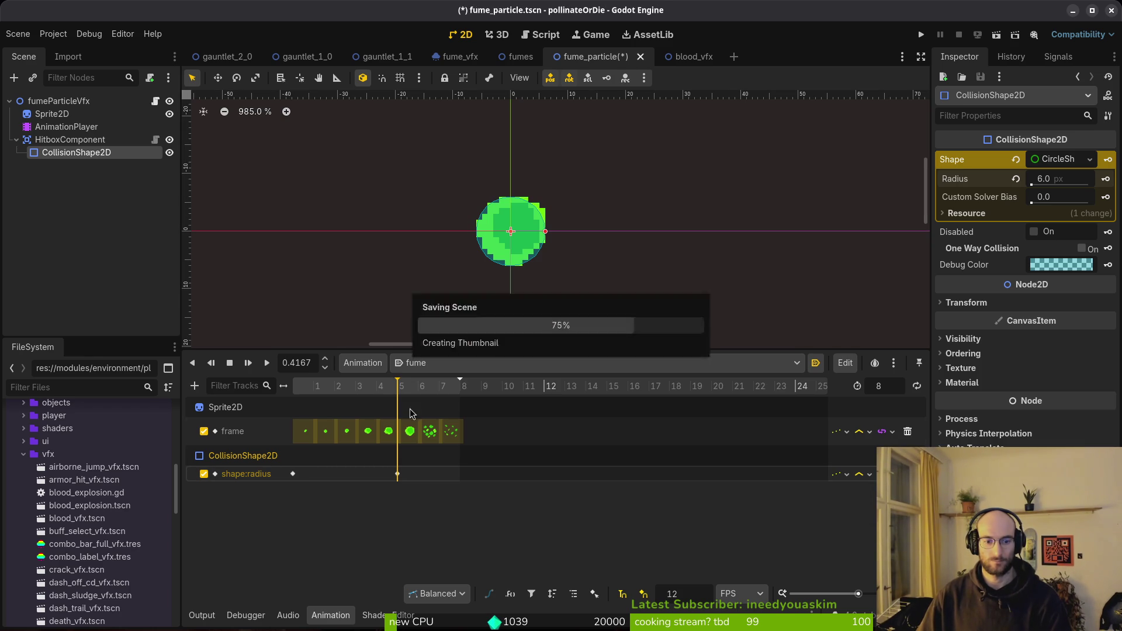
pyautogui.moveTo(345, 387)
pyautogui.mouseDown()
pyautogui.moveTo(292, 388)
pyautogui.moveTo(376, 387)
pyautogui.mouseUp()
pyautogui.click(847, 474)
pyautogui.click(835, 494)
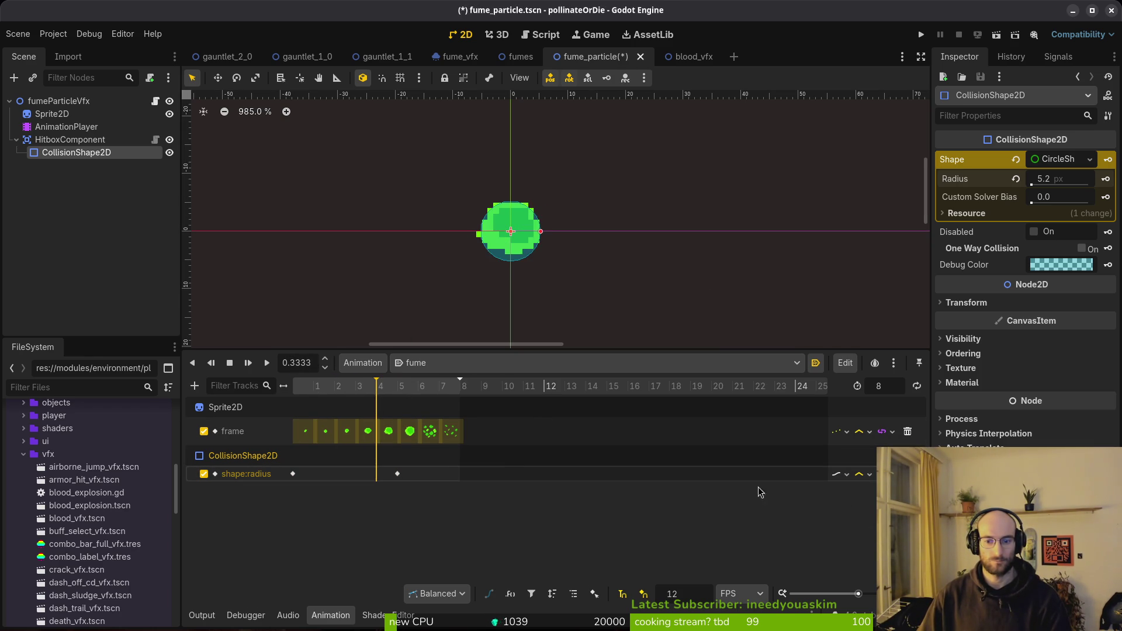
pyautogui.hotkey('shift', 'd')
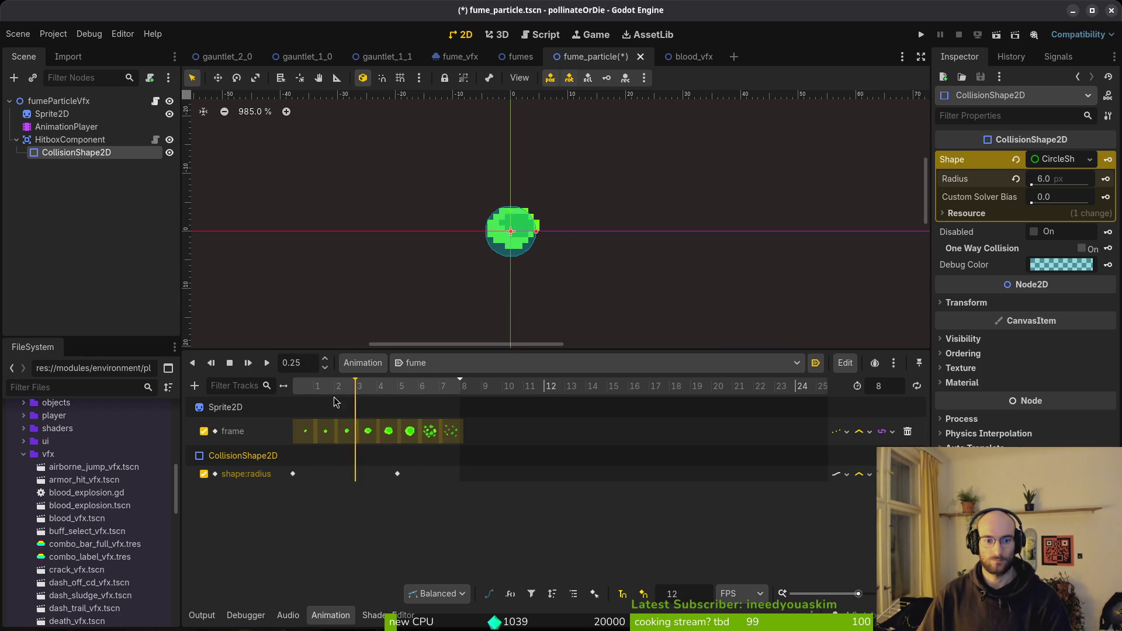
pyautogui.moveTo(295, 399)
pyautogui.mouseDown()
pyautogui.moveTo(384, 397)
pyautogui.moveTo(292, 410)
pyautogui.mouseUp()
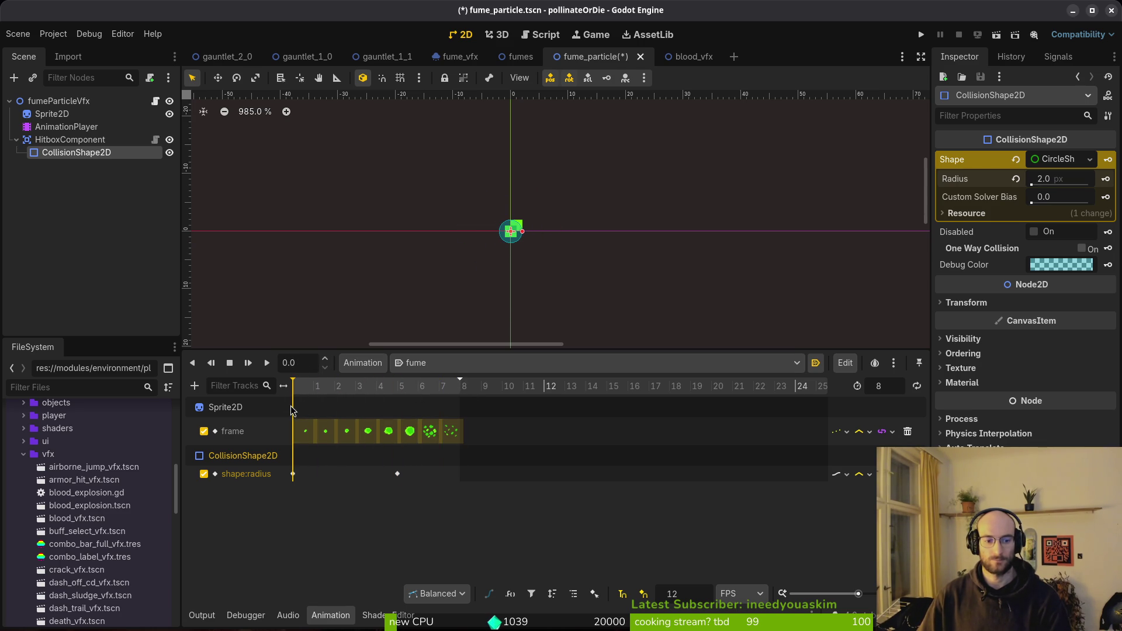
# Move the 2 px radius key to frame 1 and duplicate it back at frame 0
pyautogui.click(296, 473)
pyautogui.moveTo(309, 475); pyautogui.dragTo(311, 474)
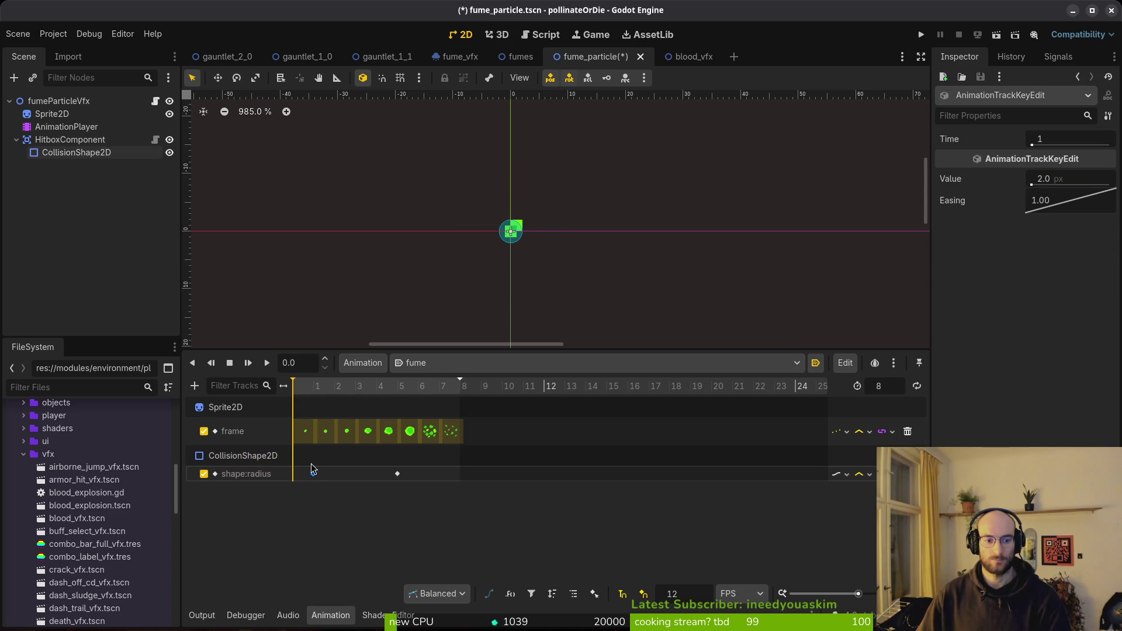
pyautogui.hotkey('ctrl', 'd')
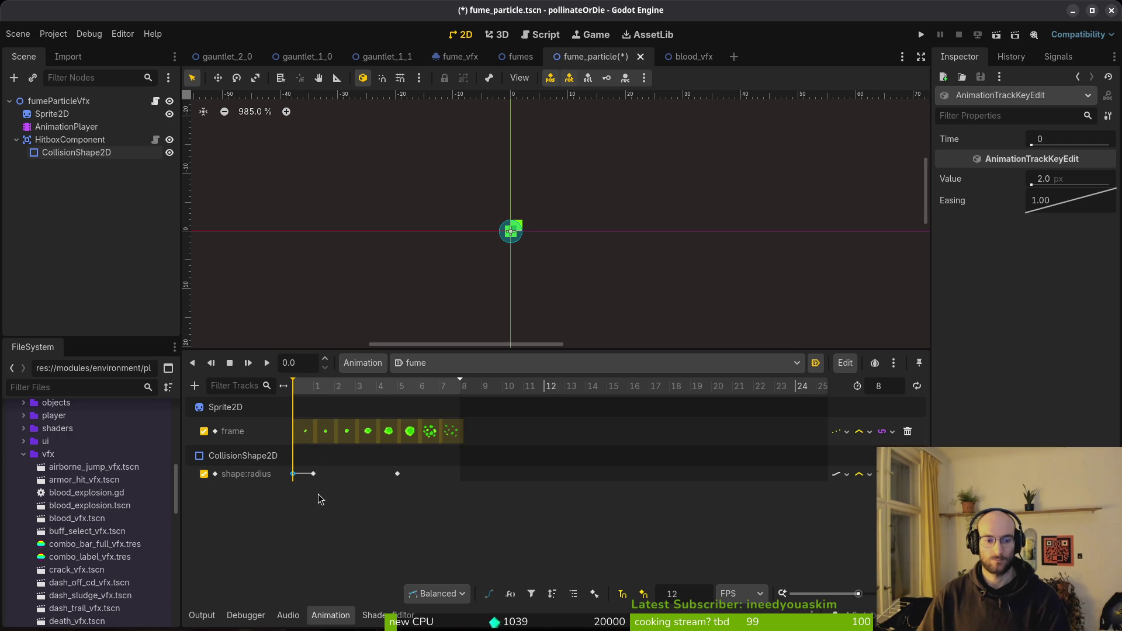
# At frame 6, key the CollisionShape2D Disabled property on in a new track and save
pyautogui.moveTo(295, 400)
pyautogui.mouseDown()
pyautogui.moveTo(461, 400)
pyautogui.moveTo(397, 403)
pyautogui.mouseUp()
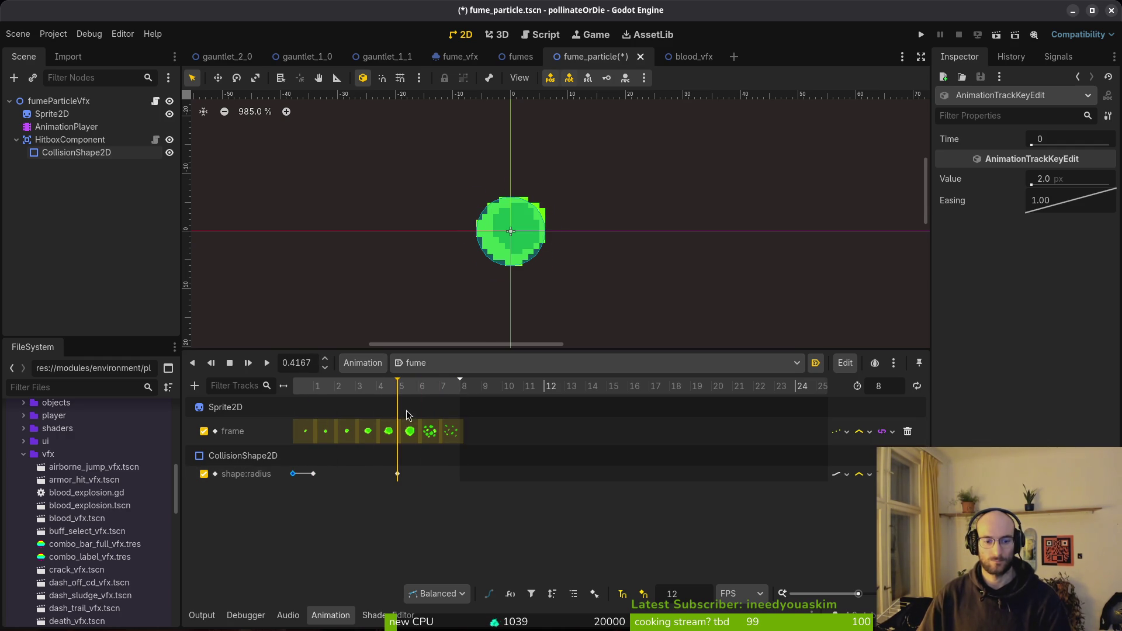
pyautogui.click(74, 142)
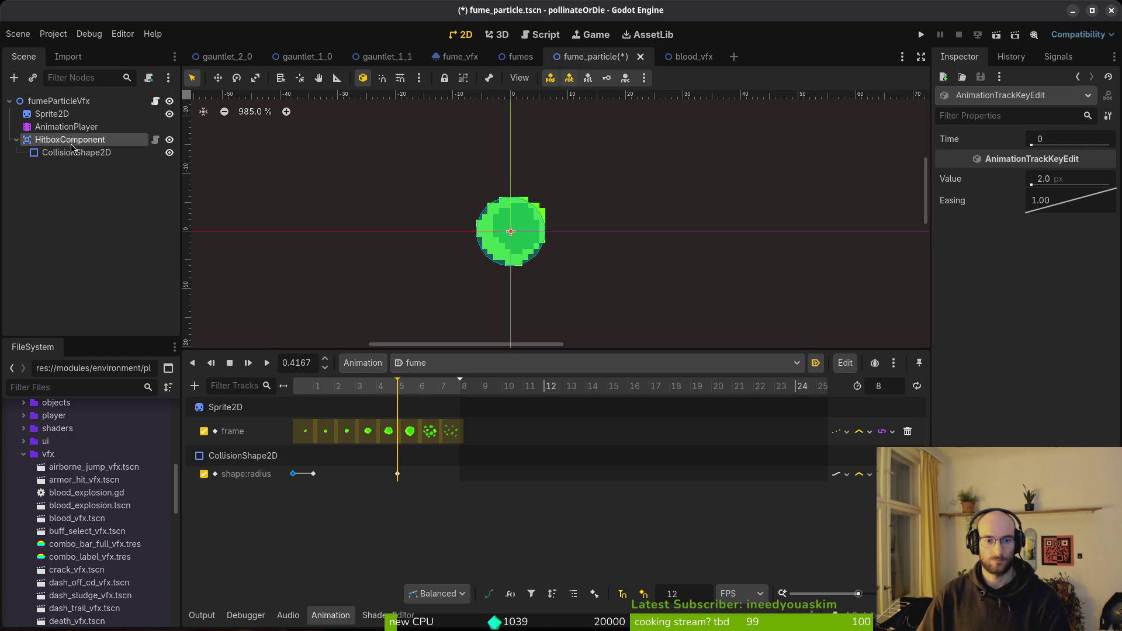
pyautogui.click(419, 392)
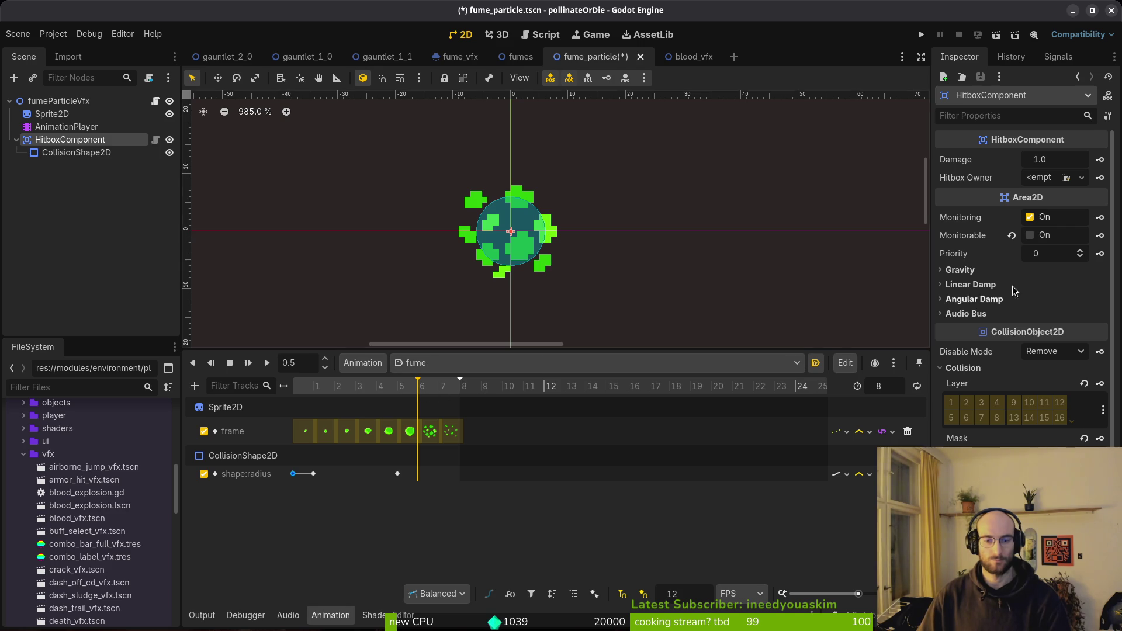
pyautogui.click(99, 153)
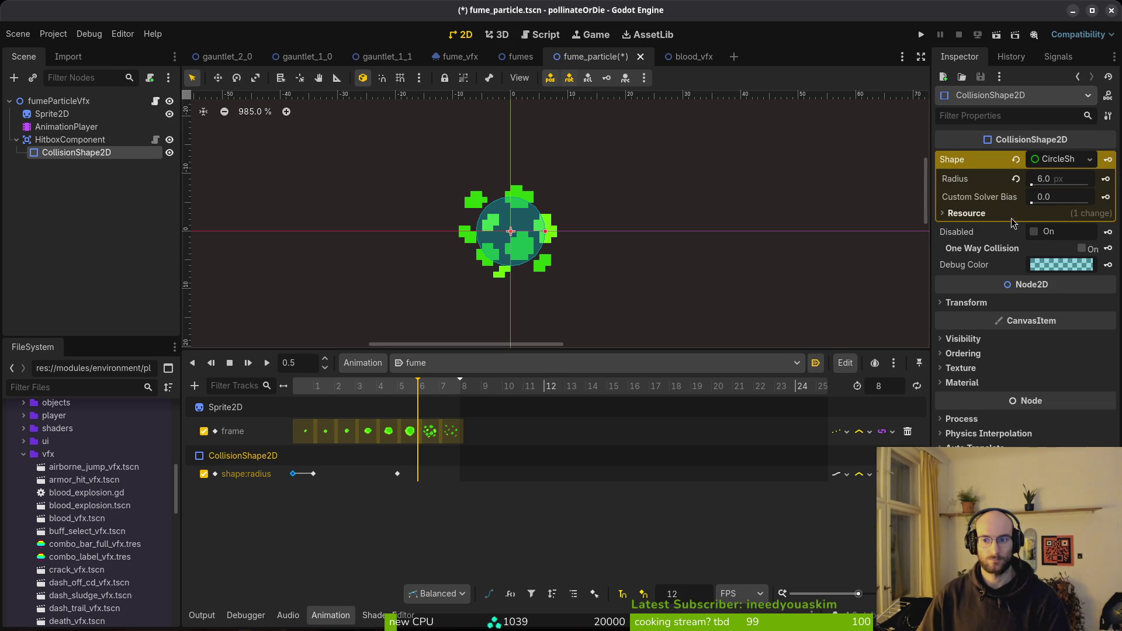
pyautogui.click(1034, 232)
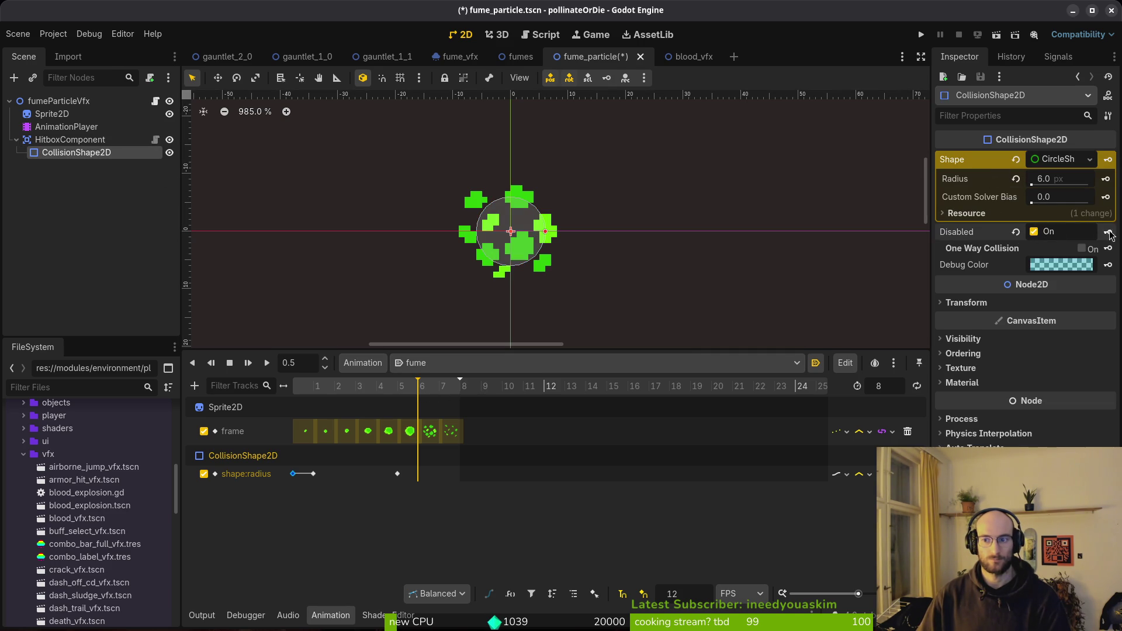
pyautogui.click(1108, 232)
pyautogui.click(608, 348)
pyautogui.hotkey('ctrl', 's')
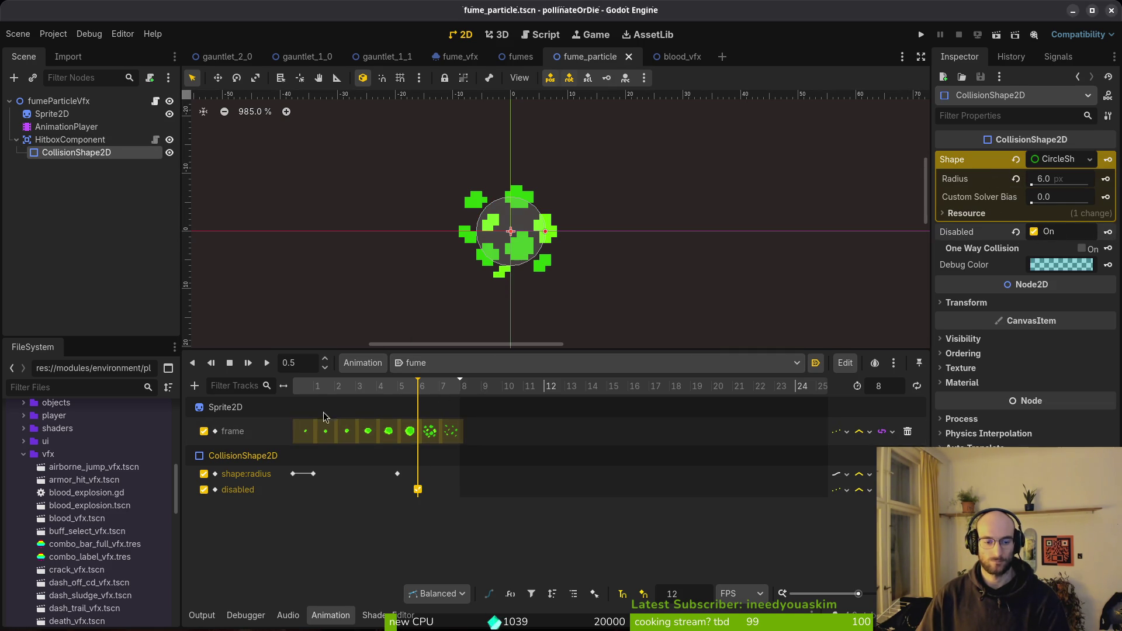
# Key Disabled off at frame 5 and again at frame 0, then save
pyautogui.click(1048, 234)
pyautogui.click(1108, 232)
pyautogui.moveTo(294, 490); pyautogui.dragTo(407, 486)
pyautogui.hotkey('ctrl', 'd')
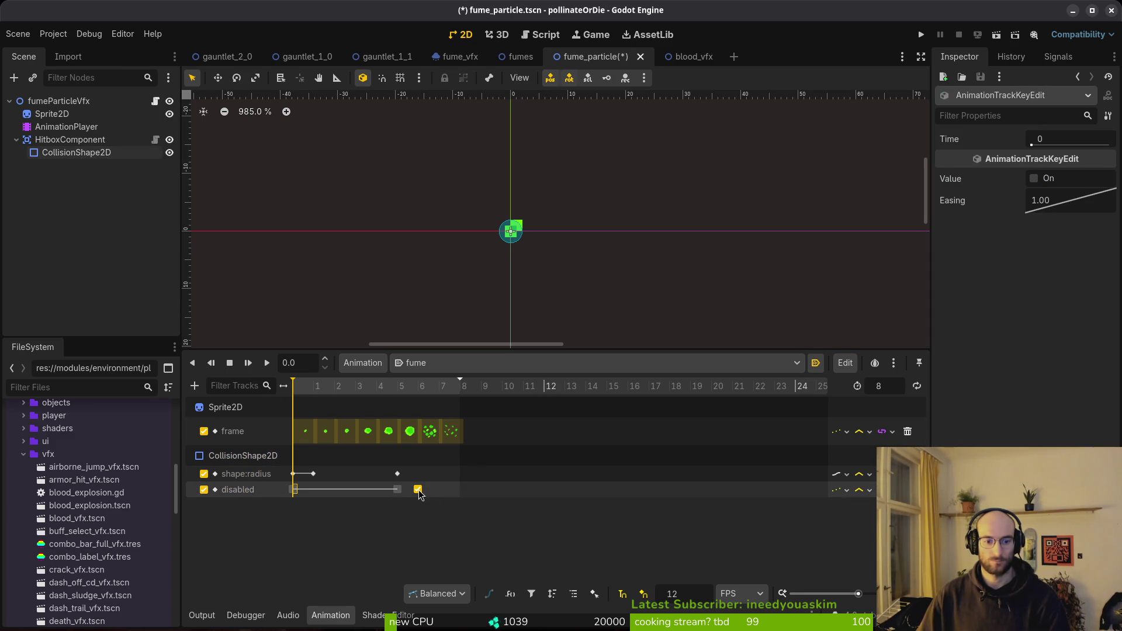
pyautogui.hotkey('ctrl', 's')
# Play and rewind the fume animation preview, then collapse the fumeParticleVfx node tree
pyautogui.click(264, 364)
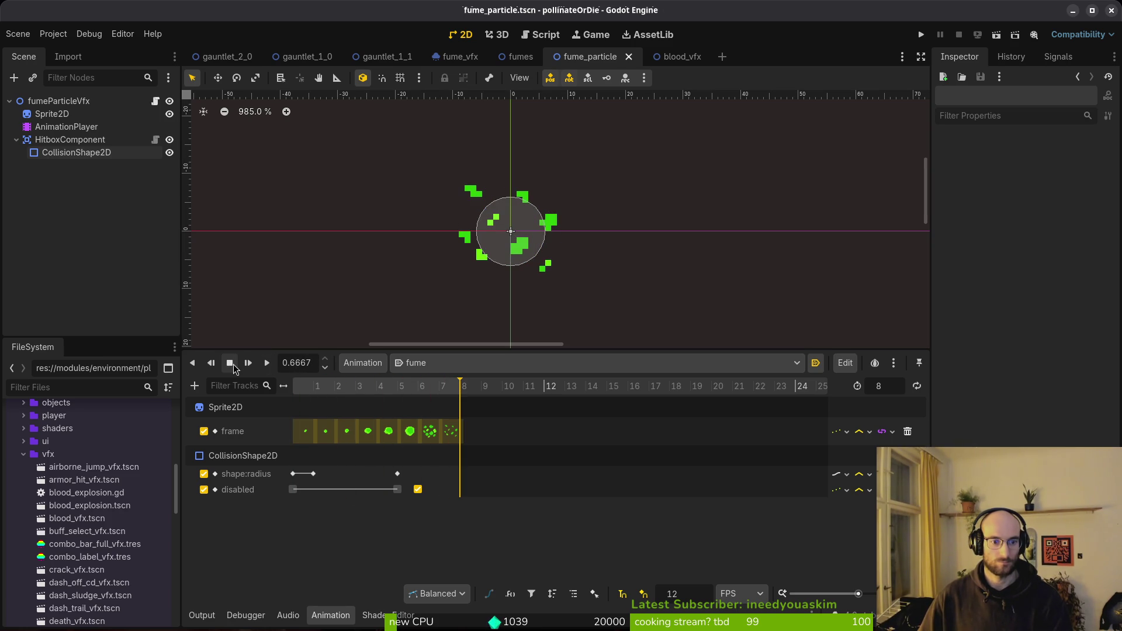
pyautogui.click(233, 363)
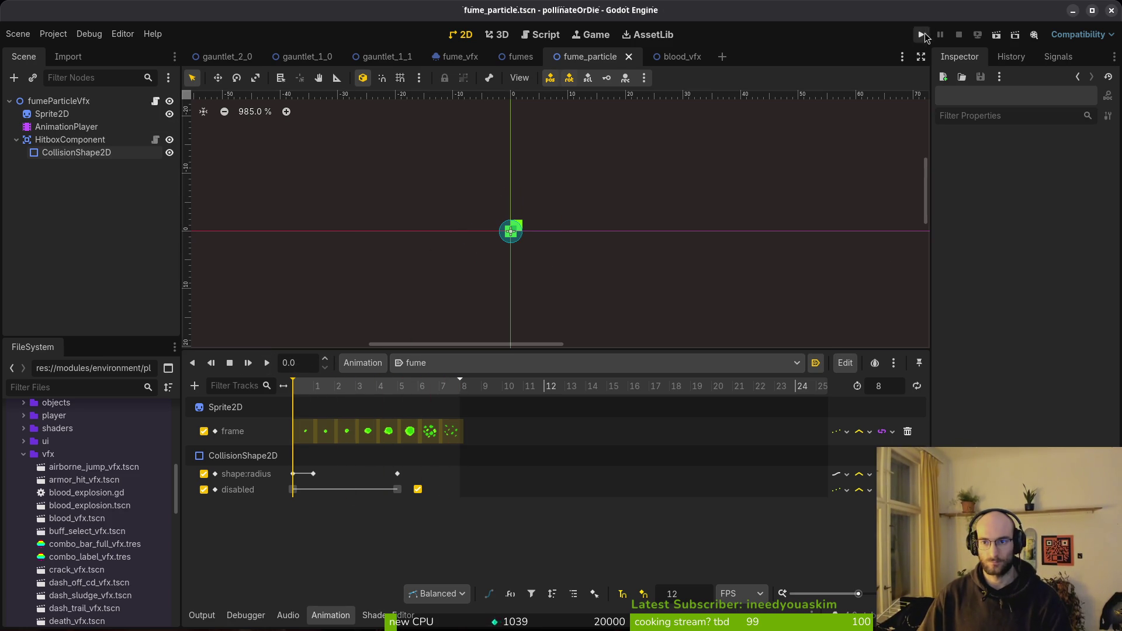
pyautogui.click(9, 102)
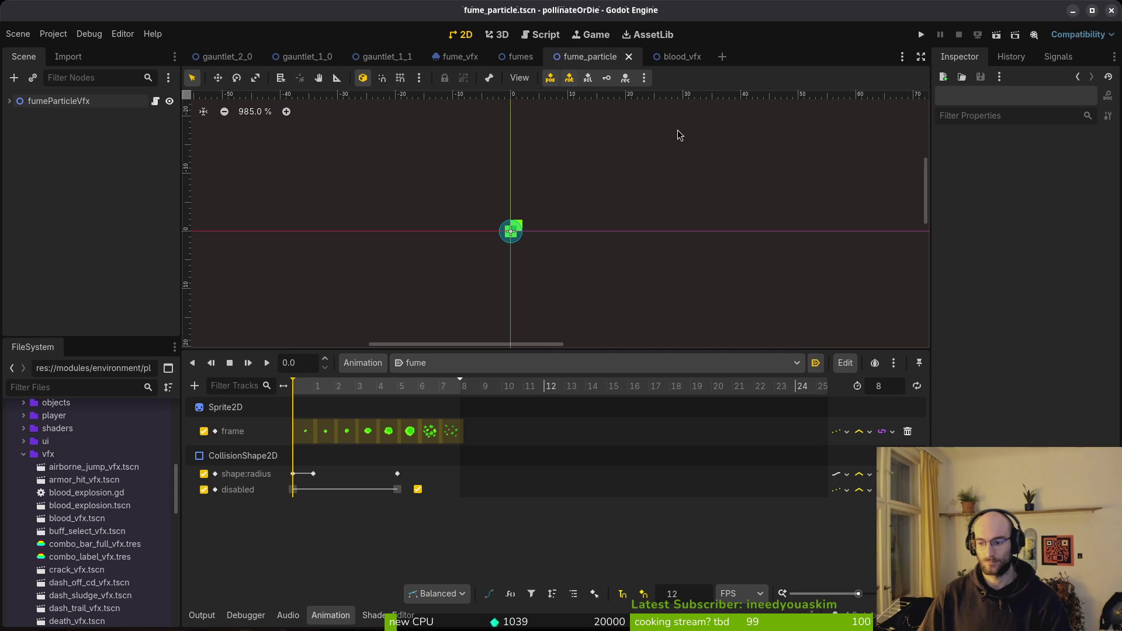
# Delete the fumeVFX and HitboxComponent nodes from the fumes scene and save
pyautogui.click(521, 56)
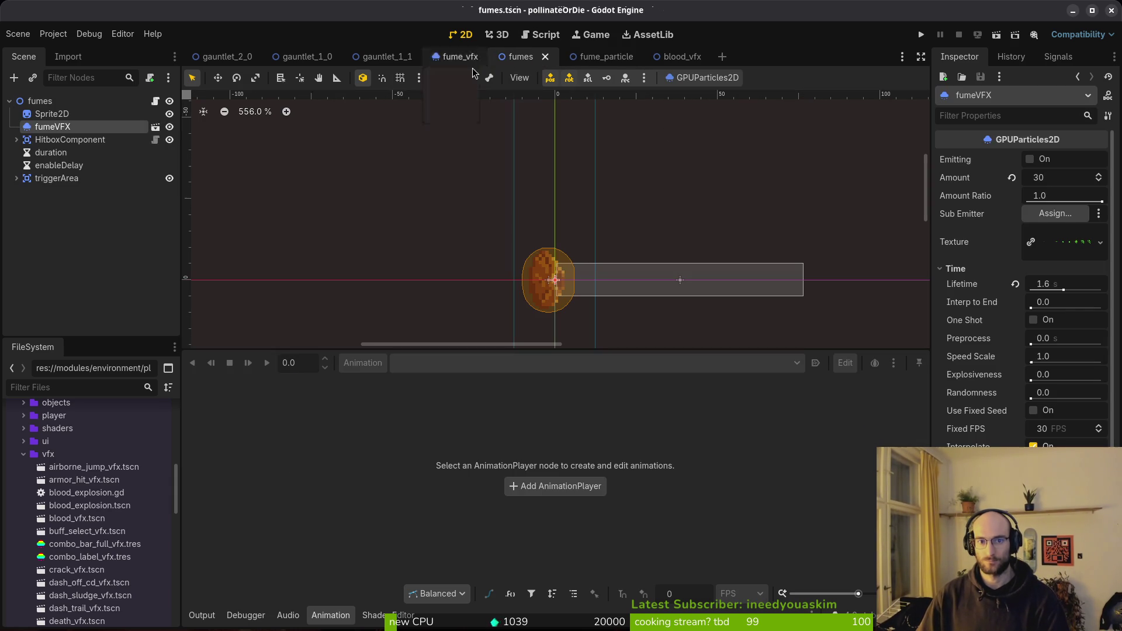
pyautogui.press('Delete')
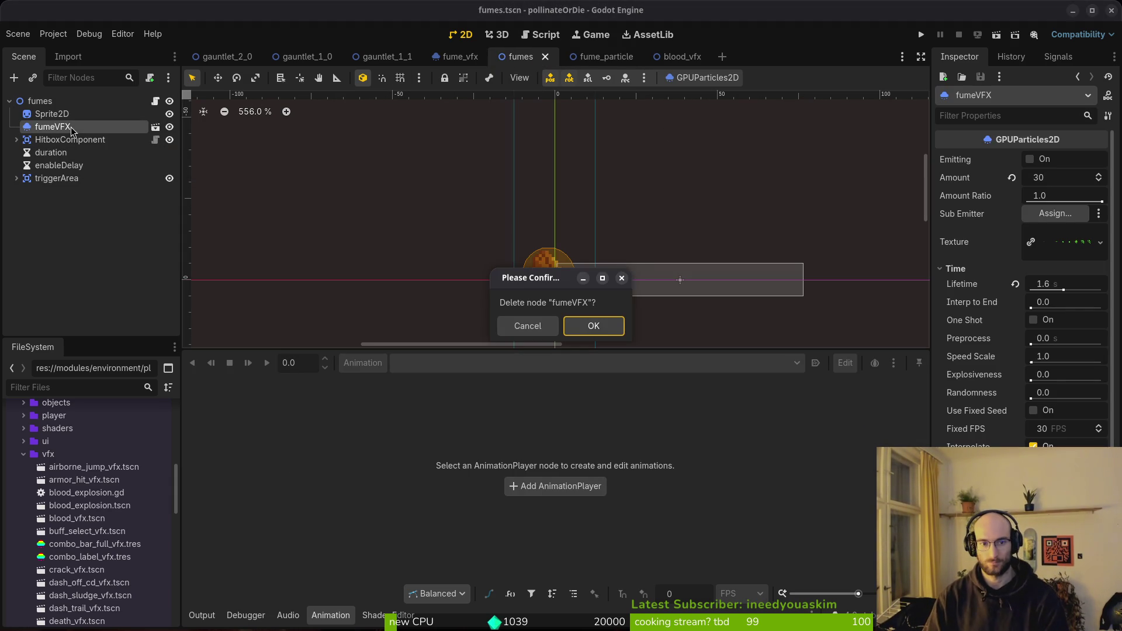
pyautogui.press('Return')
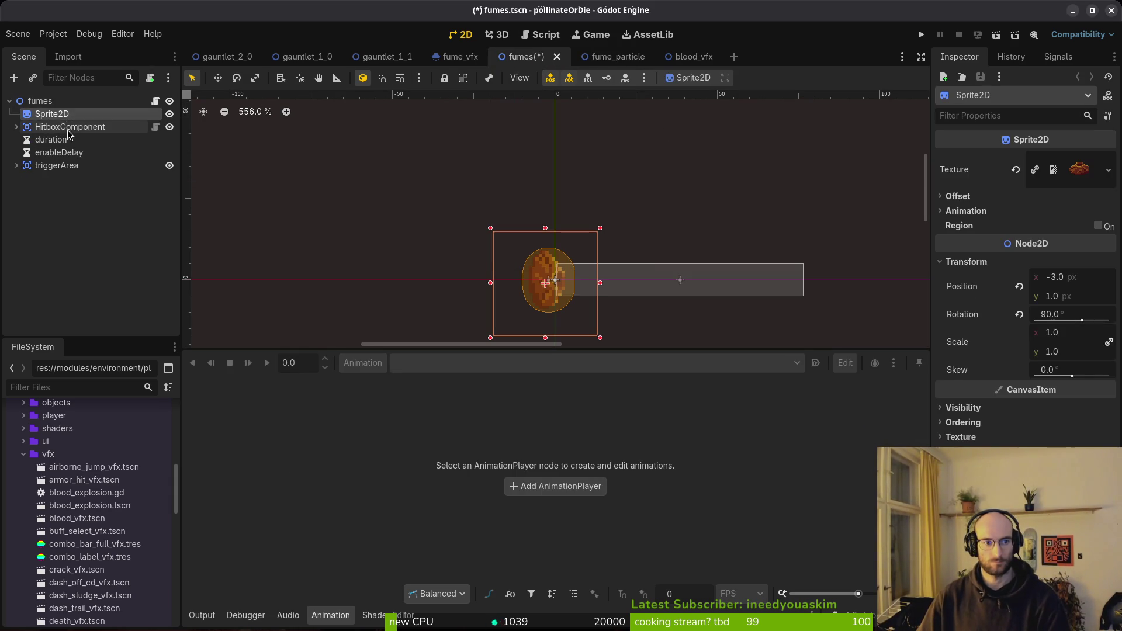
pyautogui.click(70, 128)
pyautogui.press('Delete')
pyautogui.press('Return')
pyautogui.hotkey('ctrl', 's')
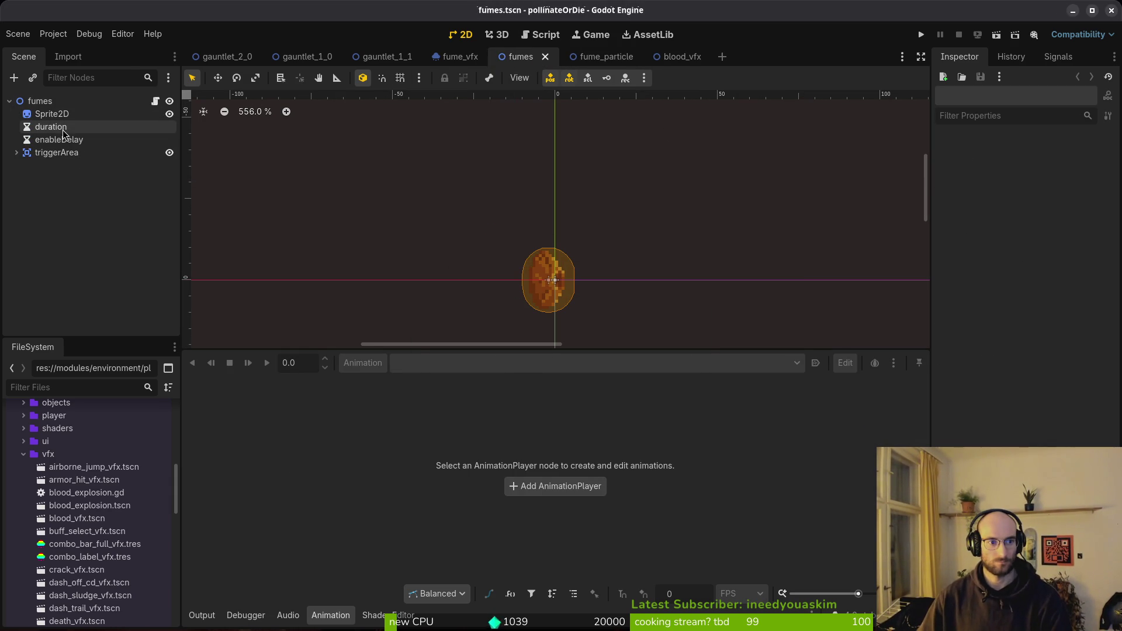
# Check the duration and enableDelay timer settings before going to the code editor
pyautogui.click(62, 127)
pyautogui.click(61, 143)
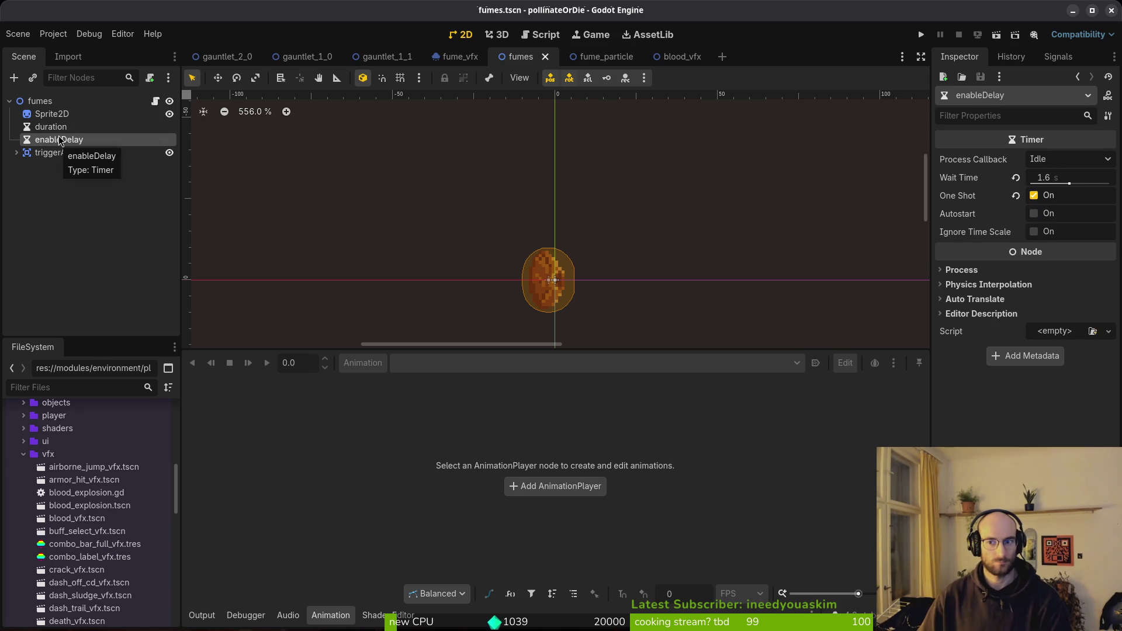
pyautogui.click(59, 135)
pyautogui.click(64, 126)
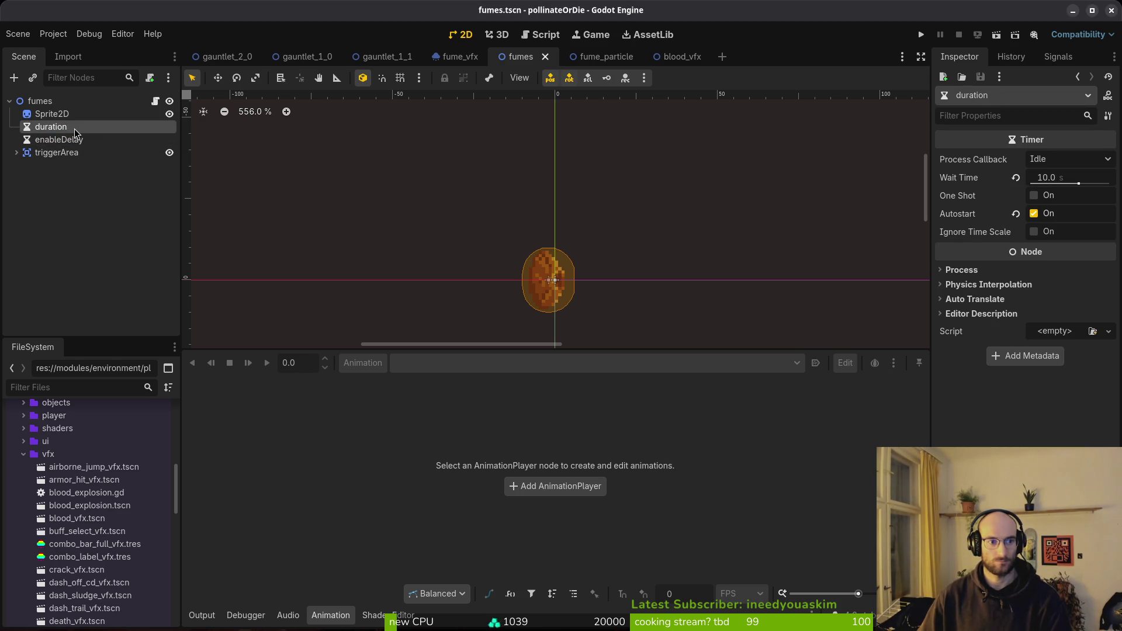
pyautogui.click(80, 144)
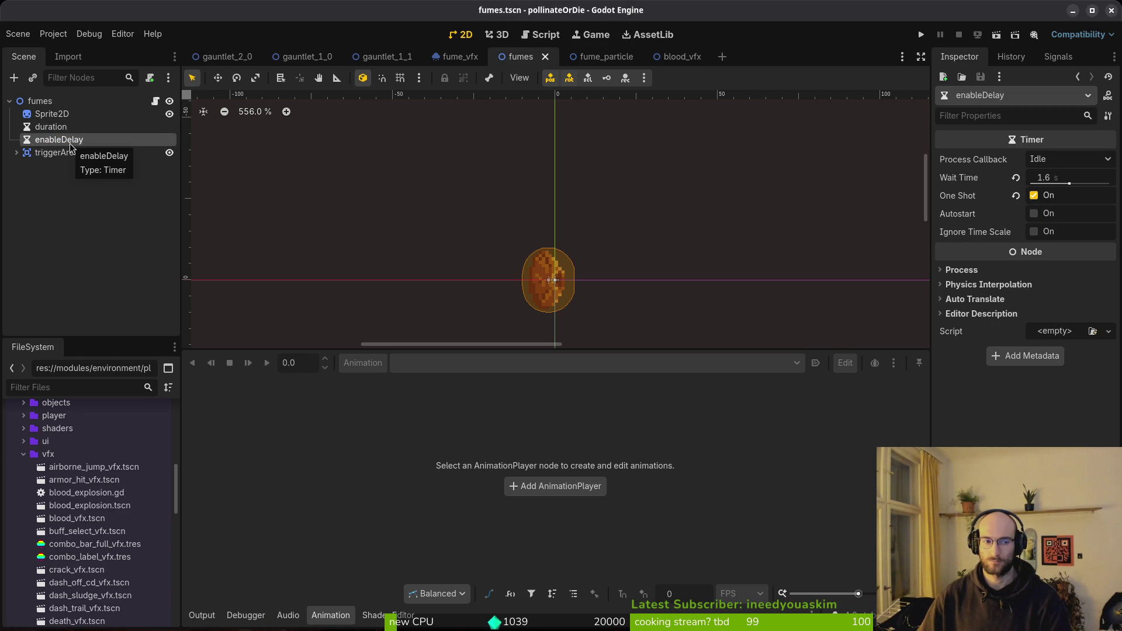
pyautogui.hotkey('alt', 'Tab')
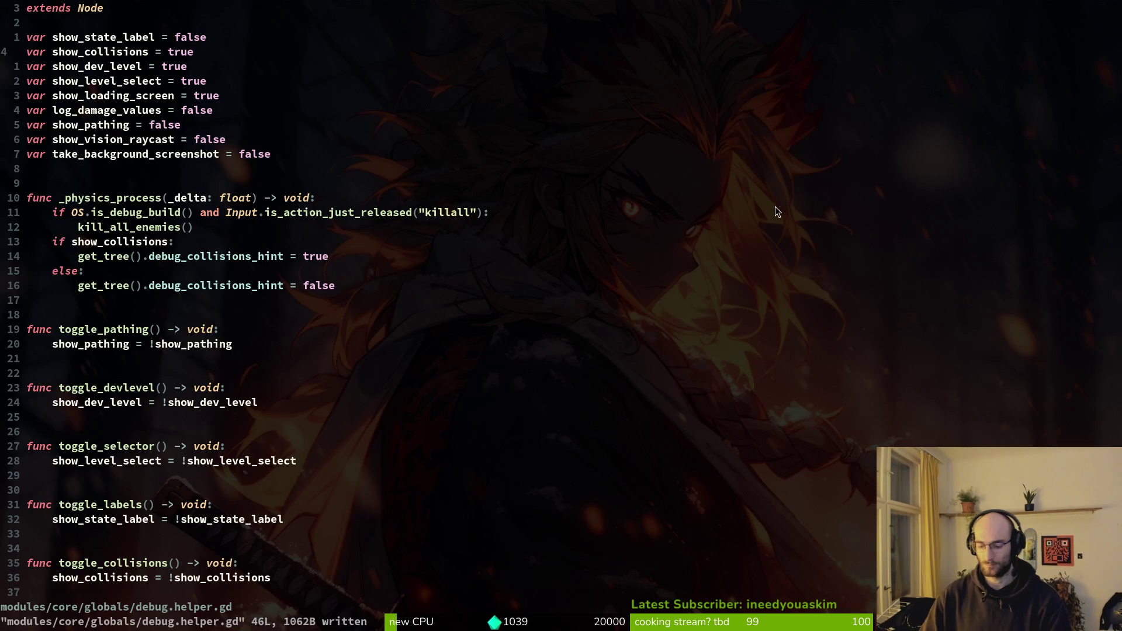
# Open fumes.gd in Neovim through the project file finder
pyautogui.press('j')
pyautogui.press('space')
pyautogui.press('f')
pyautogui.press('f')
pyautogui.write('fume')
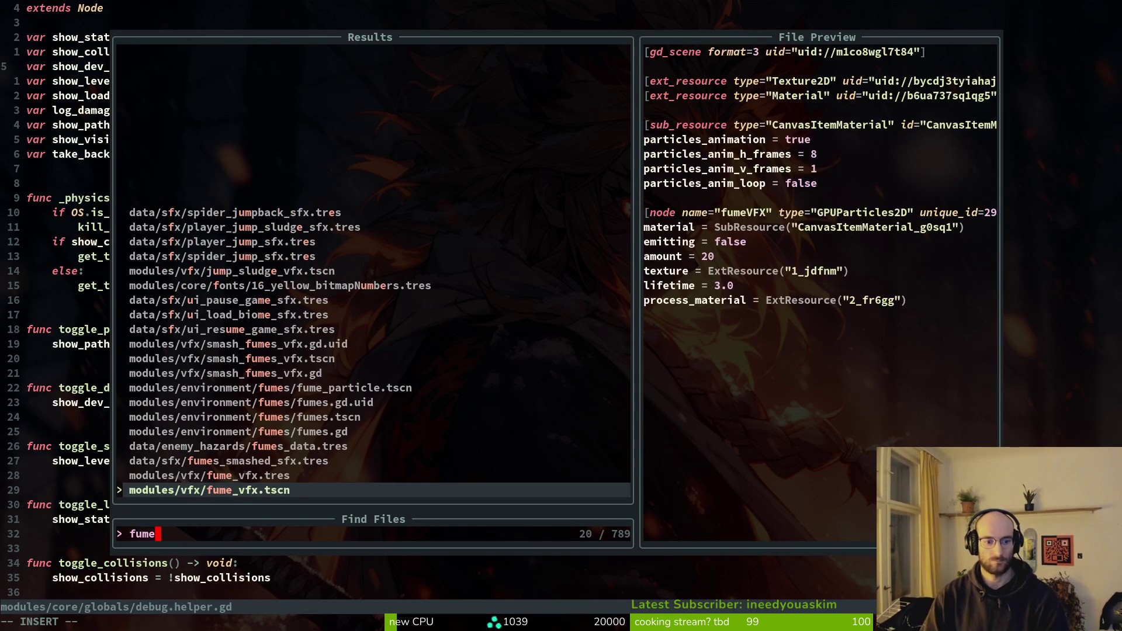
pyautogui.press('Up')
pyautogui.press('Up')
pyautogui.press('Up')
pyautogui.press('Return')
# Delete the enable_delay_timer declaration and its stop() call, saving with :w
pyautogui.press('j')
pyautogui.press('j')
pyautogui.press('j')
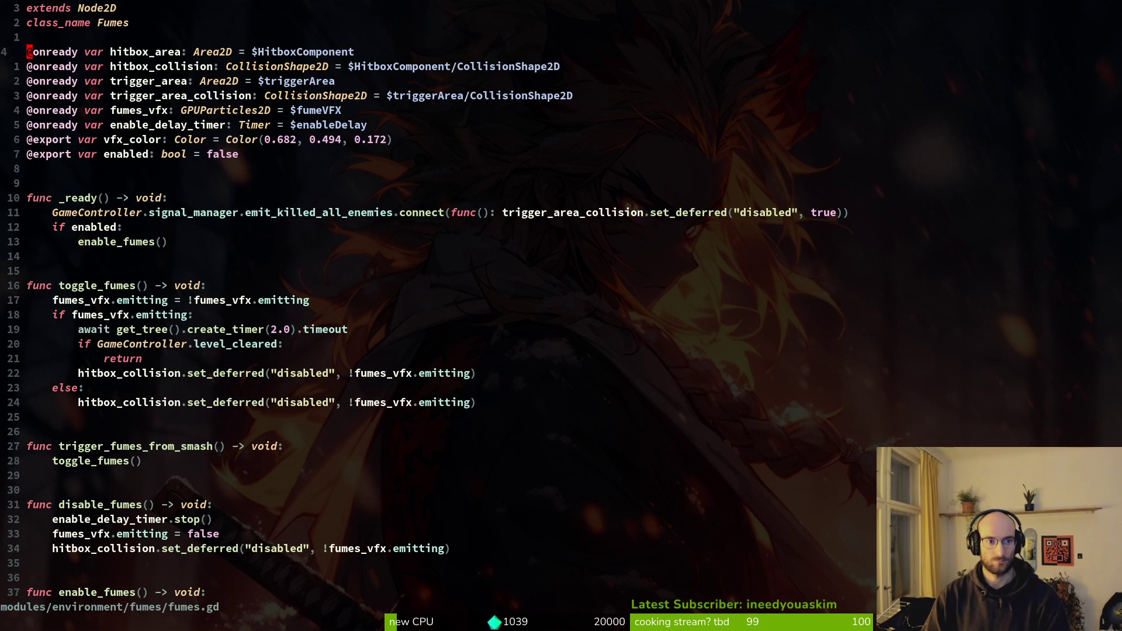
pyautogui.press('d')
pyautogui.press('d')
pyautogui.press('u')
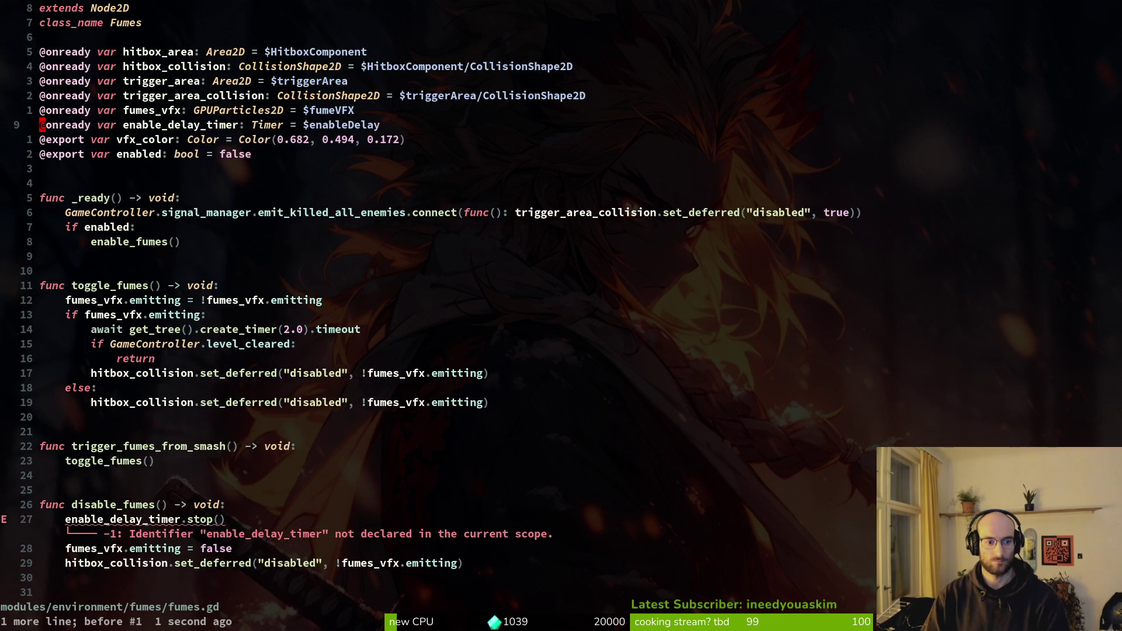
pyautogui.press('j')
pyautogui.press('j')
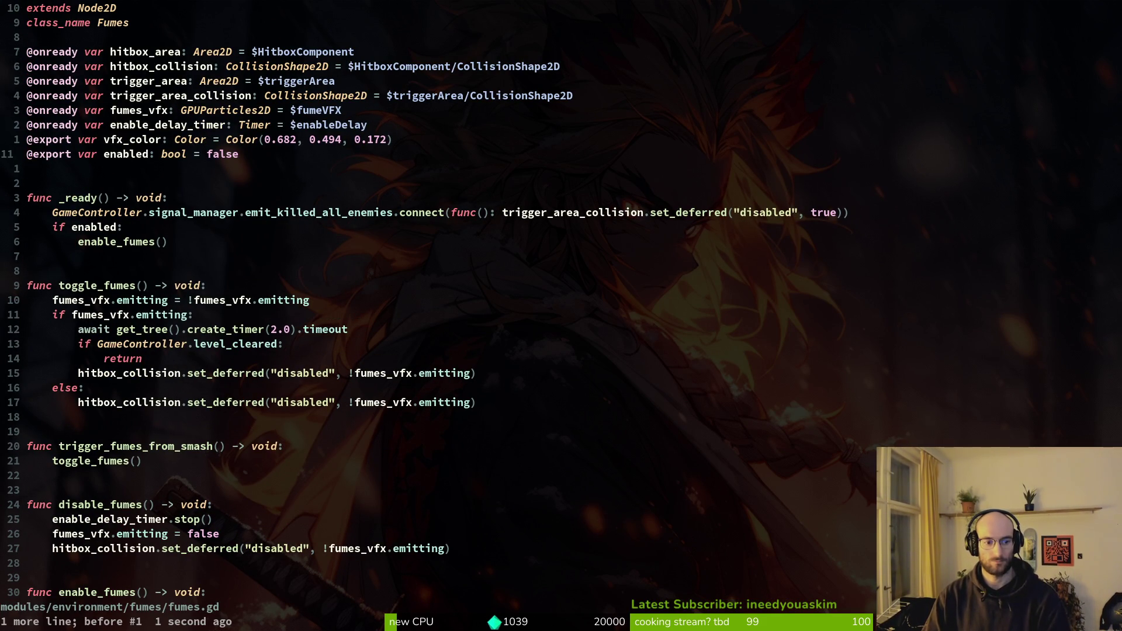
pyautogui.press('2')
pyautogui.press('5')
pyautogui.press('j')
pyautogui.press('d')
pyautogui.press('d')
pyautogui.write(':w')
pyautogui.press('Return')
pyautogui.press('k')
pyautogui.press('k')
pyautogui.press('k')
pyautogui.press('d')
pyautogui.press('d')
pyautogui.write(':w')
pyautogui.press('Return')
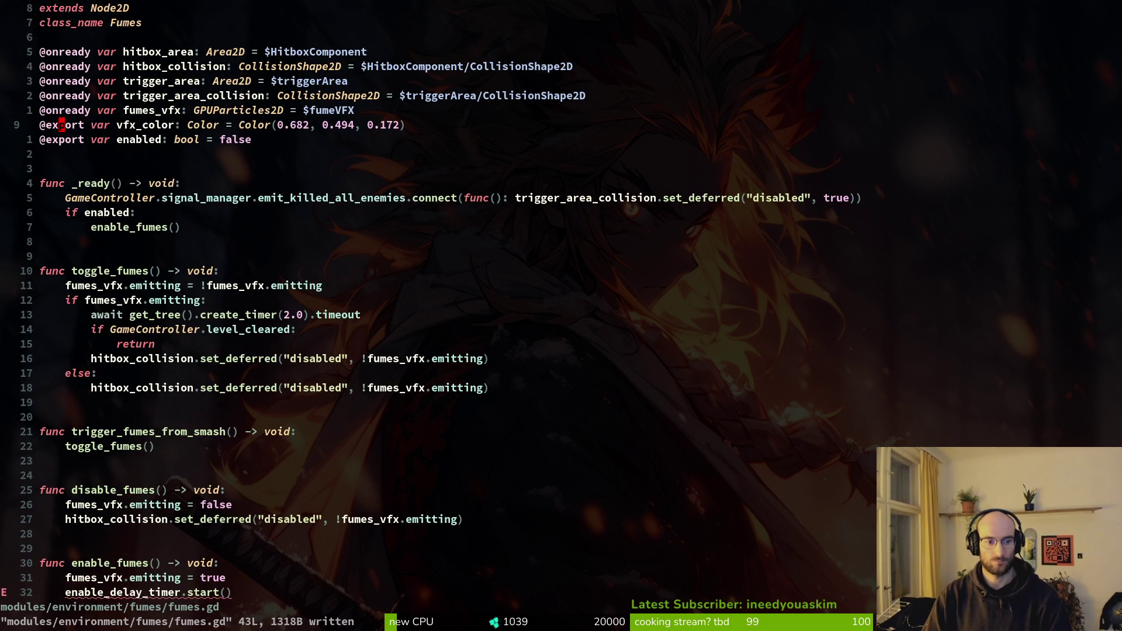
# Delete the enable_delay_timer.start() and await enable_delay_timer.timeout lines and save
pyautogui.press('3')
pyautogui.press('2')
pyautogui.press('j')
pyautogui.press('d')
pyautogui.press('d')
pyautogui.write(':w')
pyautogui.press('Return')
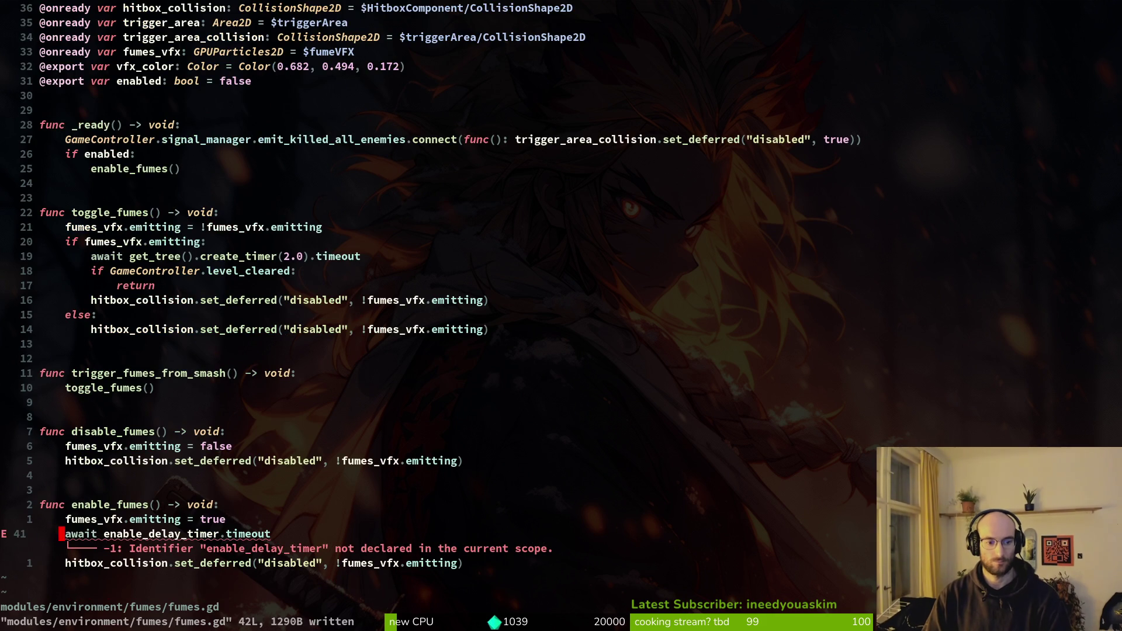
pyautogui.press('d')
pyautogui.press('d')
pyautogui.write(':w')
pyautogui.press('Return')
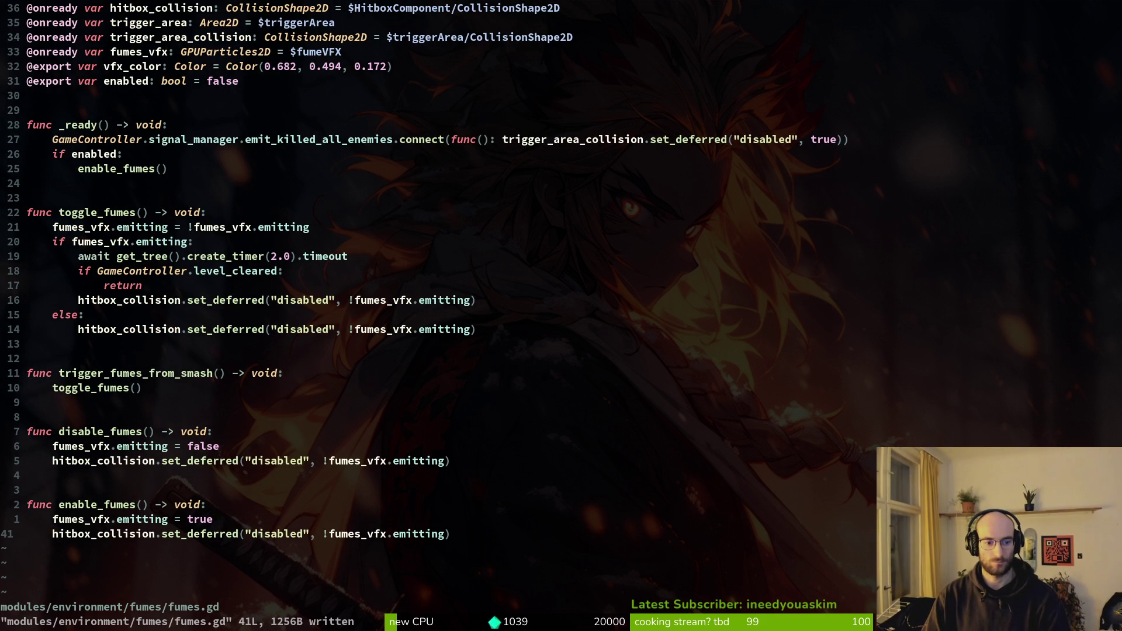
# Remove the hitbox_collision line in enable_fumes and the hitbox_area/hitbox_collision declarations
pyautogui.hotkey('shift', 'v')
pyautogui.write('d')
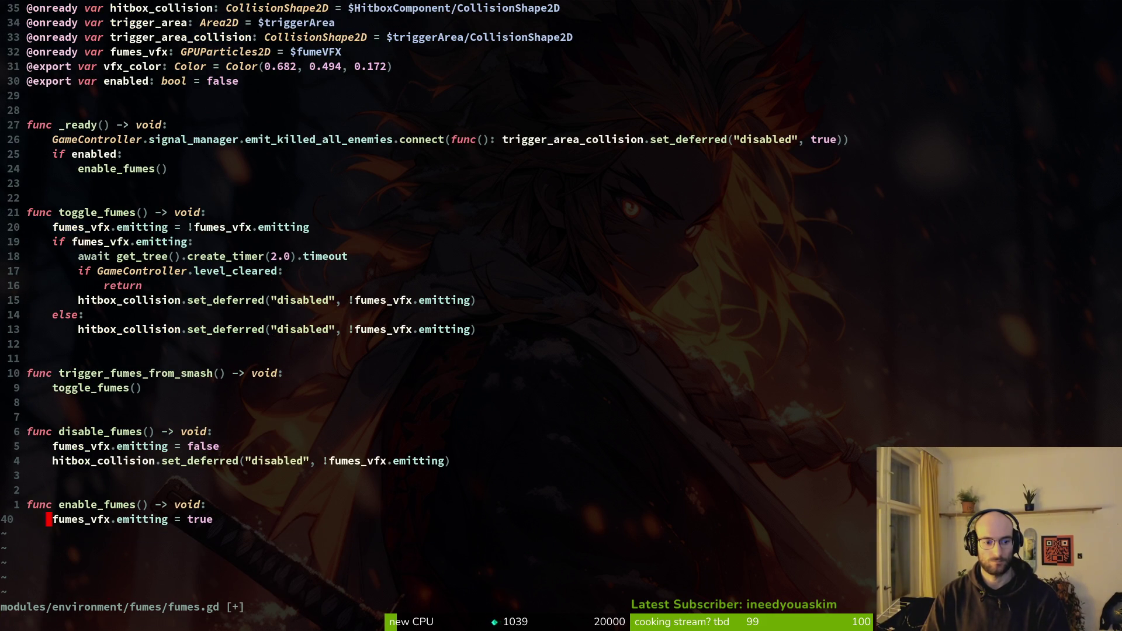
pyautogui.write(':w')
pyautogui.press('Return')
pyautogui.press('2')
pyautogui.press('1')
pyautogui.press('k')
pyautogui.press('k')
pyautogui.press('k')
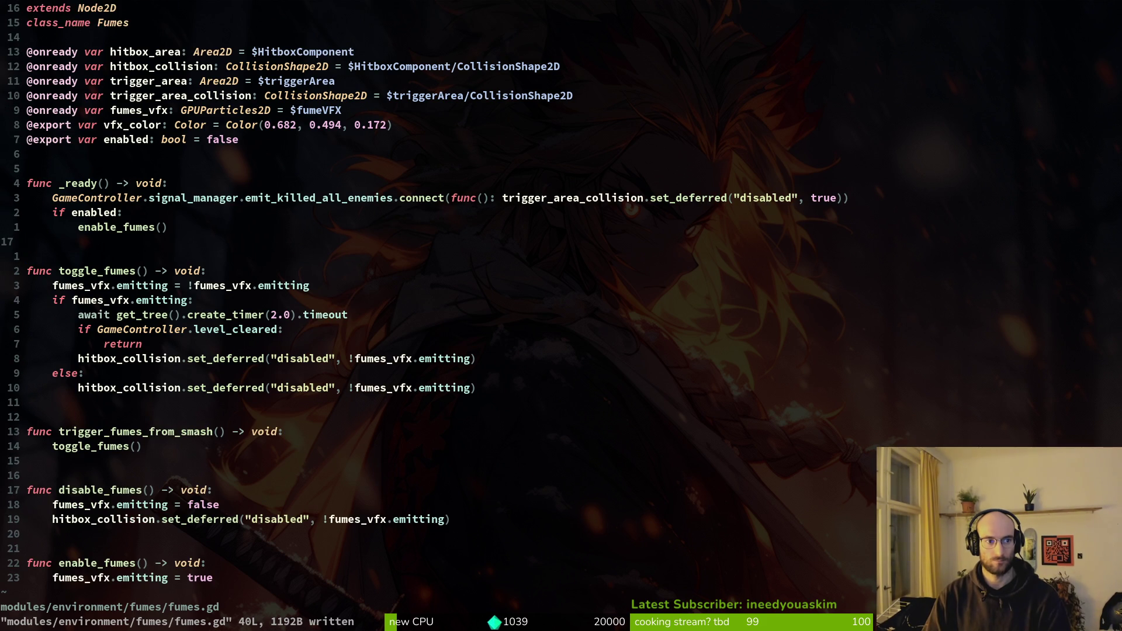
pyautogui.press('1')
pyautogui.press('3')
pyautogui.press('k')
pyautogui.press('d')
pyautogui.press('d')
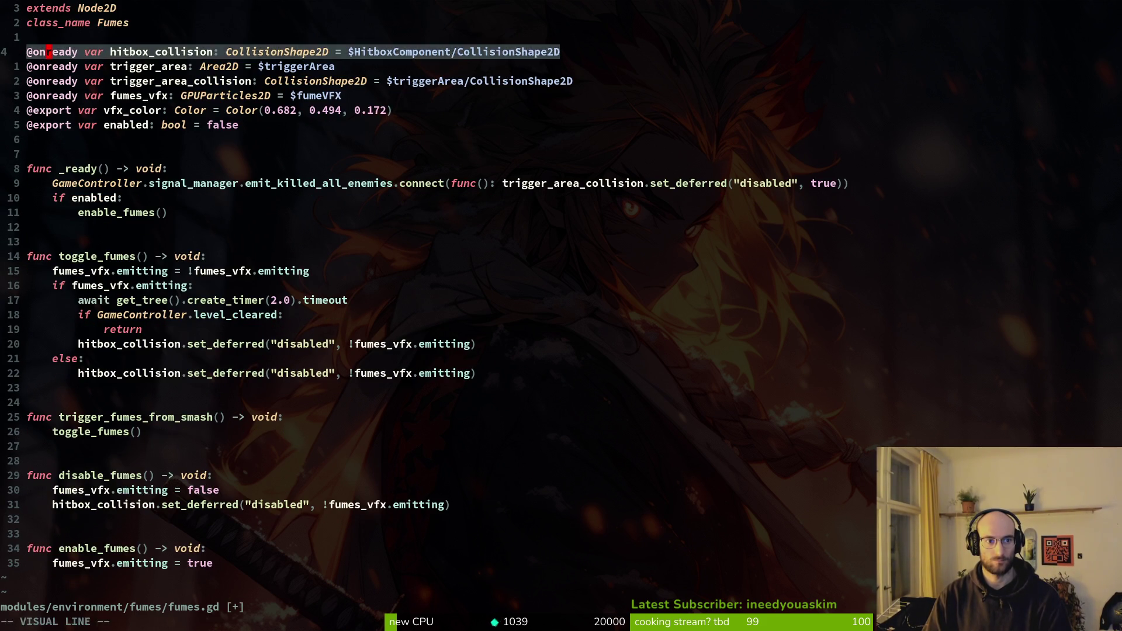
pyautogui.press('d')
pyautogui.press('d')
pyautogui.press('y')
pyautogui.press('y')
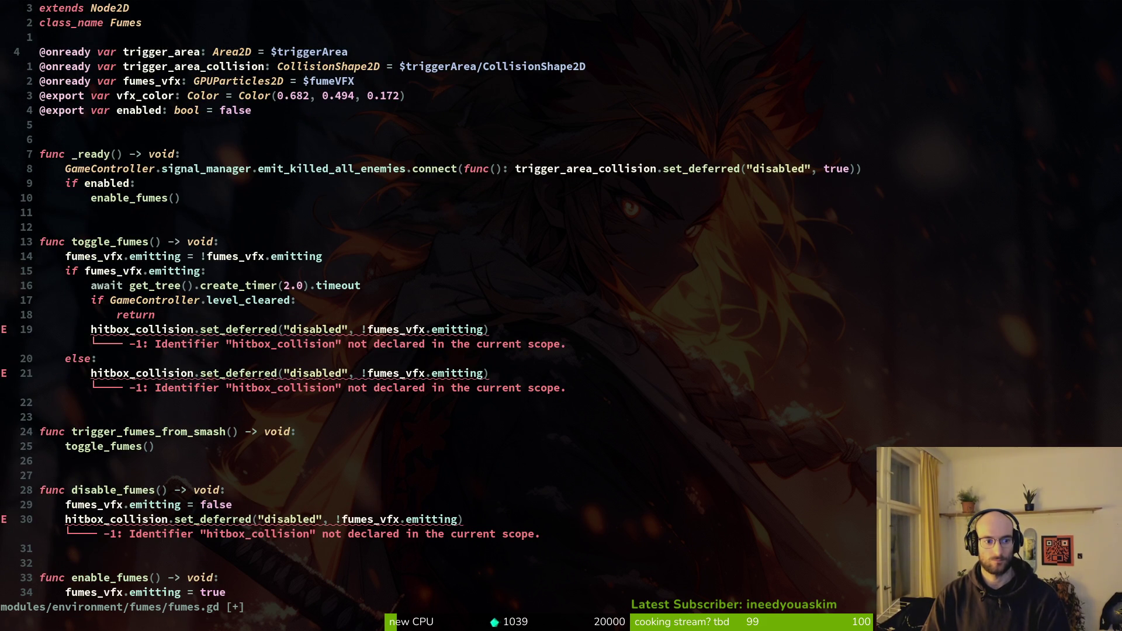
pyautogui.press('k')
pyautogui.press('k')
pyautogui.press('j')
pyautogui.press('j')
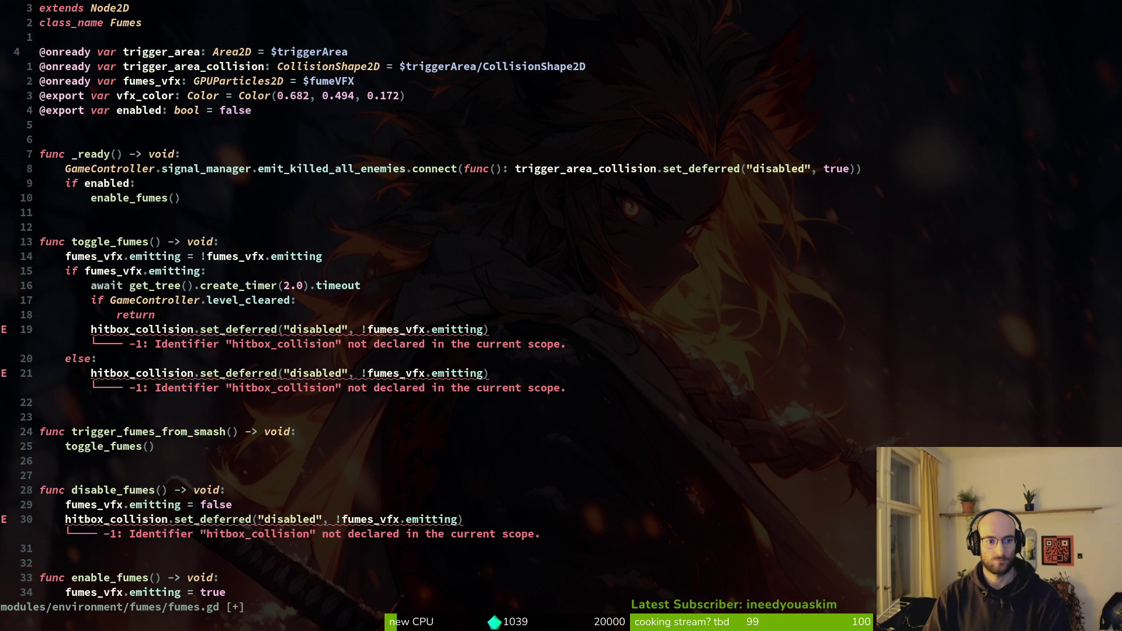
# Delete the hitbox_collision lines from the toggle_fumes if and else branches and save
pyautogui.press('2')
pyautogui.press('9')
pyautogui.press('j')
pyautogui.press('1')
pyautogui.press('0')
pyautogui.press('k')
pyautogui.press('V')
pyautogui.press('d')
pyautogui.press('j')
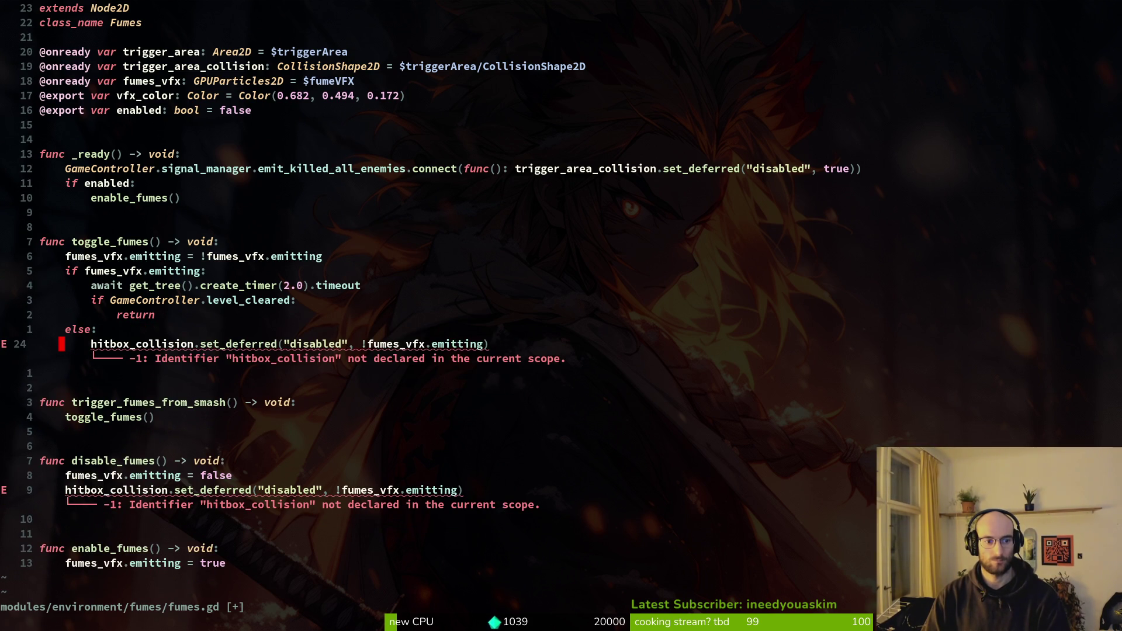
pyautogui.press('d')
pyautogui.press('d')
pyautogui.press('k')
pyautogui.press('d')
pyautogui.press('d')
pyautogui.write(':w')
pyautogui.press('Return')
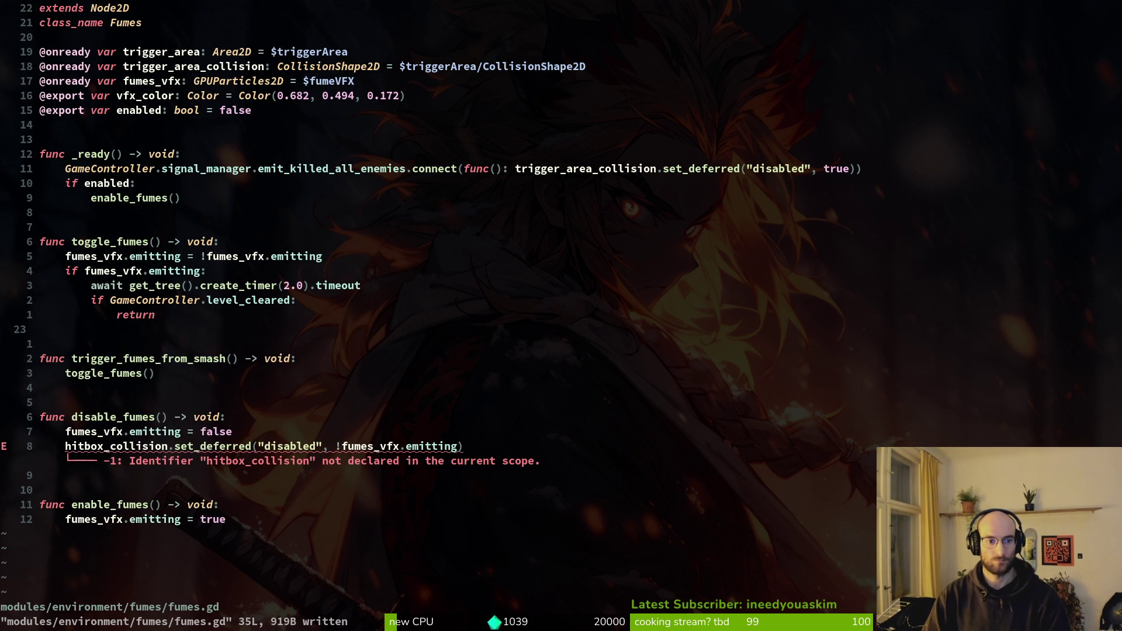
# Review the level_cleared check and undo to restore the removed else branch
pyautogui.press('k')
pyautogui.press('k')
pyautogui.press('k')
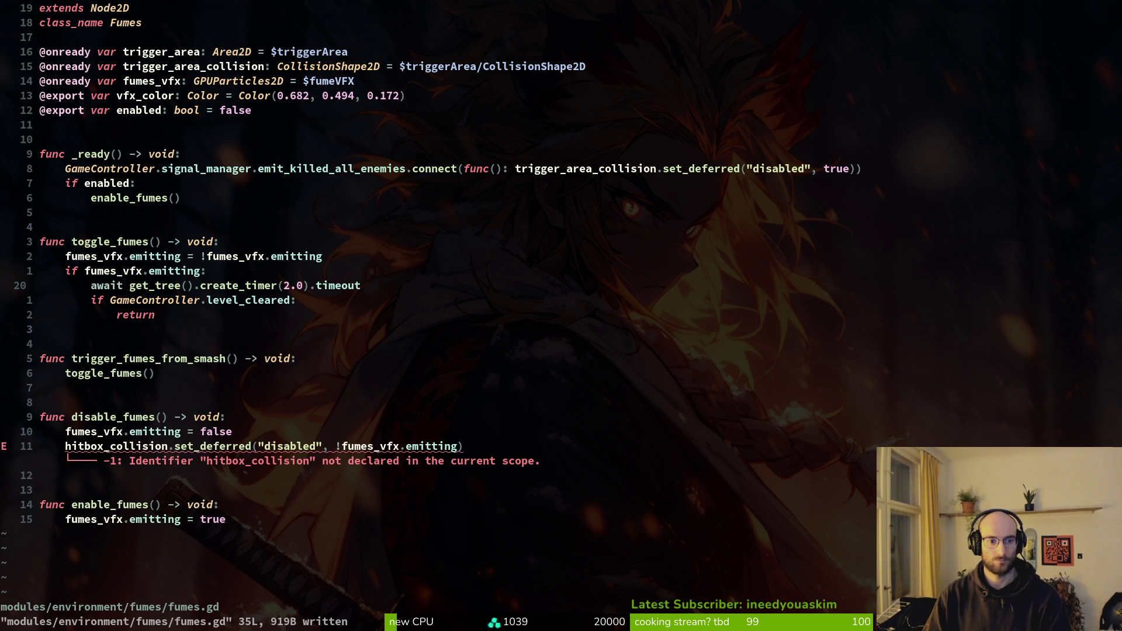
pyautogui.press('j')
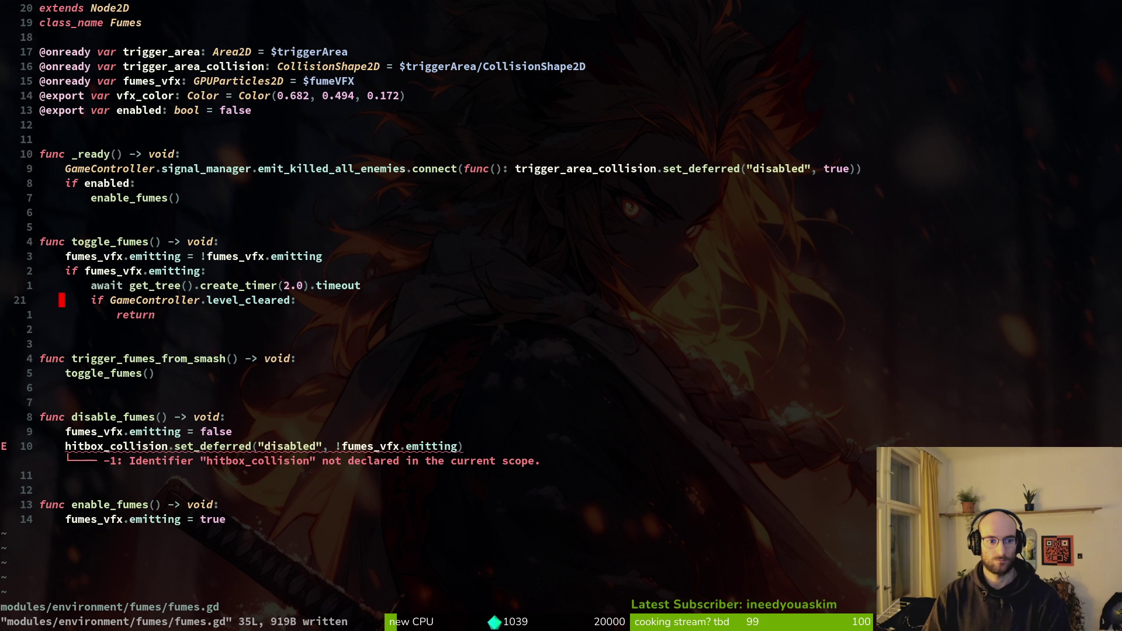
pyautogui.hotkey('shift', 'v')
pyautogui.press('j')
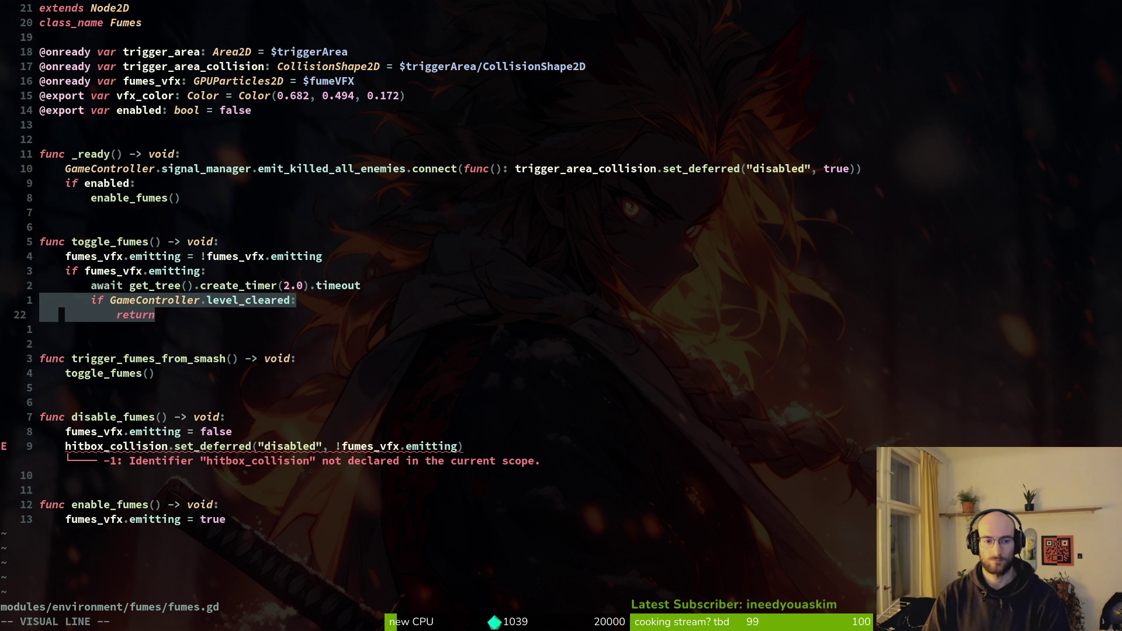
pyautogui.press('Escape')
pyautogui.press('u')
pyautogui.press('u')
pyautogui.press('u')
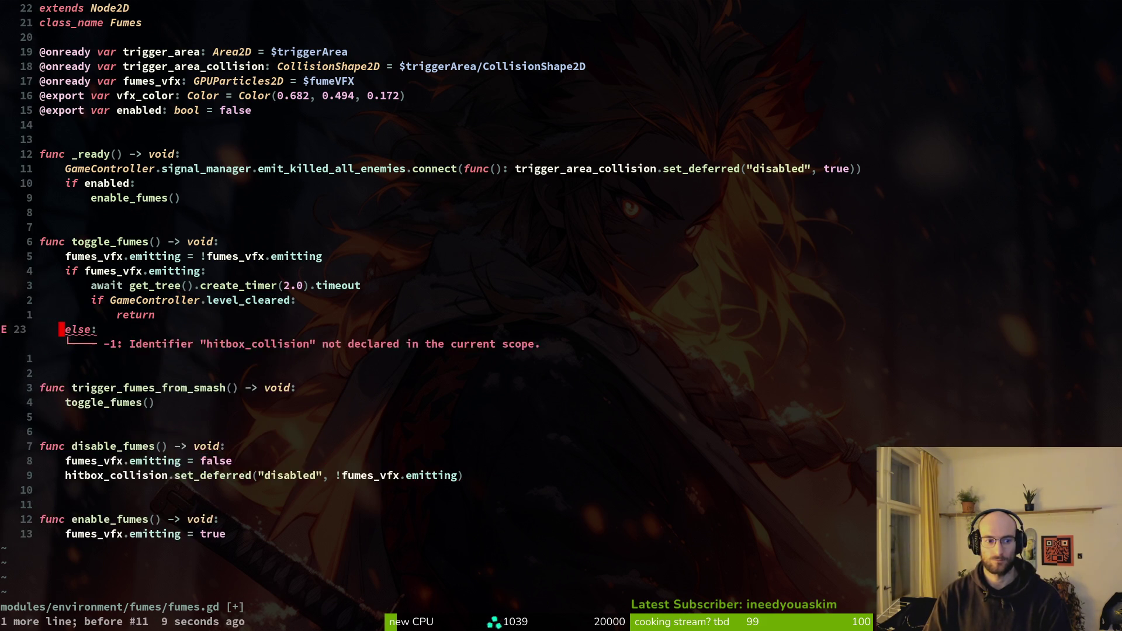
# Delete the whole toggle_fumes if/else block and the leftover disable_fumes hitbox_collision line, saving
pyautogui.press('k')
pyautogui.press('k')
pyautogui.press('k')
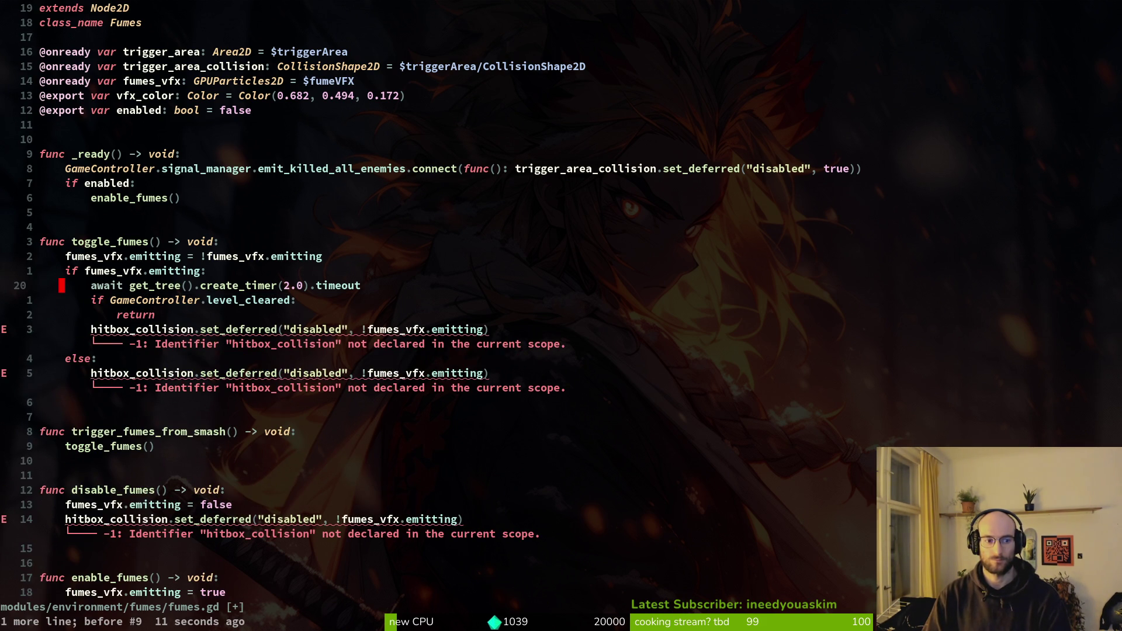
pyautogui.hotkey('shift', 'v')
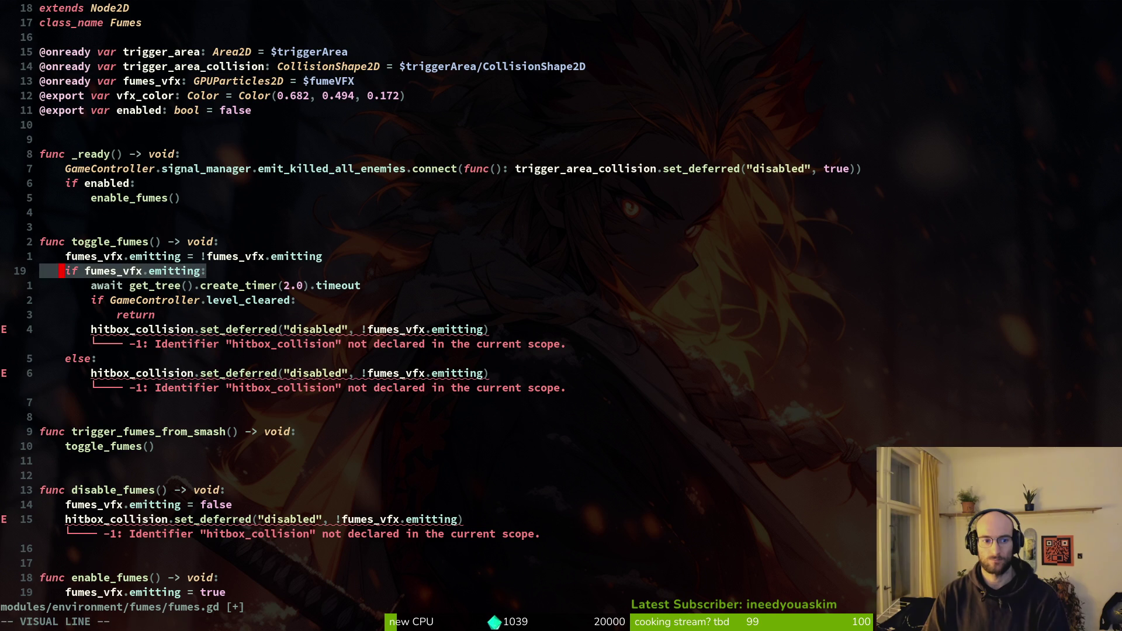
pyautogui.press('j')
pyautogui.press('j')
pyautogui.press('j')
pyautogui.press('j')
pyautogui.press('j')
pyautogui.press('j')
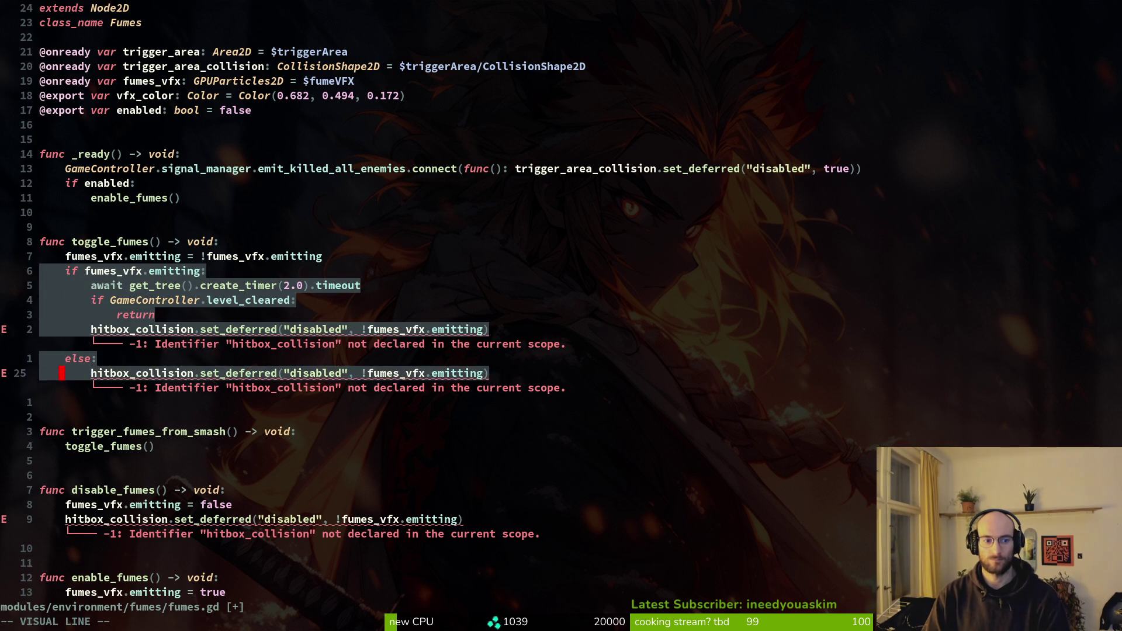
pyautogui.write('d:w')
pyautogui.press('Return')
pyautogui.press('j')
pyautogui.press('j')
pyautogui.press('j')
pyautogui.press('j')
pyautogui.press('d')
pyautogui.press('d')
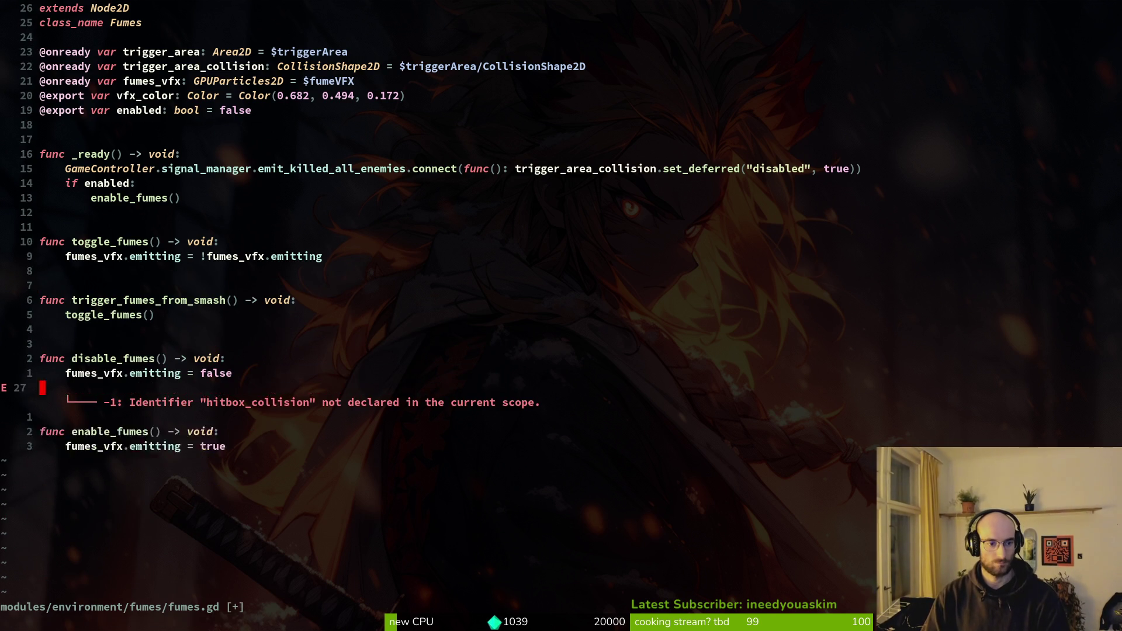
pyautogui.write(':w')
pyautogui.press('Return')
pyautogui.press('k')
pyautogui.press('k')
pyautogui.press('k')
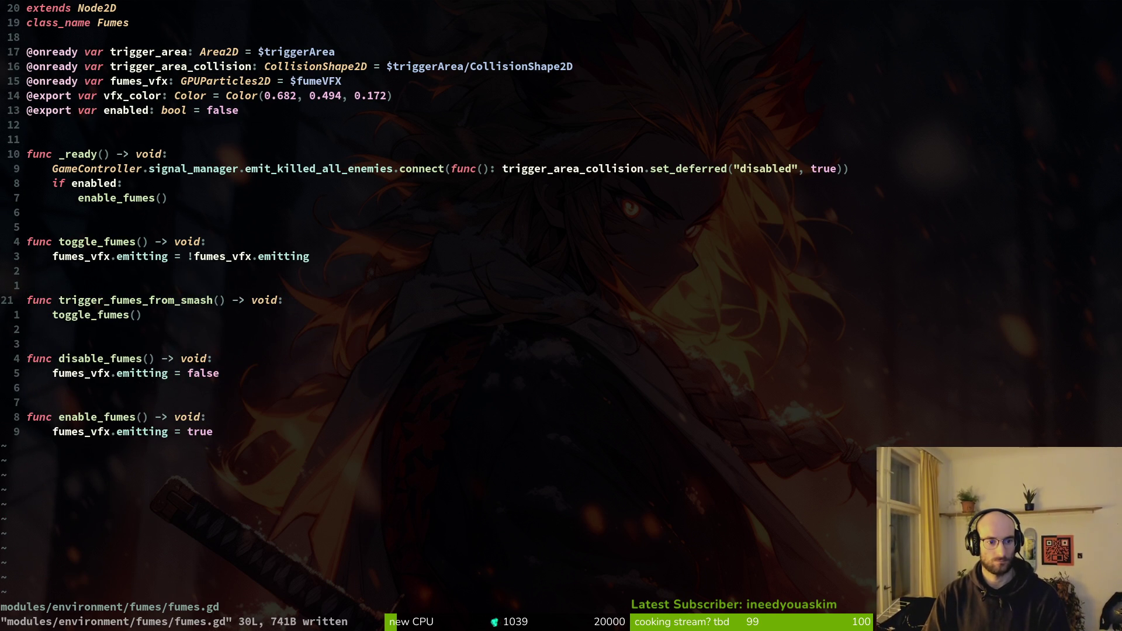
# Search the project for every use of trigger_fumes_from_smash
pyautogui.press('w')
pyautogui.press('space')
pyautogui.press('f')
pyautogui.press('w')
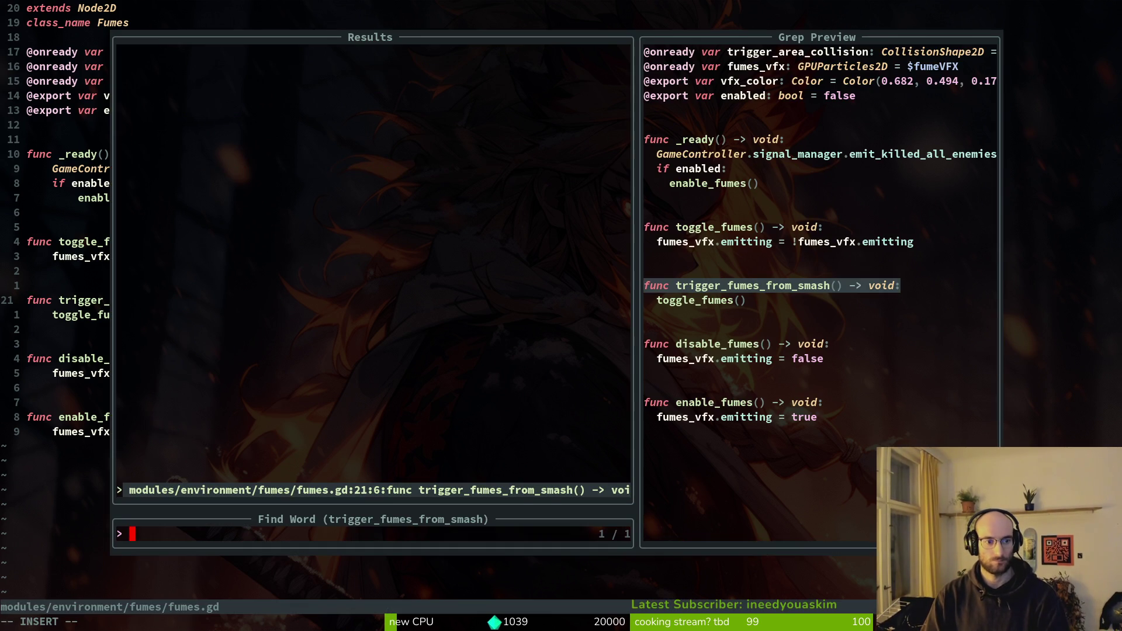
pyautogui.press('Escape')
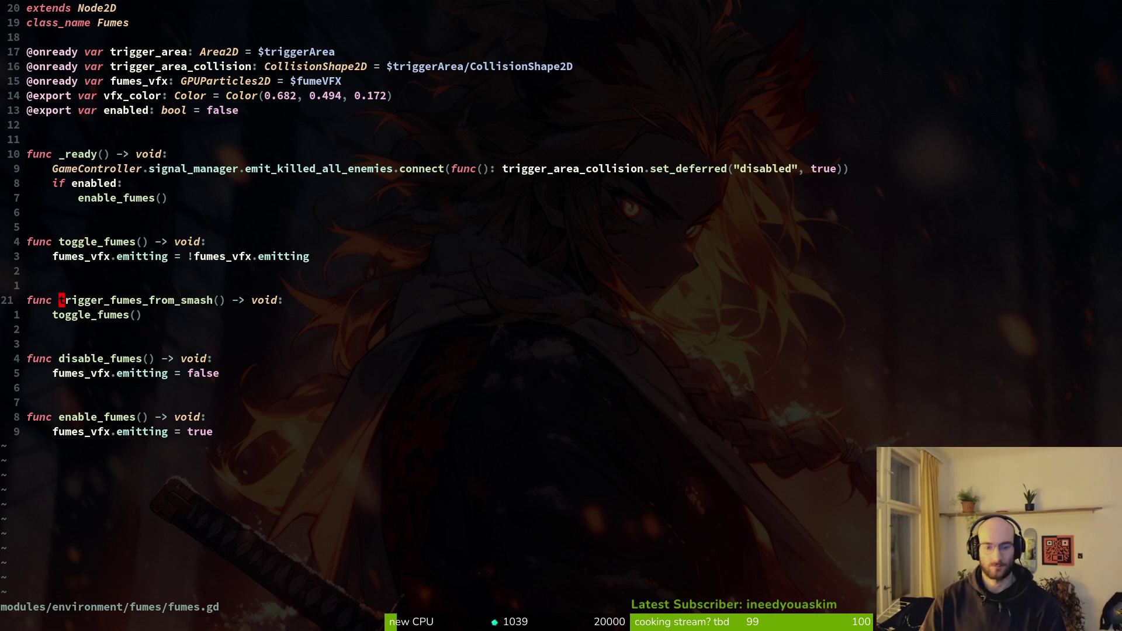
# Delete the trigger_fumes_from_smash function and save, then undo the deletion
pyautogui.hotkey('shift', 'v')
pyautogui.press('j')
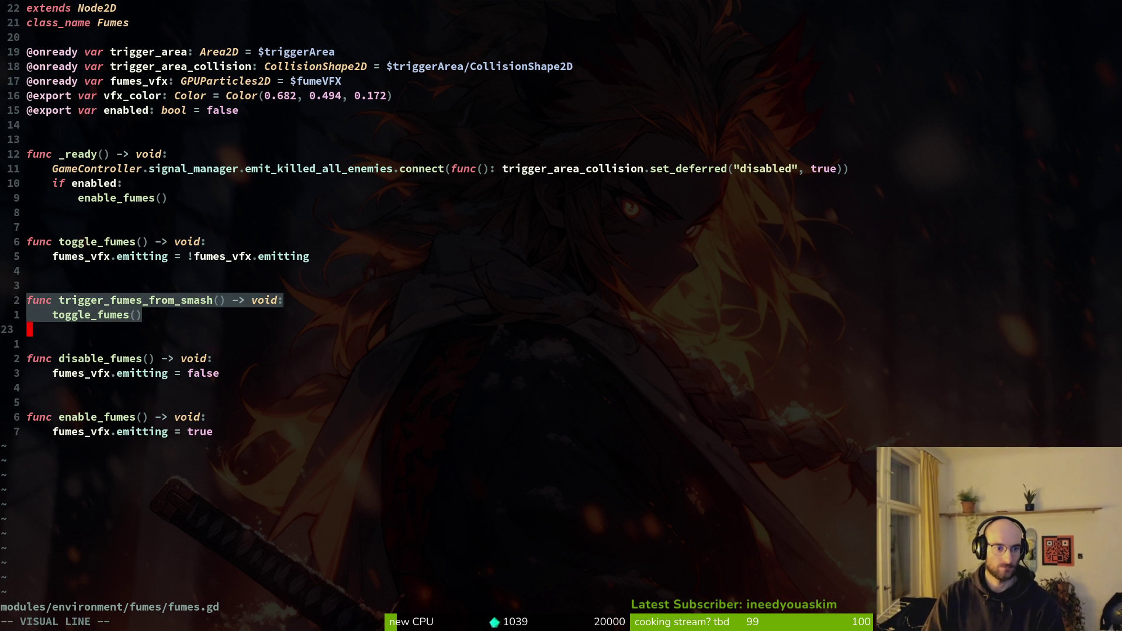
pyautogui.press('j')
pyautogui.press('j')
pyautogui.write('d:w')
pyautogui.press('Return')
pyautogui.hotkey('alt', 'Tab')
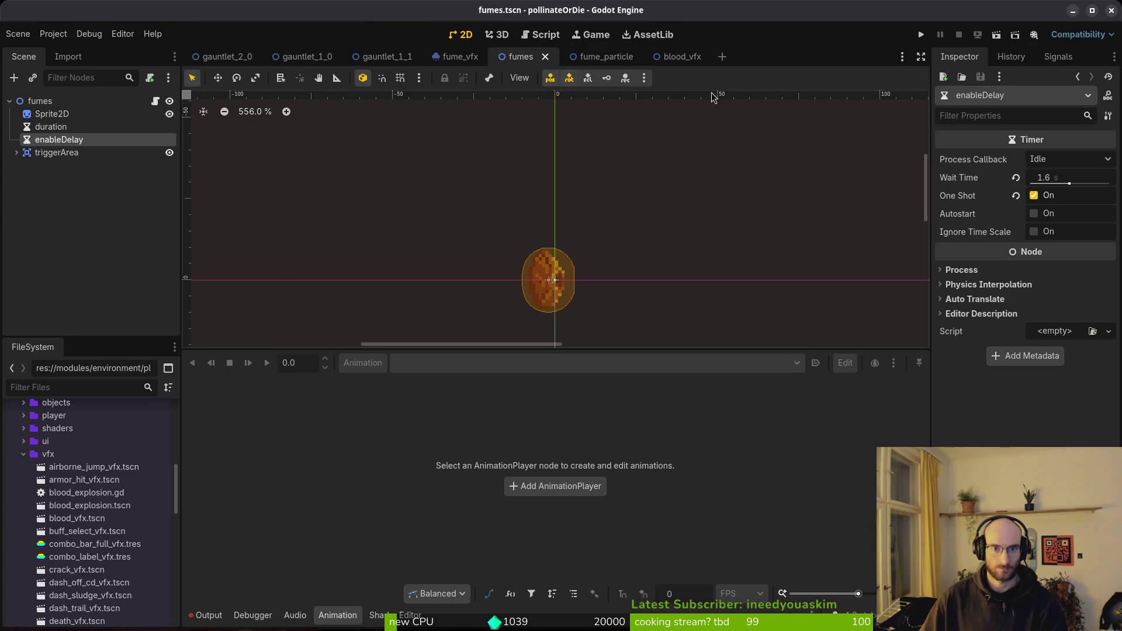
pyautogui.hotkey('alt', 'Tab')
pyautogui.press('u')
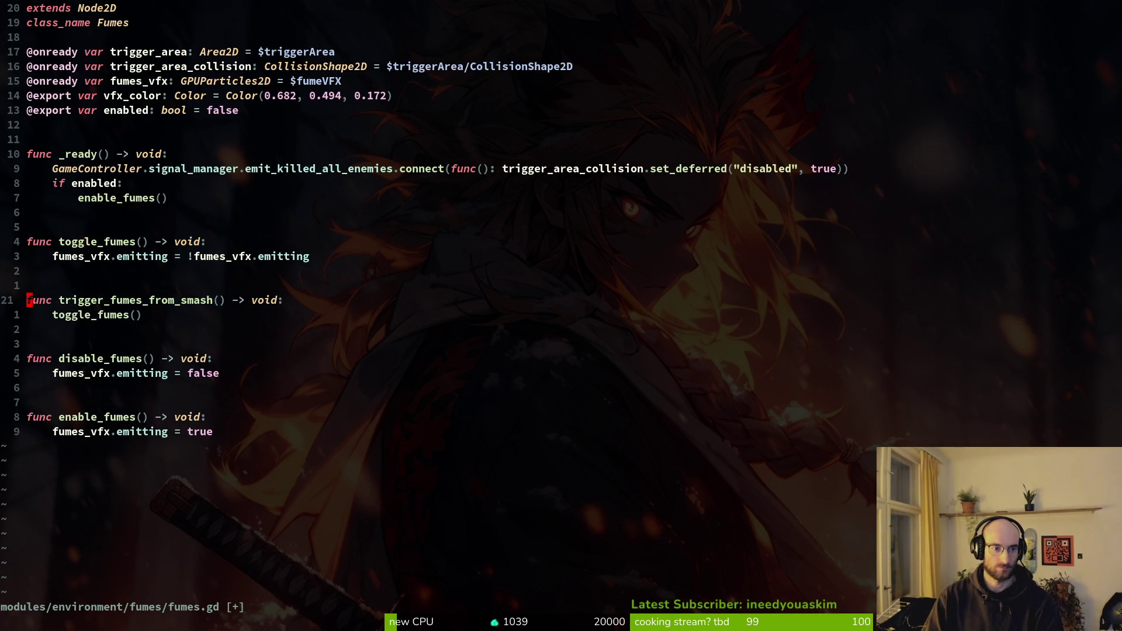
# Recheck trigger_fumes_from_smash usages, then delete the function again and save fumes.gd
pyautogui.press('Escape')
pyautogui.press('space')
pyautogui.press('f')
pyautogui.press('w')
pyautogui.press('Escape')
pyautogui.hotkey('shift', 'v')
pyautogui.press('j')
pyautogui.press('j')
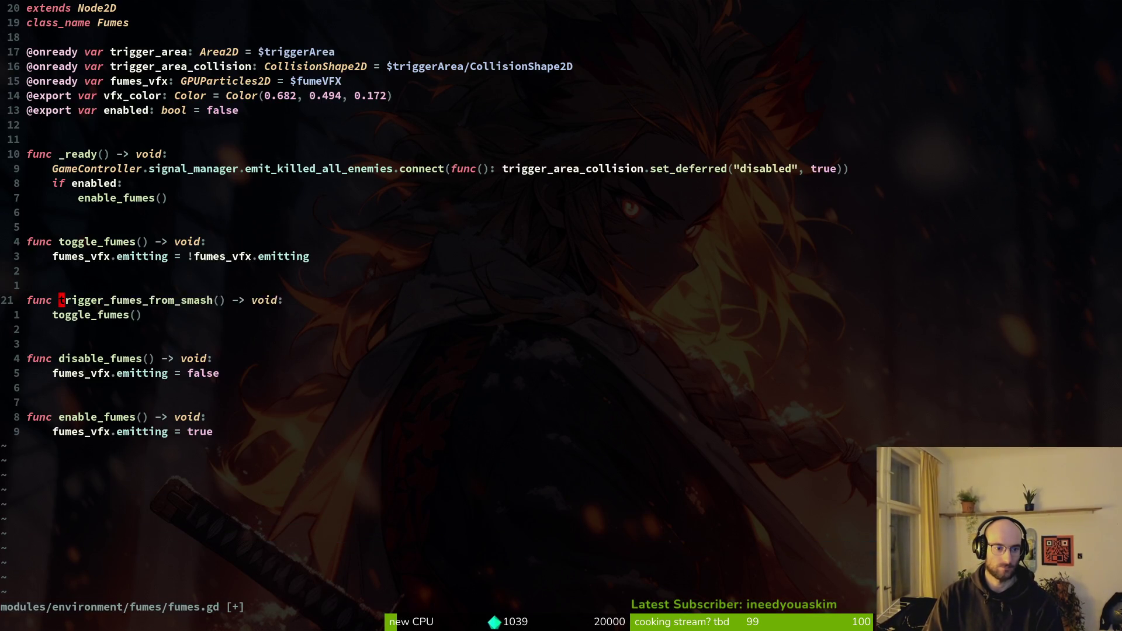
pyautogui.write('d:w')
pyautogui.press('Return')
# Add emit_killed_all_enemies.connect(disable_fumes) in _ready and save fumes.gd
pyautogui.press('k')
pyautogui.press('k')
pyautogui.press('k')
pyautogui.press('k')
pyautogui.press('k')
pyautogui.press('k')
pyautogui.press('k')
pyautogui.press('j')
pyautogui.press('k')
pyautogui.press('k')
pyautogui.press('j')
pyautogui.press('k')
pyautogui.press('k')
pyautogui.press('y')
pyautogui.press('y')
pyautogui.write('pf(ci(disable_fumes')
pyautogui.press('Escape')
pyautogui.write(':w')
pyautogui.press('Return')
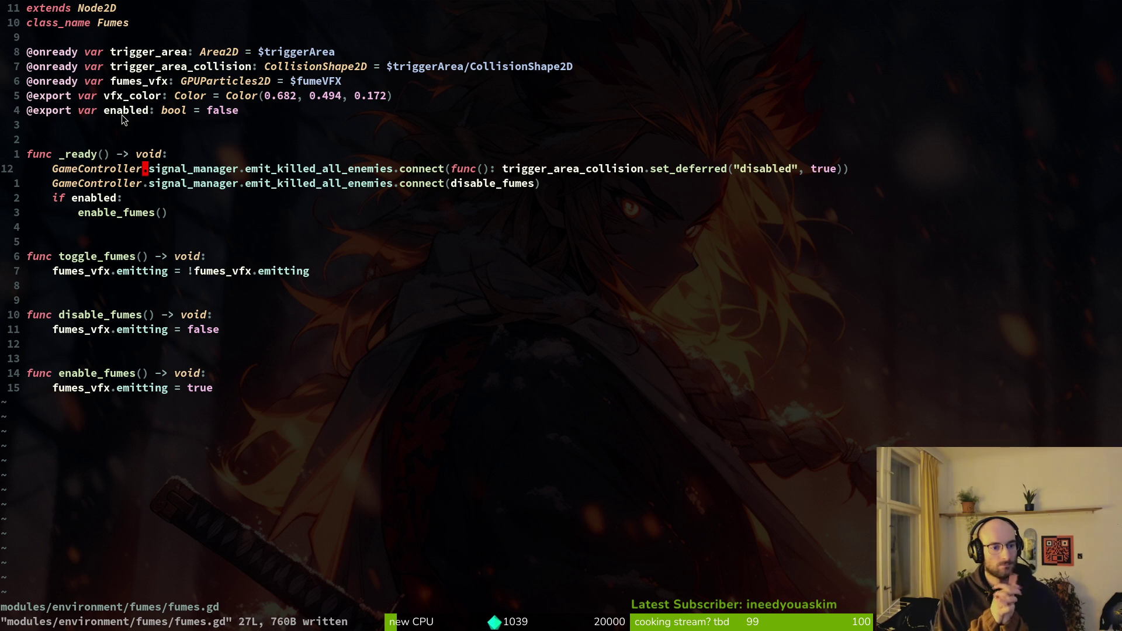
# Grep the project for vfx_color, finding matches in fumes.gd and player/attacks/smash.gd
pyautogui.press('k')
pyautogui.press('k')
pyautogui.press('k')
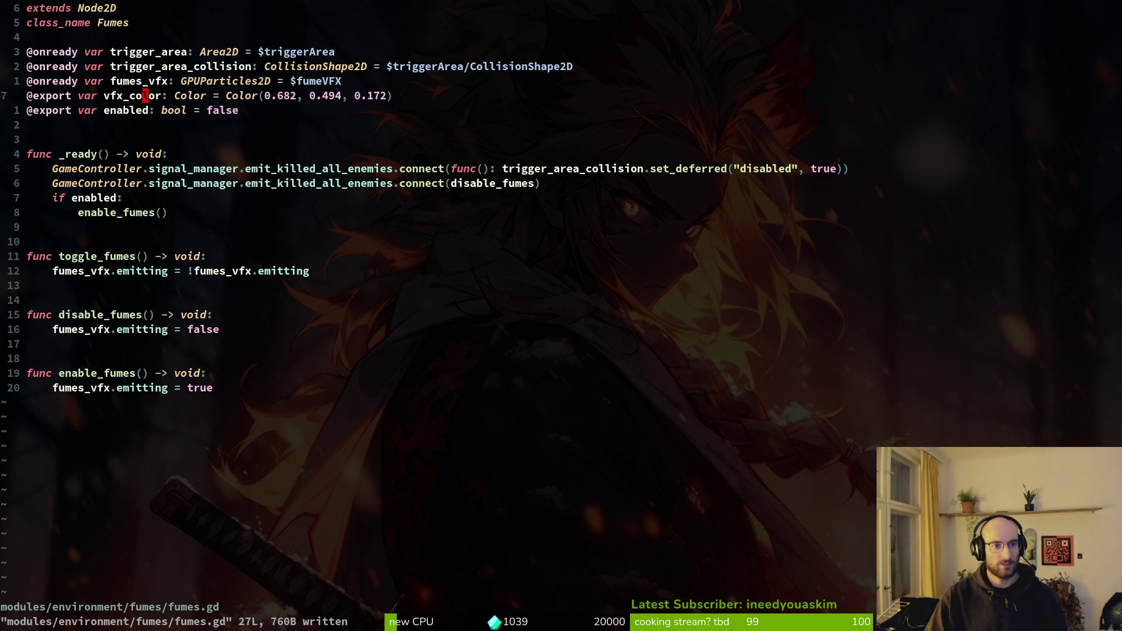
pyautogui.press('d')
pyautogui.press('d')
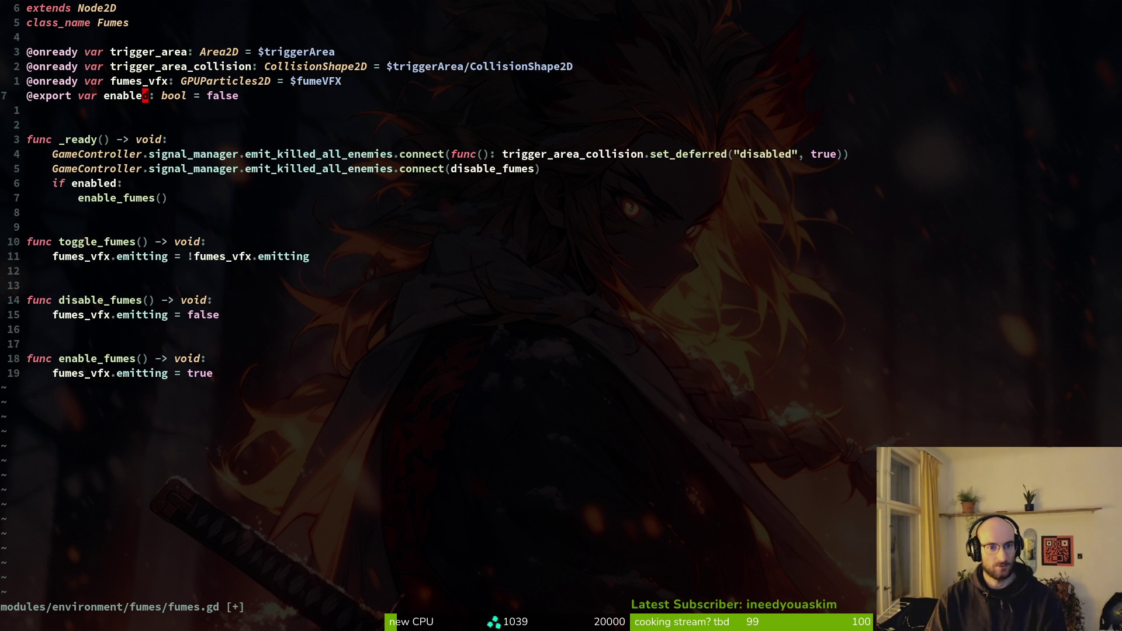
pyautogui.press('u')
pyautogui.press('w')
pyautogui.press('w')
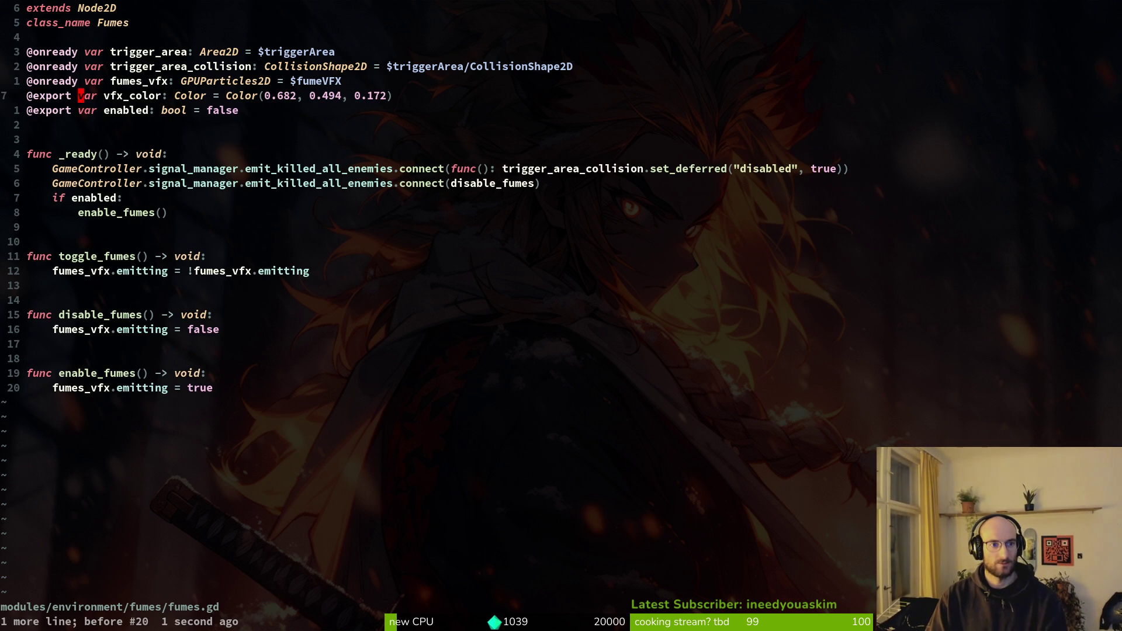
pyautogui.press('space')
pyautogui.press('f')
pyautogui.press('g')
pyautogui.press('Return')
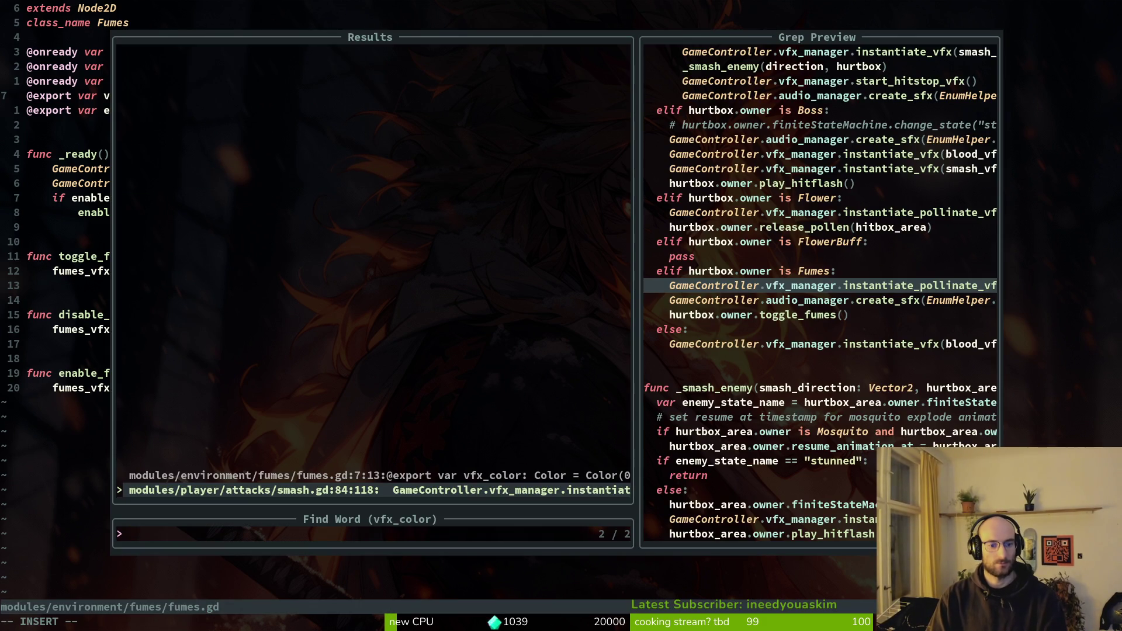
pyautogui.press('Escape')
pyautogui.press('Escape')
pyautogui.press('Return')
pyautogui.press('k')
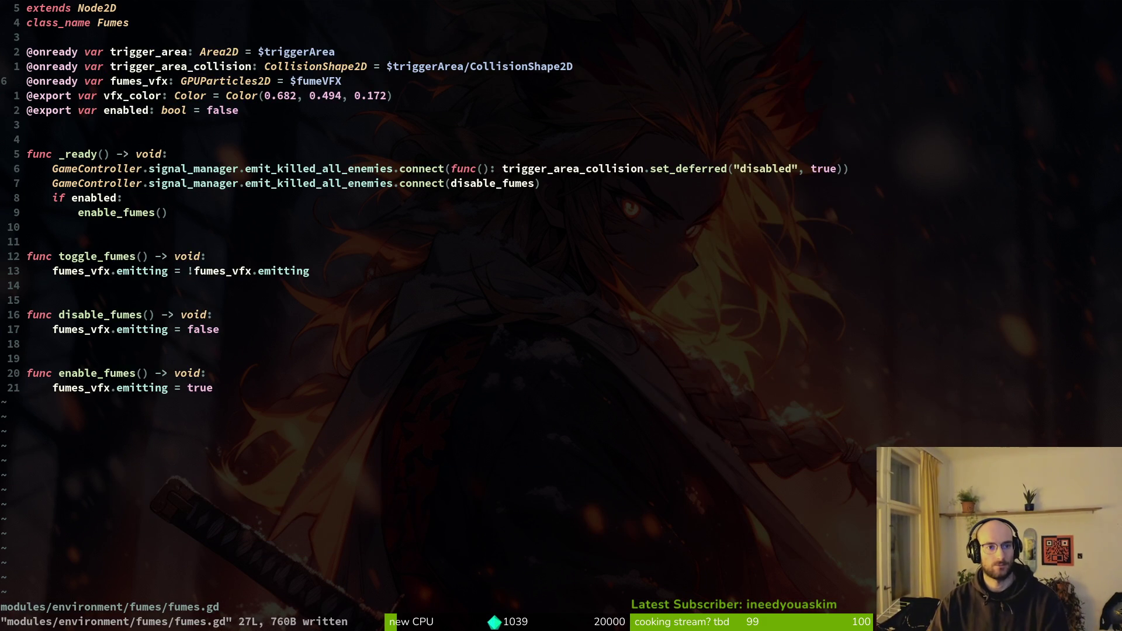
pyautogui.press('j')
pyautogui.press('space')
pyautogui.write('ps')
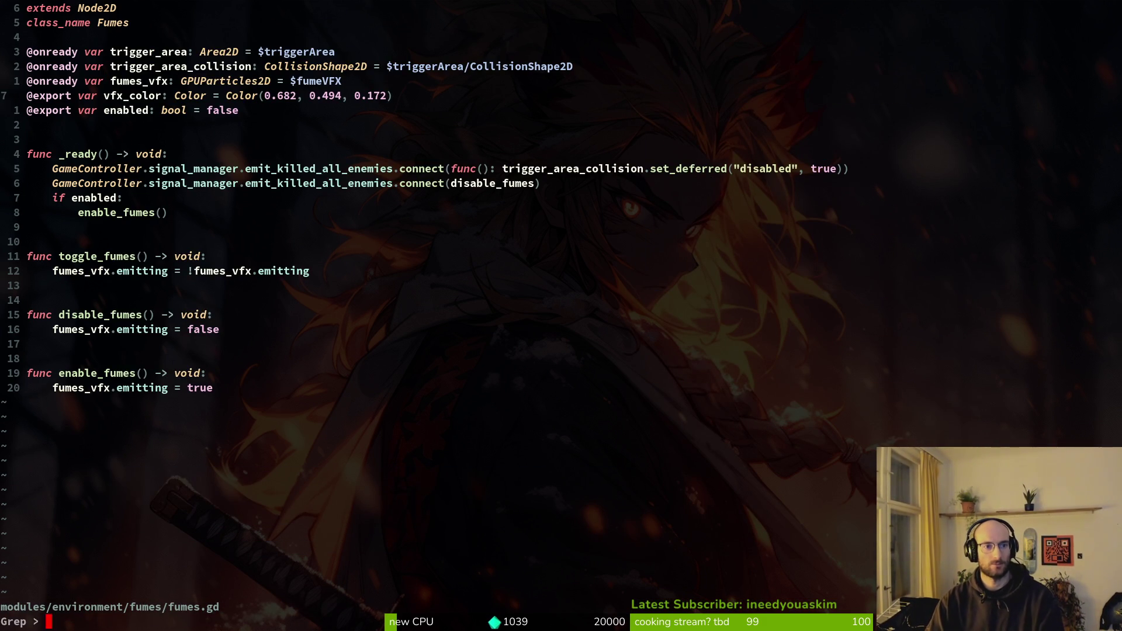
pyautogui.write('V')
pyautogui.press('Return')
pyautogui.press('Escape')
pyautogui.press('Escape')
pyautogui.press('space')
pyautogui.press('p')
pyautogui.press('s')
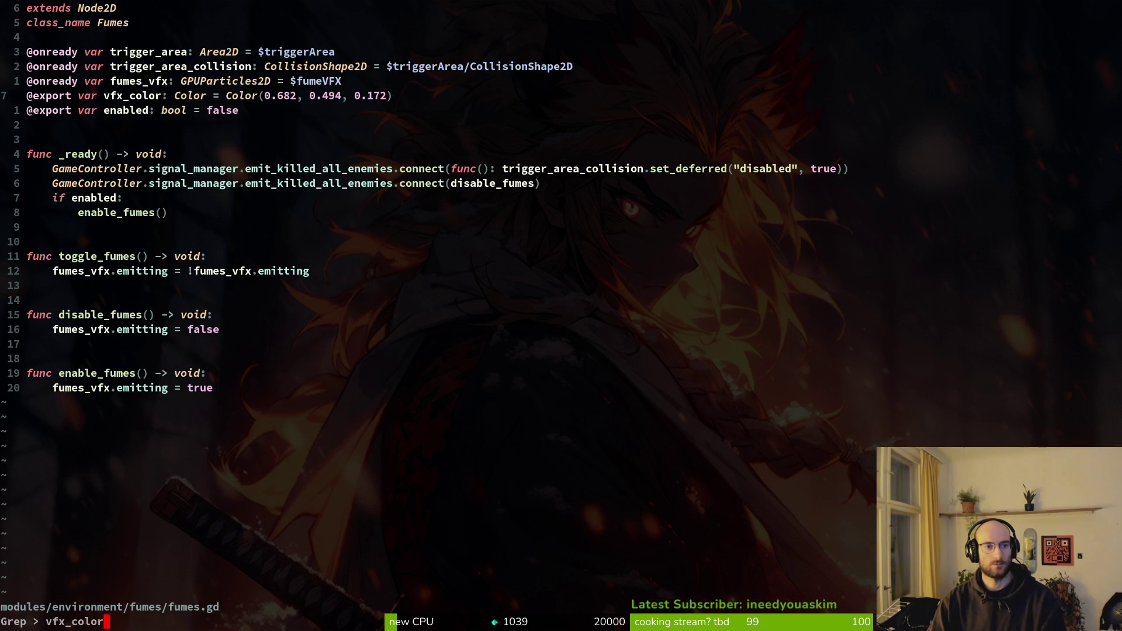
pyautogui.press('Return')
pyautogui.press('Up')
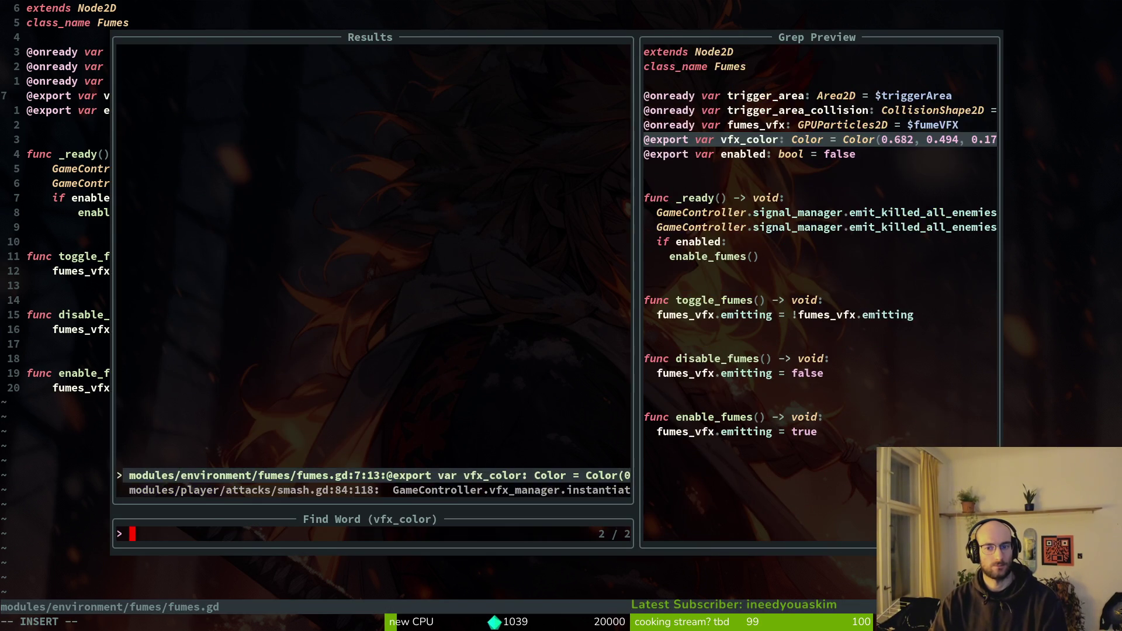
pyautogui.press('Down')
pyautogui.press('Return')
pyautogui.hotkey('shift', 'v')
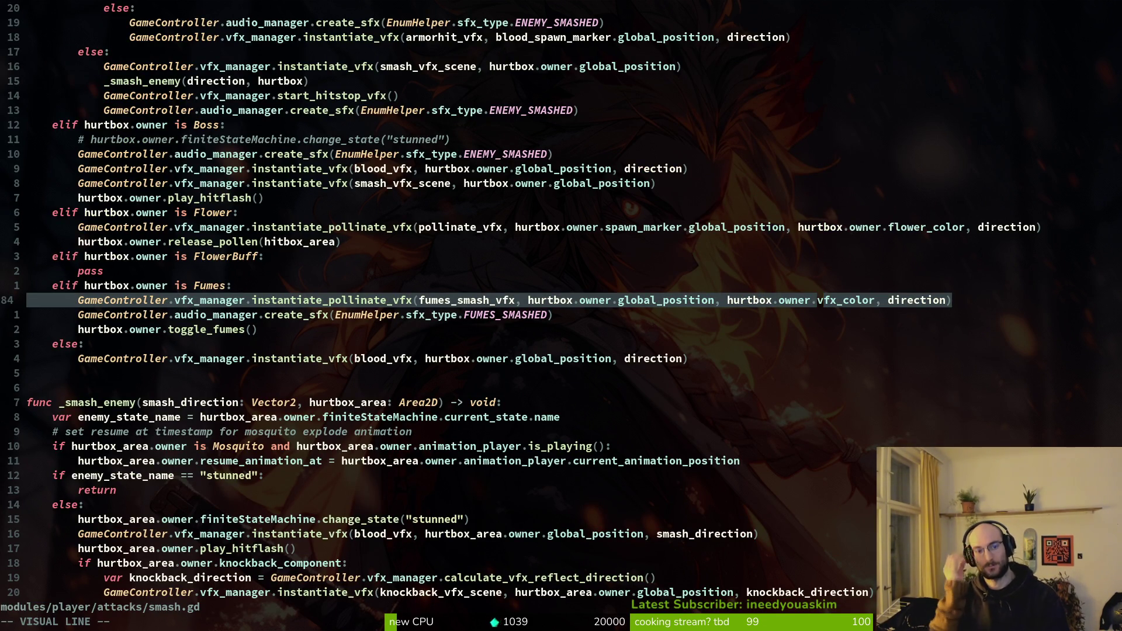
pyautogui.press('Escape')
pyautogui.hotkey('ctrl', 'o')
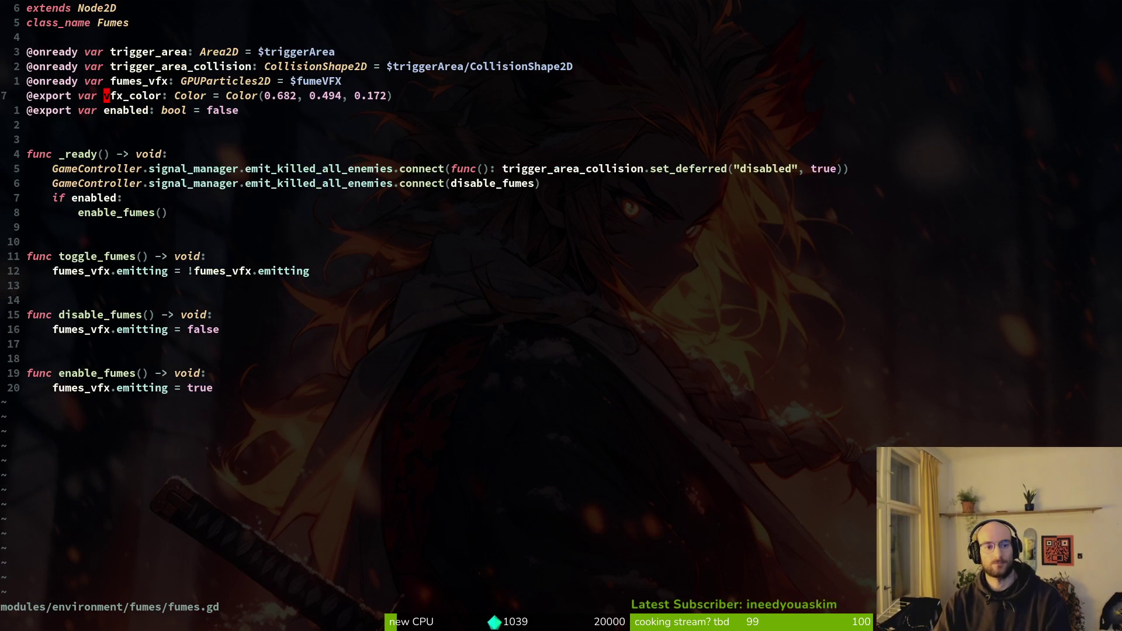
pyautogui.press('k')
pyautogui.press('k')
pyautogui.press('k')
pyautogui.hotkey('shift', 'v')
pyautogui.press('j')
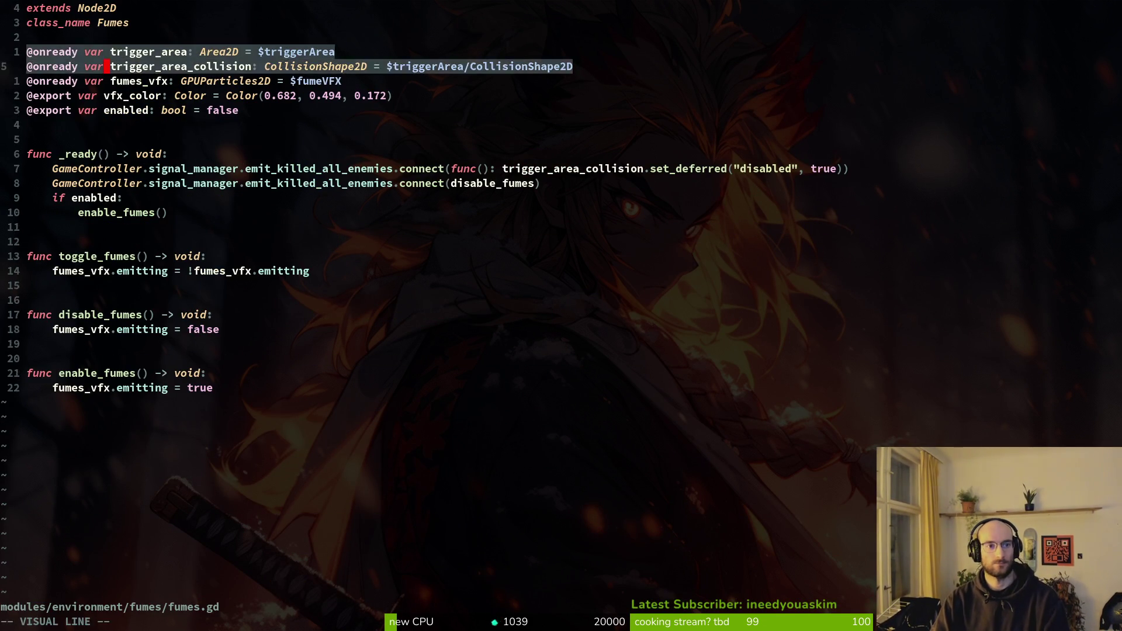
pyautogui.press('d')
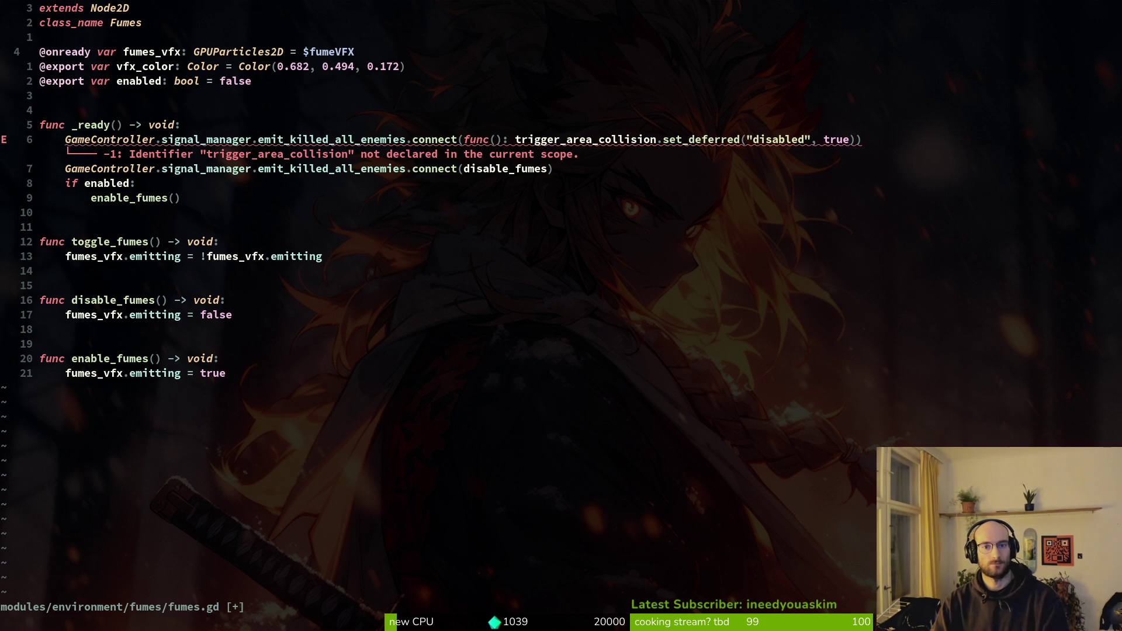
pyautogui.write('u:w')
pyautogui.press('Return')
pyautogui.press('w')
pyautogui.press('w')
pyautogui.press('w')
pyautogui.press('j')
pyautogui.press('j')
pyautogui.press('j')
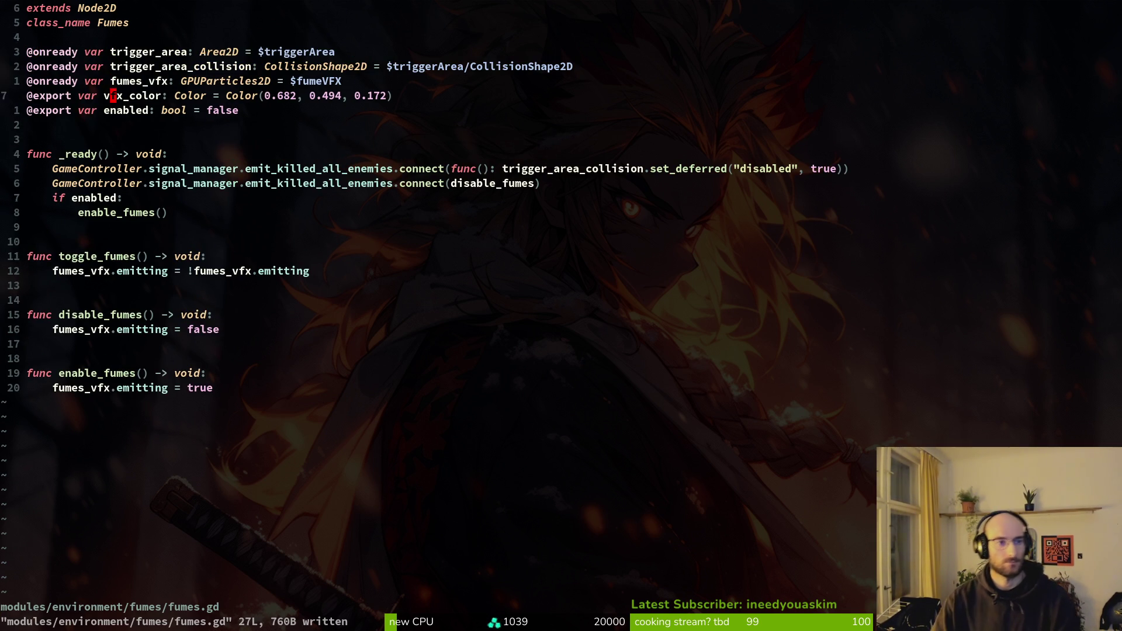
pyautogui.press('}')
pyautogui.press('}')
# Delete the enableDelay timer from the fumes scene and save it
pyautogui.hotkey('alt', 'Tab')
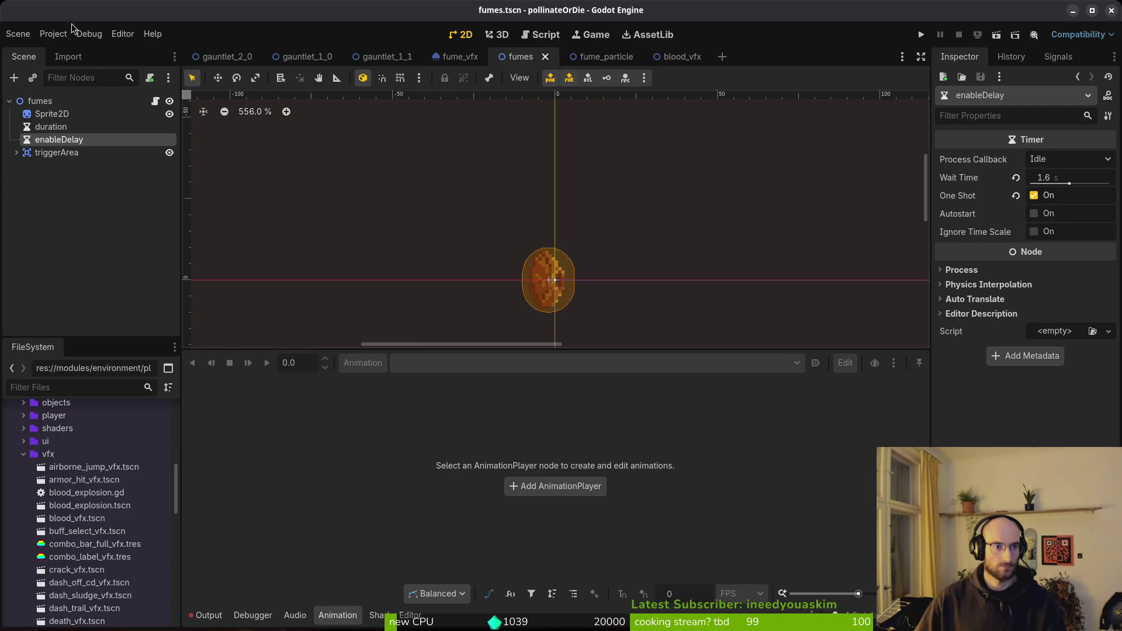
pyautogui.press('Delete')
pyautogui.hotkey('ctrl', 's')
pyautogui.hotkey('alt', 'Tab')
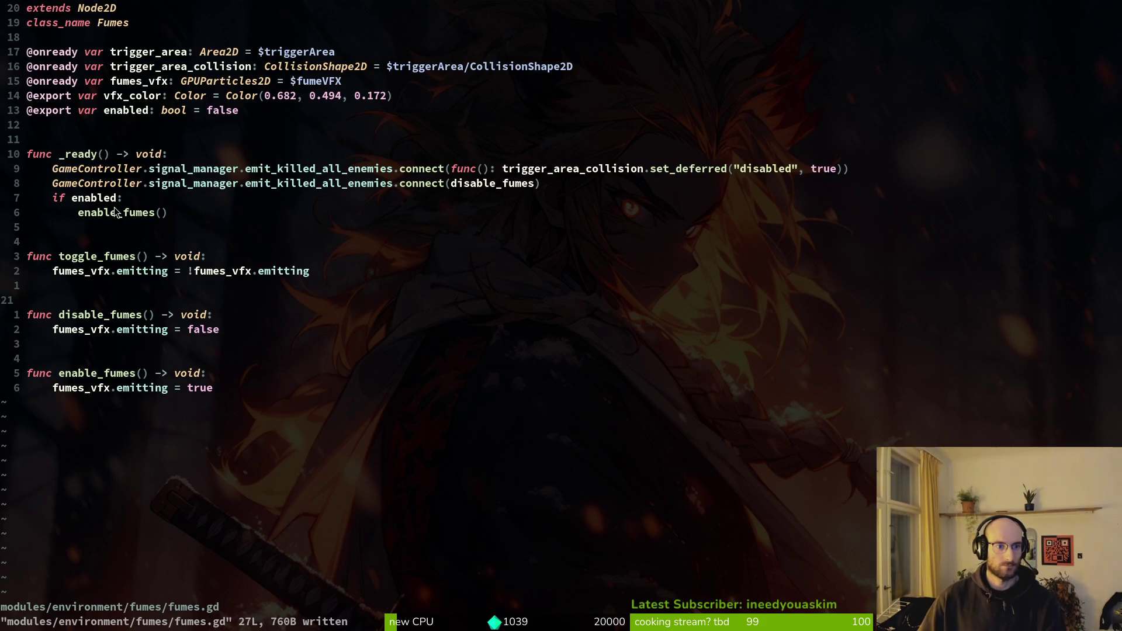
pyautogui.hotkey('alt', 'Tab')
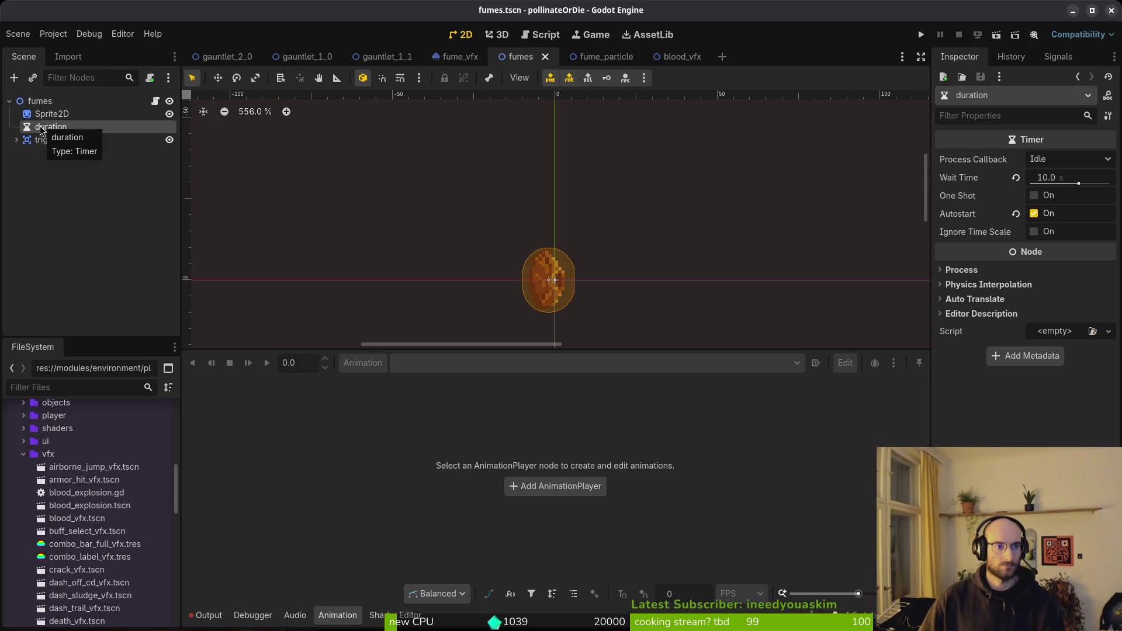
pyautogui.hotkey('alt', 'Tab')
pyautogui.hotkey('alt', 'Tab')
pyautogui.hotkey('alt', 'Tab')
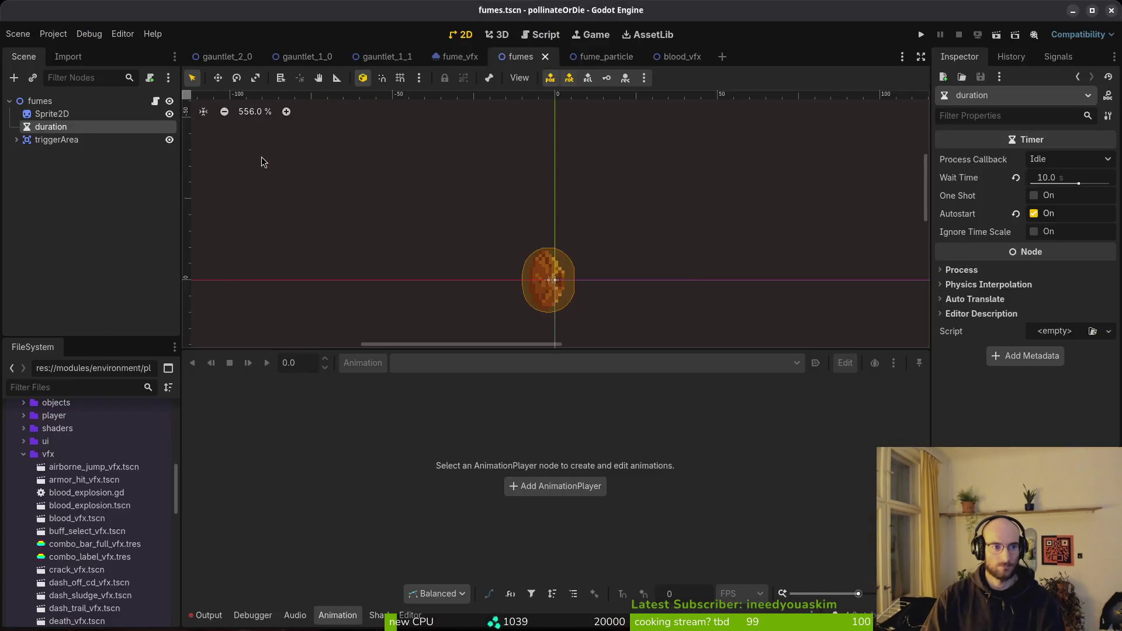
# Search the project for duration, then delete and restore the duration timer, saving the scene
pyautogui.press('space')
pyautogui.write('psfume')
pyautogui.write('duration')
pyautogui.press('Return')
pyautogui.press('Escape')
pyautogui.hotkey('alt', 'Tab')
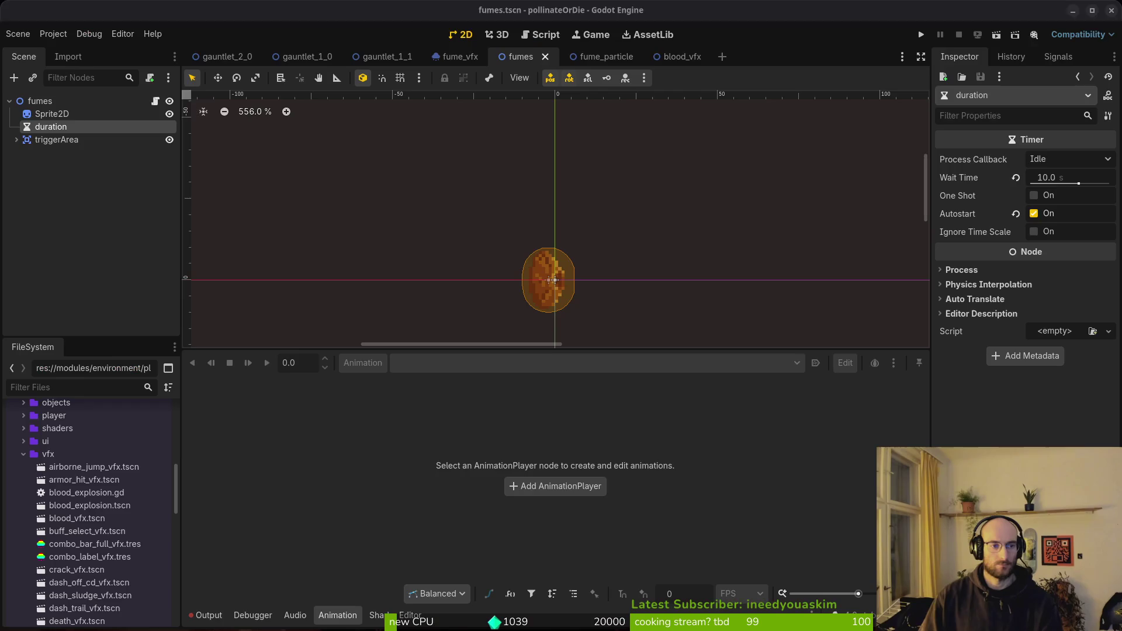
pyautogui.press('Delete')
pyautogui.press('Return')
pyautogui.hotkey('ctrl', 's')
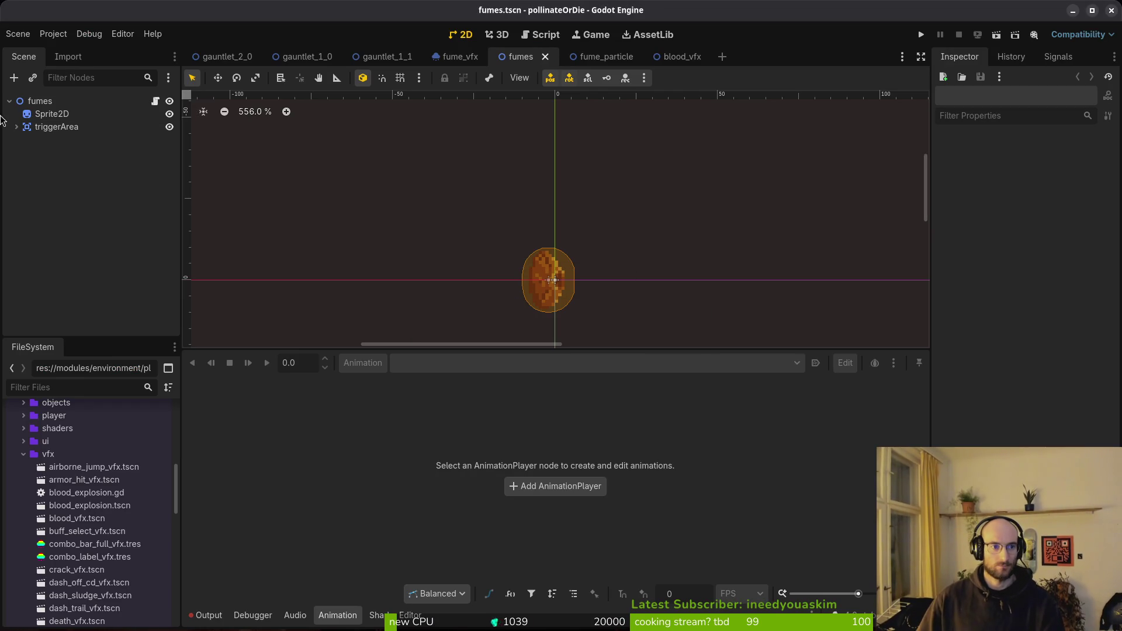
pyautogui.hotkey('ctrl', 'z')
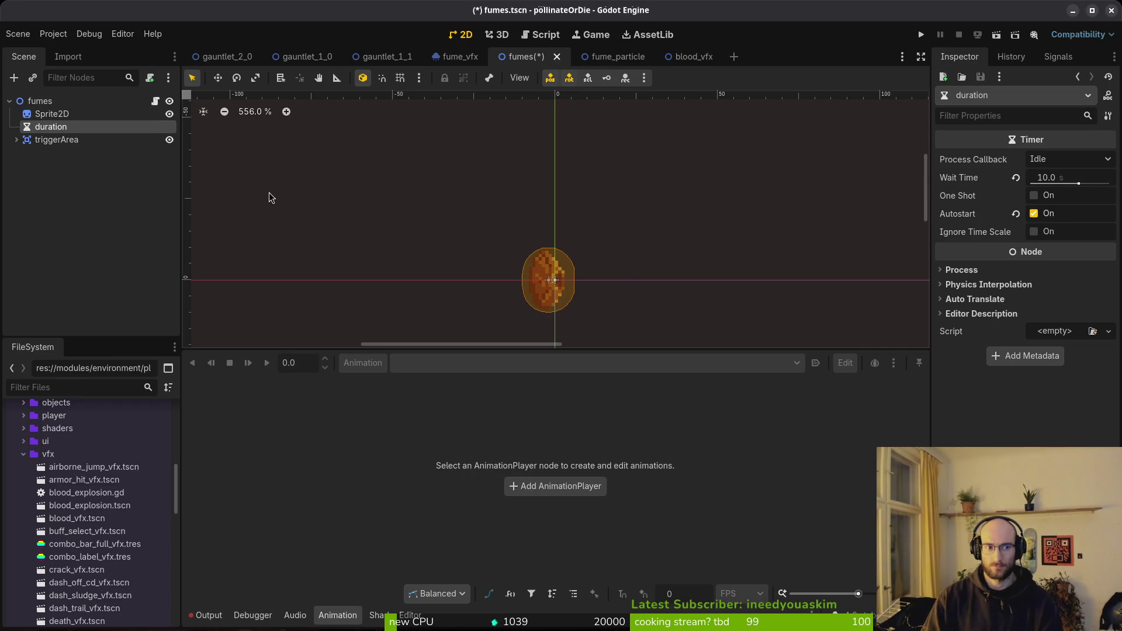
pyautogui.hotkey('ctrl', 's')
pyautogui.hotkey('alt', 'Tab')
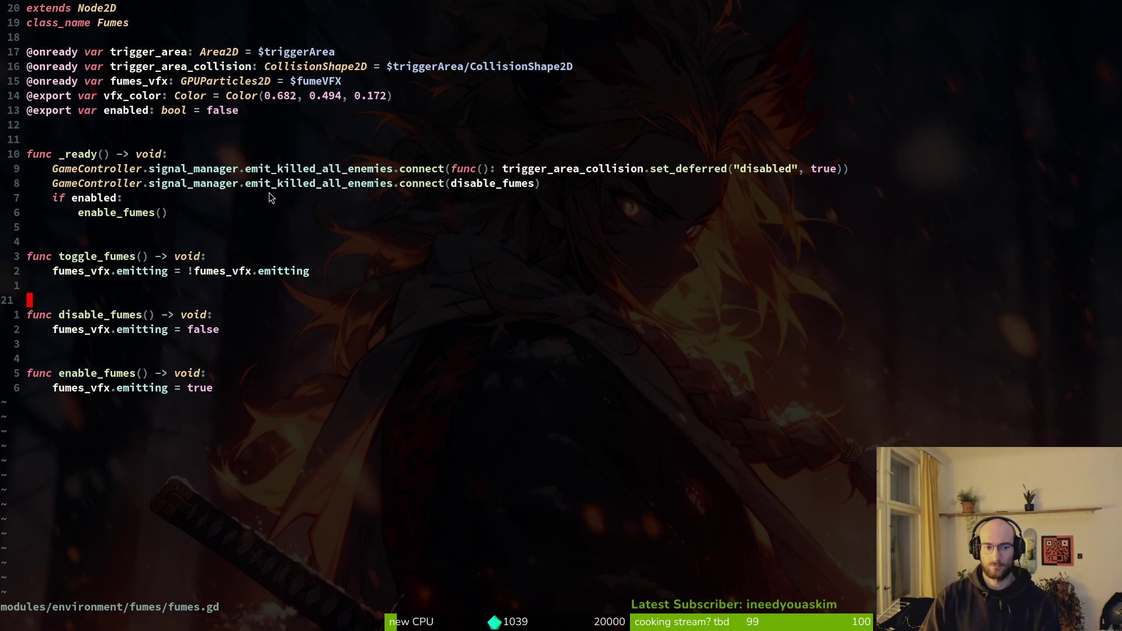
# Step through fumes.gd's undo history back to the version with trigger_area variables and save
pyautogui.hotkey('alt', 'Tab')
pyautogui.hotkey('alt', 'Tab')
pyautogui.click(126, 143)
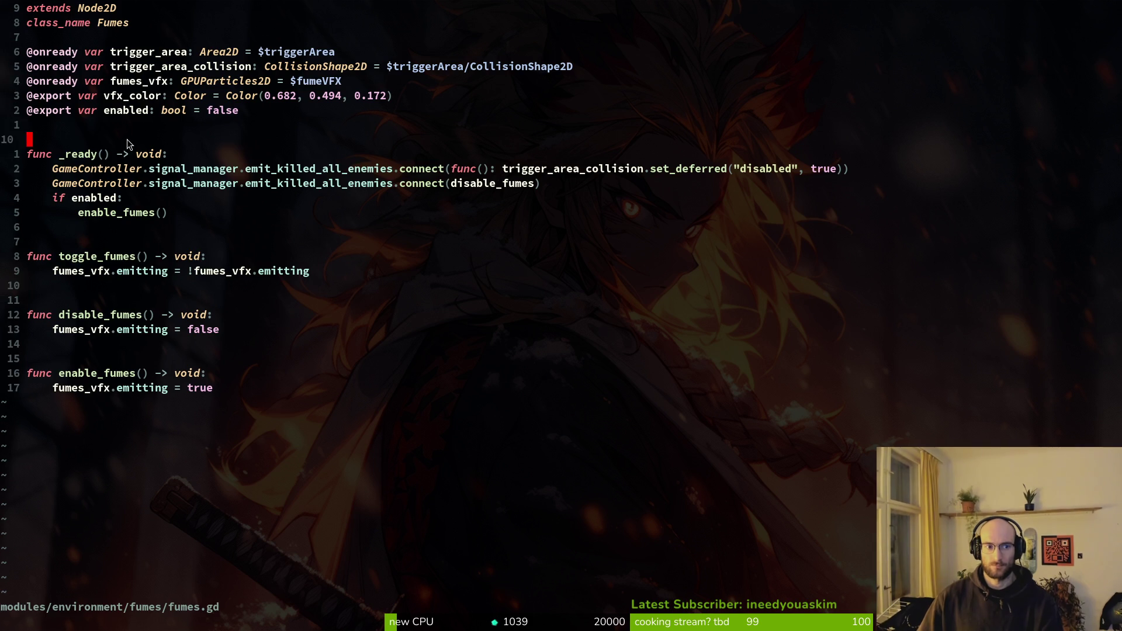
pyautogui.press('u')
pyautogui.press('u')
pyautogui.press('u')
pyautogui.press('u')
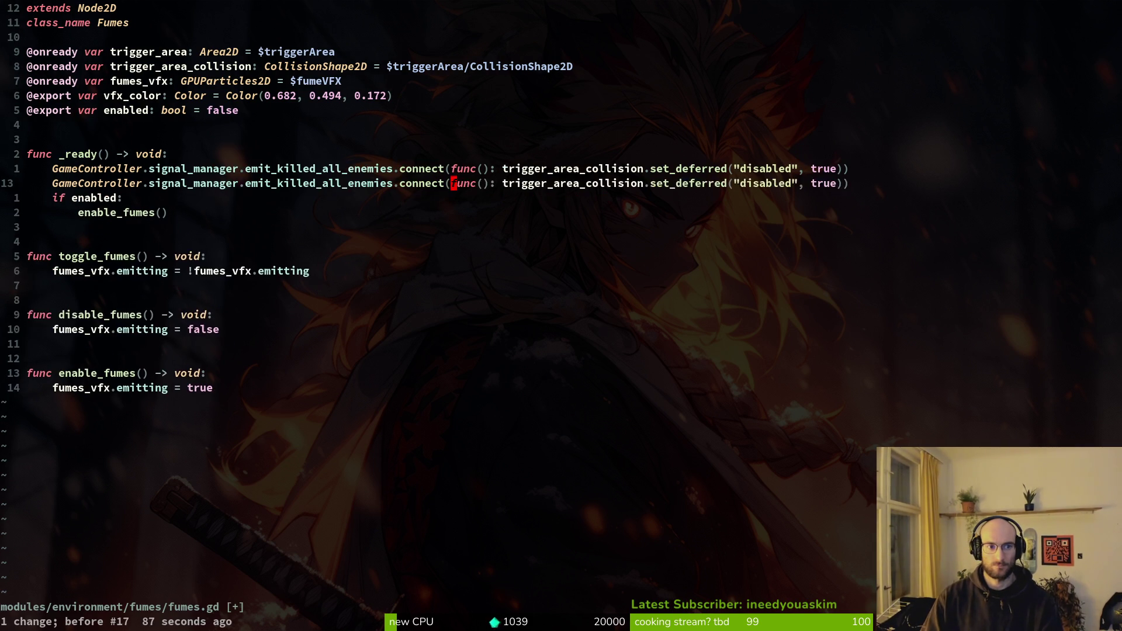
pyautogui.hotkey('ctrl', 'r')
pyautogui.hotkey('ctrl', 'r')
pyautogui.hotkey('ctrl', 'r')
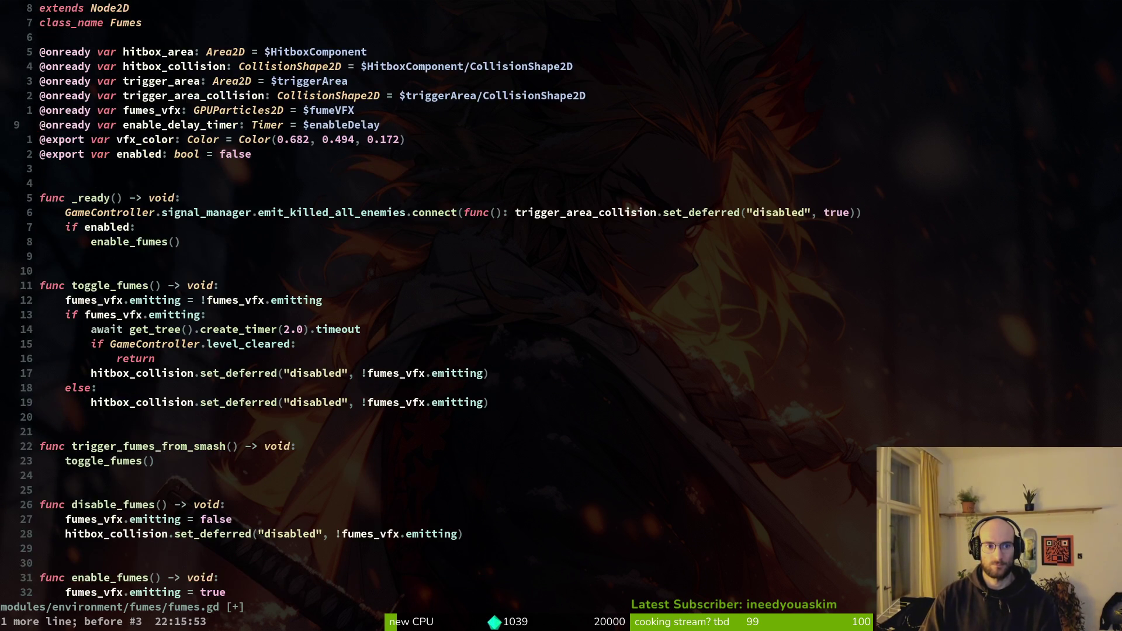
pyautogui.hotkey('ctrl', 'r')
pyautogui.hotkey('ctrl', 'r')
pyautogui.hotkey('ctrl', 'r')
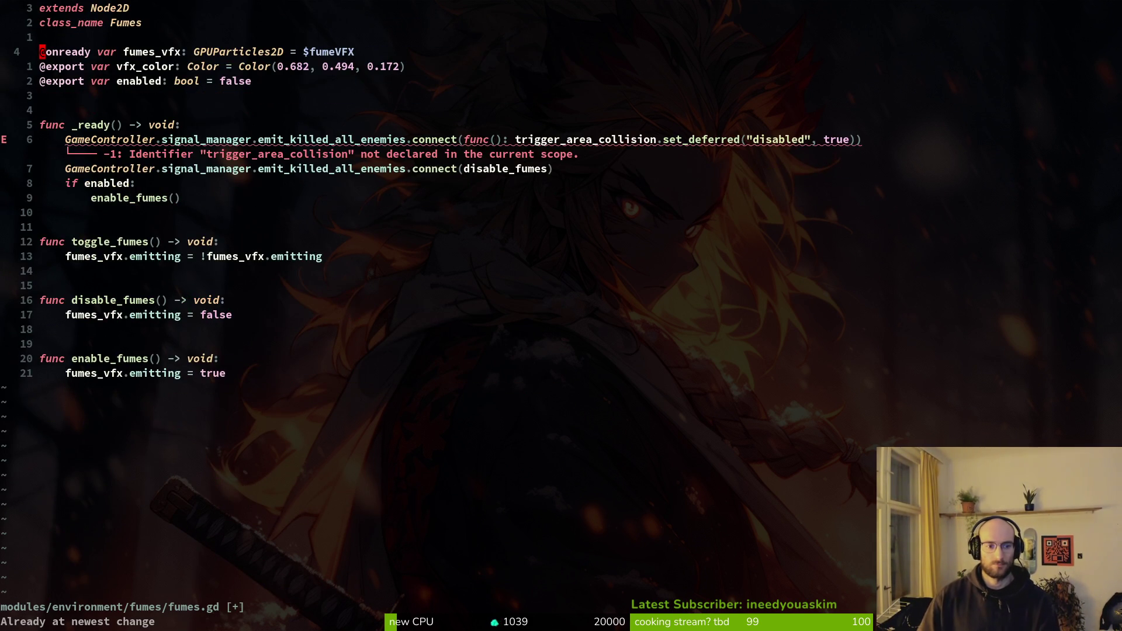
pyautogui.hotkey('alt', 'Tab')
pyautogui.hotkey('alt', 'Tab')
pyautogui.click(518, 169)
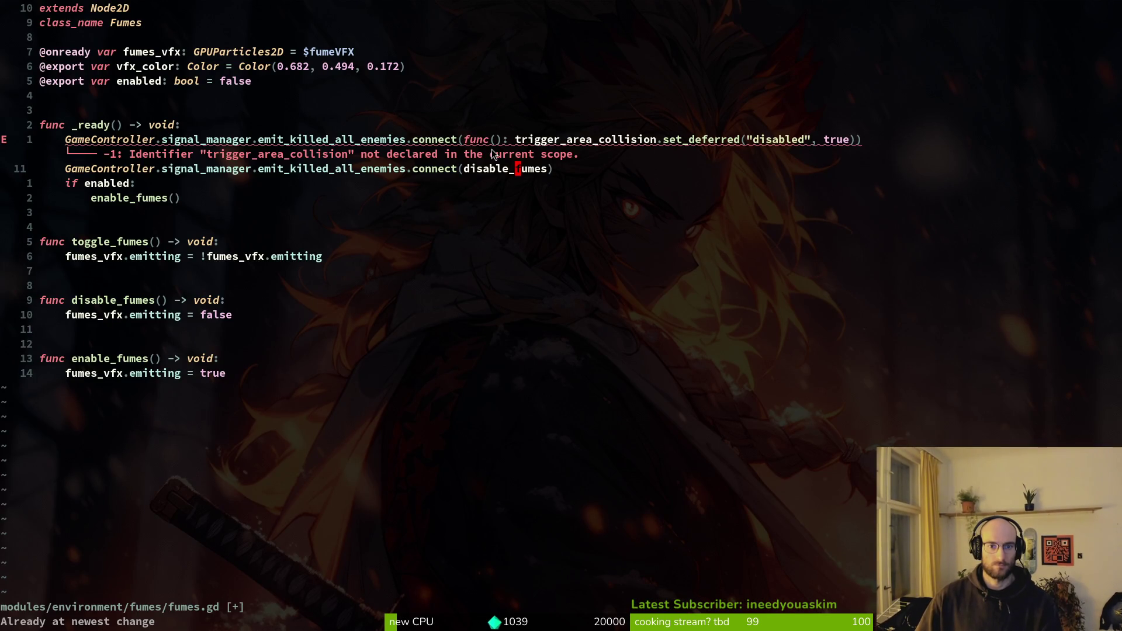
pyautogui.write(':w')
pyautogui.press('Return')
pyautogui.press('u')
pyautogui.hotkey('alt', 'Tab')
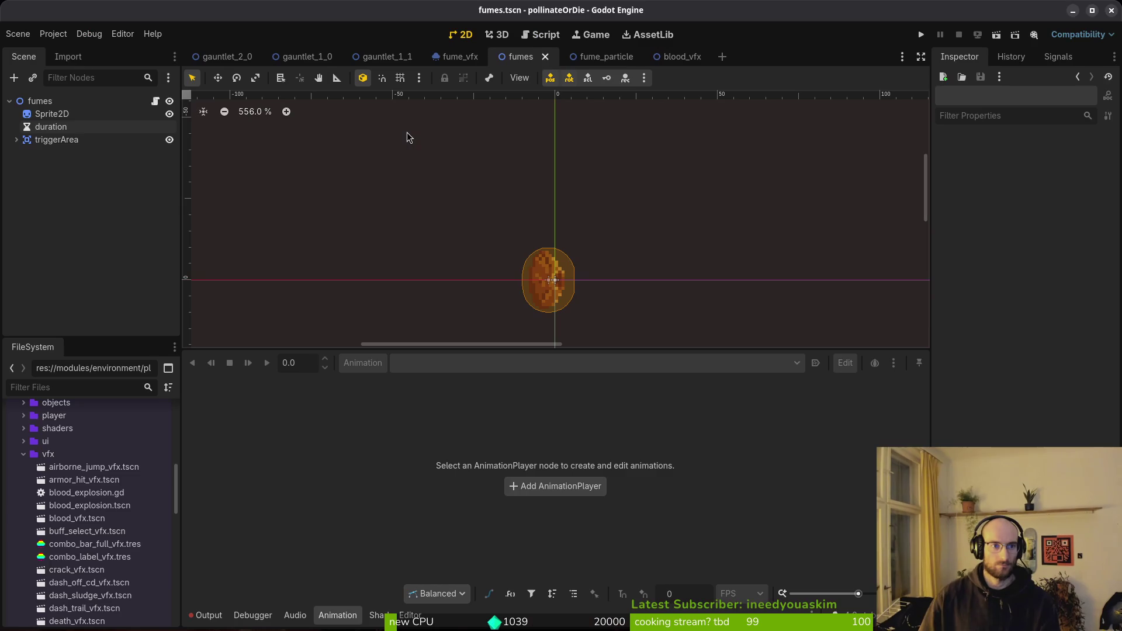
# Delete the duration timer, leaving Sprite2D and triggerArea, and save the fumes scene
pyautogui.click(75, 126)
pyautogui.press('Delete')
pyautogui.press('Return')
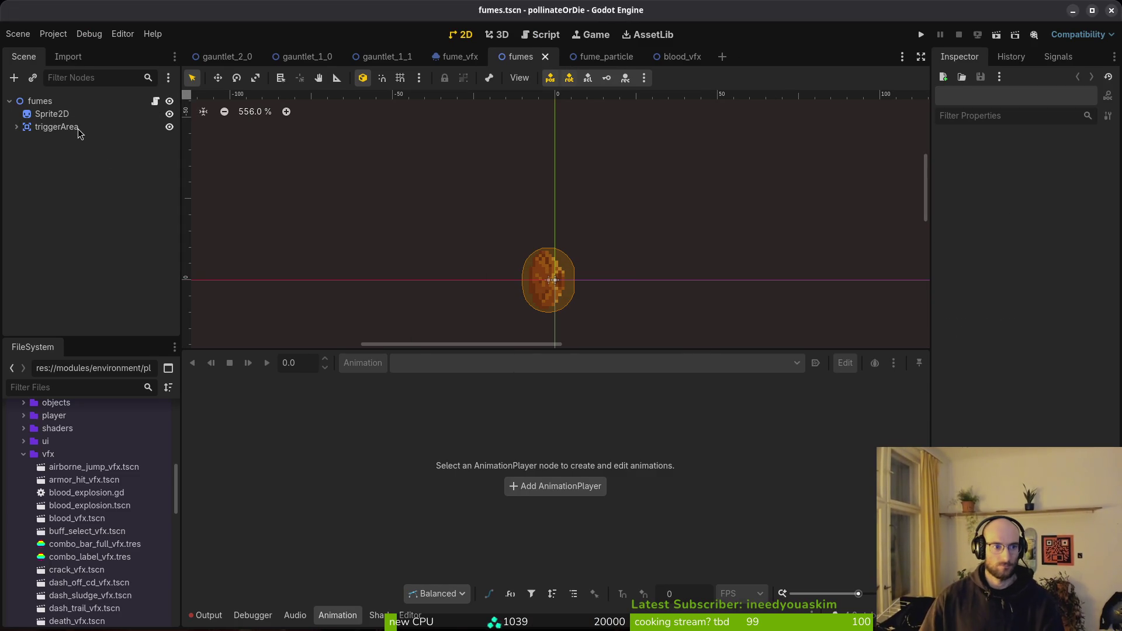
pyautogui.click(78, 128)
pyautogui.scroll(-6, 305, 228)
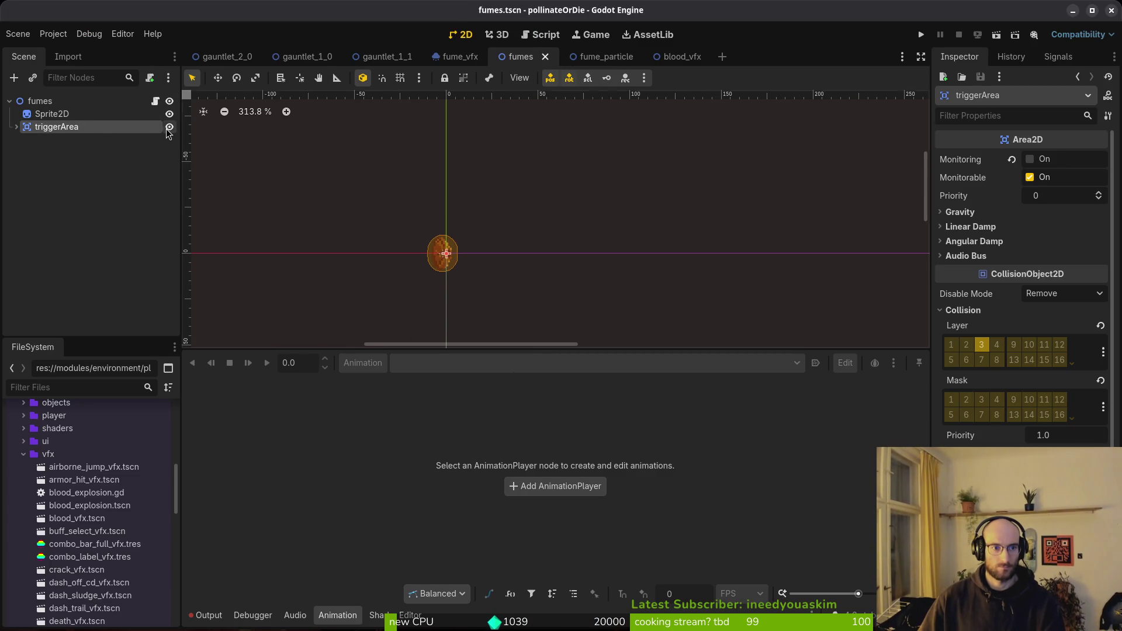
pyautogui.press('f')
pyautogui.click(52, 113)
pyautogui.scroll(-3, 472, 219)
pyautogui.hotkey('ctrl', 's')
# Hide triggerArea, nudge Sprite2D to y −1 px, save, and show triggerArea again
pyautogui.scroll(10, 496, 230)
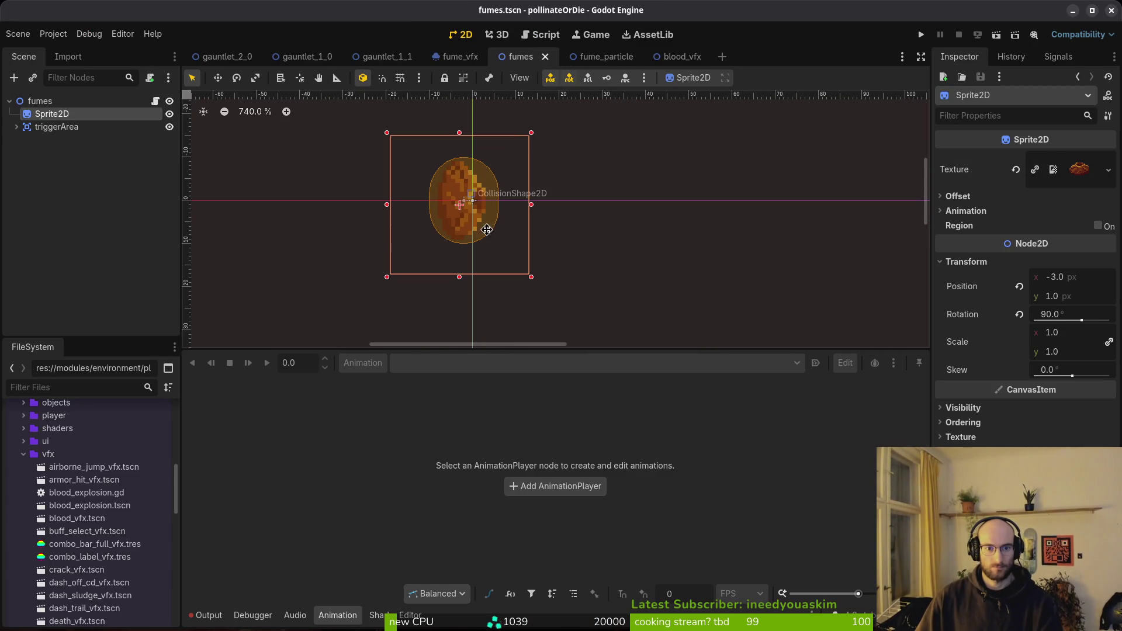
pyautogui.scroll(4, 482, 221)
pyautogui.scroll(-6, 478, 267)
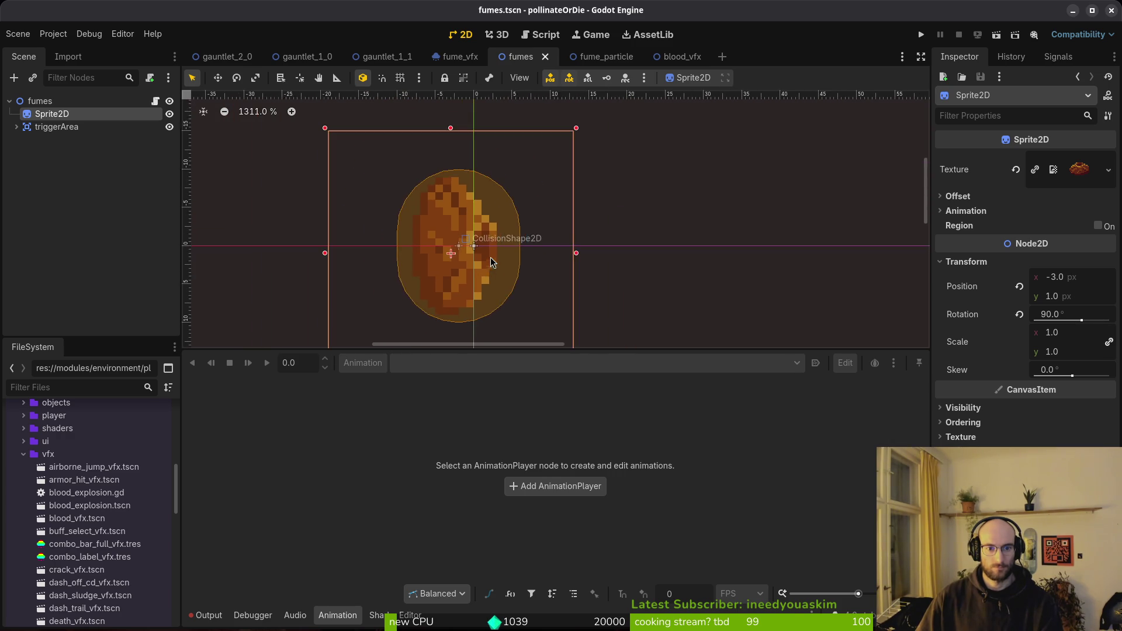
pyautogui.click(169, 127)
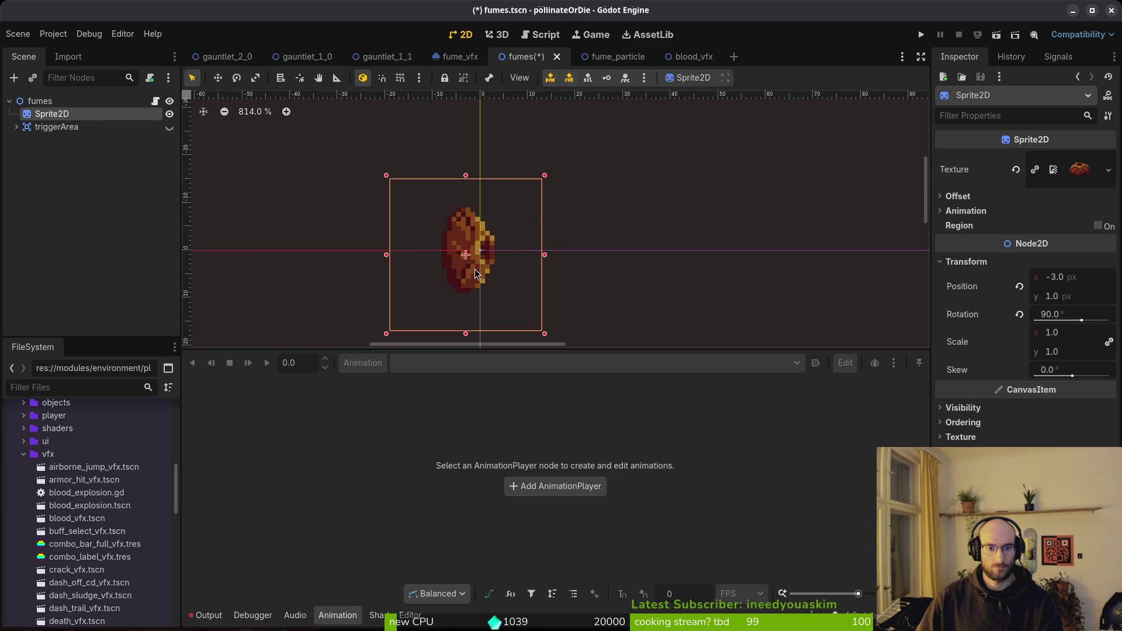
pyautogui.scroll(2, 467, 271)
pyautogui.moveTo(467, 271)
pyautogui.mouseDown()
pyautogui.moveTo(472, 259)
pyautogui.moveTo(471, 267)
pyautogui.mouseUp()
pyautogui.scroll(-3, 471, 268)
pyautogui.hotkey('ctrl', 's')
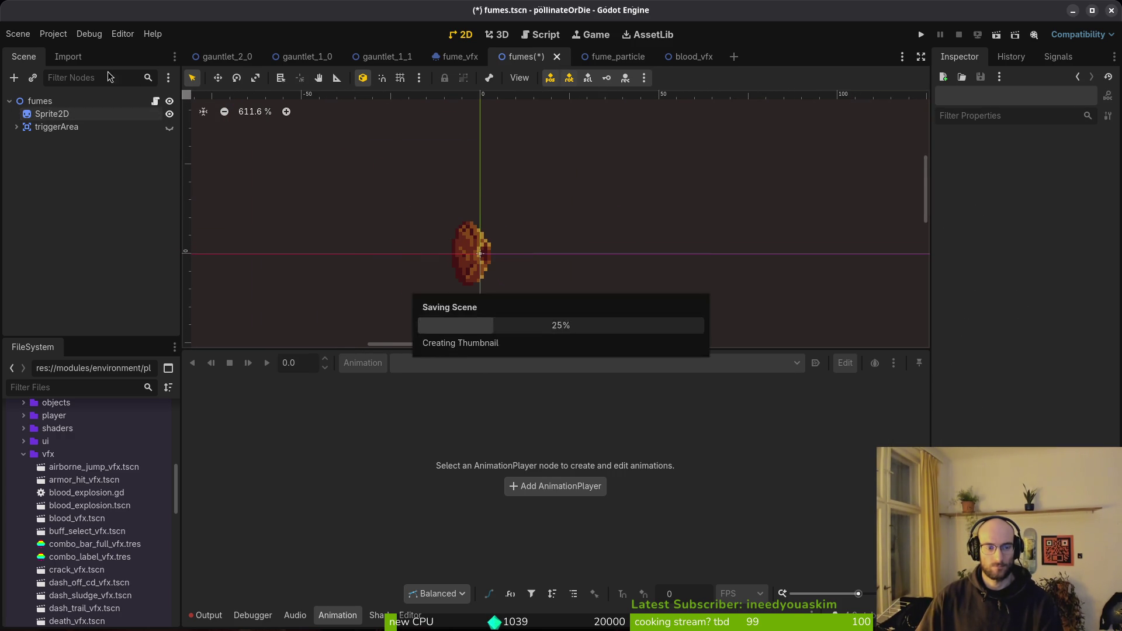
pyautogui.click(169, 128)
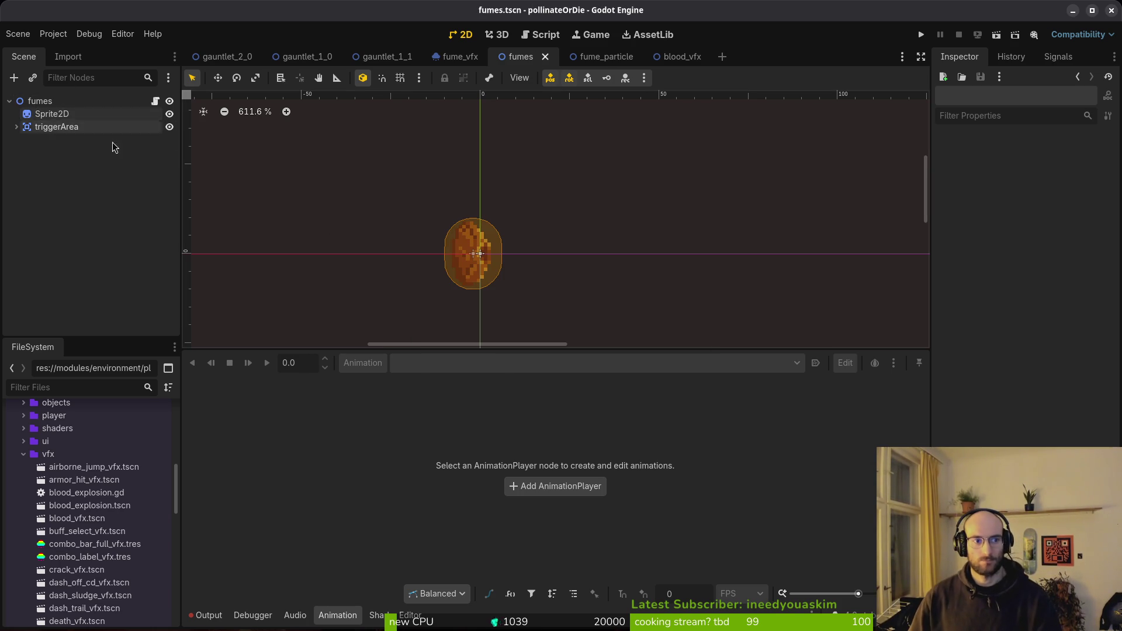
pyautogui.hotkey('alt', 'Tab')
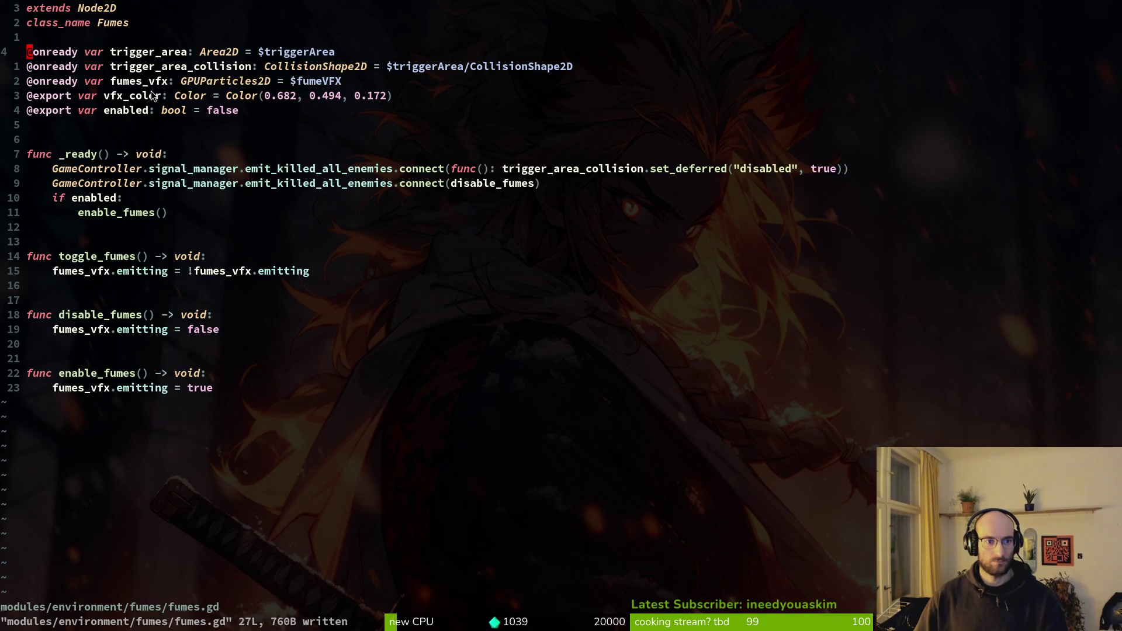
# Open blank lines below func disable_fumes and the enabled export, then paste a timer into the fumes scene
pyautogui.hotkey('alt', 'Tab')
pyautogui.hotkey('alt', 'Tab')
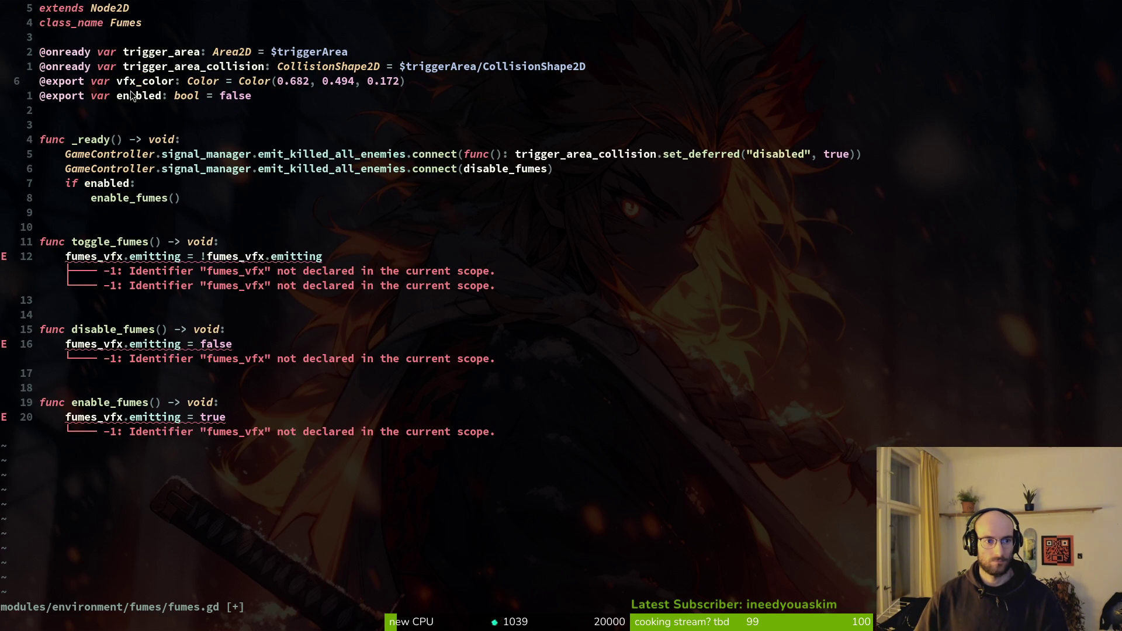
pyautogui.click(126, 328)
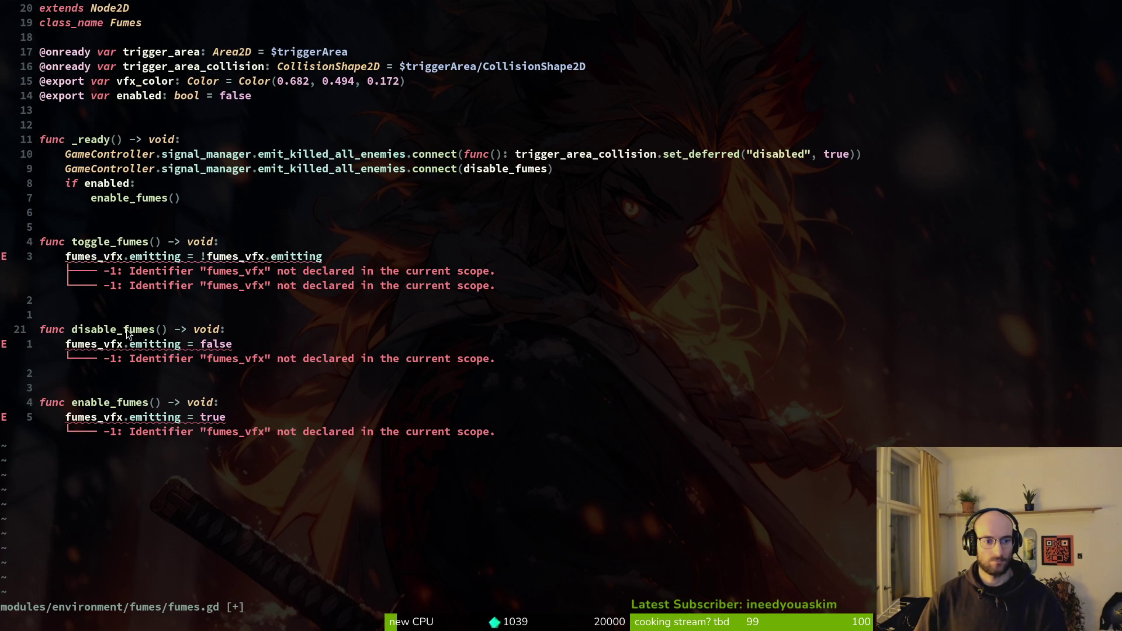
pyautogui.press('o')
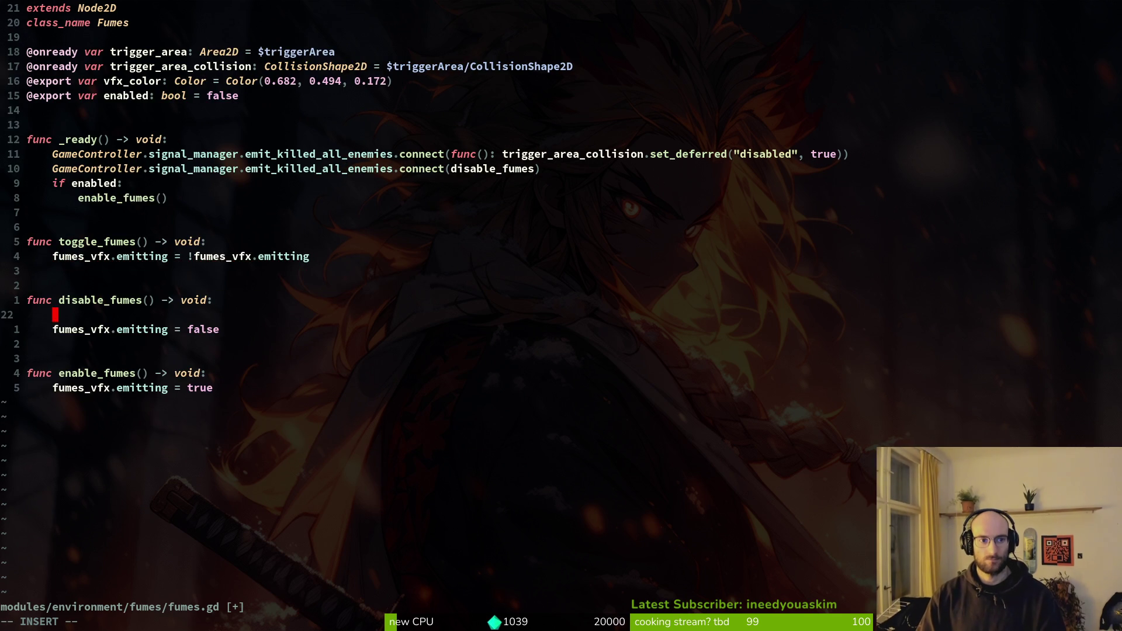
pyautogui.press('Escape')
pyautogui.click(124, 101)
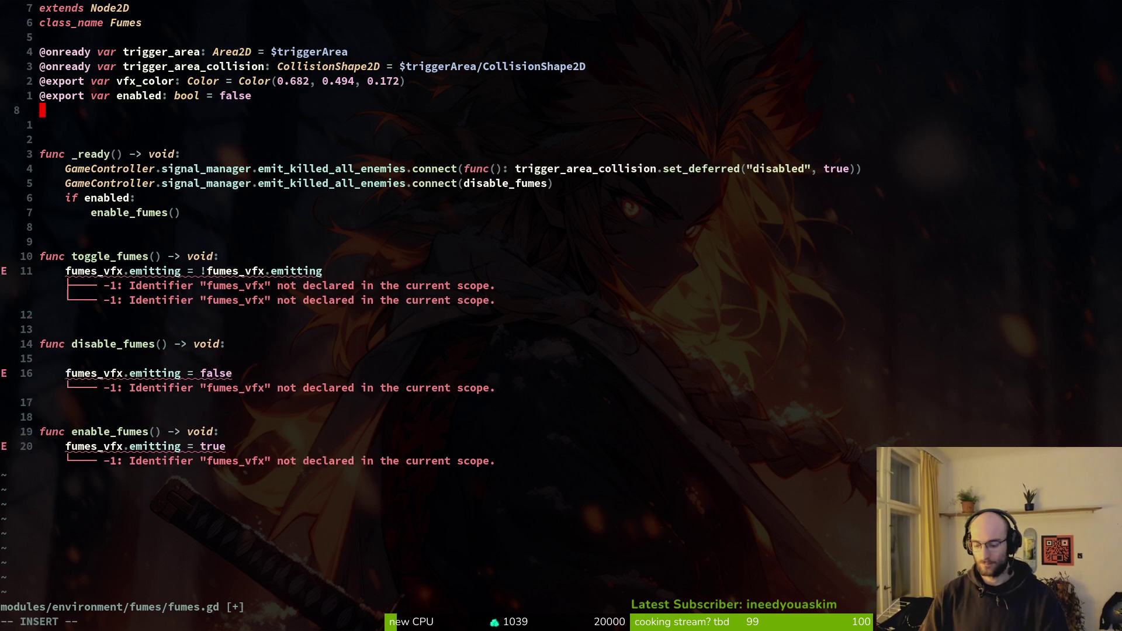
pyautogui.hotkey('alt', 'Tab')
pyautogui.hotkey('ctrl', 'shift', 'v')
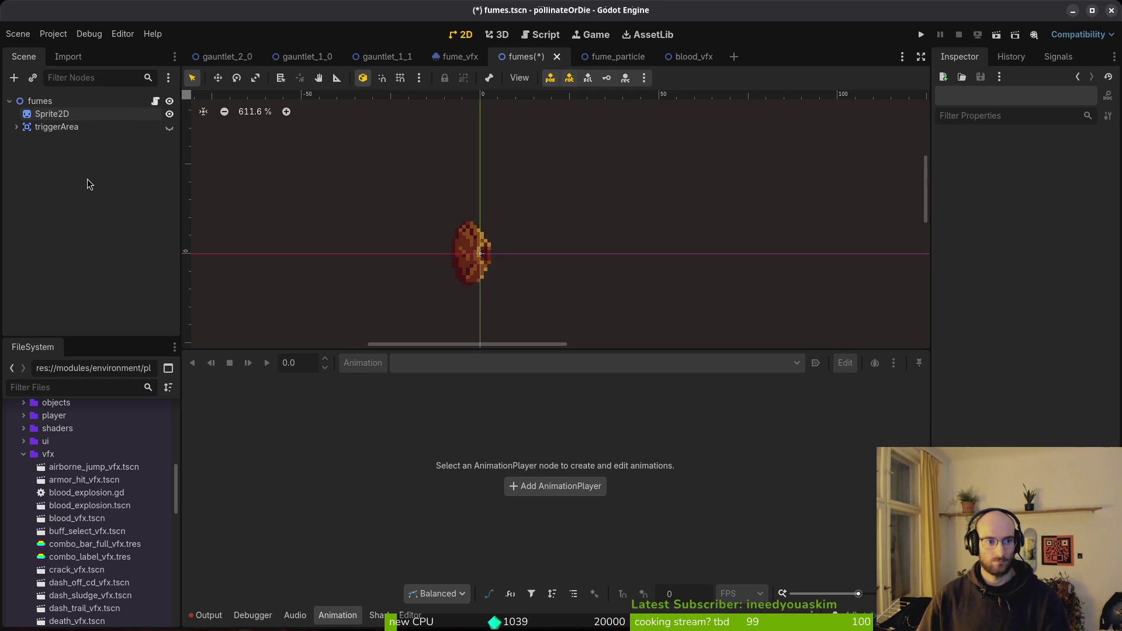
# Rename the pasted timer node in the fumes scene to spawnFrequency
pyautogui.click(52, 128)
pyautogui.doubleClick(53, 128)
pyautogui.write('spawnFrew')
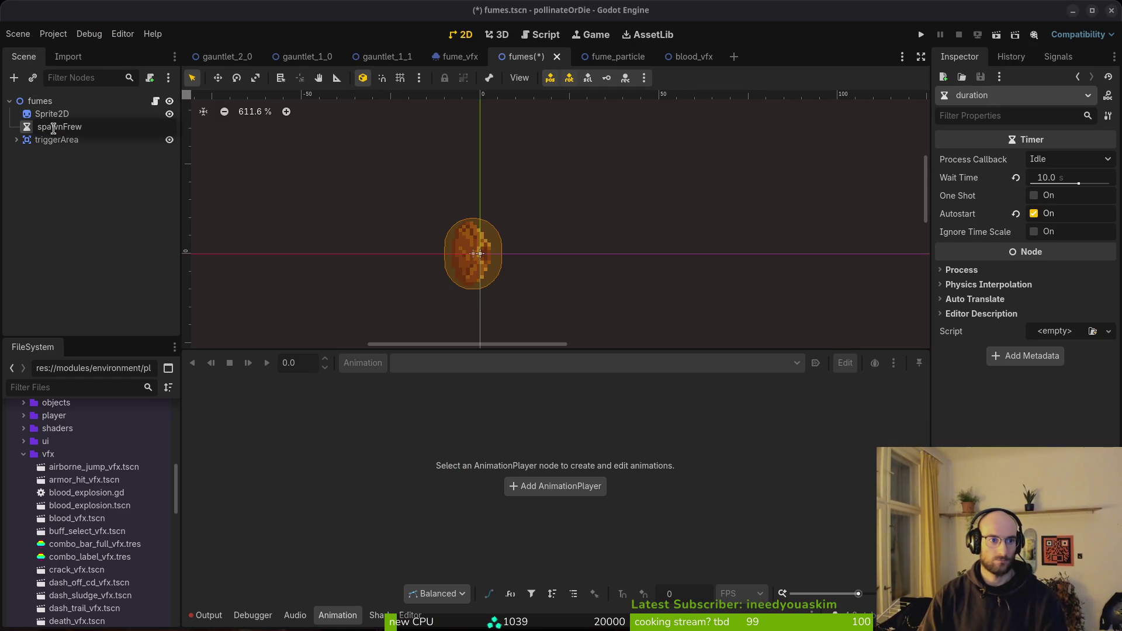
pyautogui.write('cy')
pyautogui.press('Return')
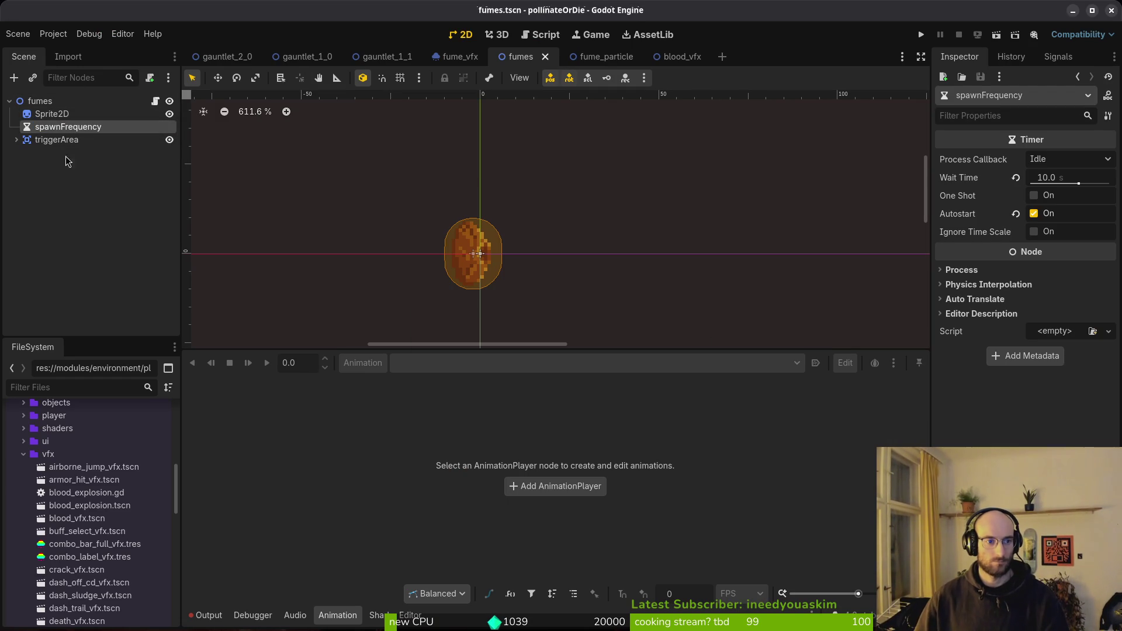
pyautogui.hotkey('alt', 'Tab')
# Duplicate the enabled export line as a spawn_frequency variable typed Timer
pyautogui.press('j')
pyautogui.press('y')
pyautogui.press('y')
pyautogui.press('p')
pyautogui.press('w')
pyautogui.press('w')
pyautogui.write('wcw')
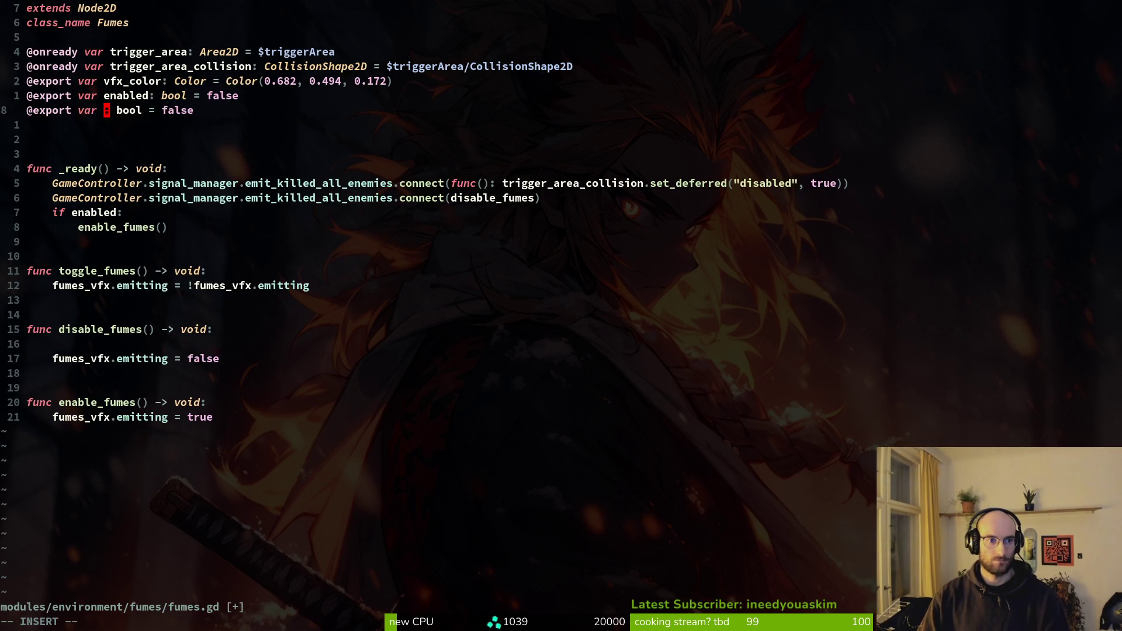
pyautogui.write('spawn')
pyautogui.write('_frequenc')
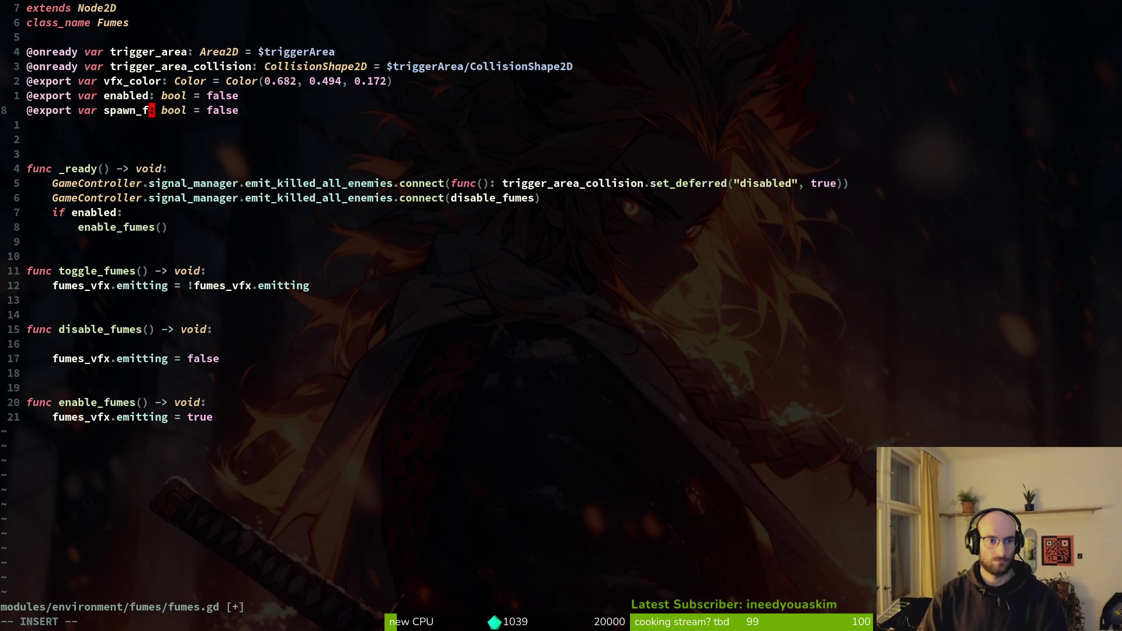
pyautogui.write('y')
pyautogui.press('Escape')
pyautogui.press('w')
pyautogui.press('w')
pyautogui.write('cwTimer')
pyautogui.press('Escape')
pyautogui.press('w')
pyautogui.press('w')
pyautogui.write('hC')
pyautogui.write('$')
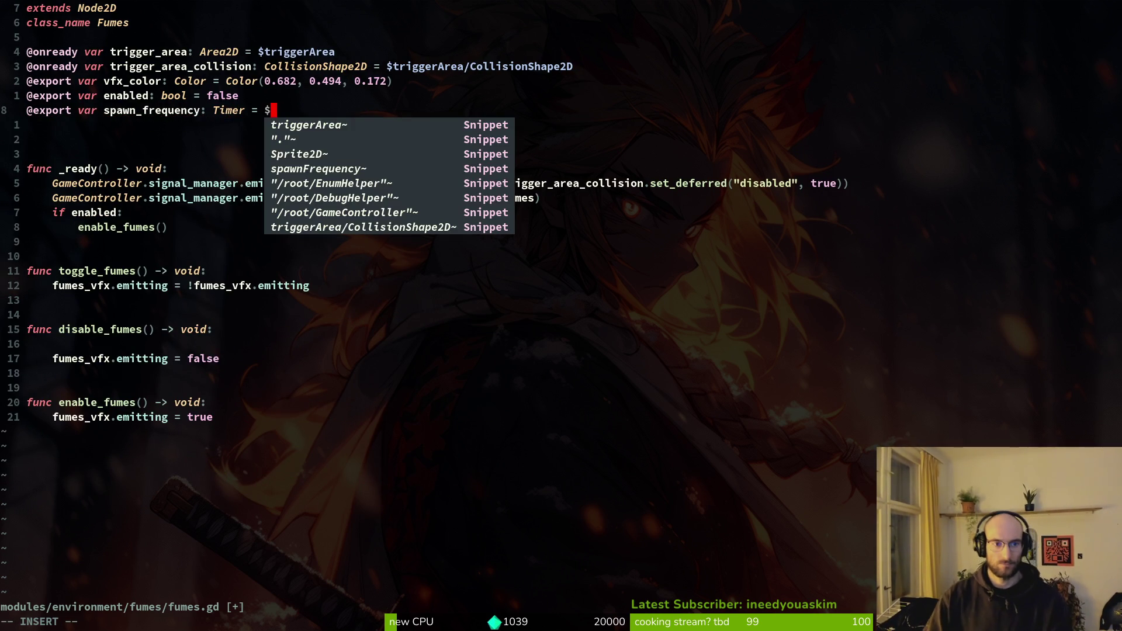
pyautogui.press('Tab')
pyautogui.press('Tab')
pyautogui.press('Tab')
pyautogui.press('Tab')
pyautogui.press('Escape')
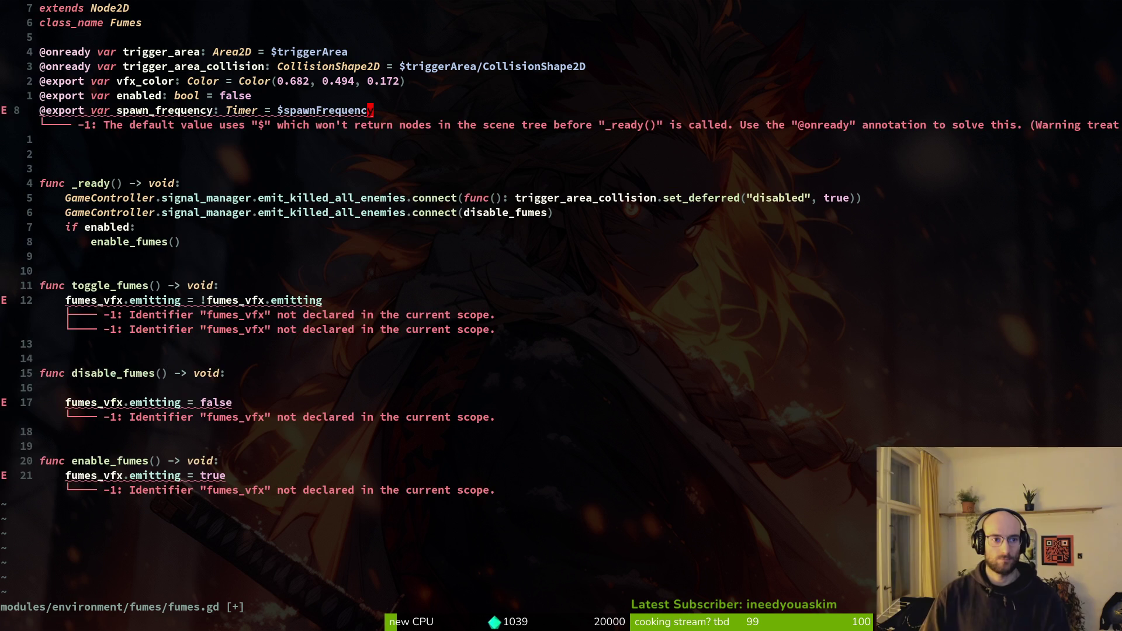
pyautogui.write('cwonready')
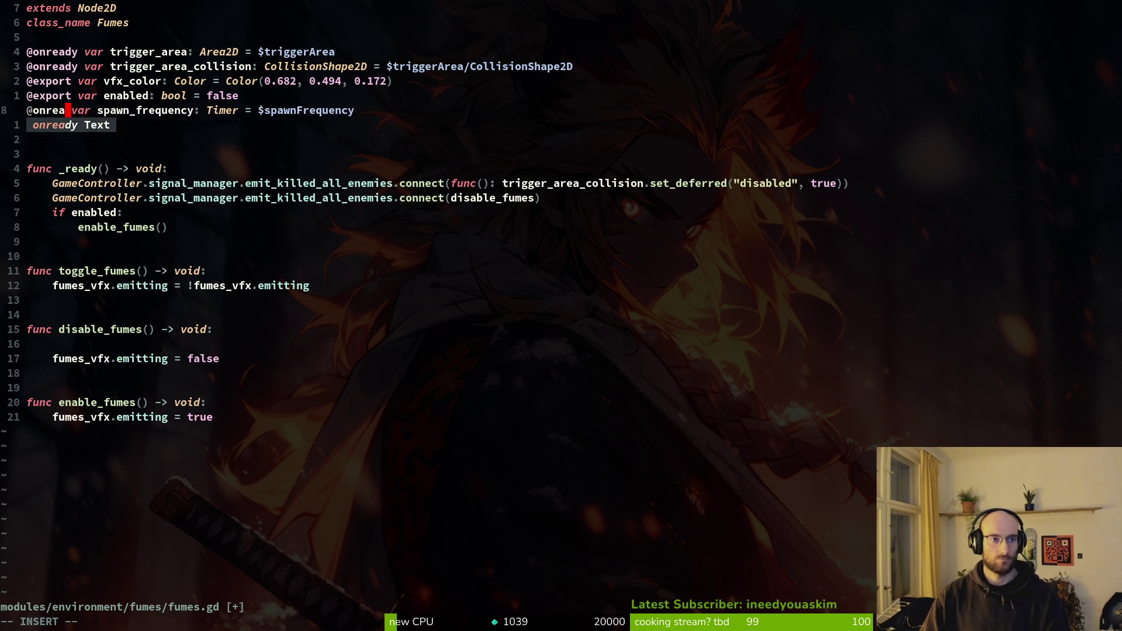
pyautogui.press('Escape')
pyautogui.hotkey('alt', 'k')
pyautogui.hotkey('alt', 'k')
pyautogui.write(':w')
pyautogui.press('Return')
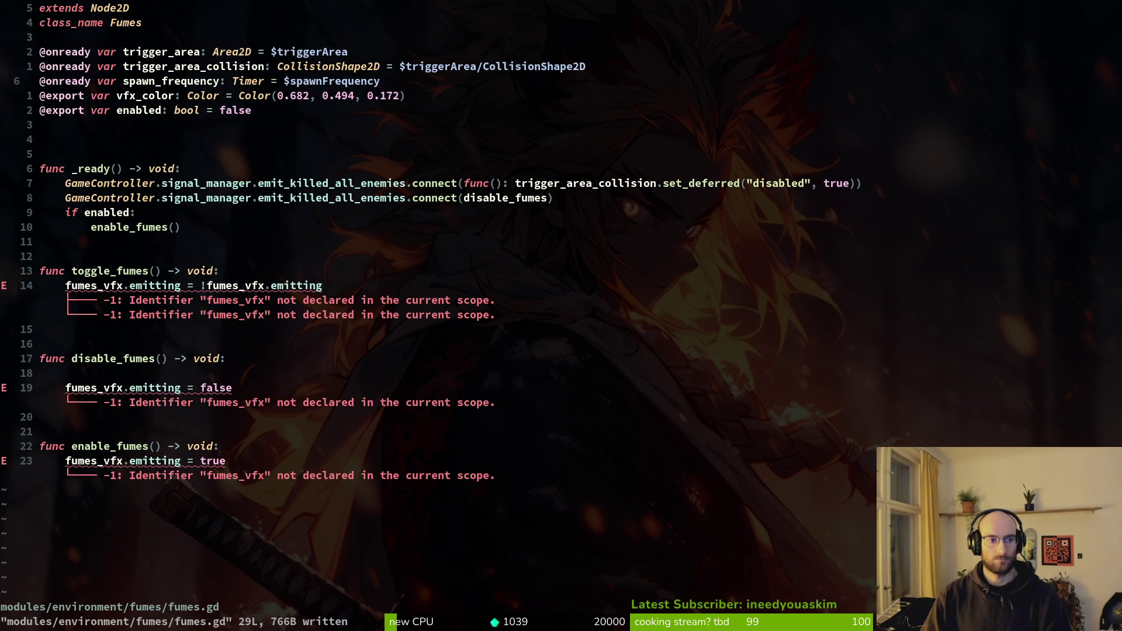
# Duplicate the disable_fumes connect line in _ready and strip its GameController. prefix
pyautogui.press('8')
pyautogui.press('j')
pyautogui.press('y')
pyautogui.press('y')
pyautogui.press('p')
pyautogui.press('w')
pyautogui.press('w')
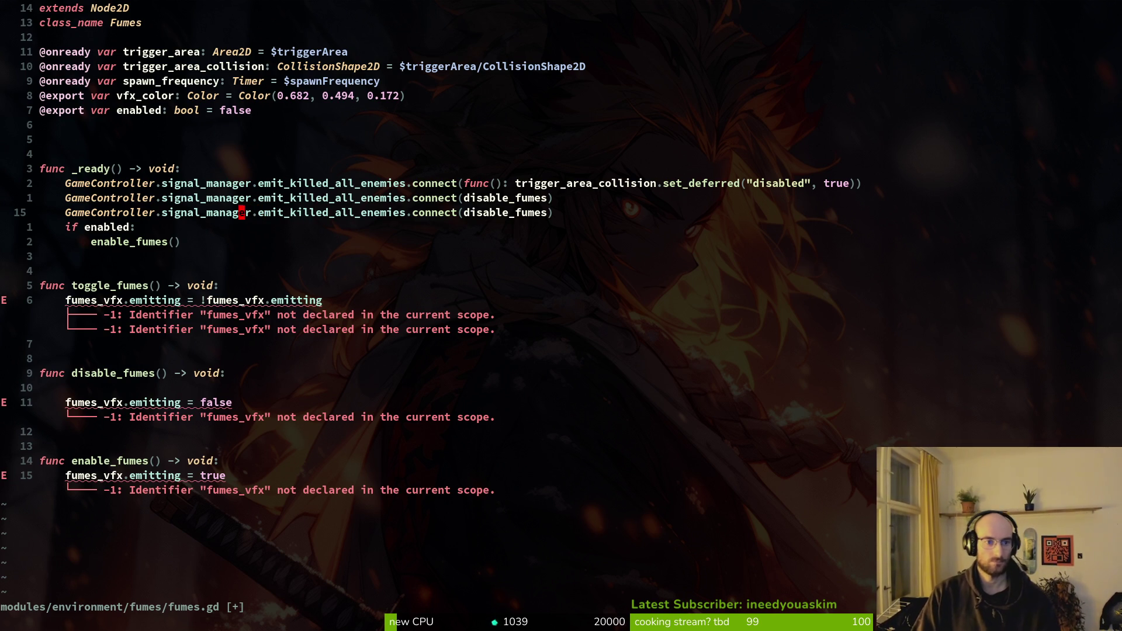
pyautogui.write('cbspaw')
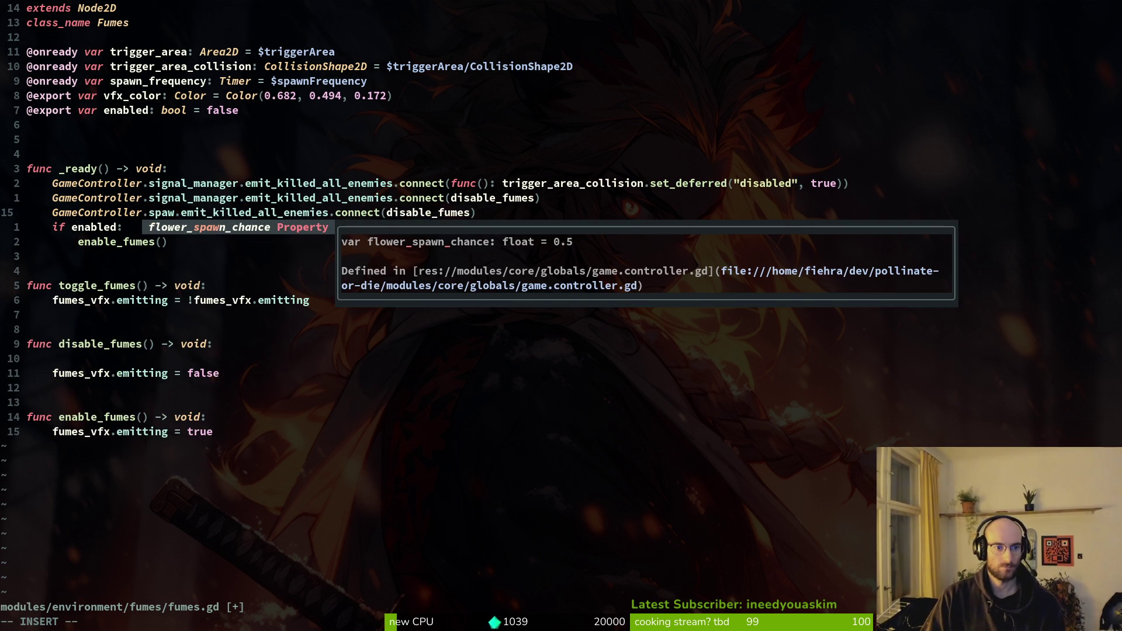
pyautogui.write('n')
pyautogui.press('Escape')
pyautogui.press('b')
pyautogui.press('b')
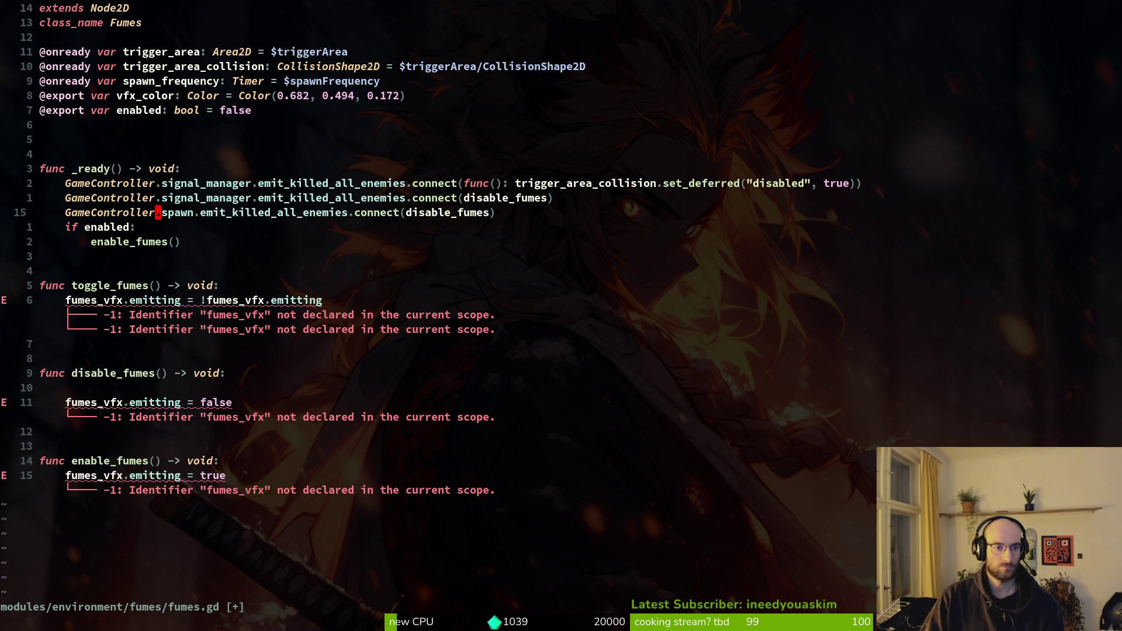
pyautogui.press('d')
pyautogui.press('f')
pyautogui.press('.')
pyautogui.write(':w')
pyautogui.press('Return')
pyautogui.press('w')
# Make the duplicate connect spawn_frequency.timeout to spawn_fume_particle and save fumes.gd
pyautogui.press('c')
pyautogui.press('t')
pyautogui.press('.')
pyautogui.write('ti')
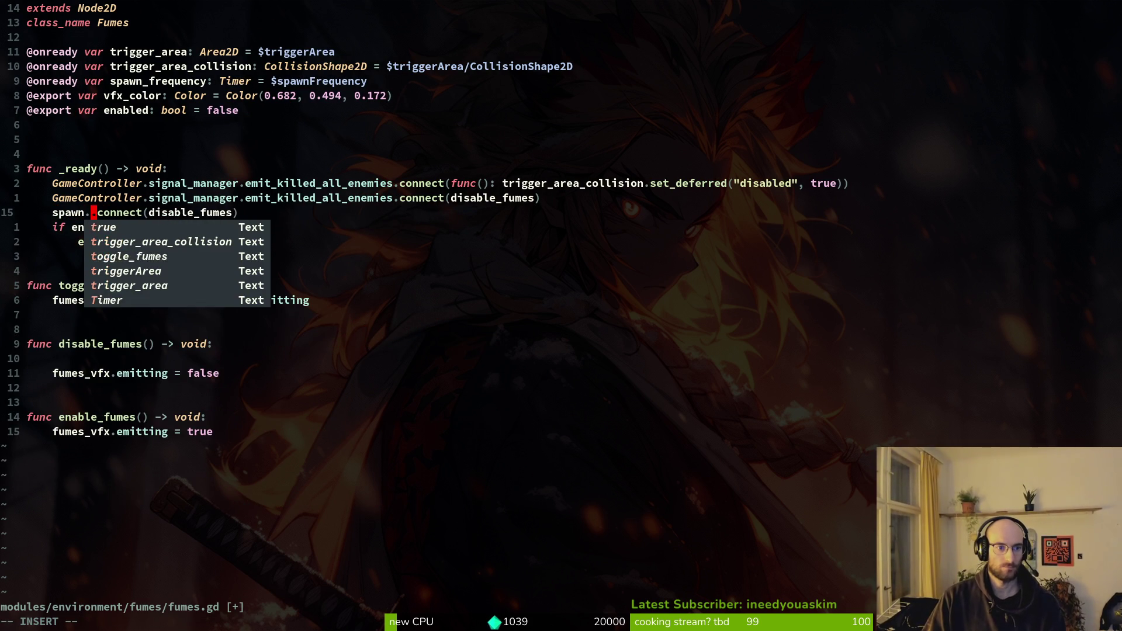
pyautogui.press('Escape')
pyautogui.write('am')
pyautogui.press('Escape')
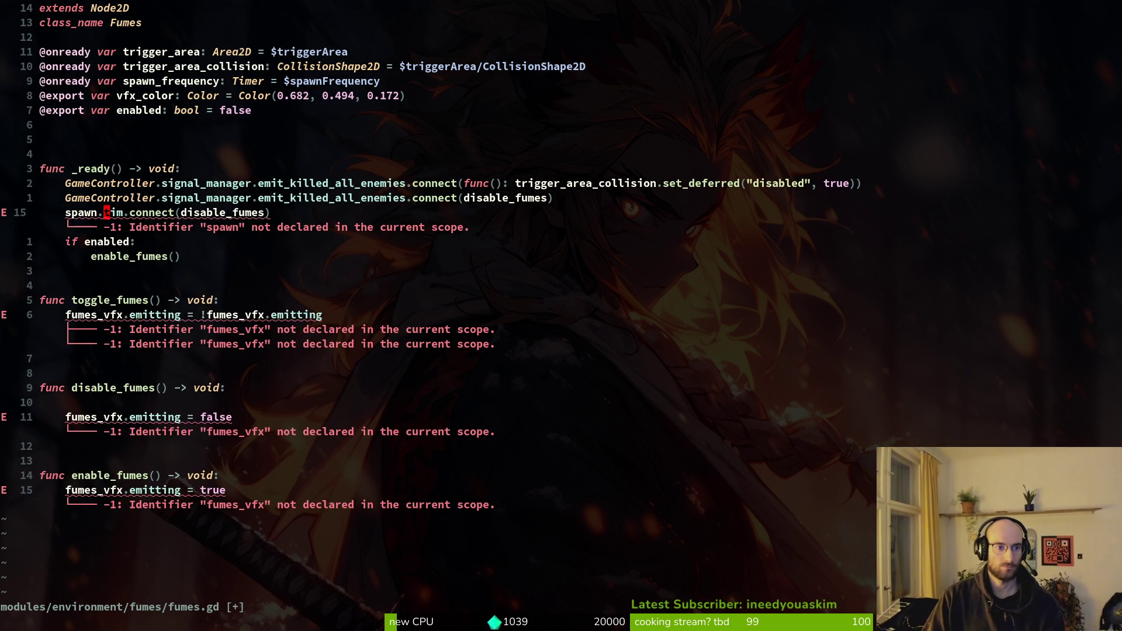
pyautogui.write('Bcwspawn_fre')
pyautogui.press('Return')
pyautogui.press('Escape')
pyautogui.write('l')
pyautogui.write('eao')
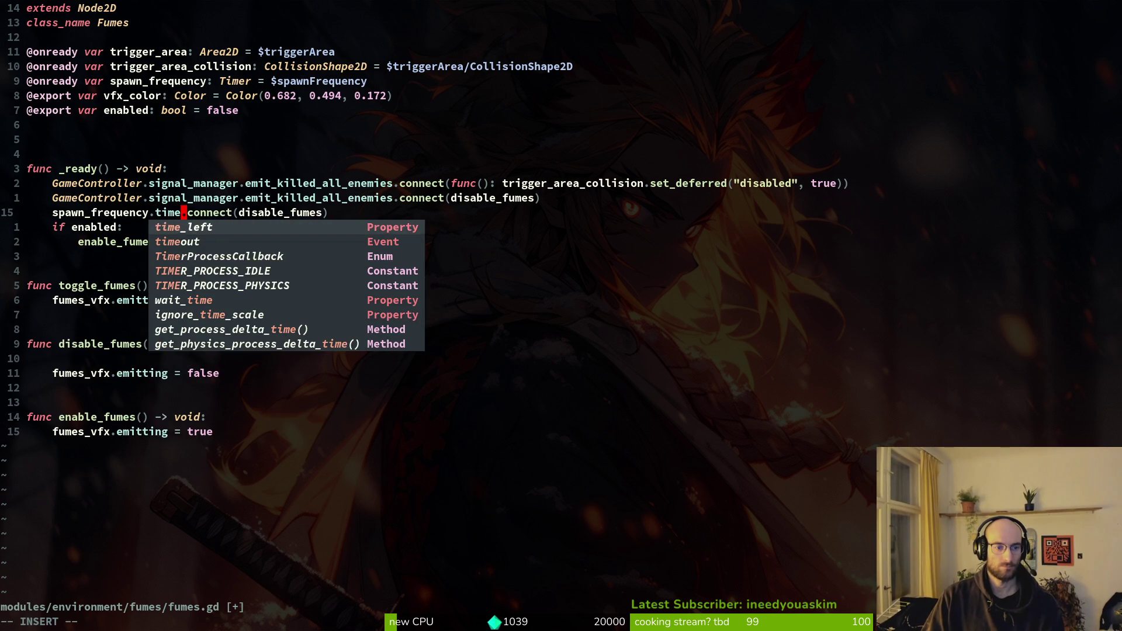
pyautogui.press('Return')
pyautogui.press('Escape')
pyautogui.write('cw')
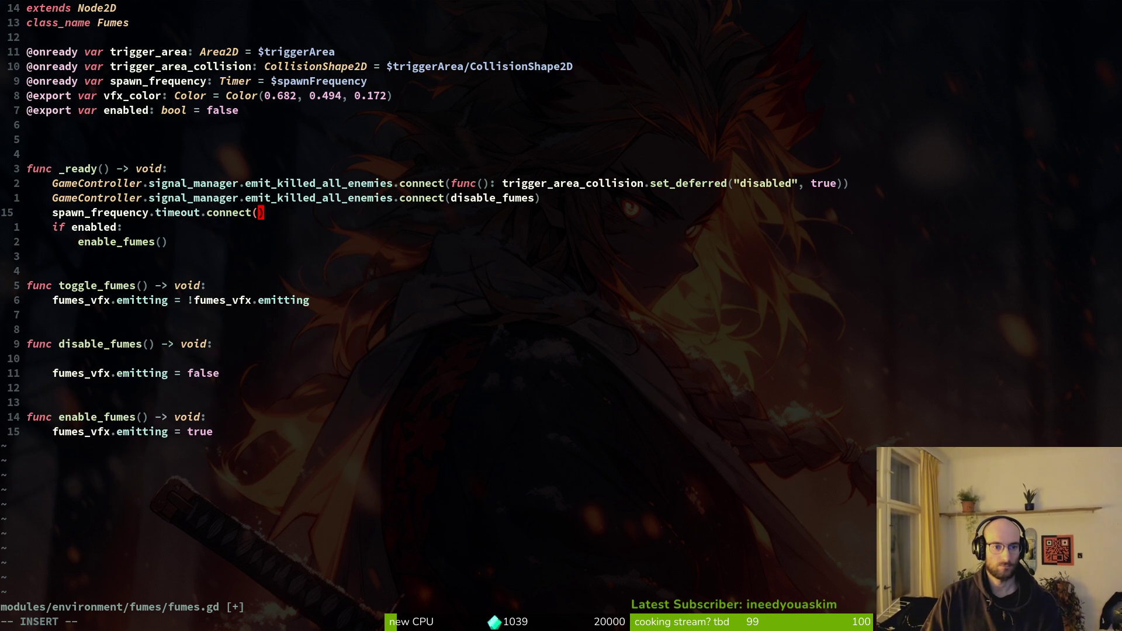
pyautogui.write('awn_fume_par')
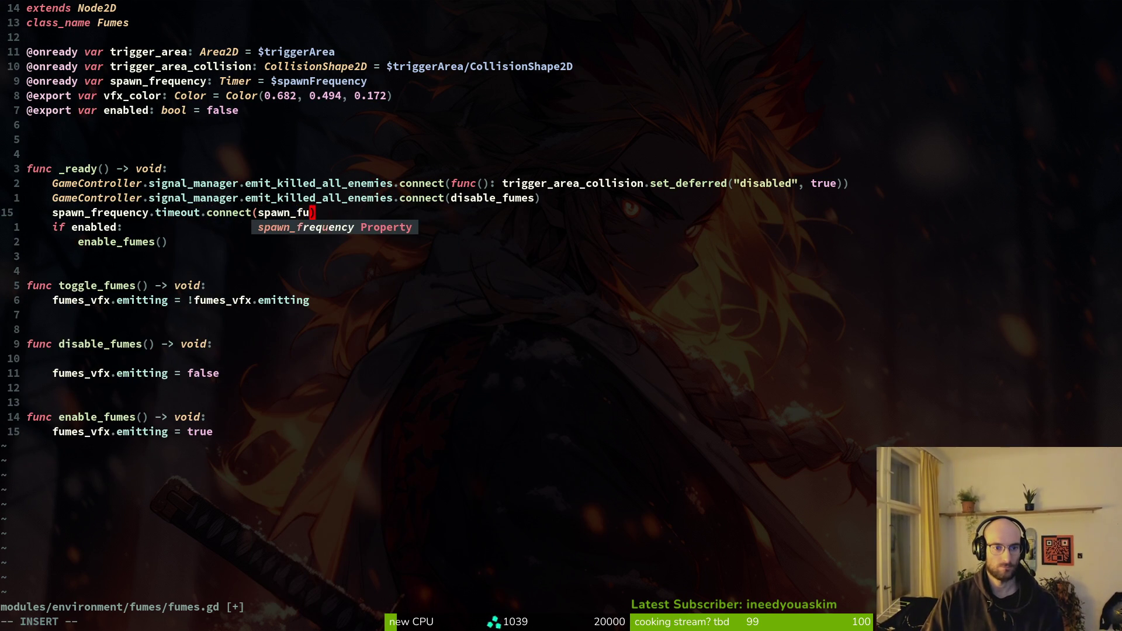
pyautogui.write('ticle')
pyautogui.press('Escape')
pyautogui.write(':w')
pyautogui.press('Return')
pyautogui.press('b')
# Add a blank line and copy the disable_fumes function header above it
pyautogui.press('j')
pyautogui.press('j')
pyautogui.press('j')
pyautogui.press('j')
pyautogui.press('j')
pyautogui.press('j')
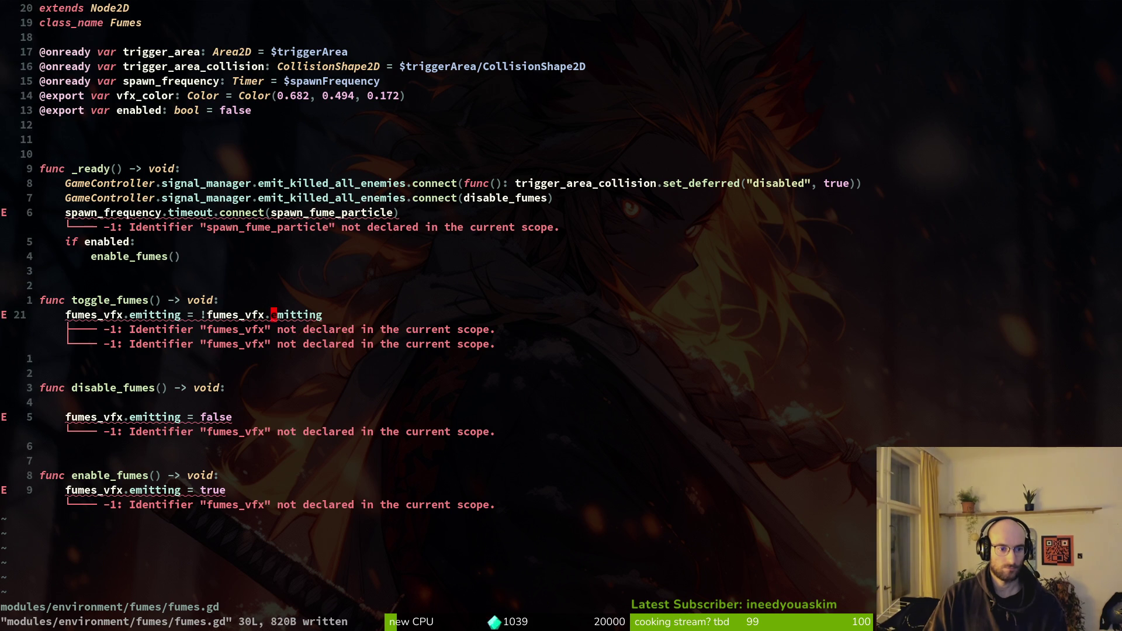
pyautogui.press('j')
pyautogui.press('j')
pyautogui.press('o')
pyautogui.press('Escape')
pyautogui.press('j')
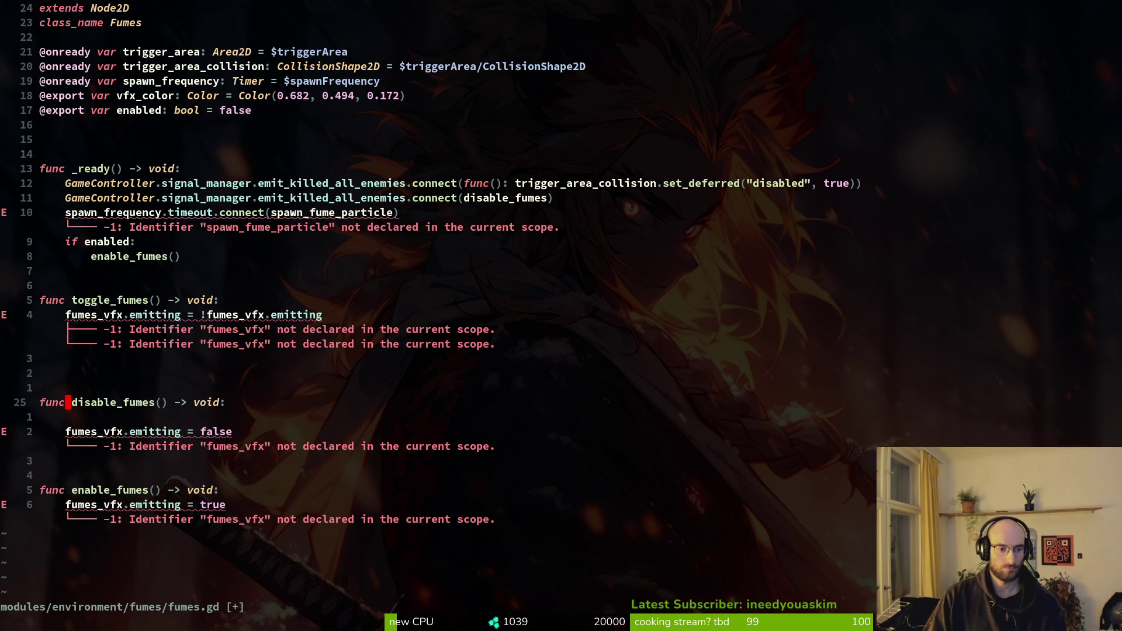
pyautogui.press('V')
pyautogui.press('k')
pyautogui.press('y')
pyautogui.press('P')
pyautogui.press('j')
# Rename the copied function to spawn_fume_particle() and save fumes.gd
pyautogui.press('w')
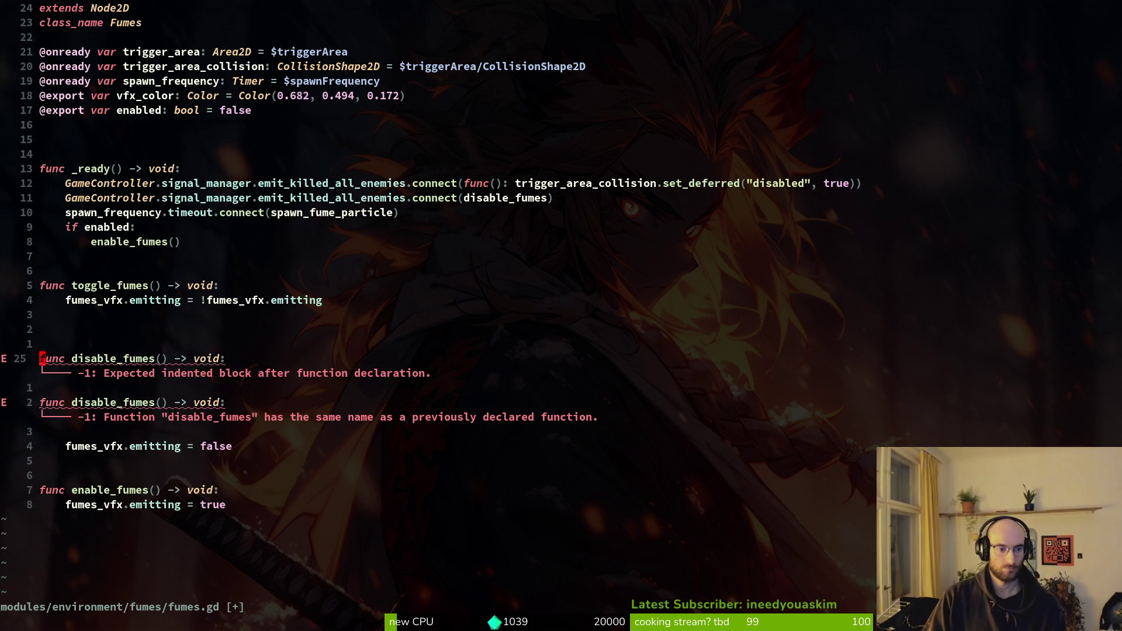
pyautogui.write('ciwspaw')
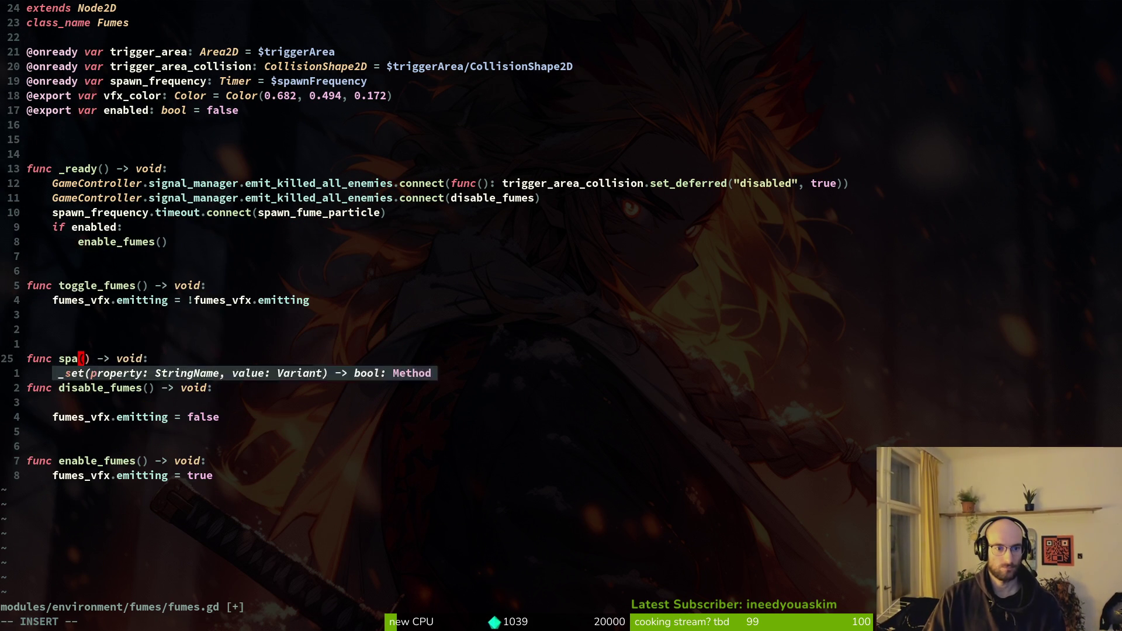
pyautogui.hotkey('ctrl', 'n')
pyautogui.hotkey('ctrl', 'n')
pyautogui.hotkey('ctrl', 'n')
pyautogui.press('Escape')
pyautogui.write(':w')
pyautogui.press('Return')
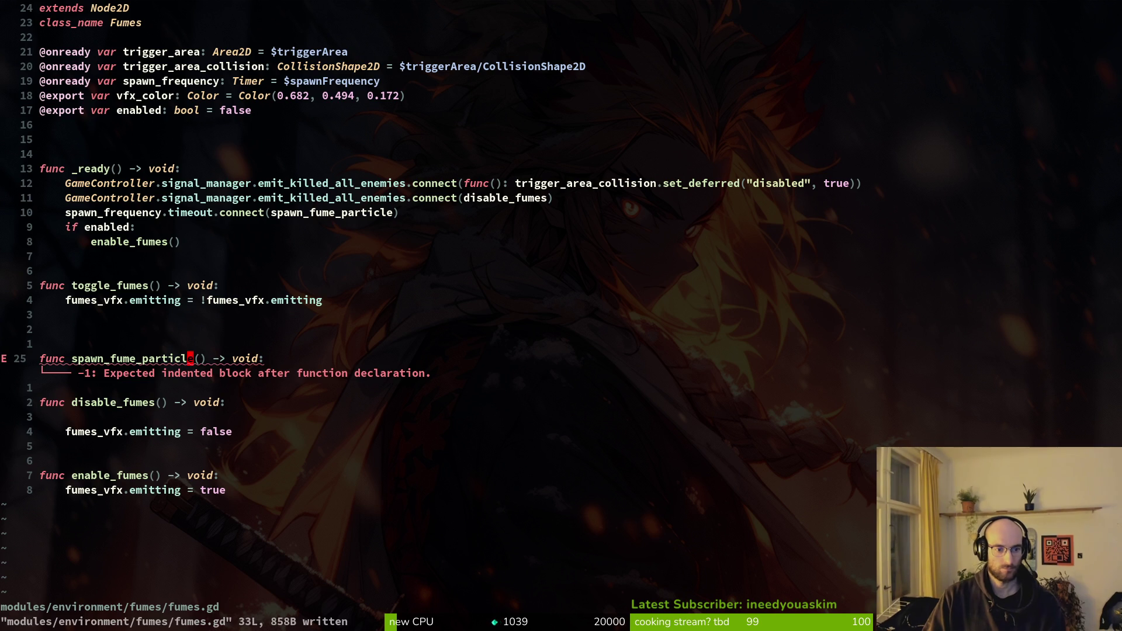
pyautogui.press('space')
# Copy the seven instantiate_sting lines from the wasp's shooting.gd into fumes.gd
pyautogui.press('f')
pyautogui.press('f')
pyautogui.write('s')
pyautogui.press('BackSpace')
pyautogui.write('shooting')
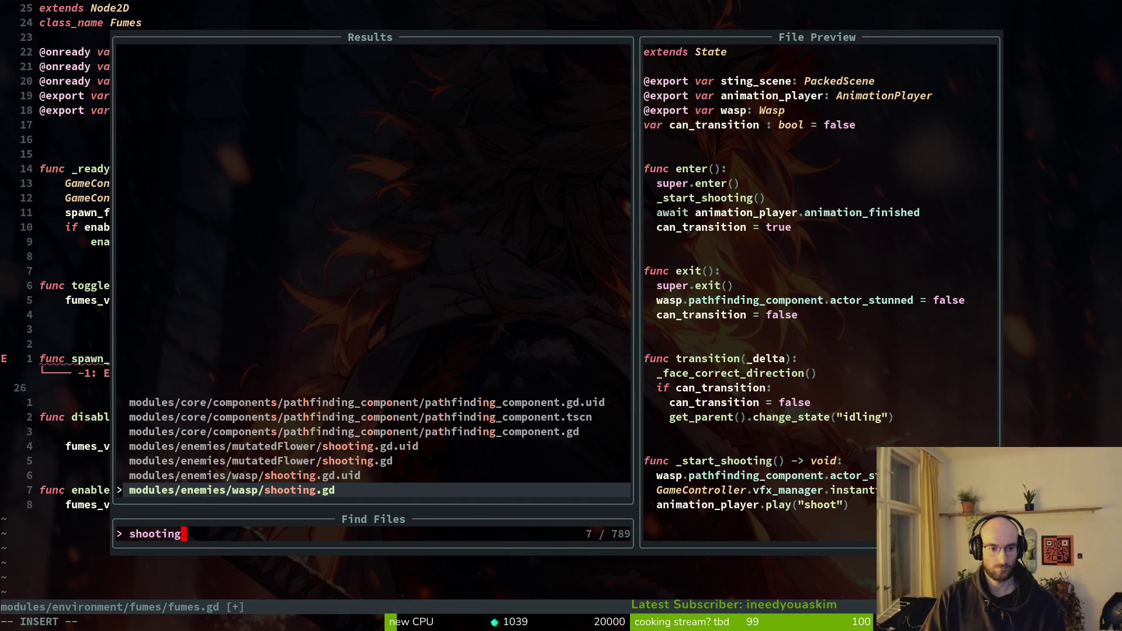
pyautogui.press('Return')
pyautogui.hotkey('ctrl', 'd')
pyautogui.hotkey('ctrl', 'd')
pyautogui.hotkey('ctrl', 'd')
pyautogui.press('k')
pyautogui.press('k')
pyautogui.press('k')
pyautogui.press('k')
pyautogui.press('k')
pyautogui.press('k')
pyautogui.press('9')
pyautogui.press('k')
pyautogui.press('V')
pyautogui.press('j')
pyautogui.press('j')
pyautogui.press('j')
pyautogui.press('y')
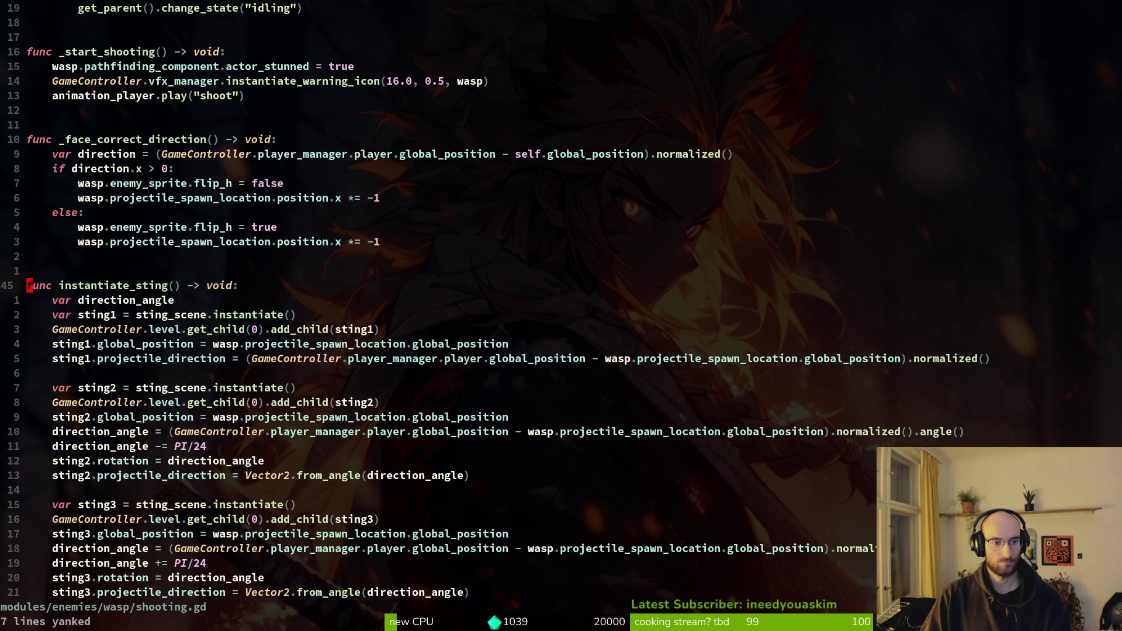
pyautogui.hotkey('ctrl', 'o')
pyautogui.press('P')
# Search the project file finder for 'fumpart' without opening a file
pyautogui.press('space')
pyautogui.press('f')
pyautogui.press('f')
pyautogui.write('fumaprt')
pyautogui.press('Escape')
pyautogui.press('h')
pyautogui.press('h')
pyautogui.press('h')
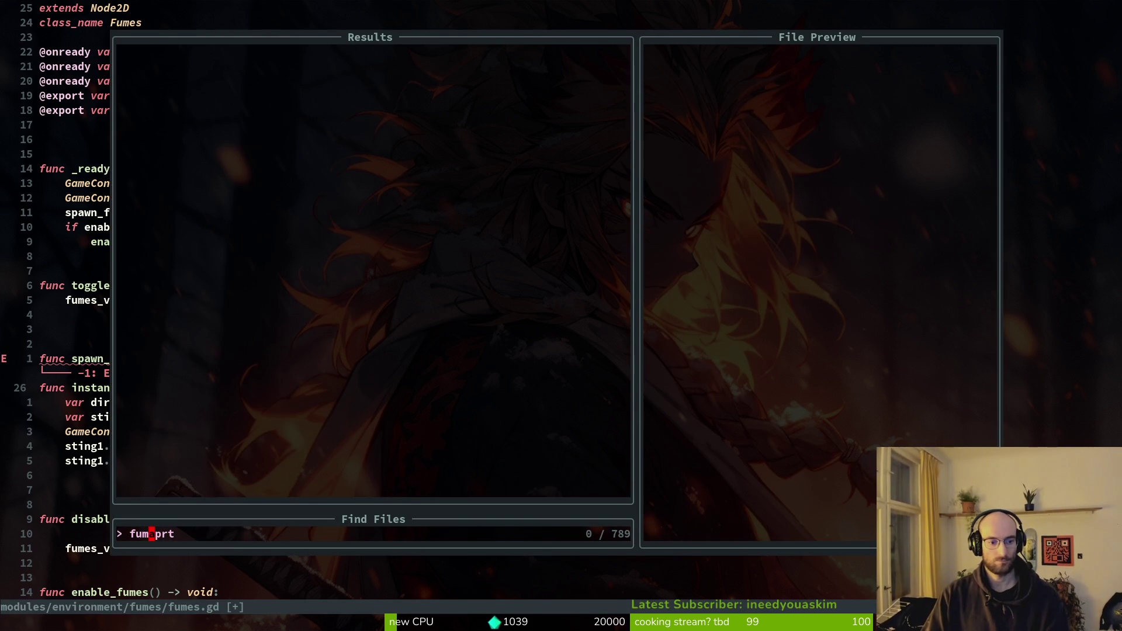
pyautogui.press('Escape')
pyautogui.press('space')
pyautogui.press('f')
pyautogui.press('f')
pyautogui.write('fumpart')
pyautogui.press('Escape')
# Add blank lines under the spawn_fume_particle header, then return to Godot
pyautogui.press('Escape')
pyautogui.press('k')
pyautogui.press('o')
pyautogui.press('Return')
pyautogui.press('Return')
pyautogui.press('Escape')
pyautogui.press('k')
pyautogui.press('k')
pyautogui.press('k')
pyautogui.hotkey('alt', 'Tab')
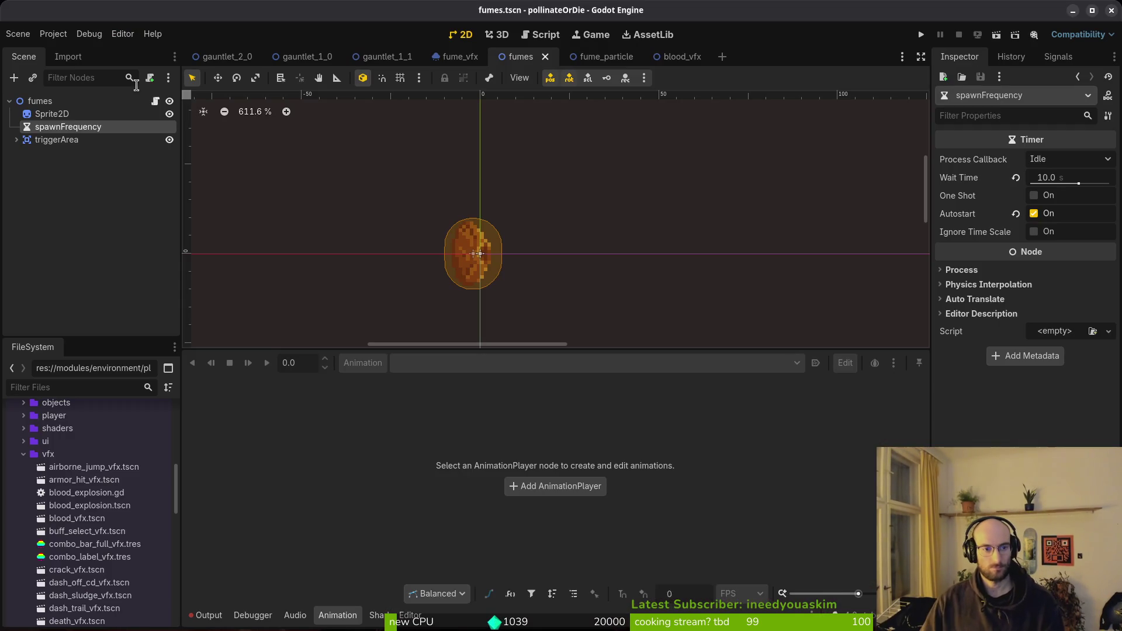
# In the fume_particle scene, extend fumeParticleVfx's vfx script into a new fume_particle.gd
pyautogui.click(619, 56)
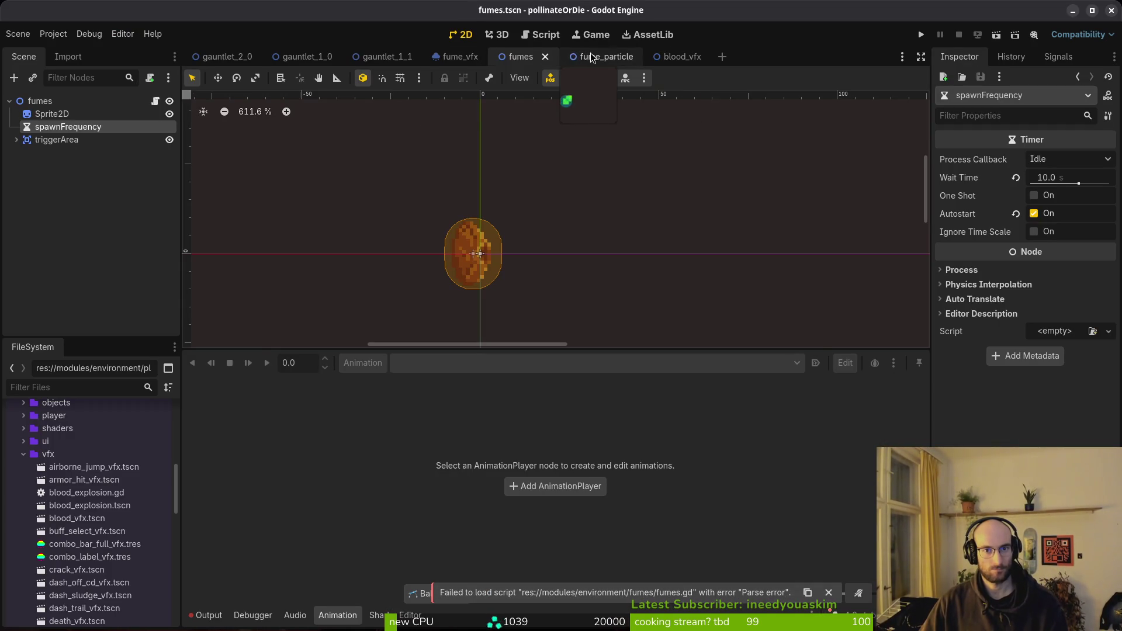
pyautogui.rightClick(120, 99)
pyautogui.click(63, 141)
pyautogui.rightClick(121, 101)
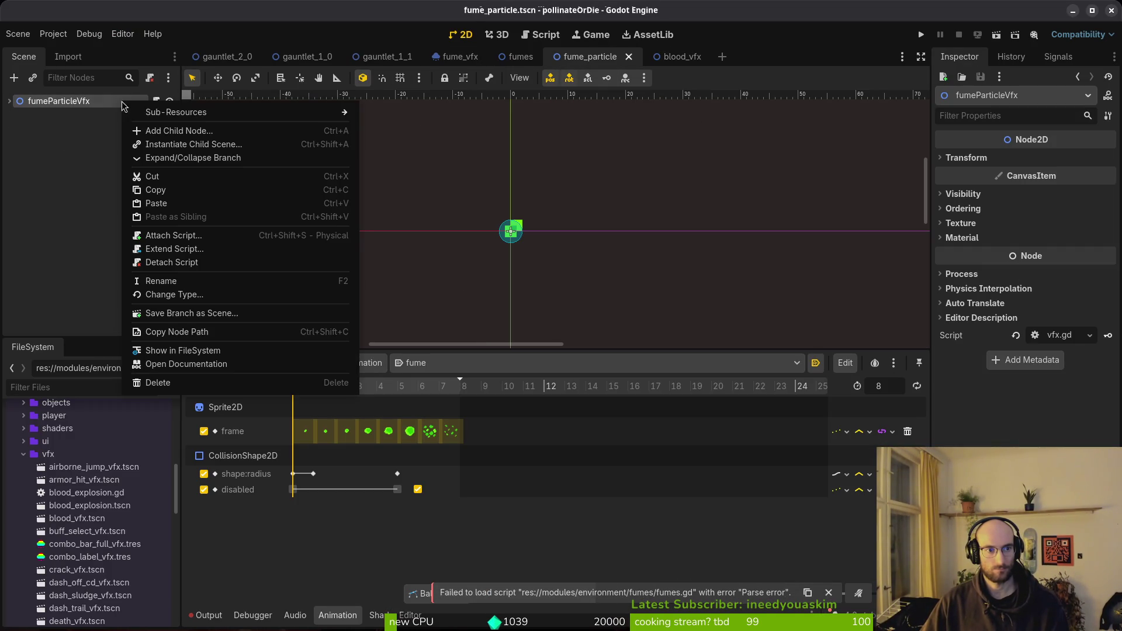
pyautogui.click(169, 250)
pyautogui.click(624, 414)
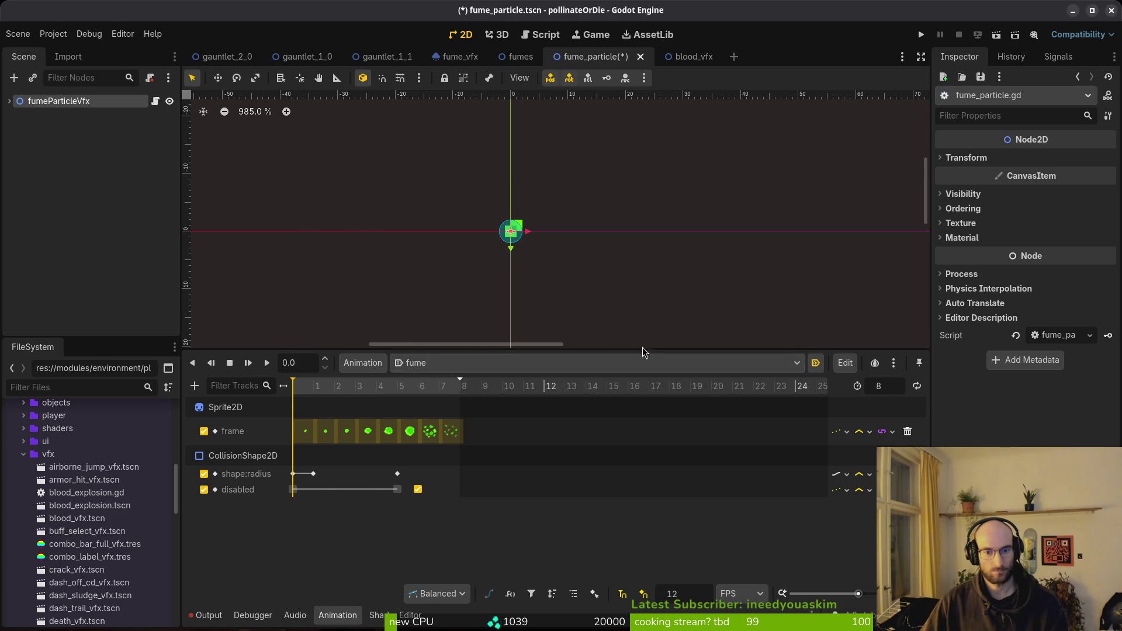
# Open fume_particle.gd in Neovim via the file finder
pyautogui.hotkey('alt', 'Tab')
pyautogui.hotkey('ctrl', 'p')
pyautogui.write('fump')
pyautogui.press('Return')
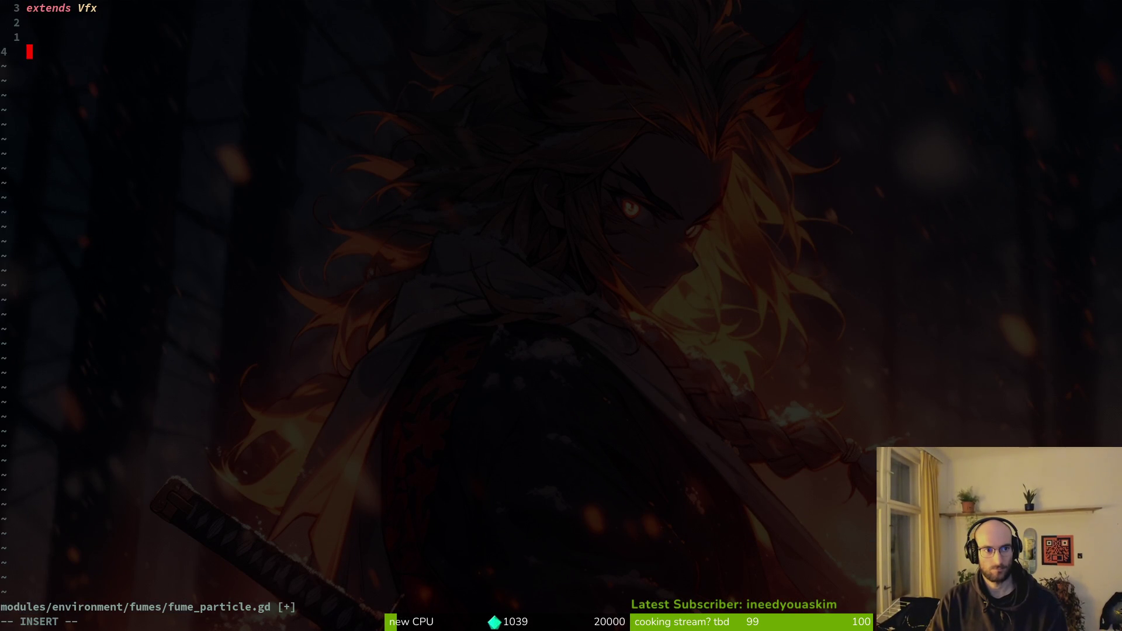
# Add 'class_name FumeParticle' and a _physics_process function beginning with 'move' to fume_particle.gd
pyautogui.write('oclass_name FumePar')
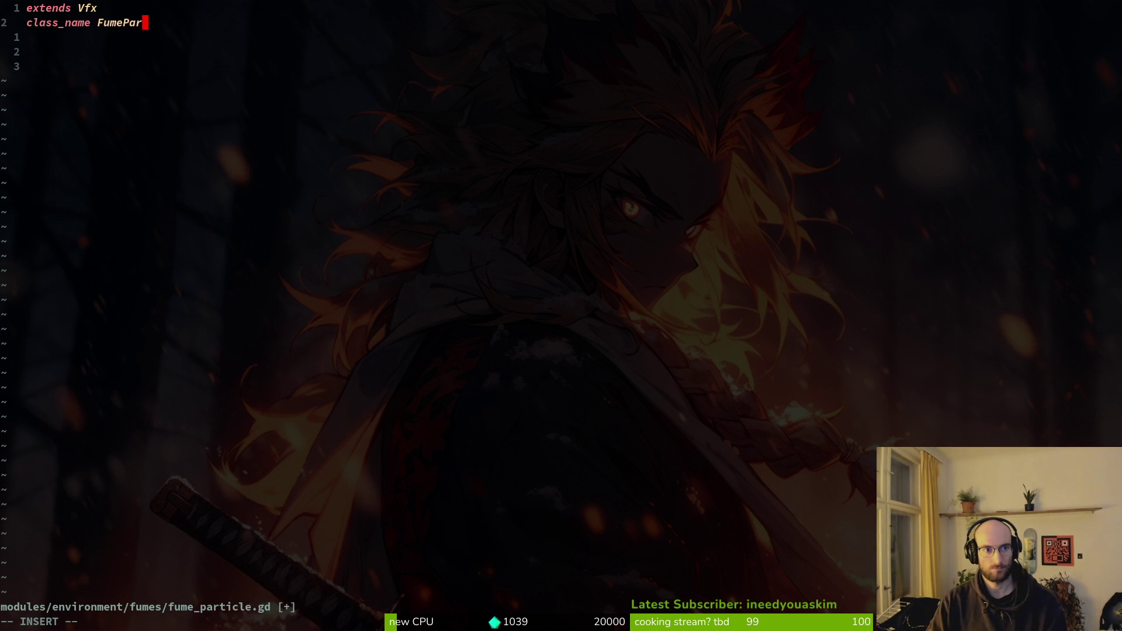
pyautogui.write('o')
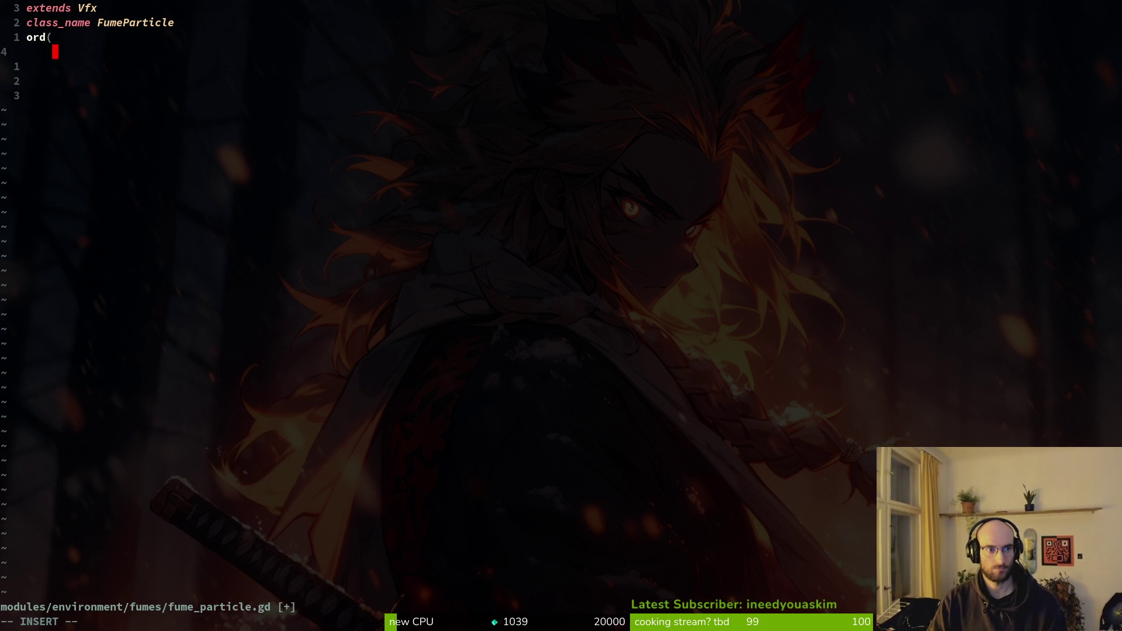
pyautogui.write('o')
pyautogui.press('BackSpace')
pyautogui.write('func _phy')
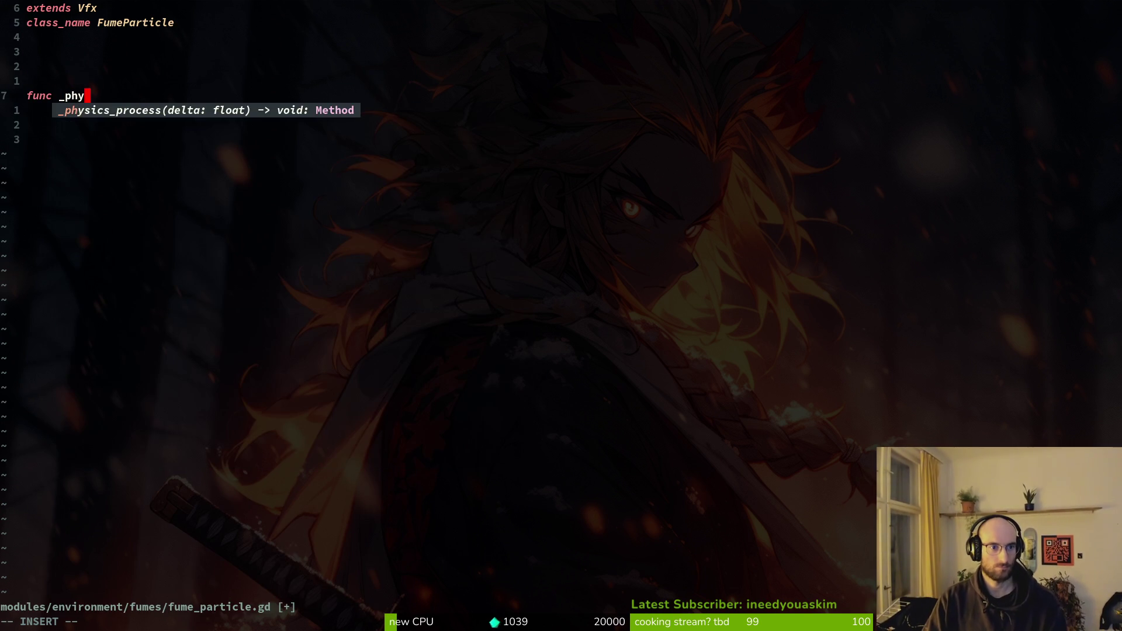
pyautogui.press('Return')
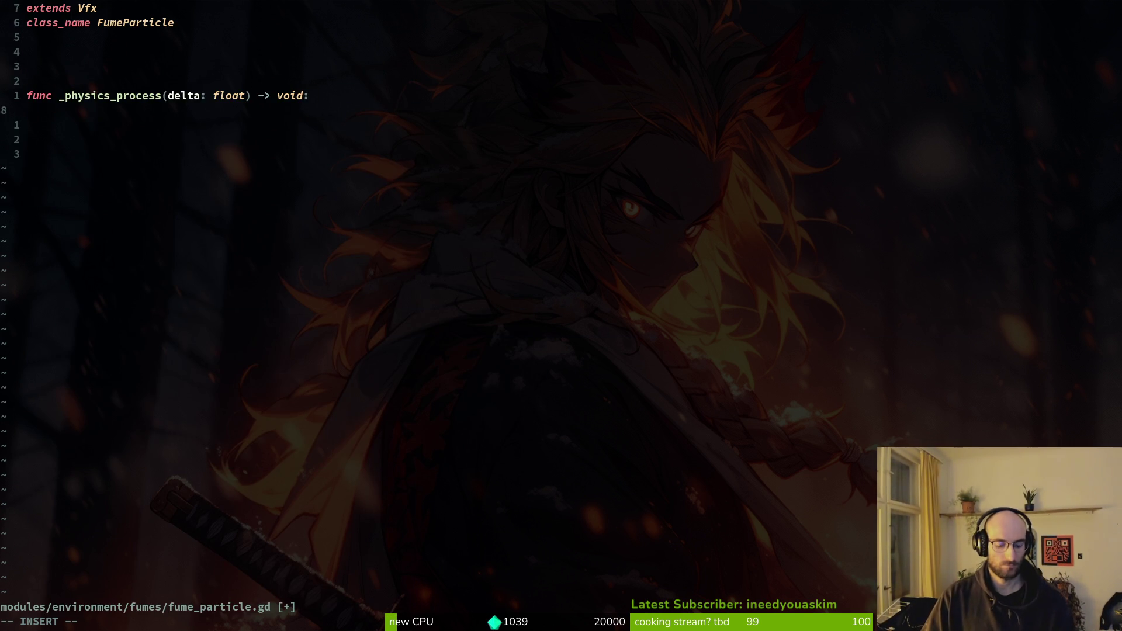
pyautogui.write('actor.')
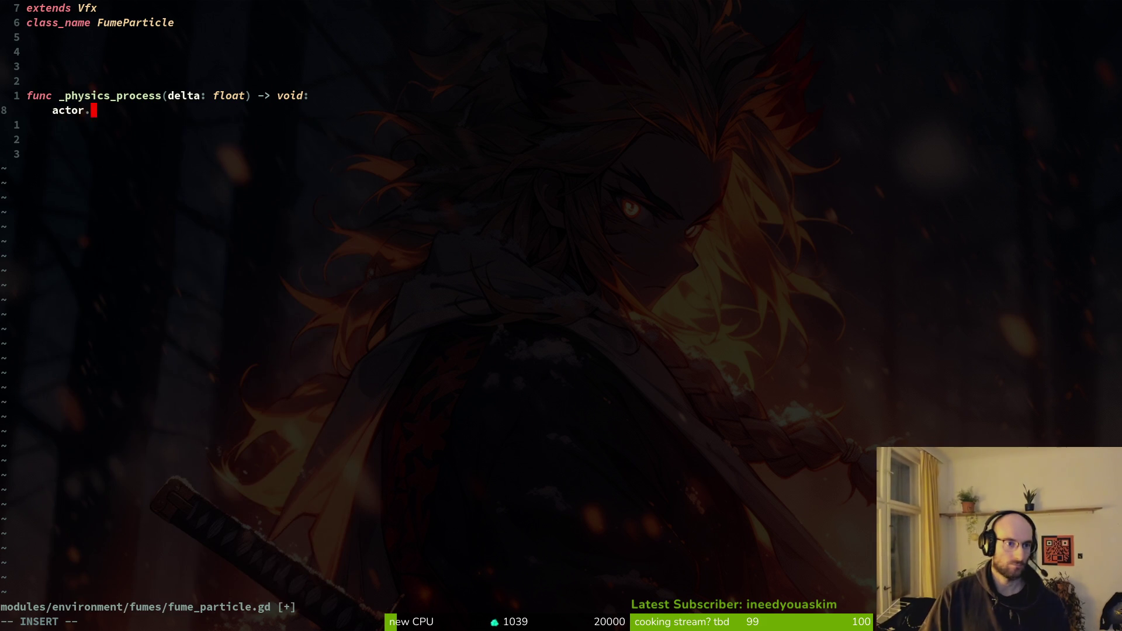
pyautogui.press('BackSpace')
pyautogui.press('BackSpace')
pyautogui.press('BackSpace')
pyautogui.write('mo')
pyautogui.press('BackSpace')
pyautogui.press('BackSpace')
pyautogui.press('BackSpace')
pyautogui.write('move')
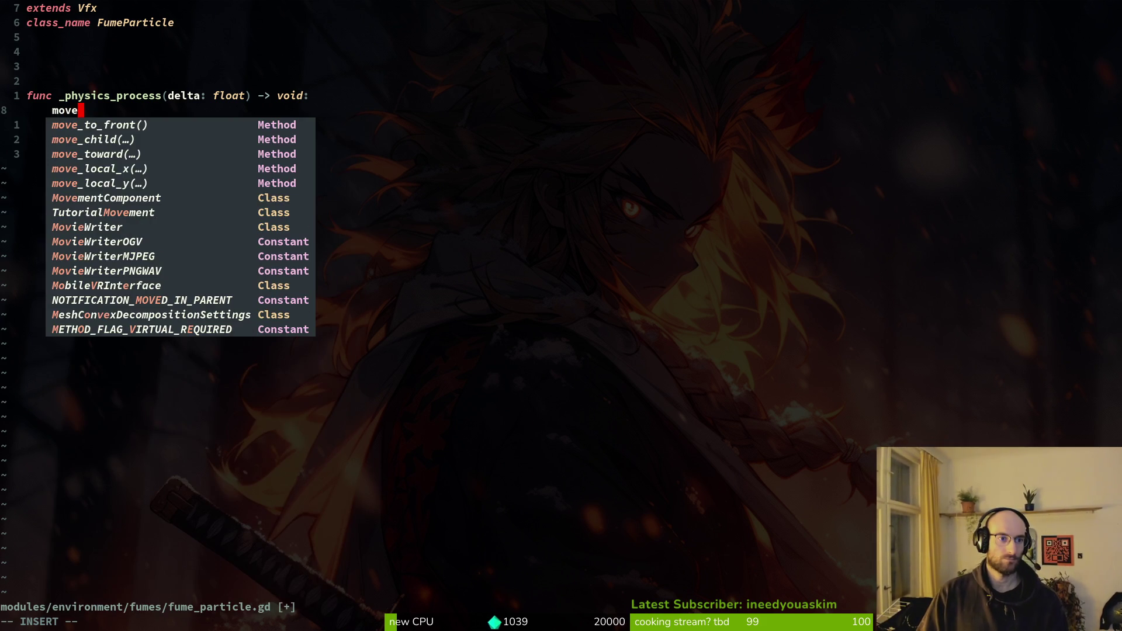
pyautogui.press('Escape')
pyautogui.hotkey('alt', 'Tab')
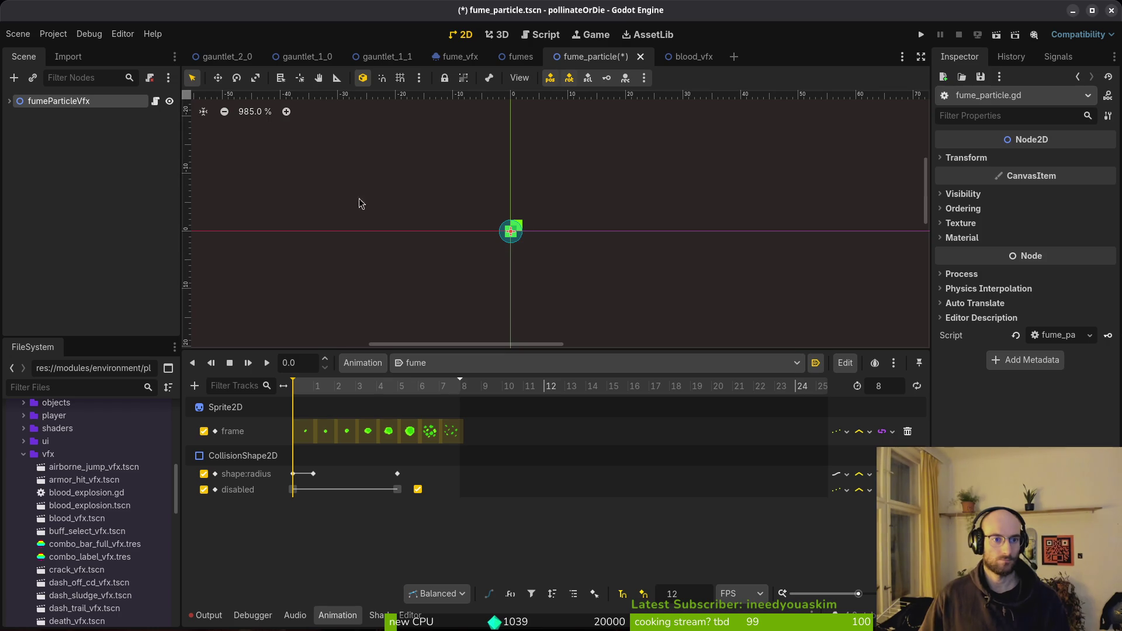
# Change the fumeParticleVfx root node's type to CharacterBody2D
pyautogui.rightClick(64, 106)
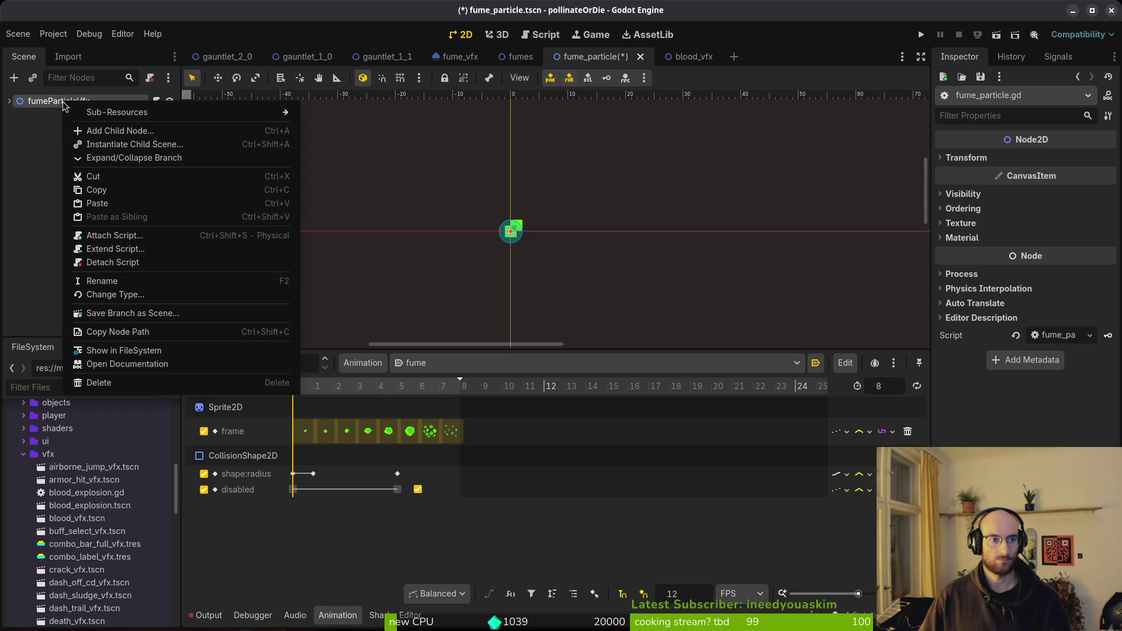
pyautogui.click(9, 102)
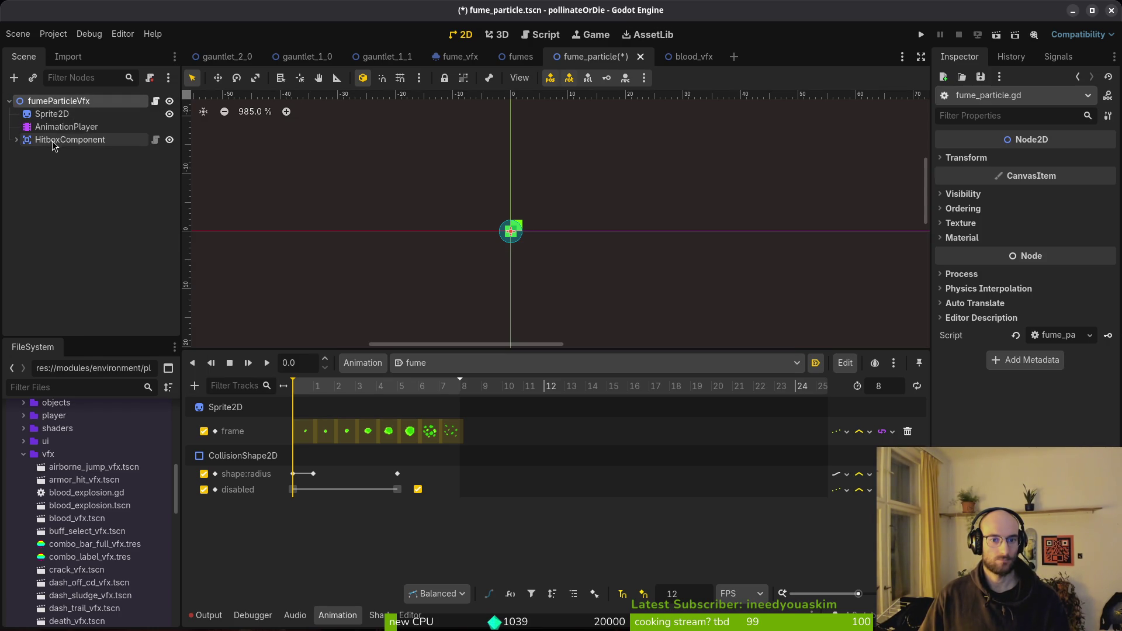
pyautogui.rightClick(37, 101)
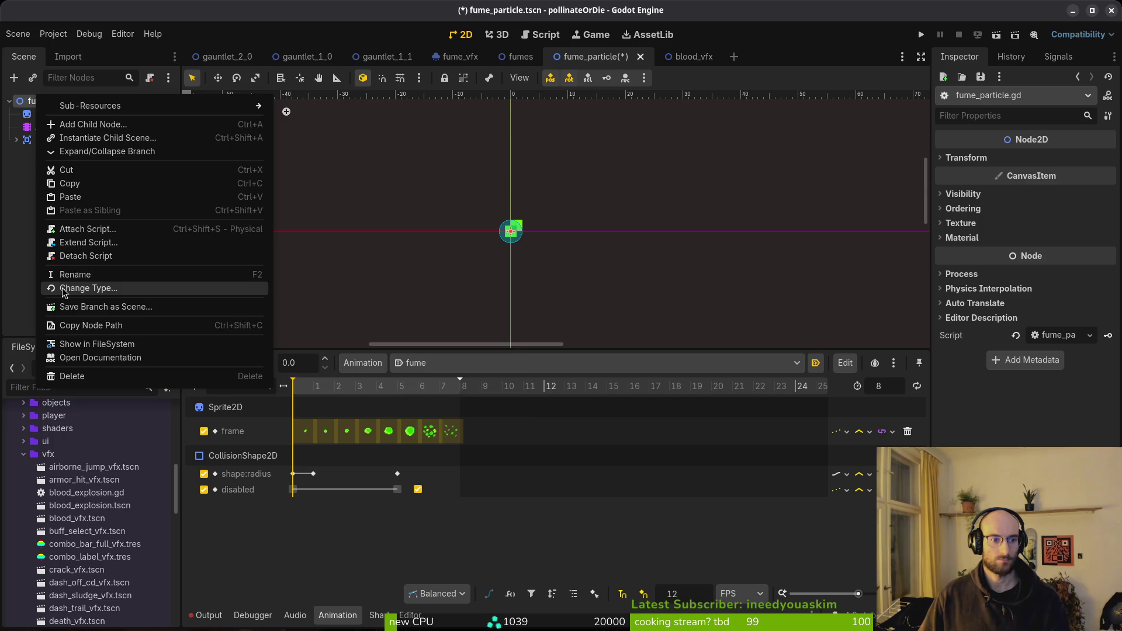
pyautogui.click(65, 288)
pyautogui.write('char')
pyautogui.press('Return')
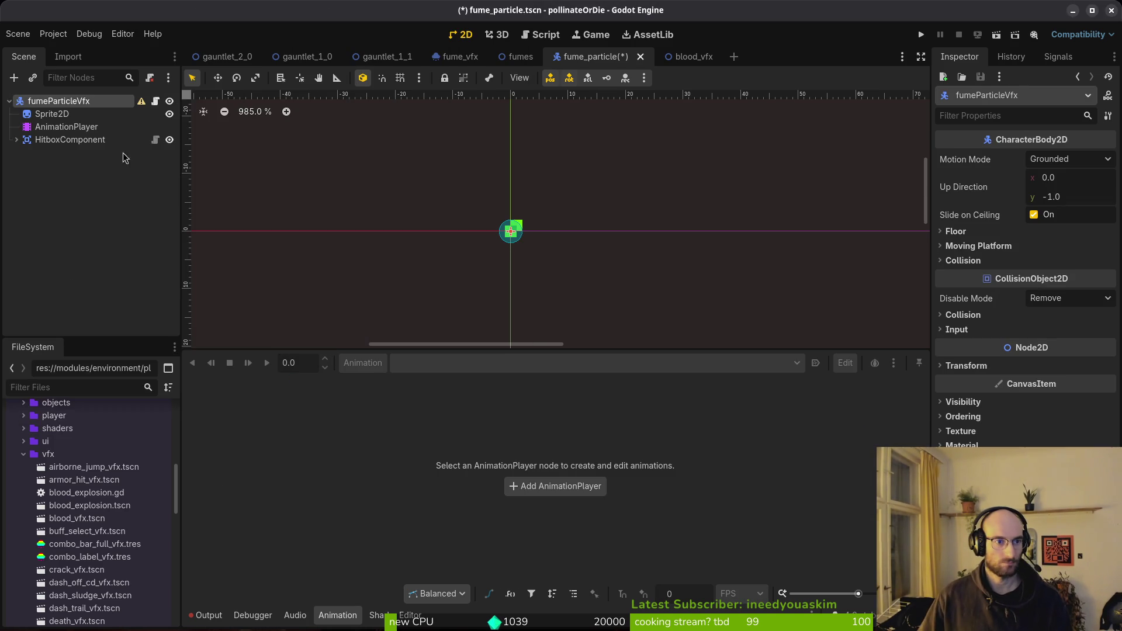
# Add a CollisionShape2D child under the root node
pyautogui.hotkey('ctrl', 'a')
pyautogui.write('coo')
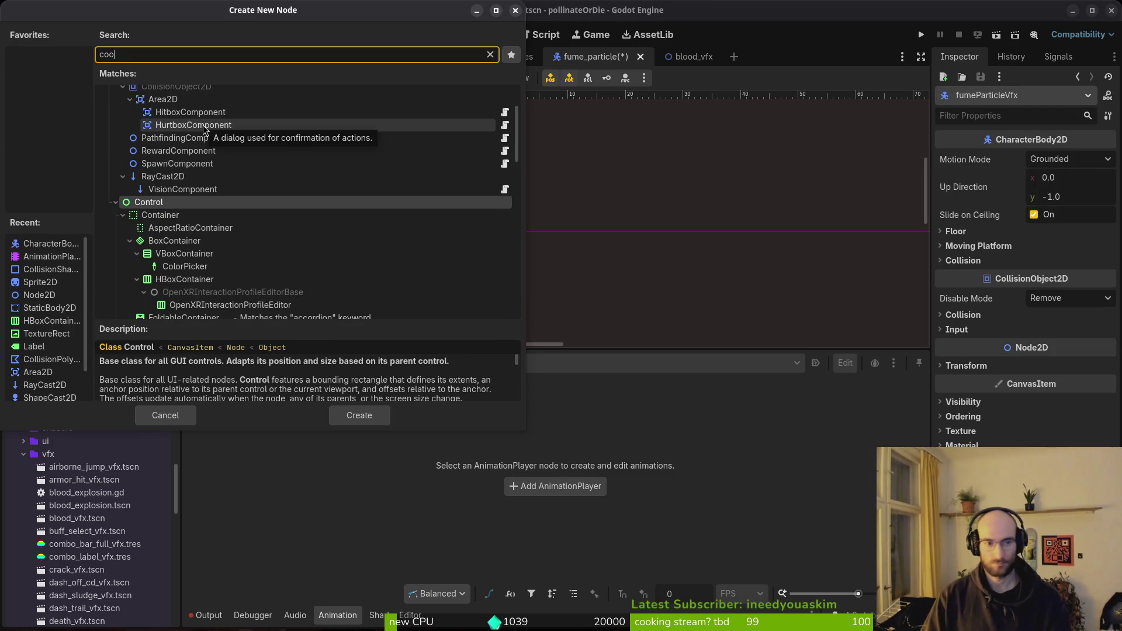
pyautogui.press('BackSpace')
pyautogui.write('s')
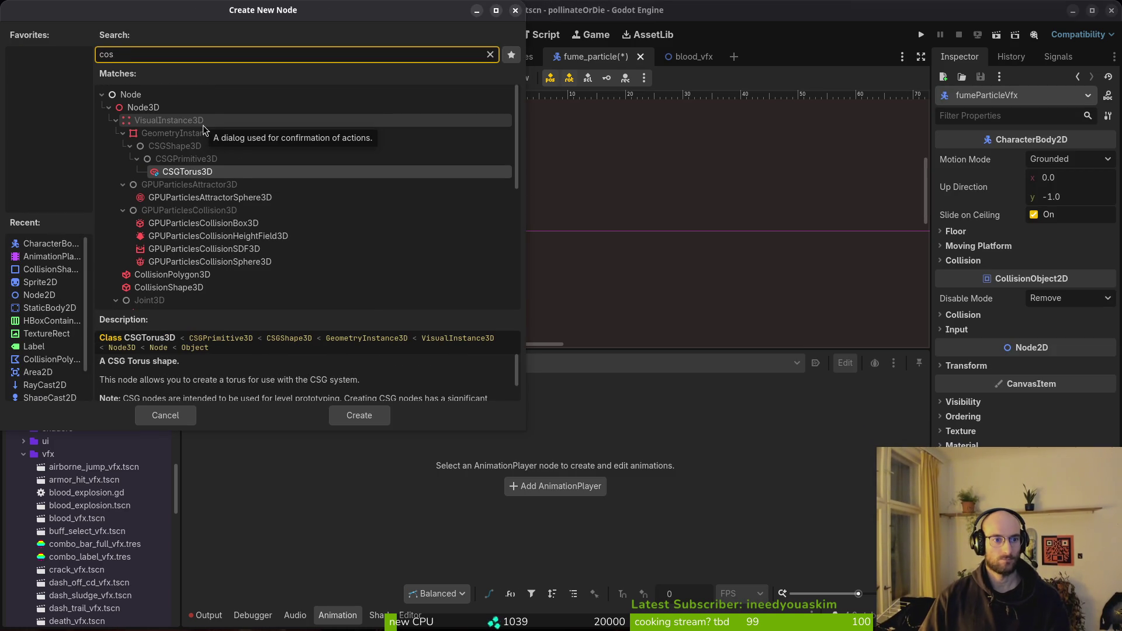
pyautogui.press('BackSpace')
pyautogui.write('llision')
pyautogui.press('Return')
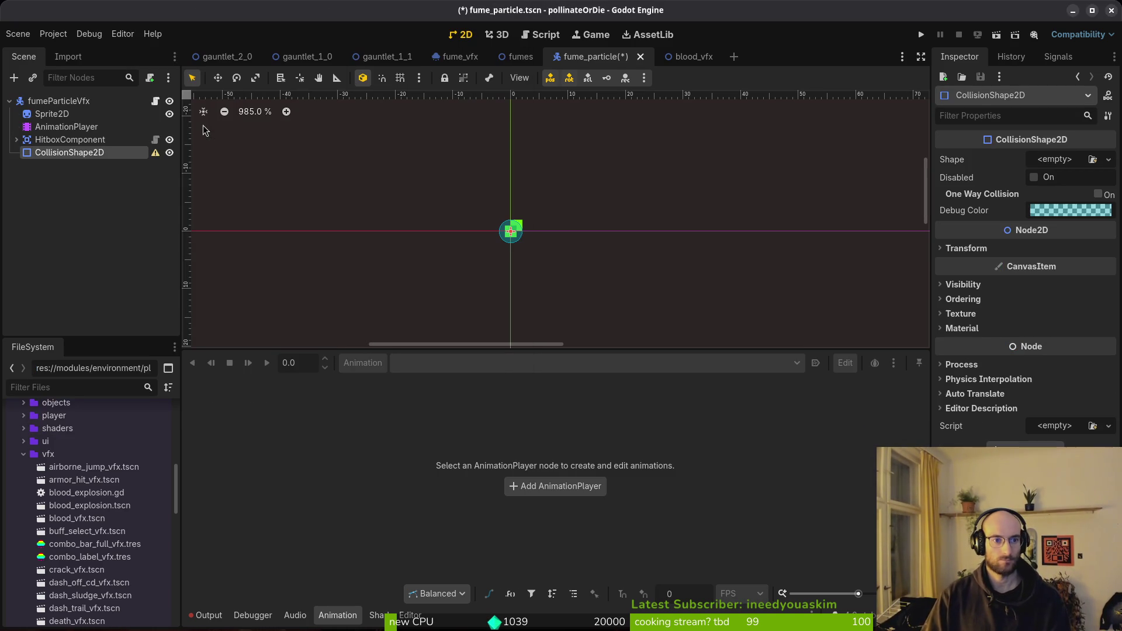
# Move CollisionShape2D directly under the root, then delete fume_particle.tscn from the fumes folder
pyautogui.moveTo(59, 153)
pyautogui.mouseDown()
pyautogui.moveTo(68, 109)
pyautogui.moveTo(85, 106)
pyautogui.mouseUp()
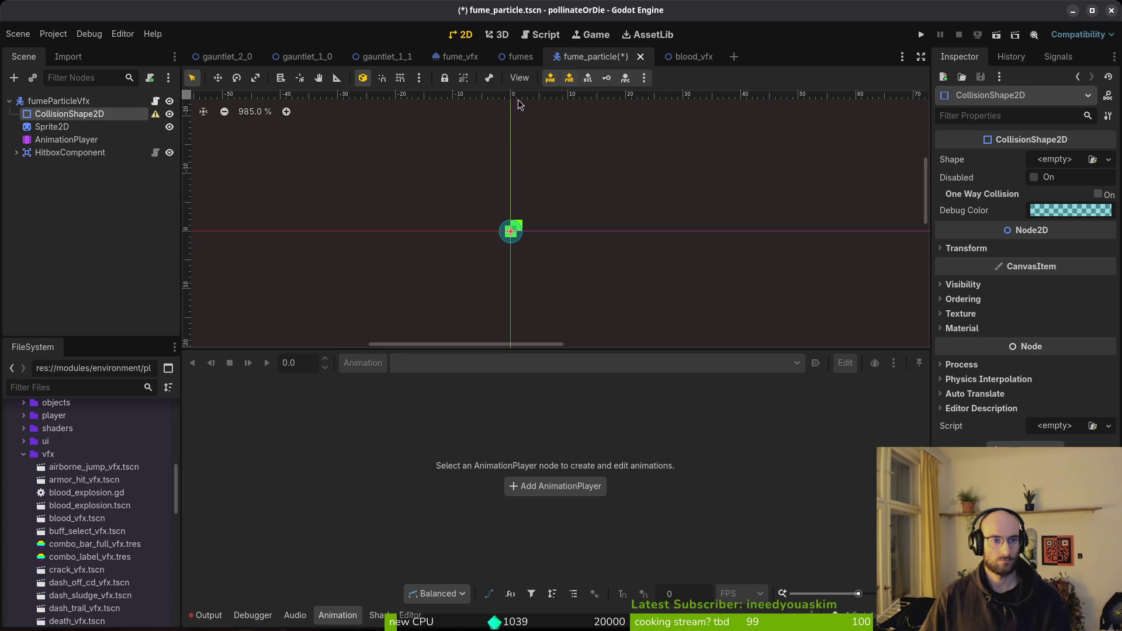
pyautogui.rightClick(579, 56)
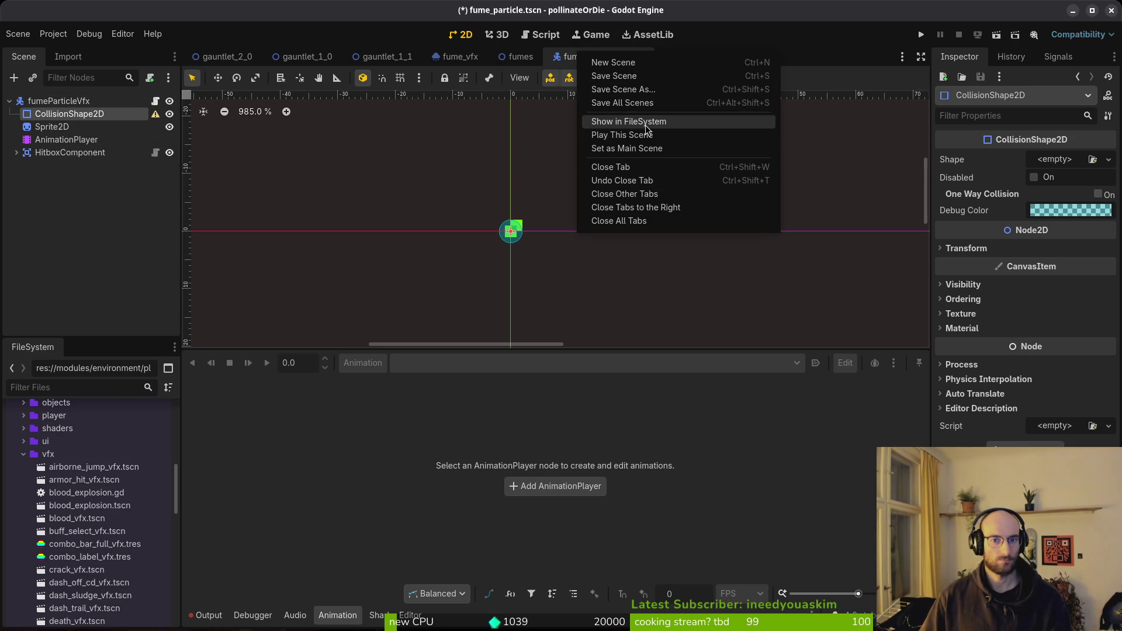
pyautogui.click(645, 123)
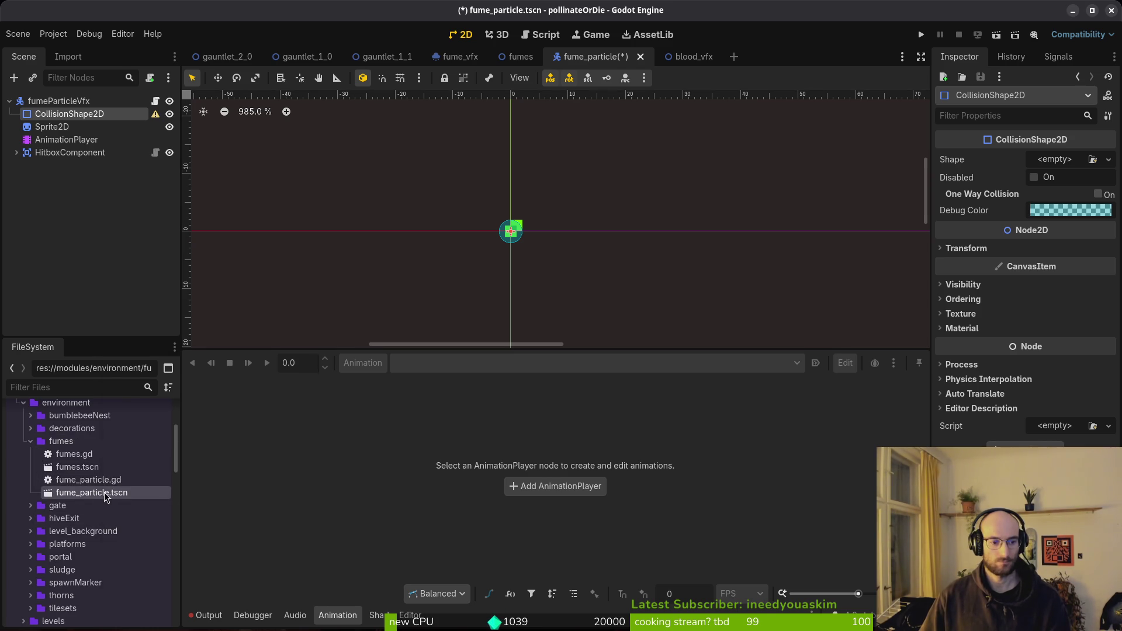
pyautogui.rightClick(103, 494)
pyautogui.click(173, 553)
pyautogui.click(646, 368)
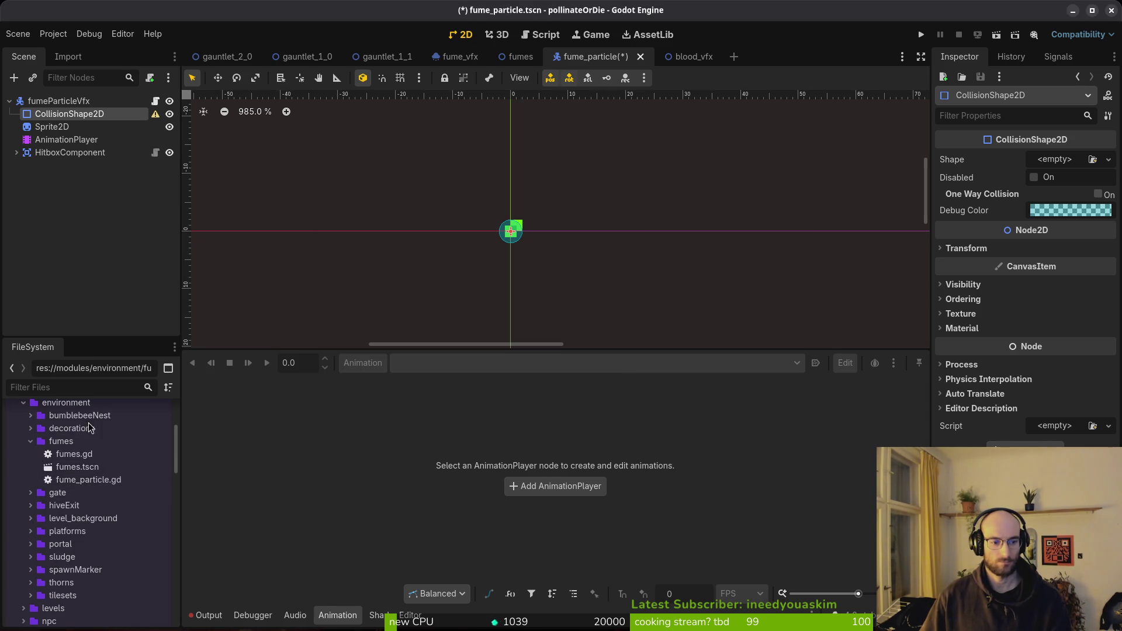
# Delete fume_particle.gd and close the fume_particle scene tab without saving
pyautogui.rightClick(82, 485)
pyautogui.click(179, 554)
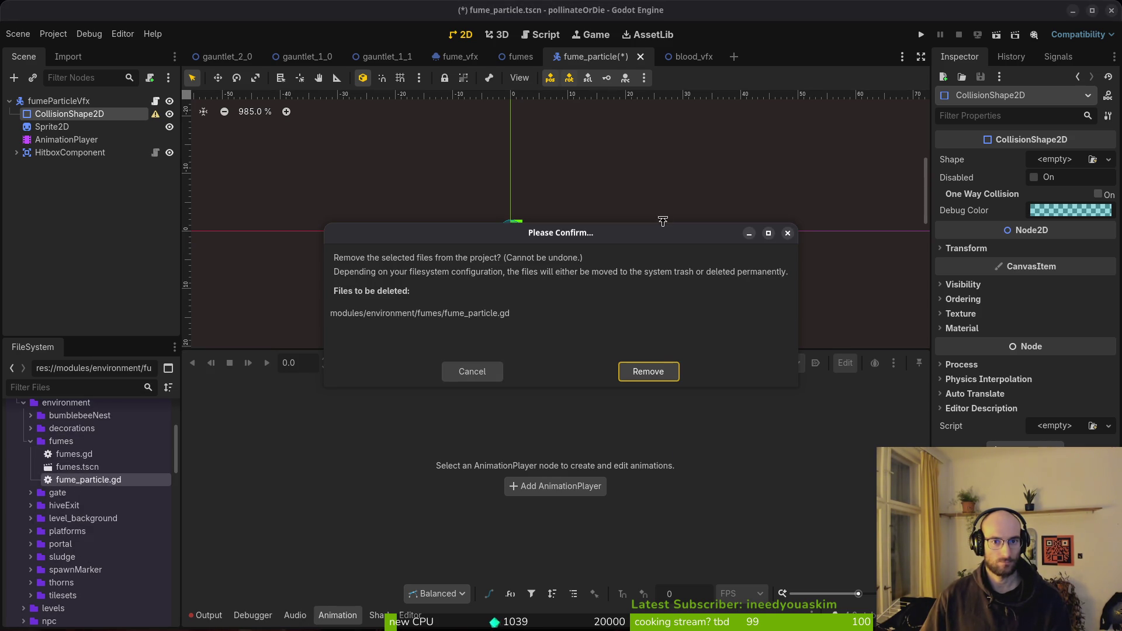
pyautogui.click(646, 371)
pyautogui.middleClick(589, 60)
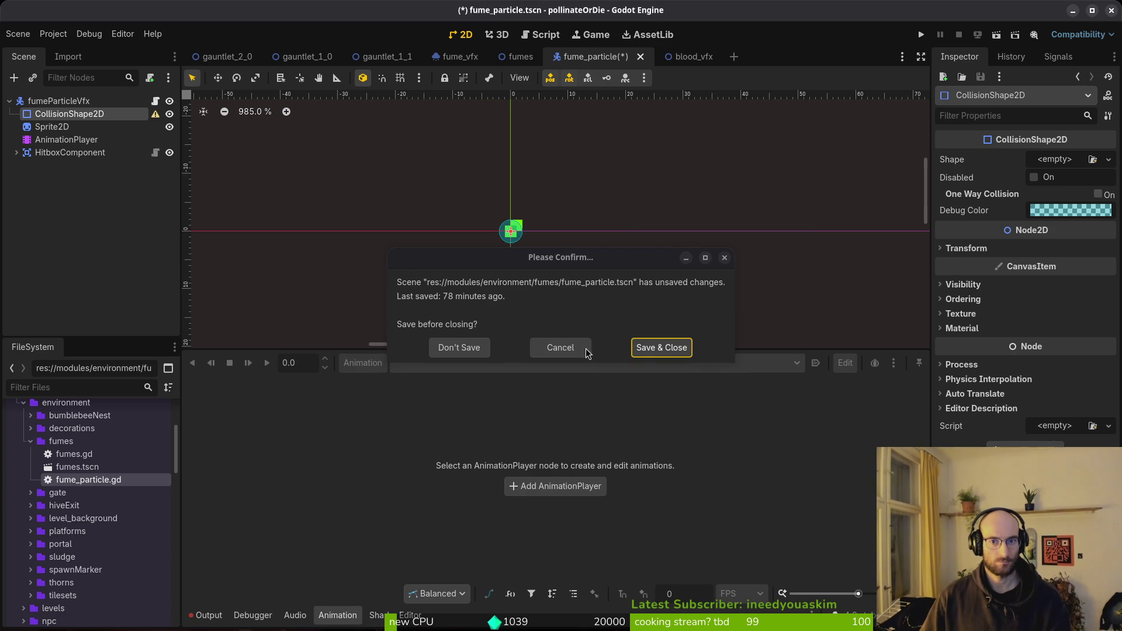
pyautogui.click(458, 348)
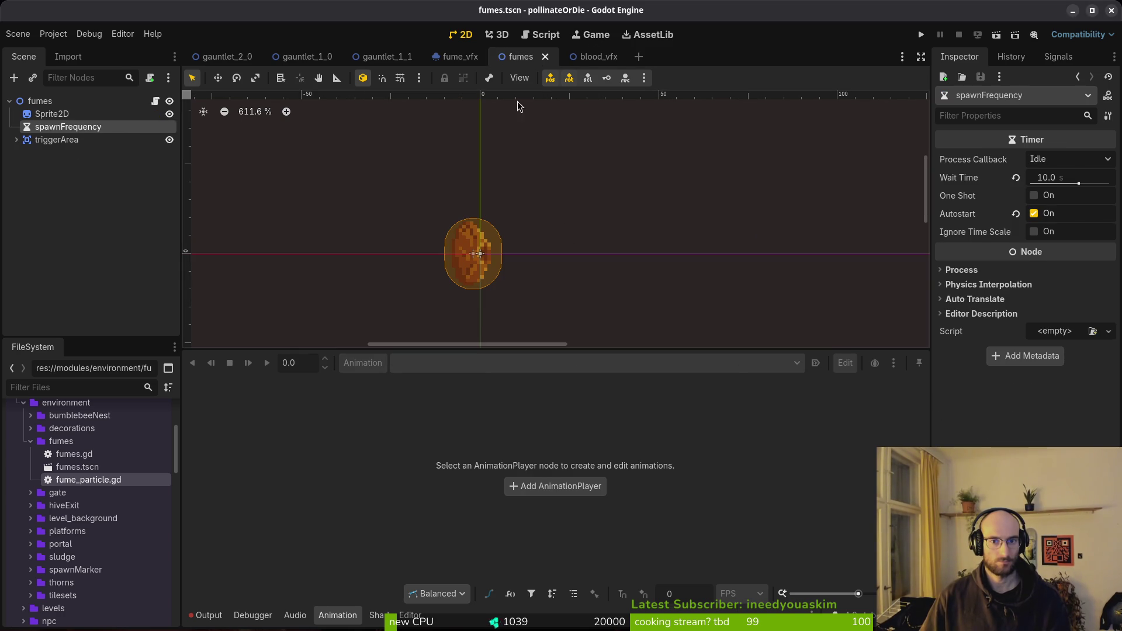
pyautogui.rightClick(102, 483)
pyautogui.click(169, 554)
pyautogui.click(646, 371)
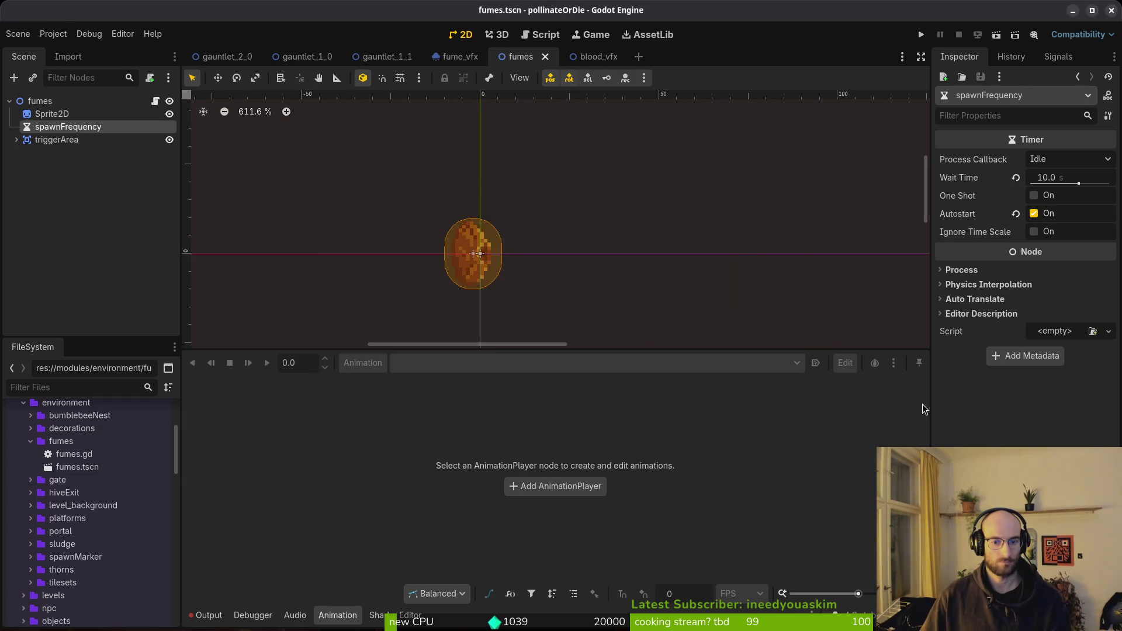
# Force-quit Neovim with :qa! and save the fumes scene in Godot
pyautogui.hotkey('alt', 'Tab')
pyautogui.write(':qa')
pyautogui.press('Return')
pyautogui.write(':qa')
pyautogui.press('Return')
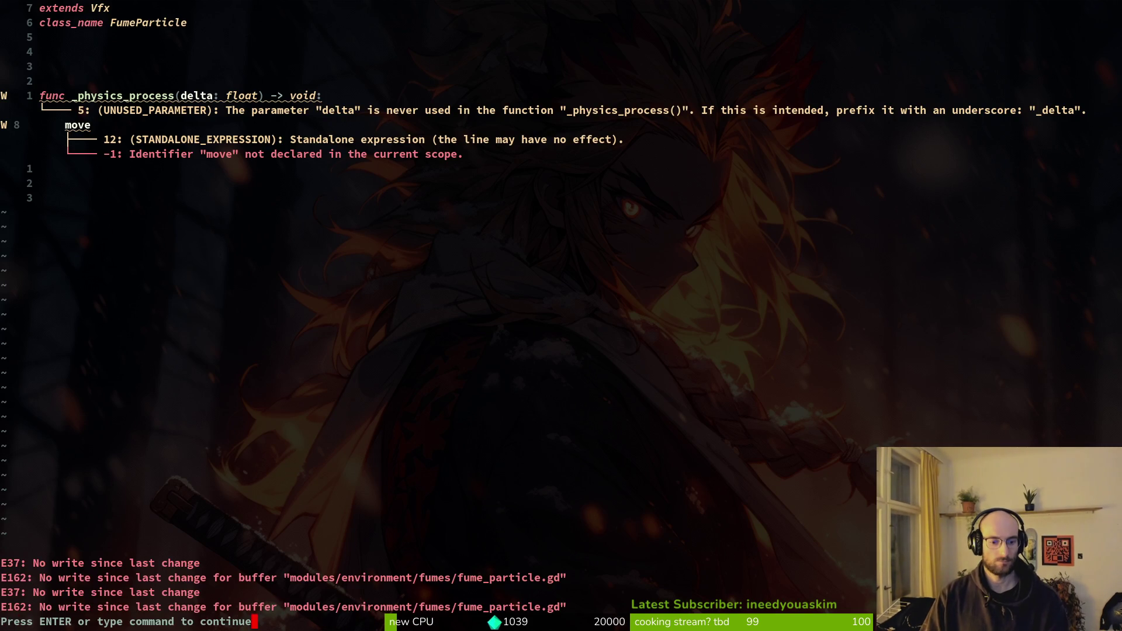
pyautogui.write(':qa!')
pyautogui.press('Return')
pyautogui.hotkey('alt', 'Tab')
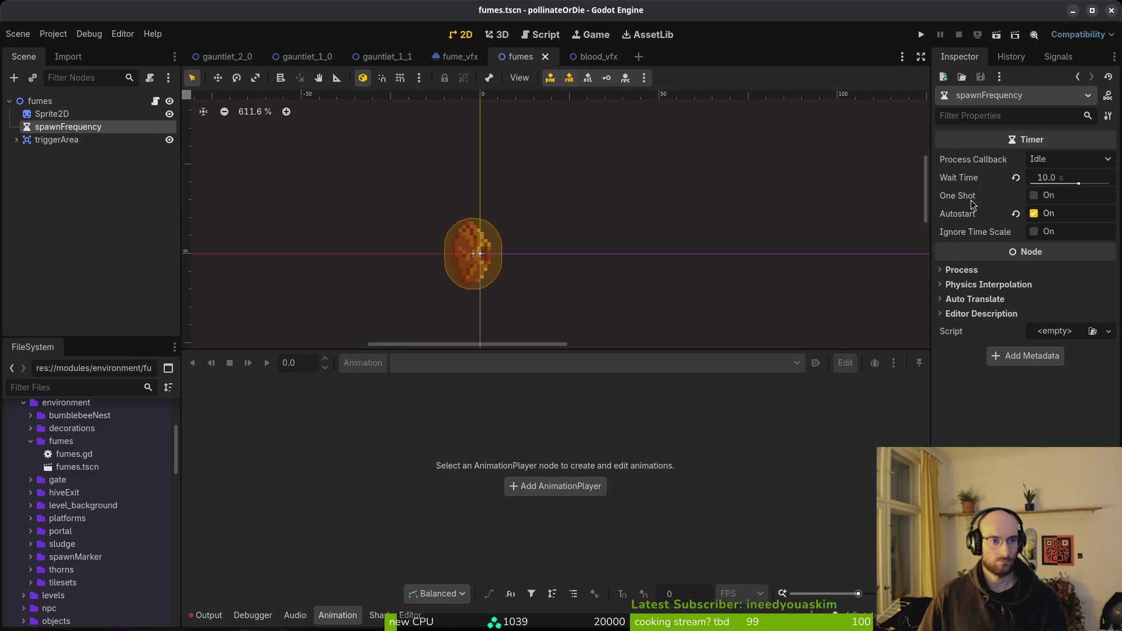
pyautogui.hotkey('ctrl', 's')
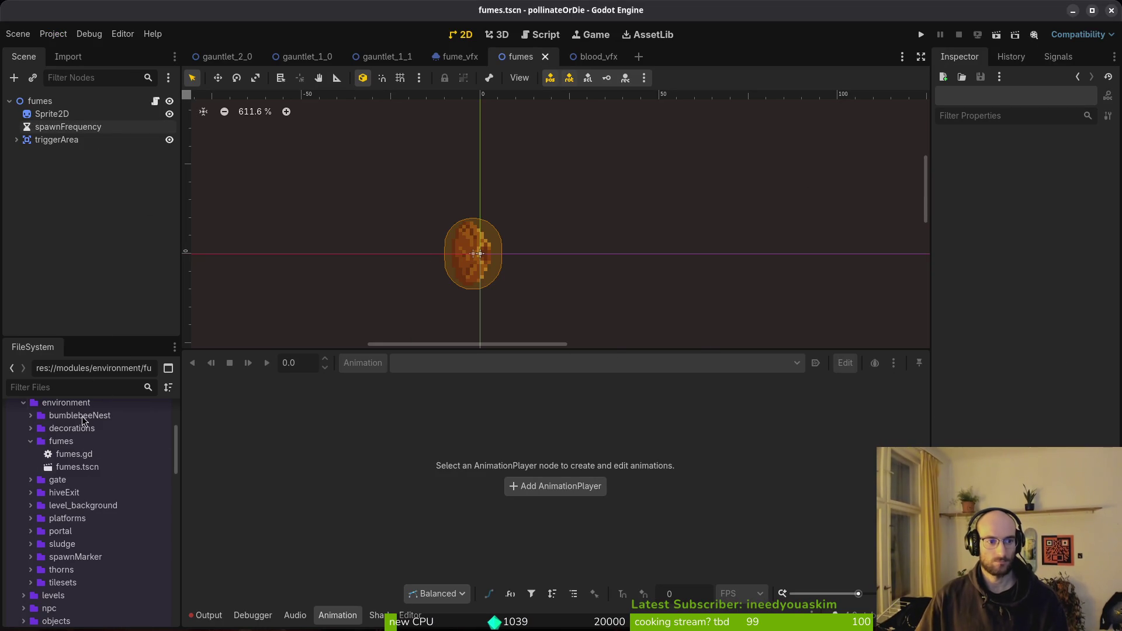
# Create a new inherited scene from objects/projectile/projectile.tscn
pyautogui.scroll(-5, 55, 479)
pyautogui.scroll(6, 66, 494)
pyautogui.scroll(3, 47, 509)
pyautogui.click(25, 535)
pyautogui.click(24, 575)
pyautogui.scroll(-1, 69, 554)
pyautogui.scroll(-3, 69, 553)
pyautogui.click(30, 505)
pyautogui.click(66, 531)
pyautogui.rightClick(68, 531)
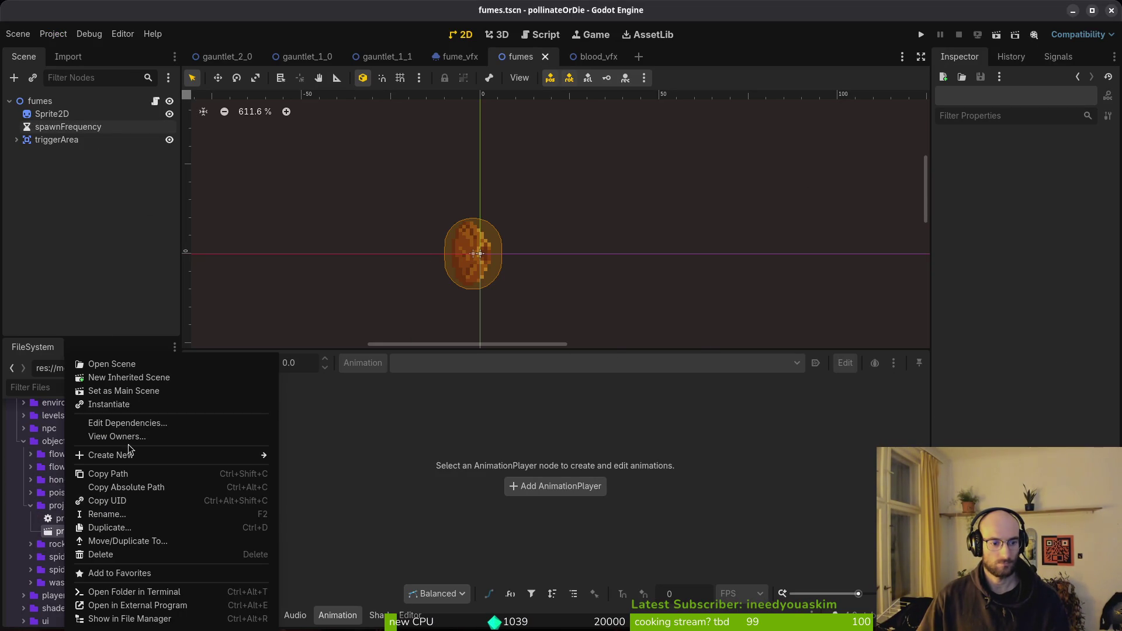
pyautogui.click(128, 377)
# Rename the inherited scene's root node to fumeParticle
pyautogui.click(47, 101)
pyautogui.doubleClick(49, 102)
pyautogui.write('fumeParticle')
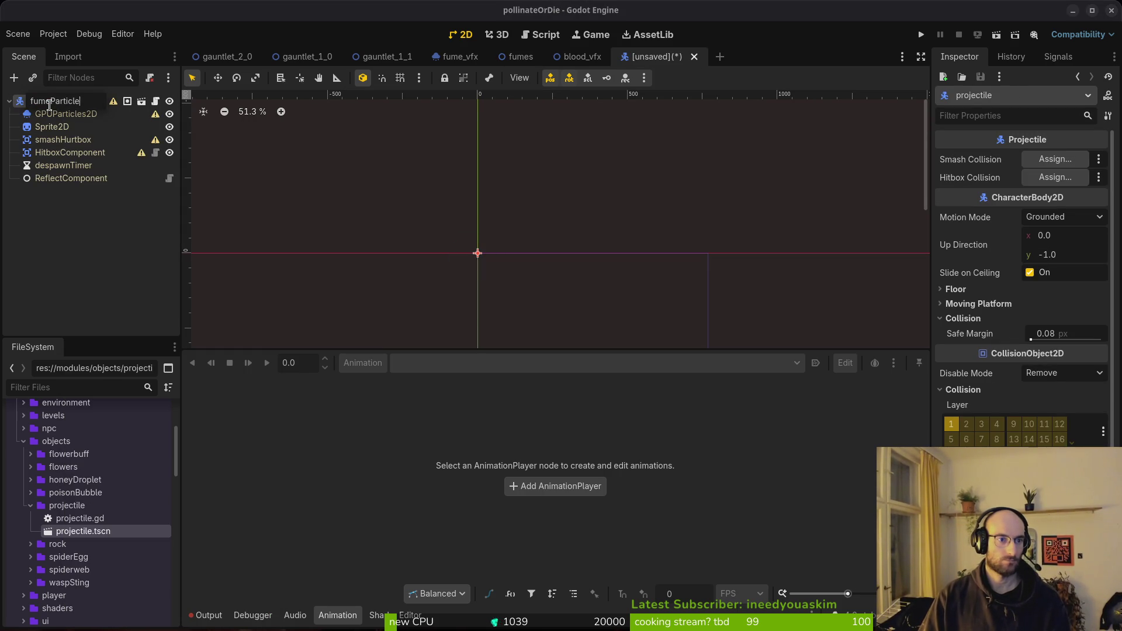
pyautogui.press('Return')
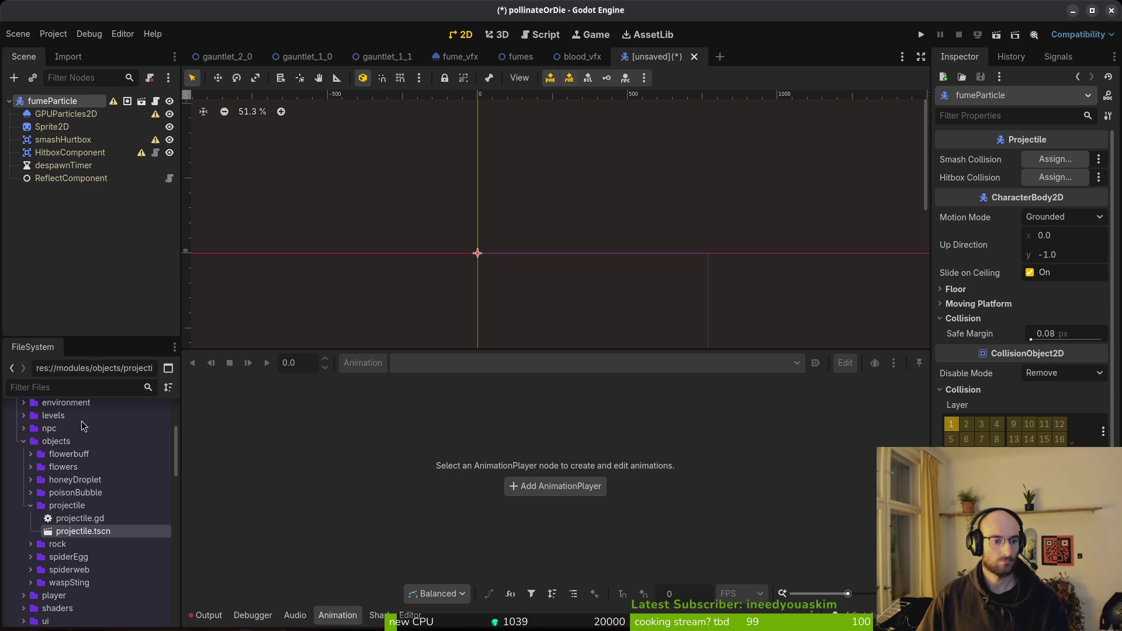
# Inspect the inherited GPUParticles2D, smashHurtbox and Sprite2D nodes and the sprite's texture
pyautogui.click(68, 114)
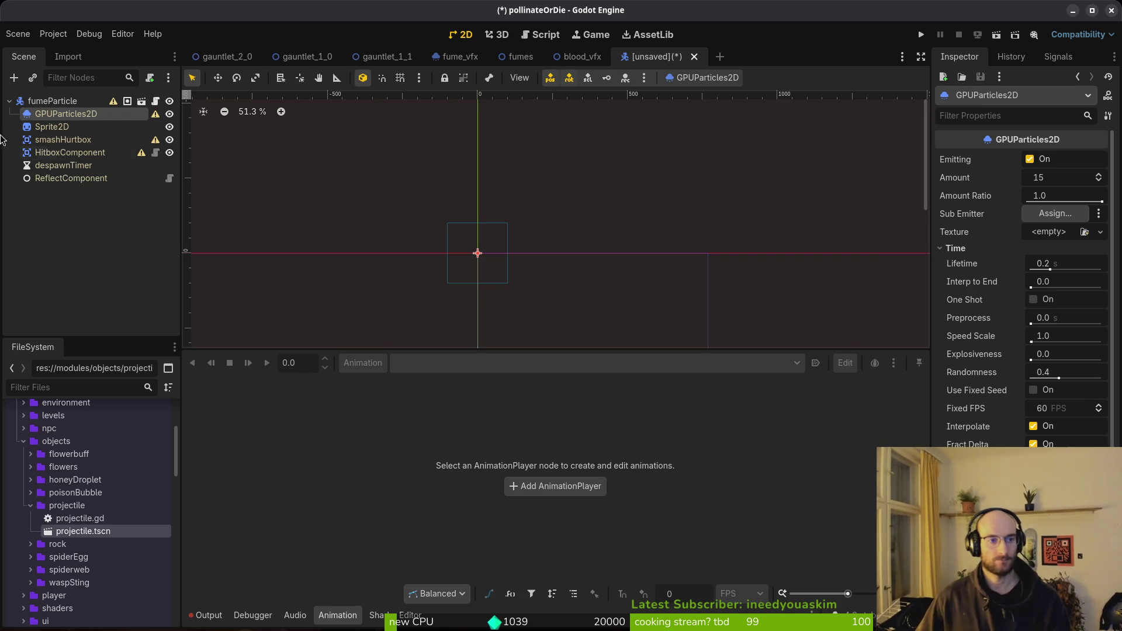
pyautogui.click(58, 140)
pyautogui.click(35, 128)
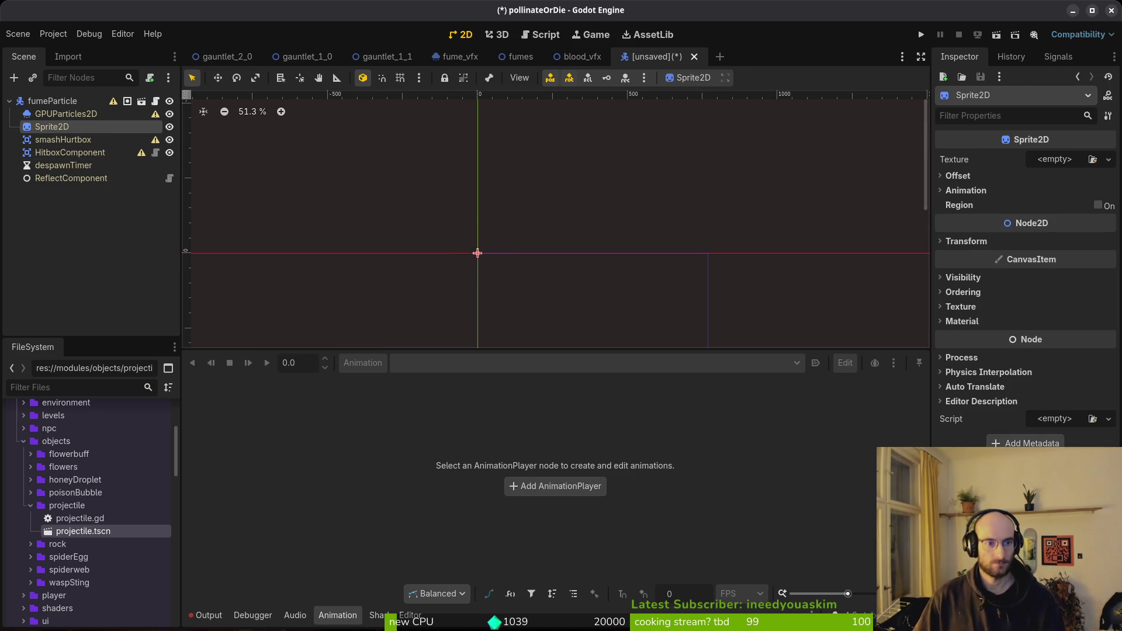
pyautogui.click(1055, 159)
# Add an AnimationPlayer child to fumeParticle, placed right under Sprite2D
pyautogui.click(58, 101)
pyautogui.hotkey('ctrl', 'a')
pyautogui.write('animpl')
pyautogui.press('Return')
pyautogui.moveTo(62, 199); pyautogui.dragTo(44, 140)
pyautogui.hotkey('ctrl', 's')
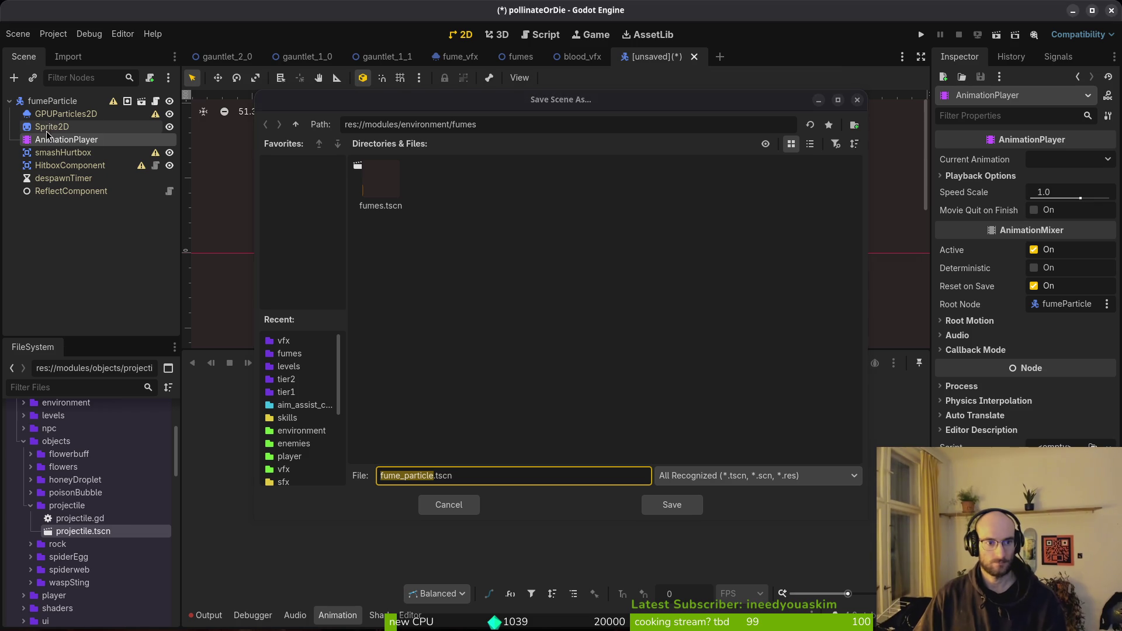
pyautogui.press('Escape')
# Quick-load fume-Sheet.png as the Sprite2D texture
pyautogui.click(52, 127)
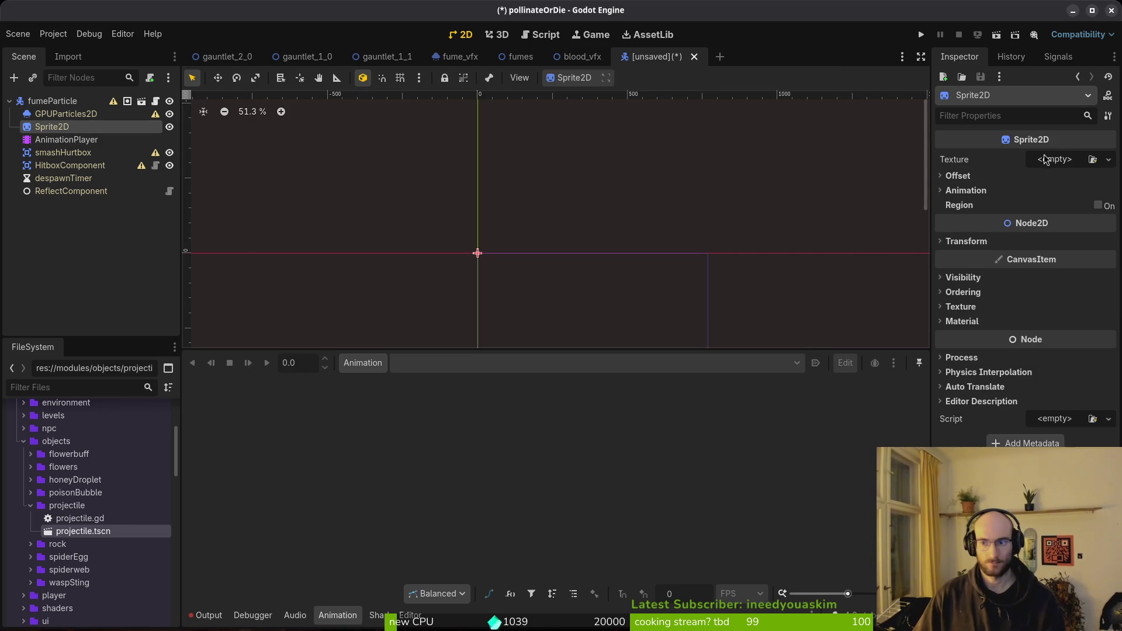
pyautogui.click(1046, 162)
pyautogui.click(1046, 441)
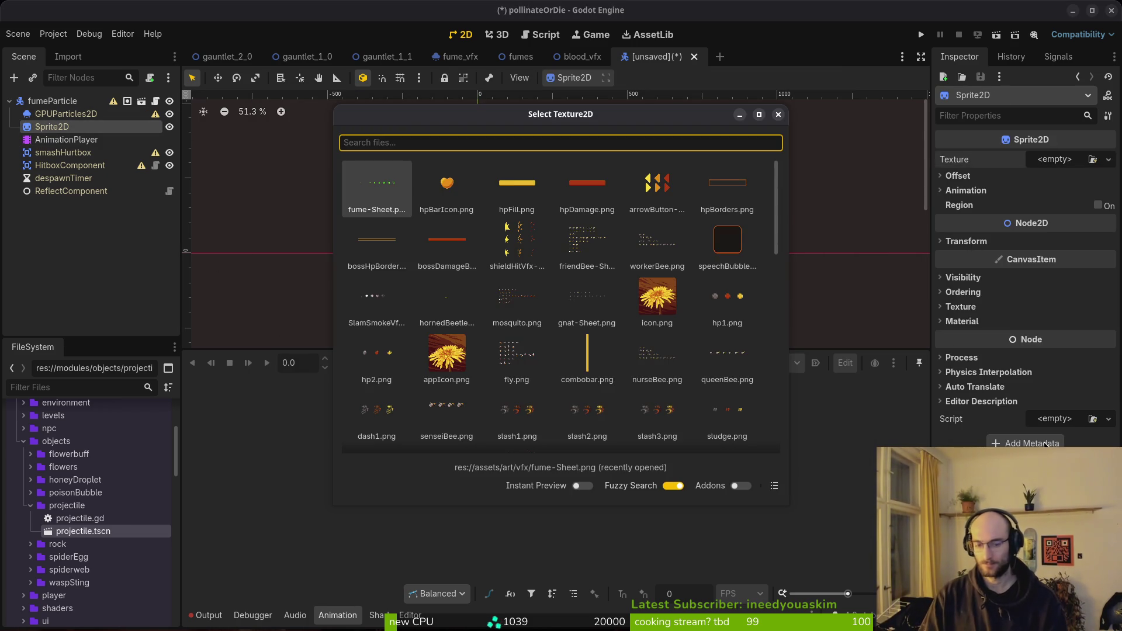
pyautogui.write('fume')
pyautogui.press('Return')
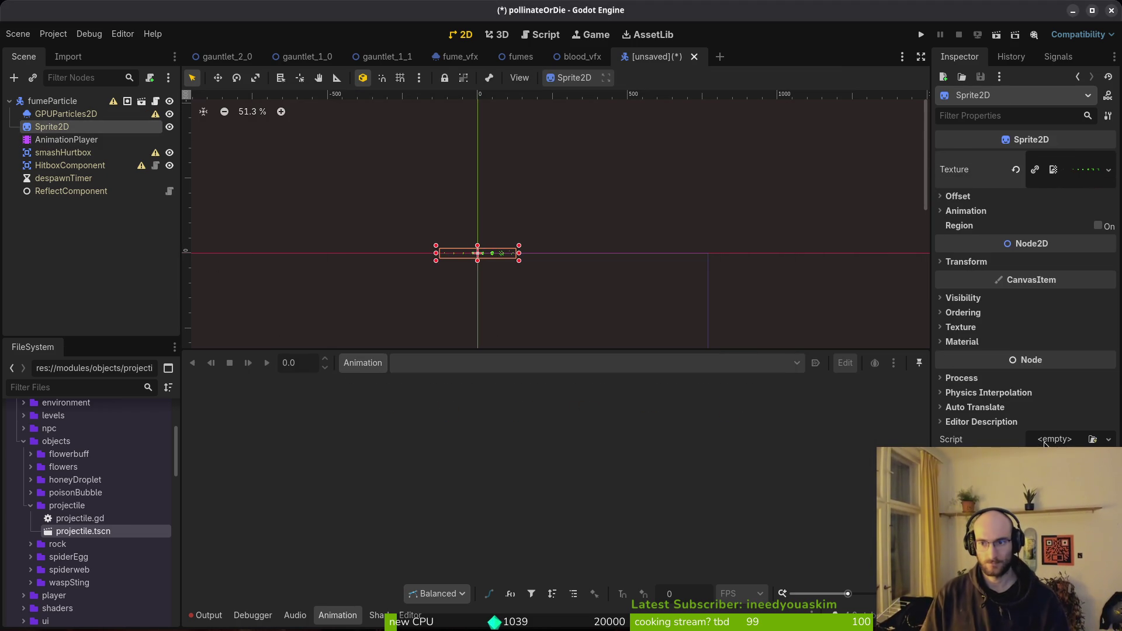
# Set the sprite's Hframes to 8 and save the scene as fume_particle.tscn
pyautogui.click(981, 211)
pyautogui.click(984, 227)
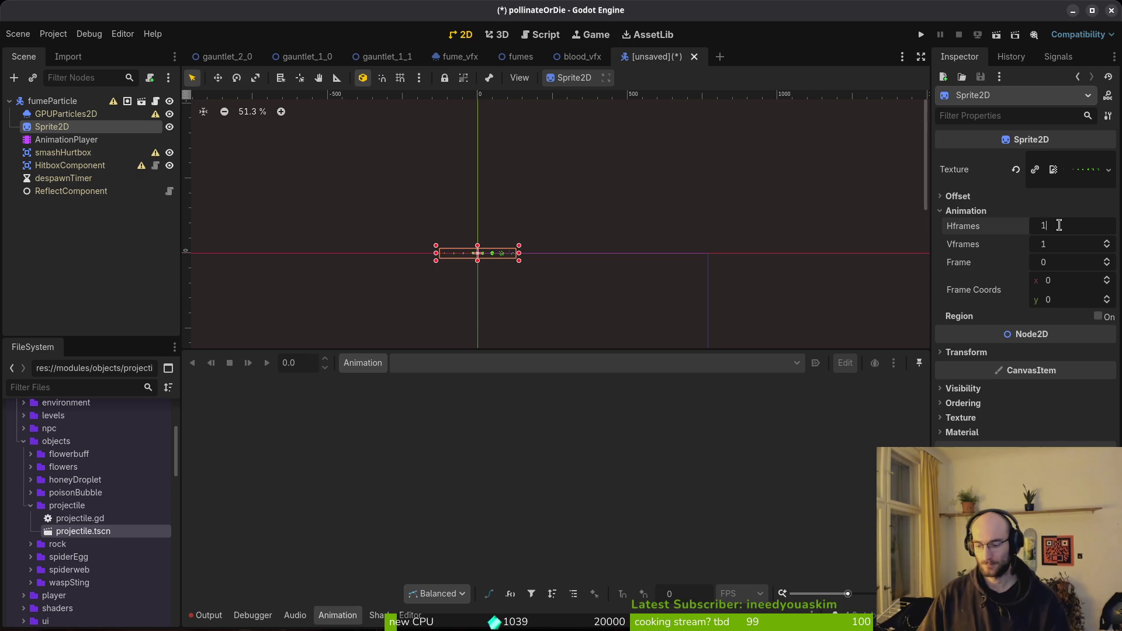
pyautogui.hotkey('ctrl', 's')
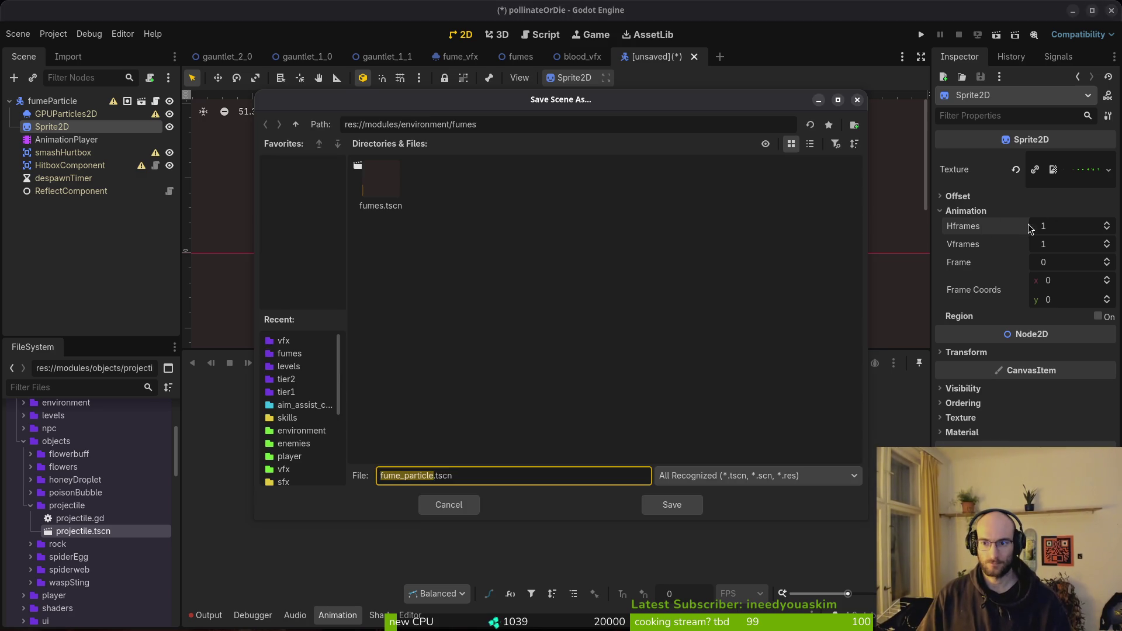
pyautogui.press('Escape')
pyautogui.write('8')
pyautogui.press('Return')
pyautogui.hotkey('ctrl', 's')
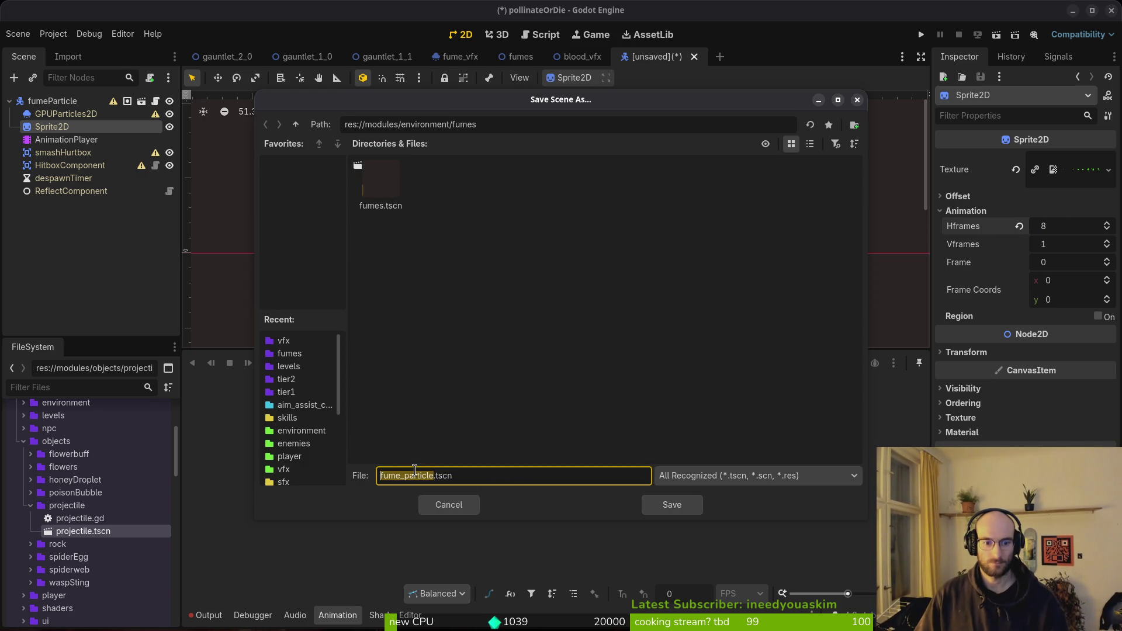
pyautogui.click(669, 505)
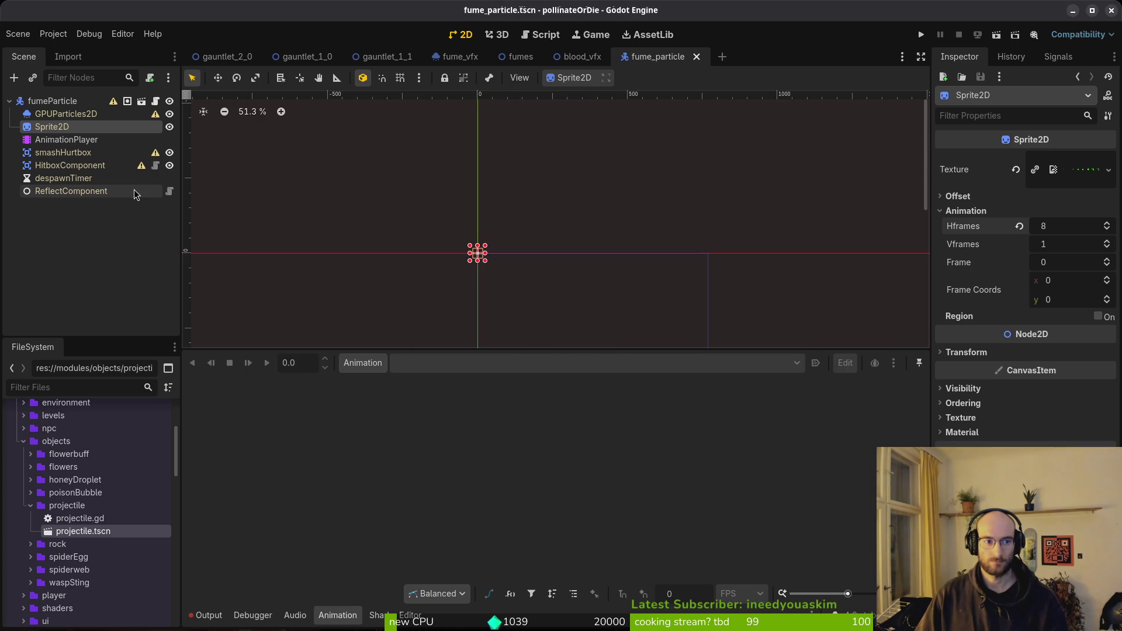
# Search the quick resource finder for wasp_sting.tscn, then dismiss it
pyautogui.hotkey('alt', 'shift', 'o')
pyautogui.write('wasst')
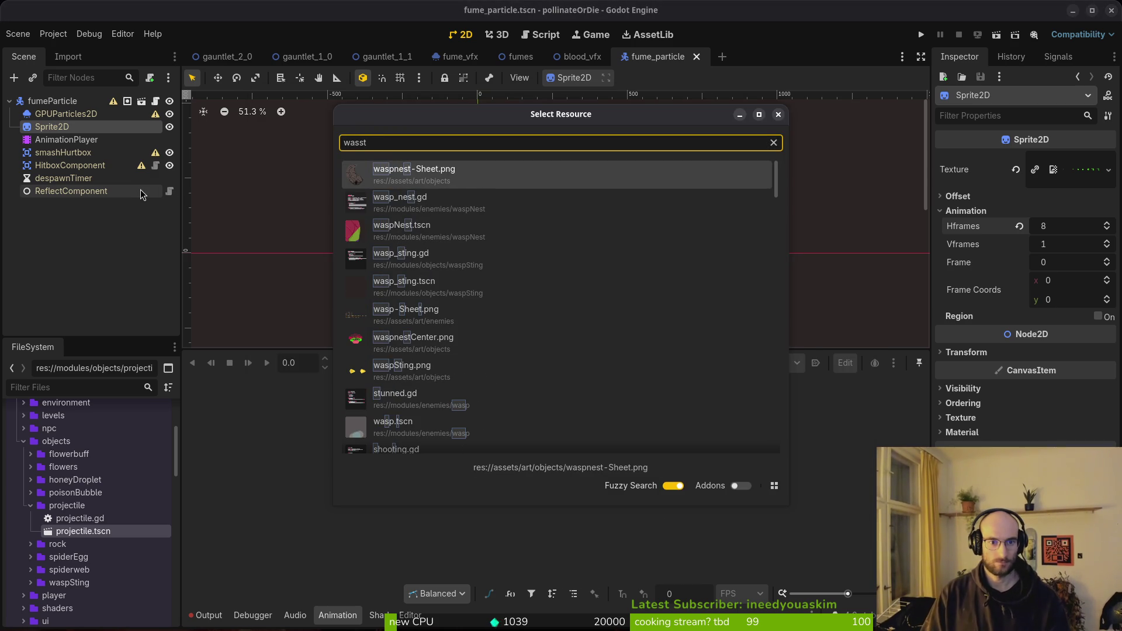
pyautogui.press('Down')
pyautogui.press('Down')
pyautogui.press('Down')
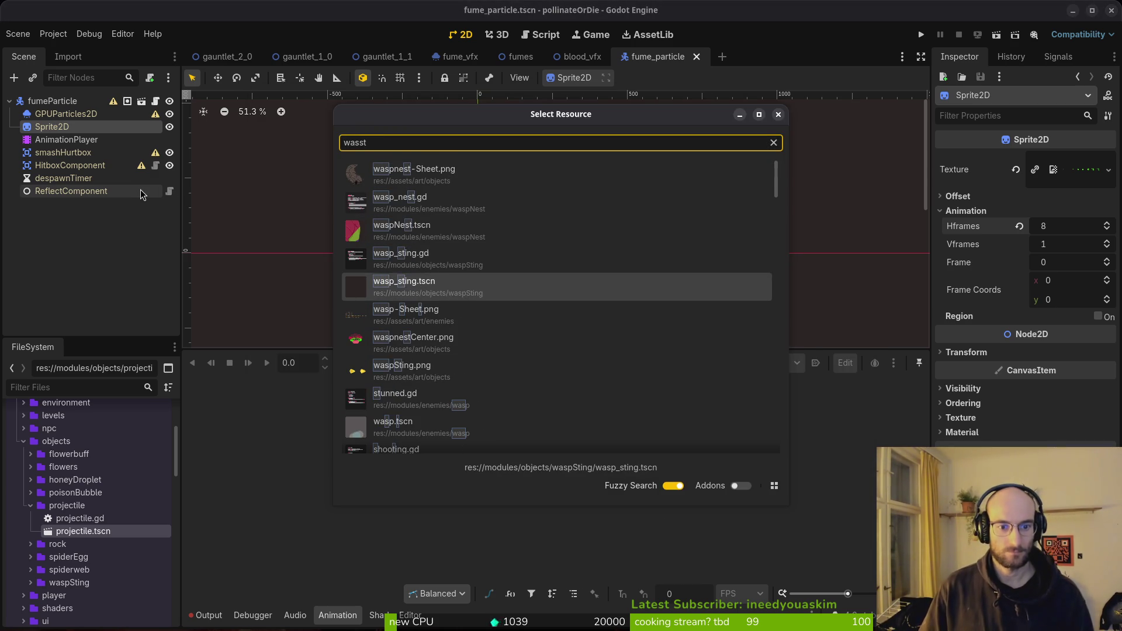
pyautogui.press('Return')
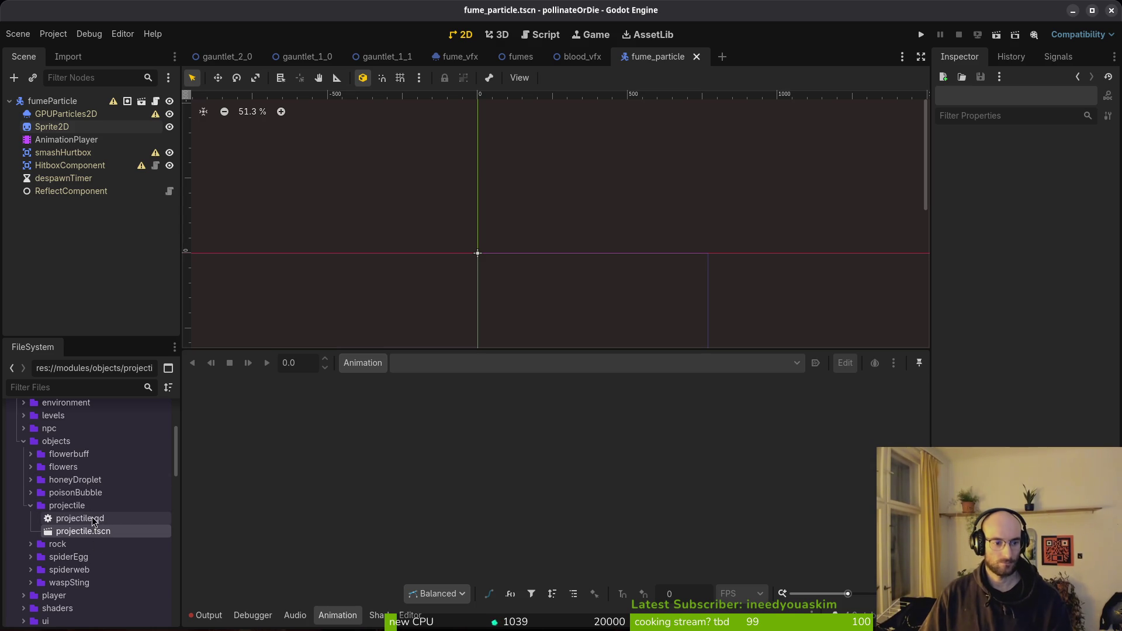
# Reveal fume_particle.tscn in FileSystem and move it to the objects folder
pyautogui.rightClick(651, 60)
pyautogui.click(722, 136)
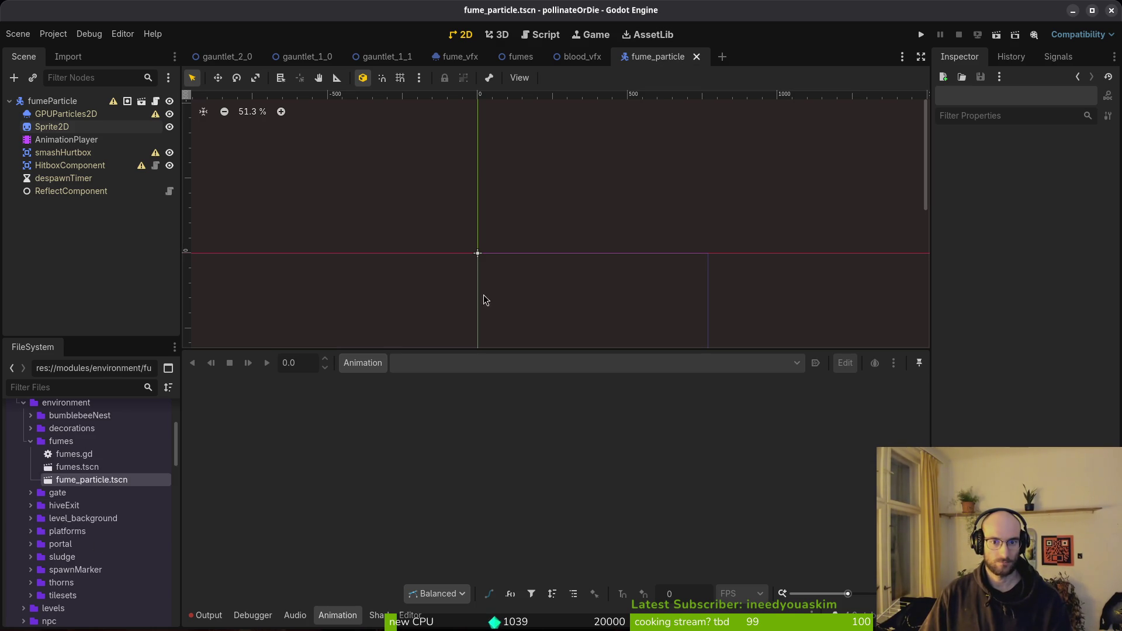
pyautogui.moveTo(78, 488)
pyautogui.mouseDown()
pyautogui.moveTo(111, 489)
pyautogui.moveTo(124, 509)
pyautogui.moveTo(112, 585)
pyautogui.moveTo(82, 512)
pyautogui.mouseUp()
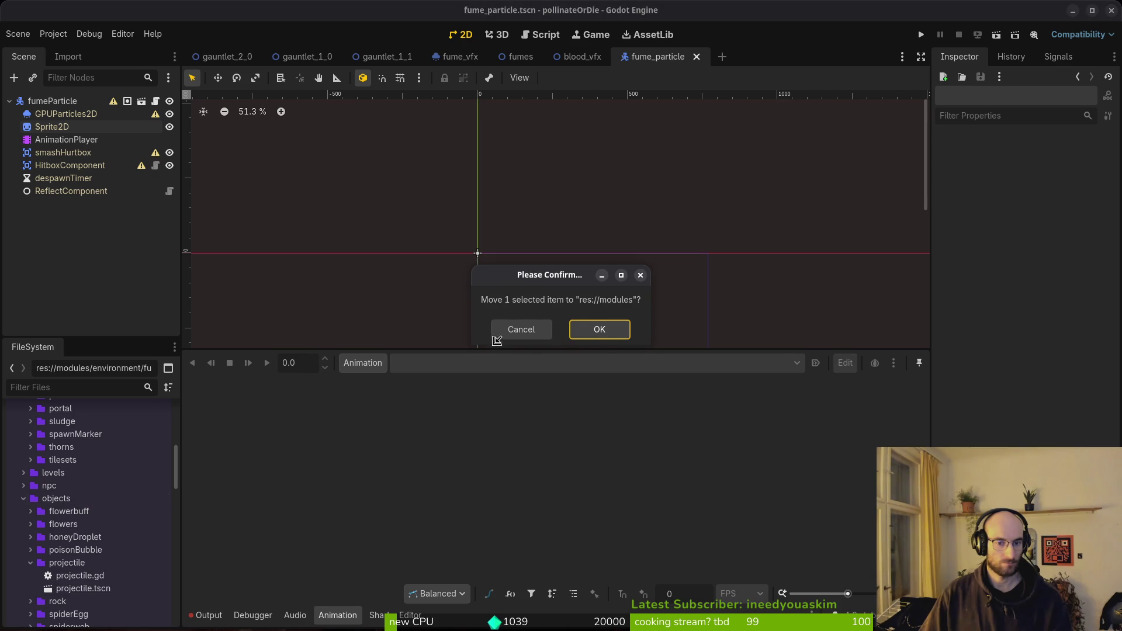
pyautogui.click(600, 329)
# Create a new folder named fumeParticle inside objects
pyautogui.rightClick(52, 485)
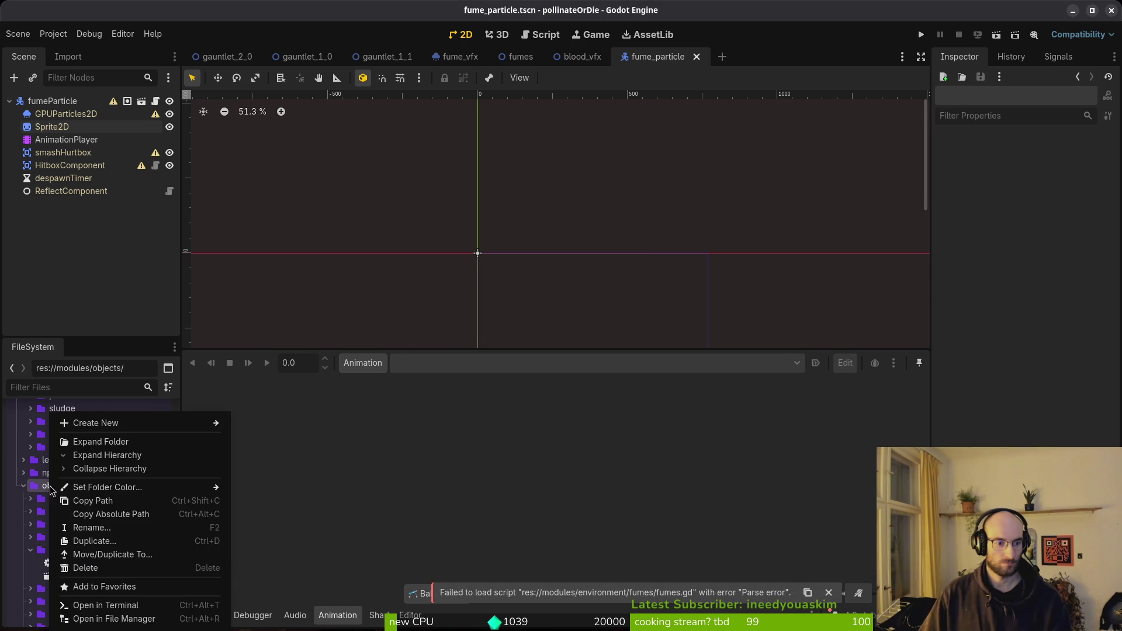
pyautogui.moveTo(124, 492)
pyautogui.moveTo(111, 423)
pyautogui.click(260, 424)
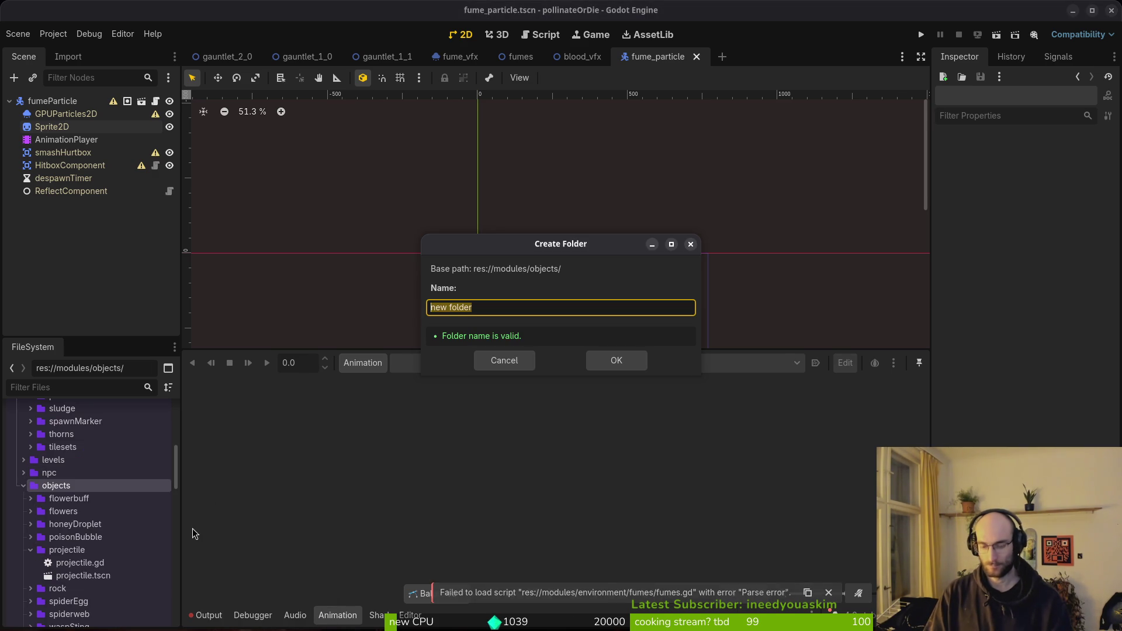
pyautogui.write('fumeParticle')
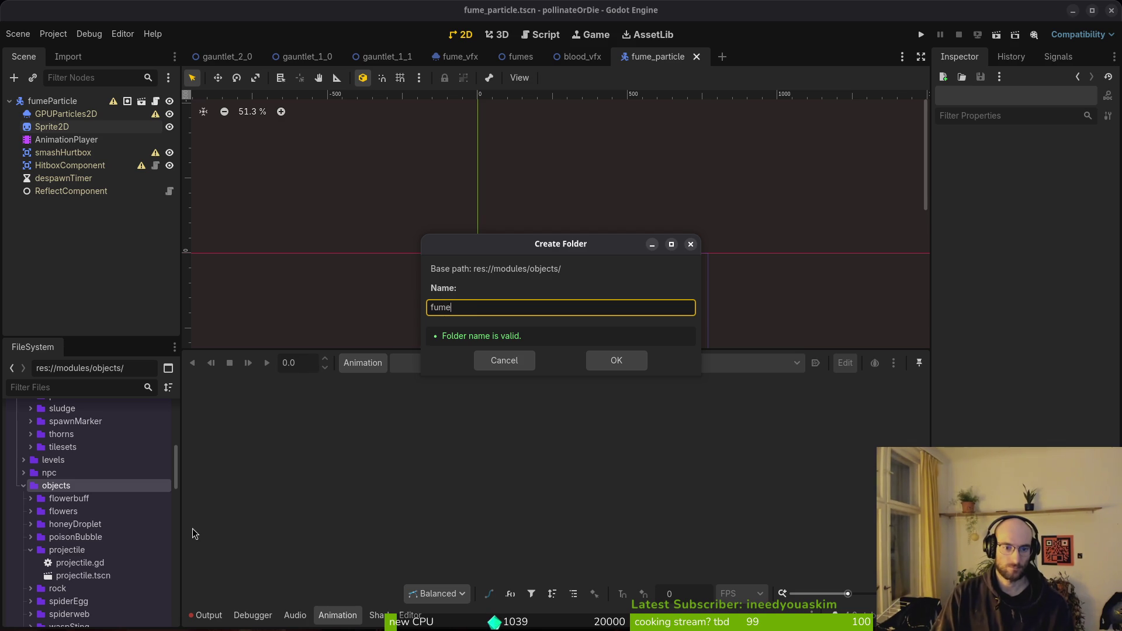
pyautogui.press('Return')
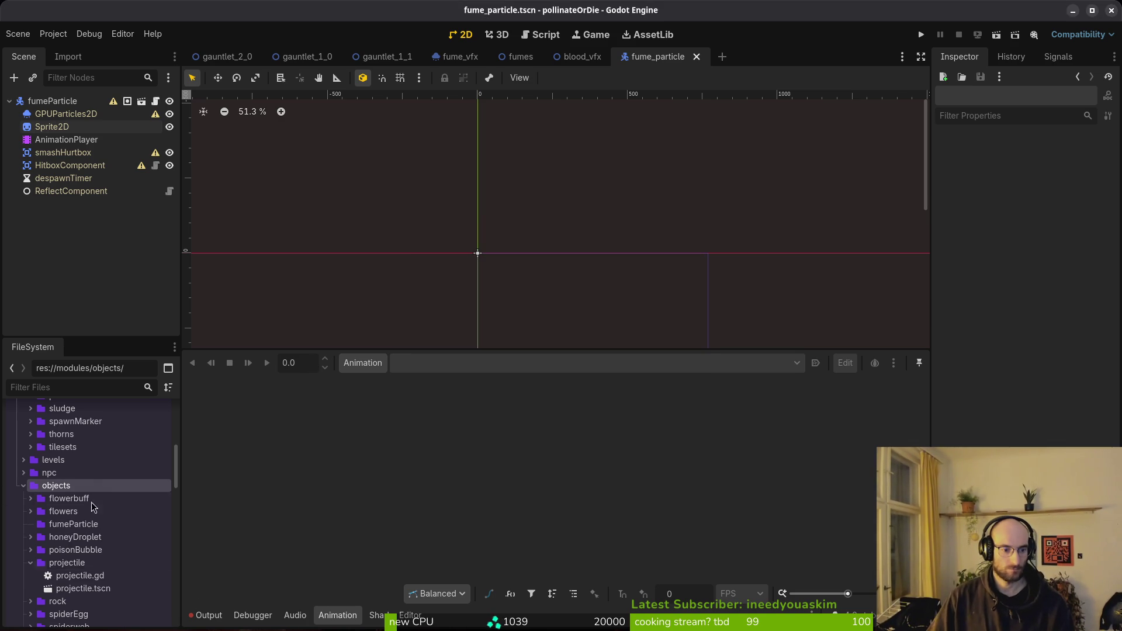
# Move fume_particle.tscn into the fumeParticle folder and confirm the move
pyautogui.scroll(-4, 87, 485)
pyautogui.scroll(-3, 85, 561)
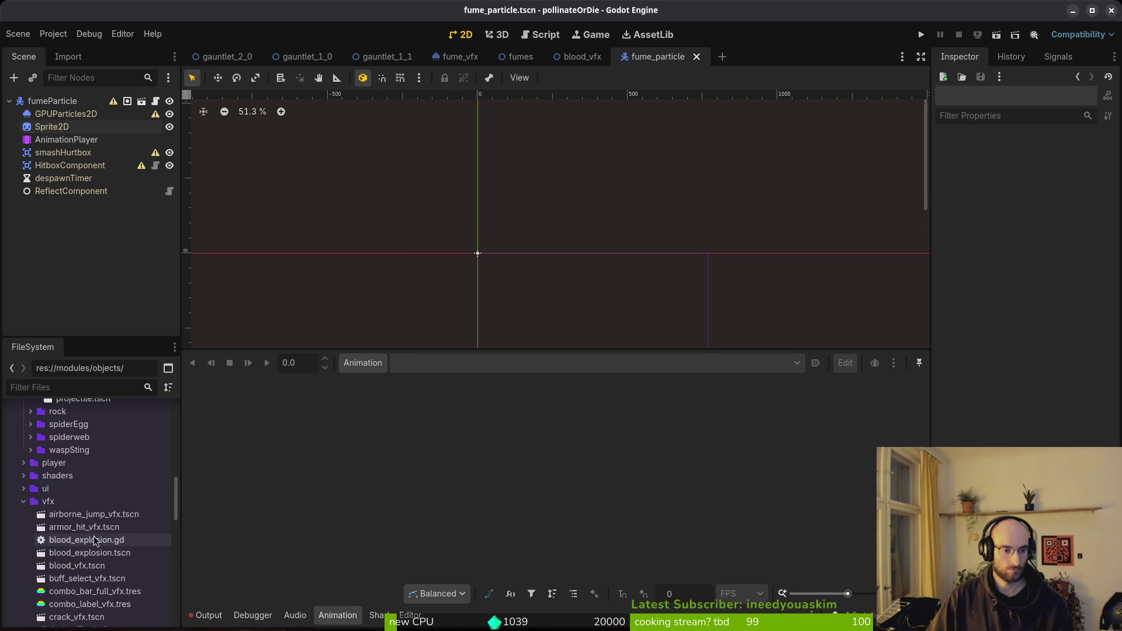
pyautogui.click(23, 504)
pyautogui.scroll(5, 100, 517)
pyautogui.scroll(-1, 98, 509)
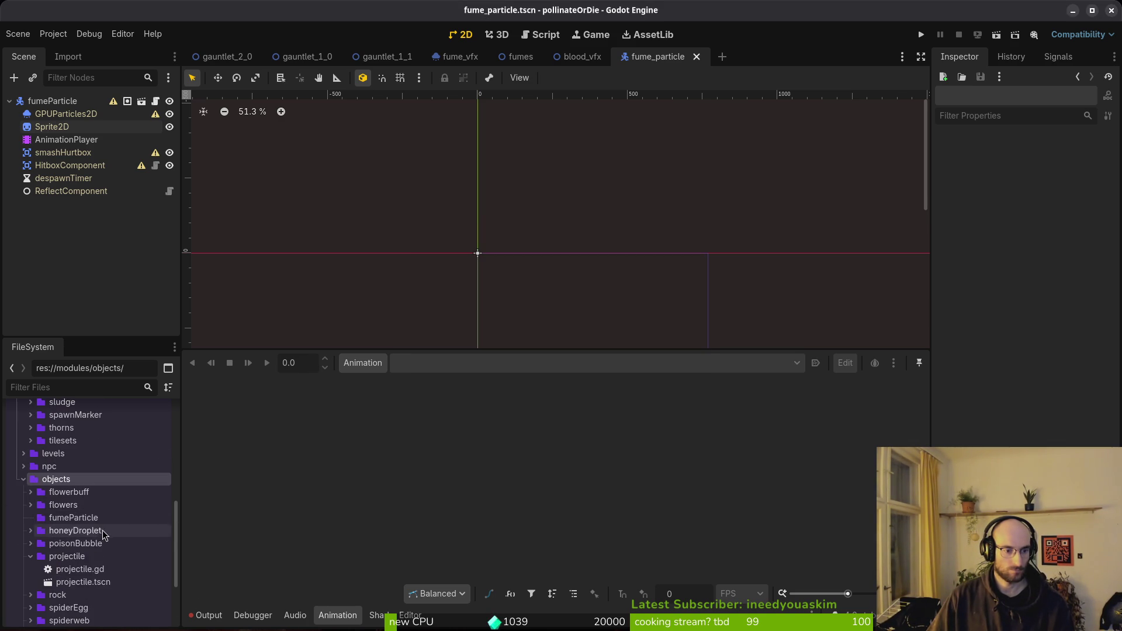
pyautogui.scroll(-1, 97, 500)
pyautogui.scroll(-3, 111, 517)
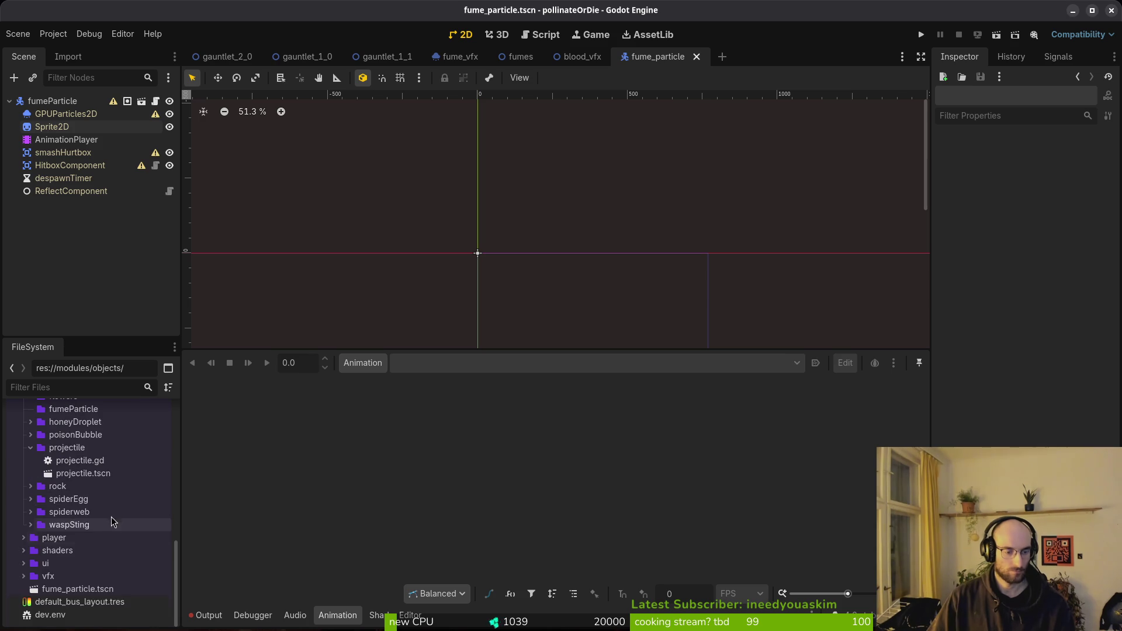
pyautogui.moveTo(92, 595)
pyautogui.mouseDown()
pyautogui.moveTo(98, 456)
pyautogui.moveTo(165, 446)
pyautogui.moveTo(153, 421)
pyautogui.moveTo(84, 438)
pyautogui.mouseUp()
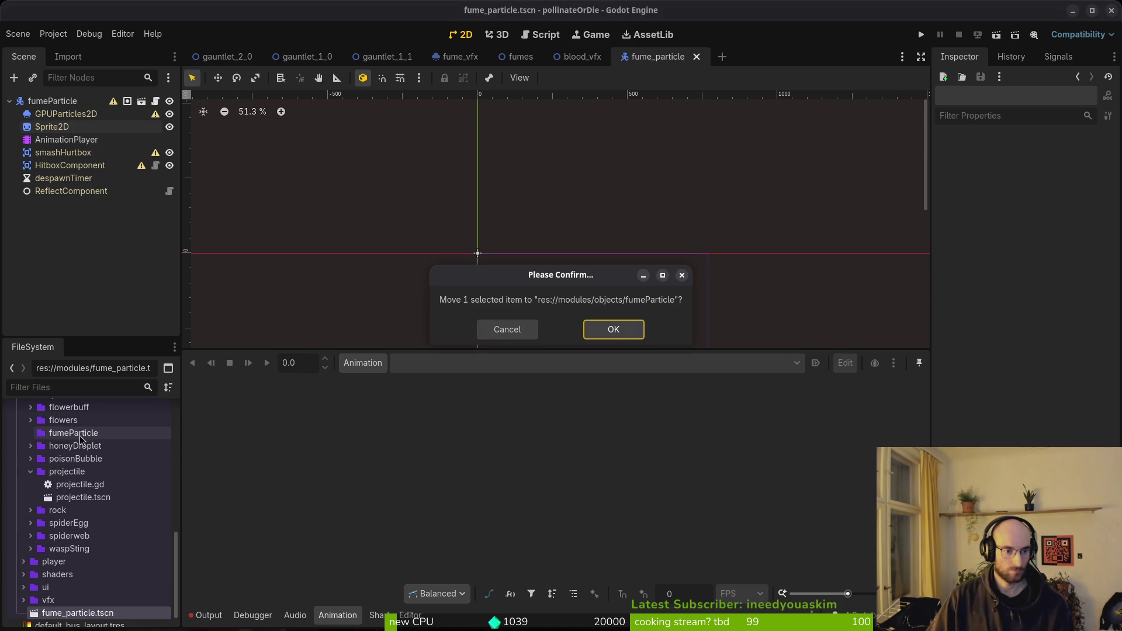
pyautogui.click(630, 330)
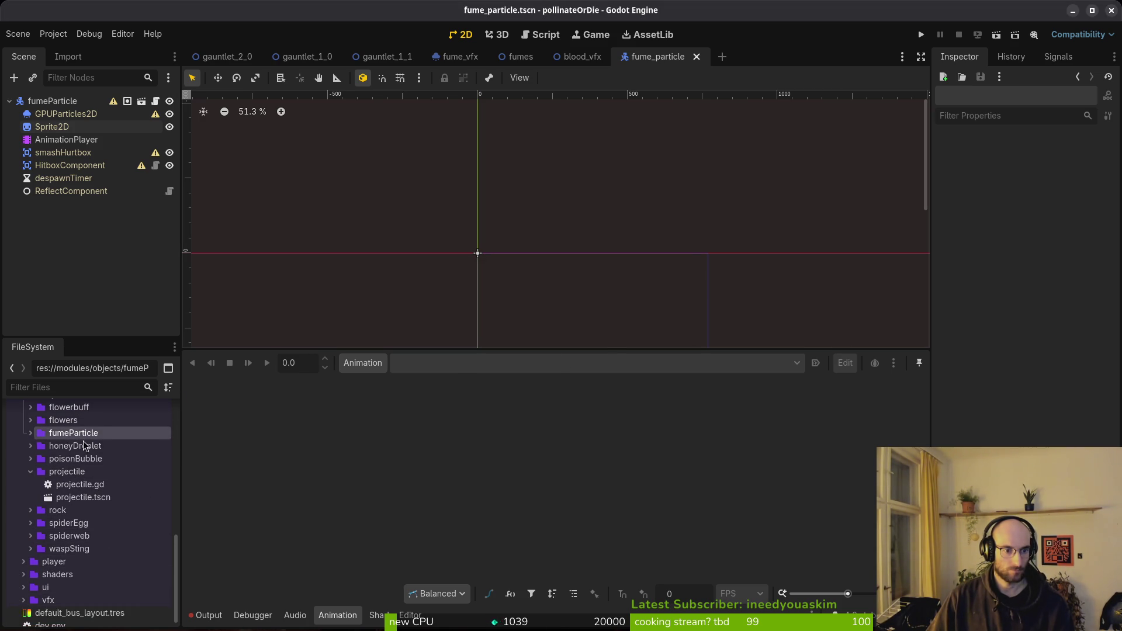
pyautogui.click(30, 433)
pyautogui.click(30, 434)
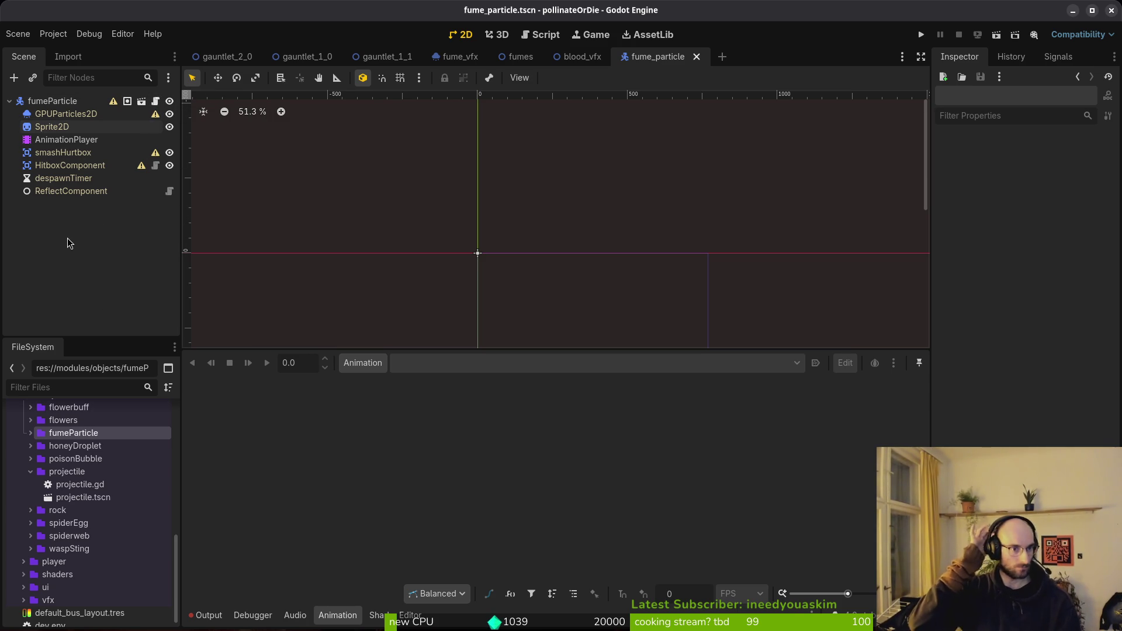
# Review the despawnTimer node and fume_vfx's Process Material Spawn settings without changing them
pyautogui.click(82, 178)
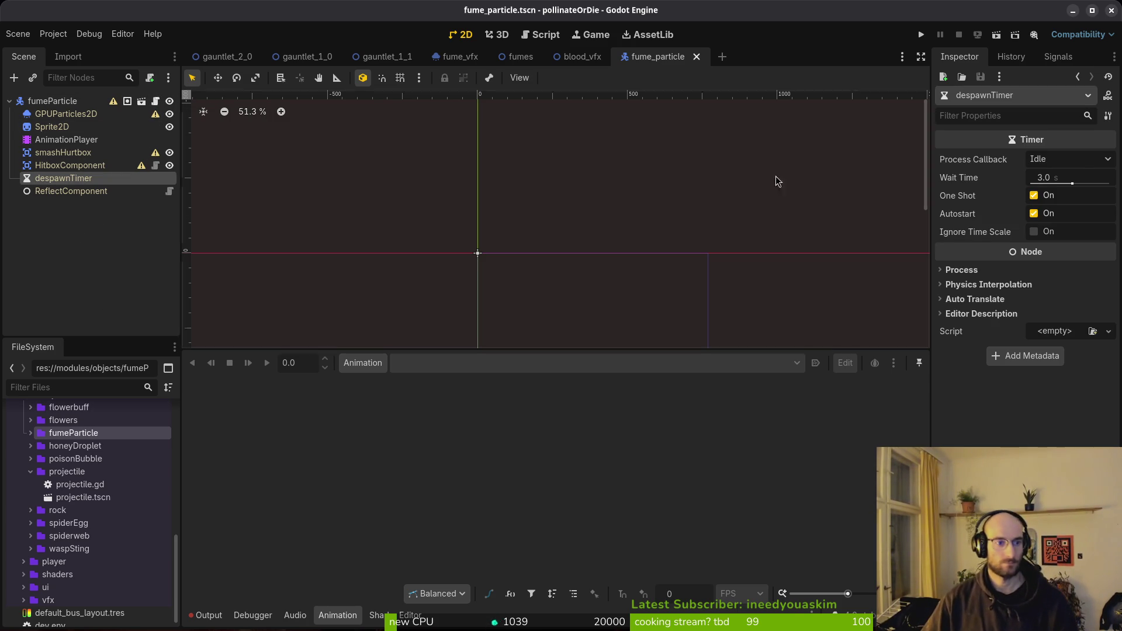
pyautogui.click(125, 276)
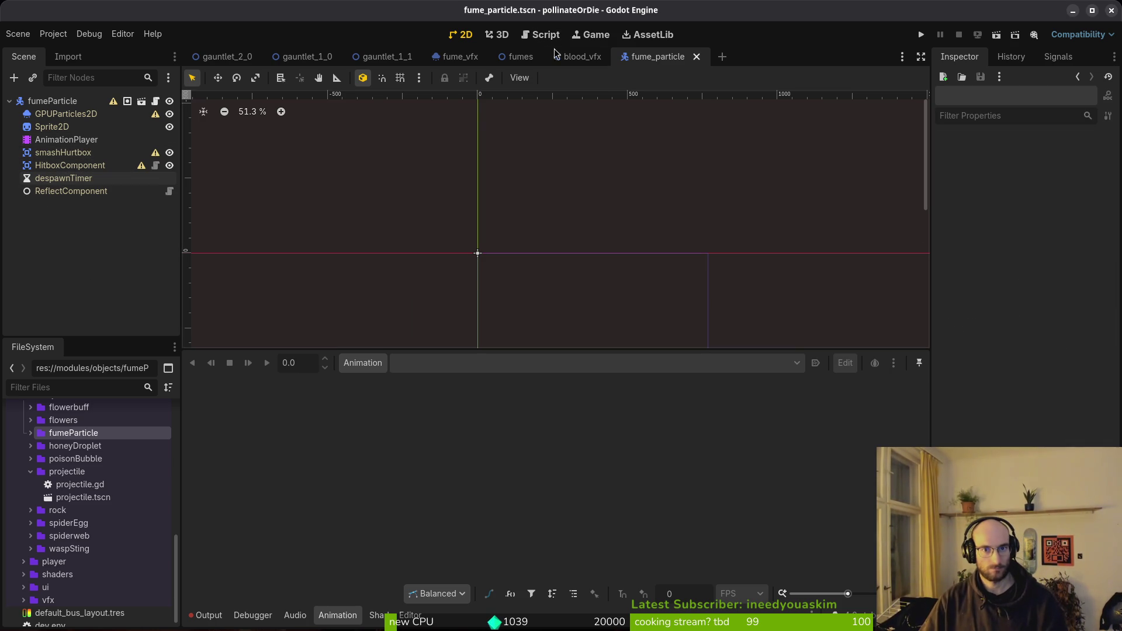
pyautogui.click(459, 57)
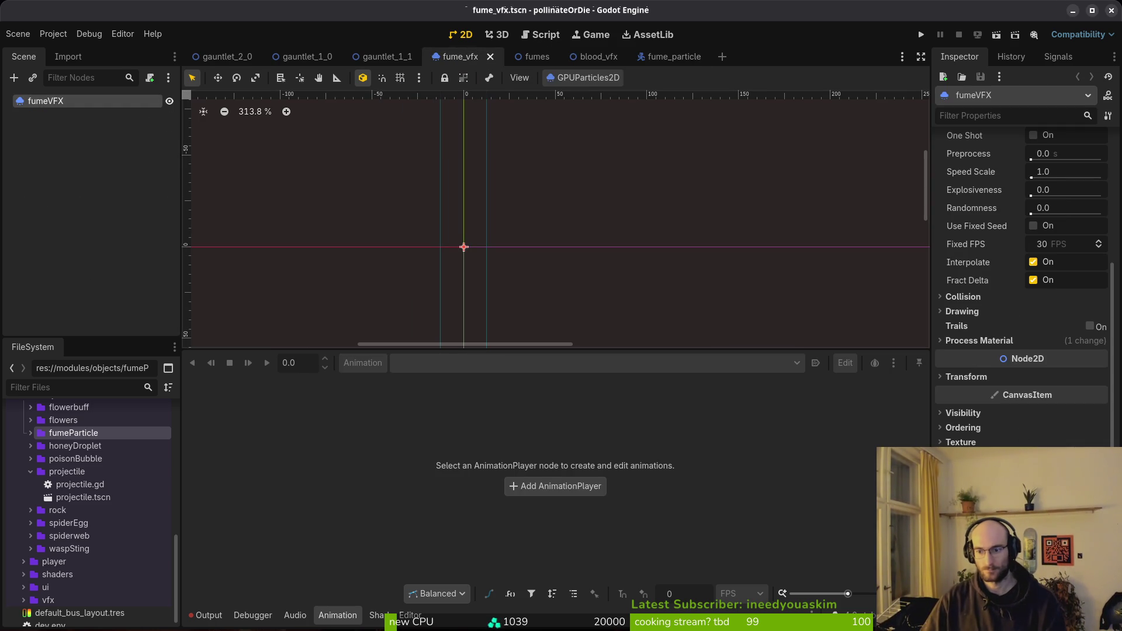
pyautogui.scroll(5, 1041, 356)
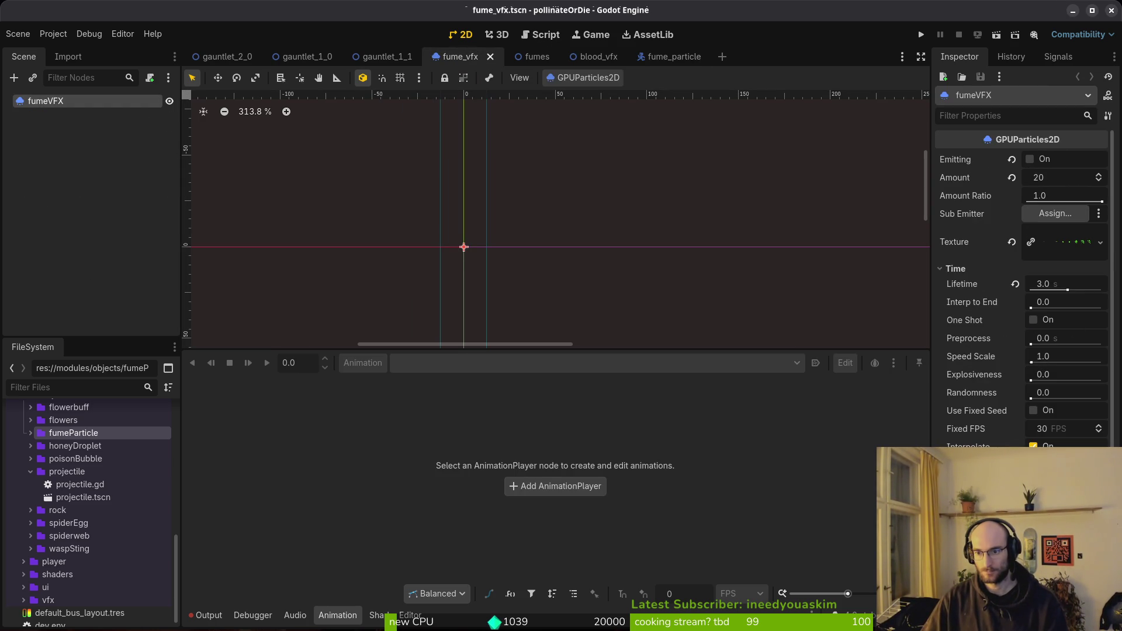
pyautogui.scroll(-3, 1040, 351)
pyautogui.click(1070, 374)
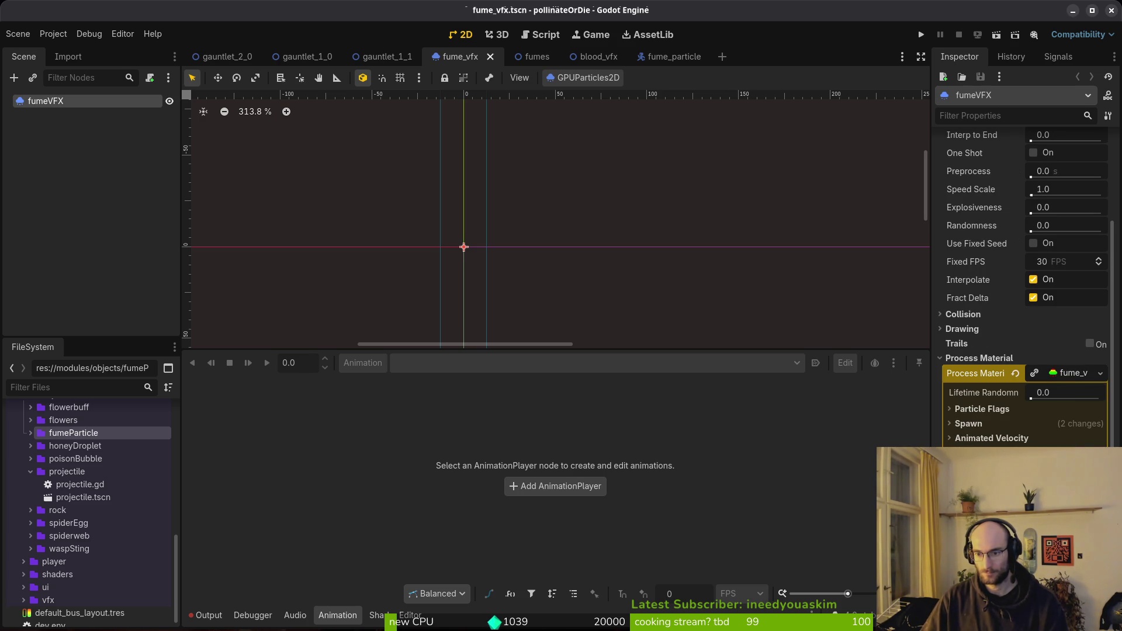
pyautogui.click(972, 426)
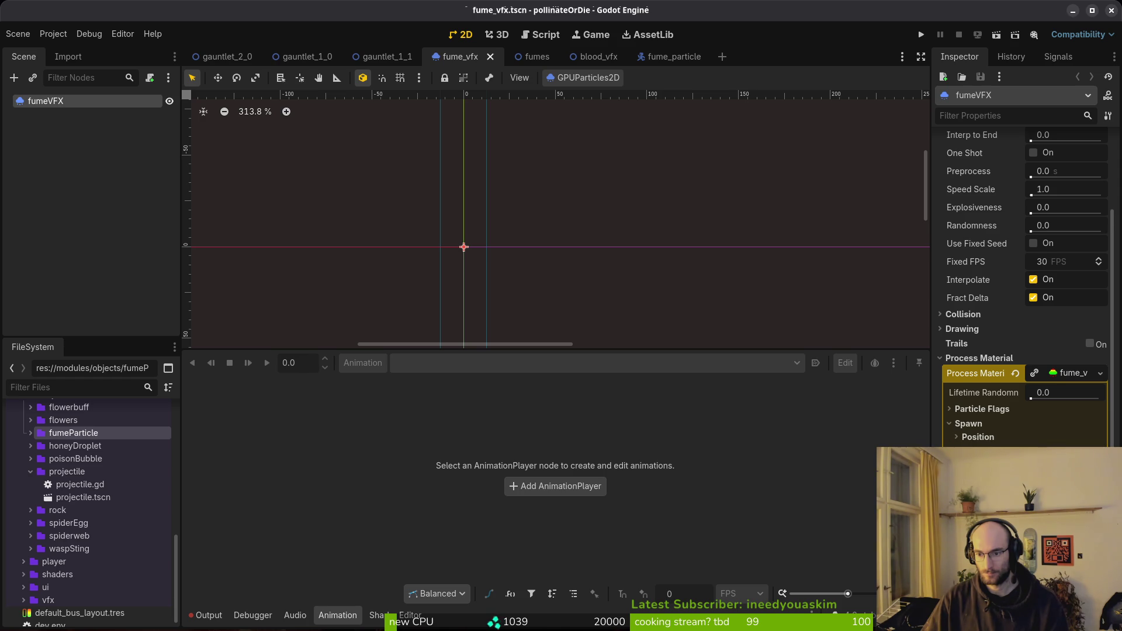
pyautogui.scroll(-2, 1025, 285)
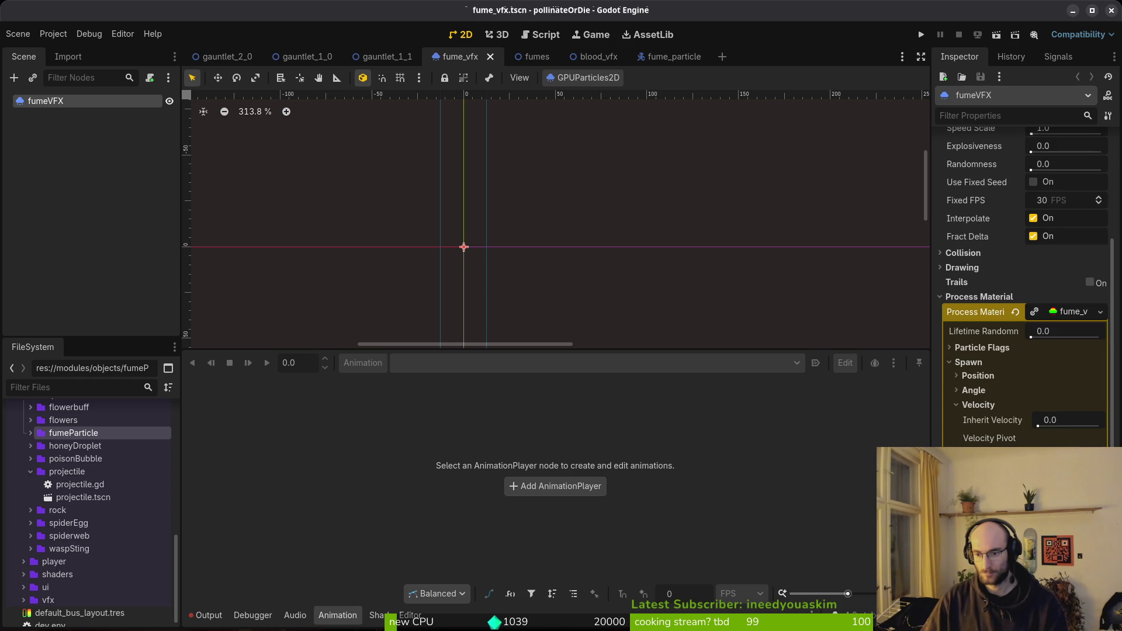
# Switch to the fumes scene tab, then go to the terminal workspace
pyautogui.click(55, 221)
pyautogui.press('super+2')
pyautogui.press('super+1')
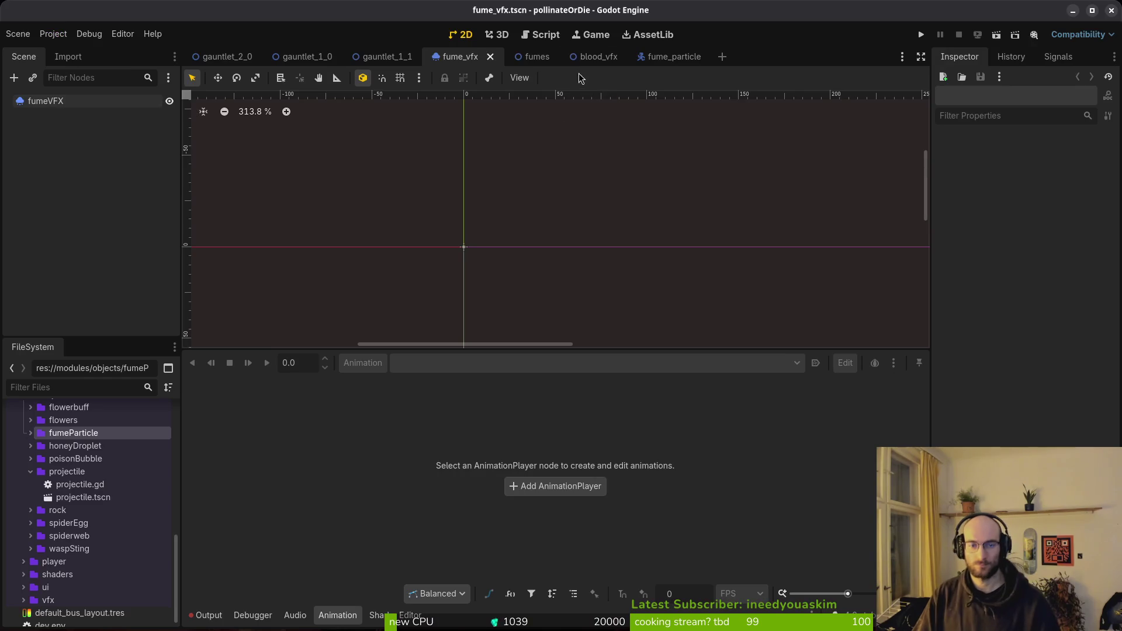
pyautogui.click(523, 57)
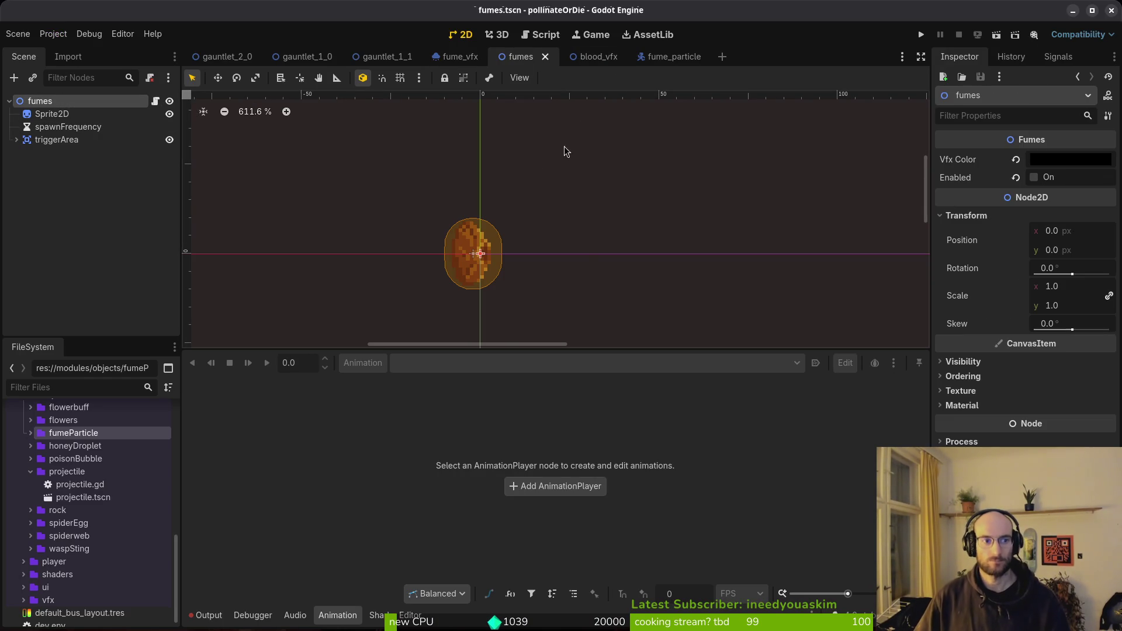
pyautogui.press('super+2')
# Launch Neovim and open fumes.gd through the Telescope file finder
pyautogui.press('Return')
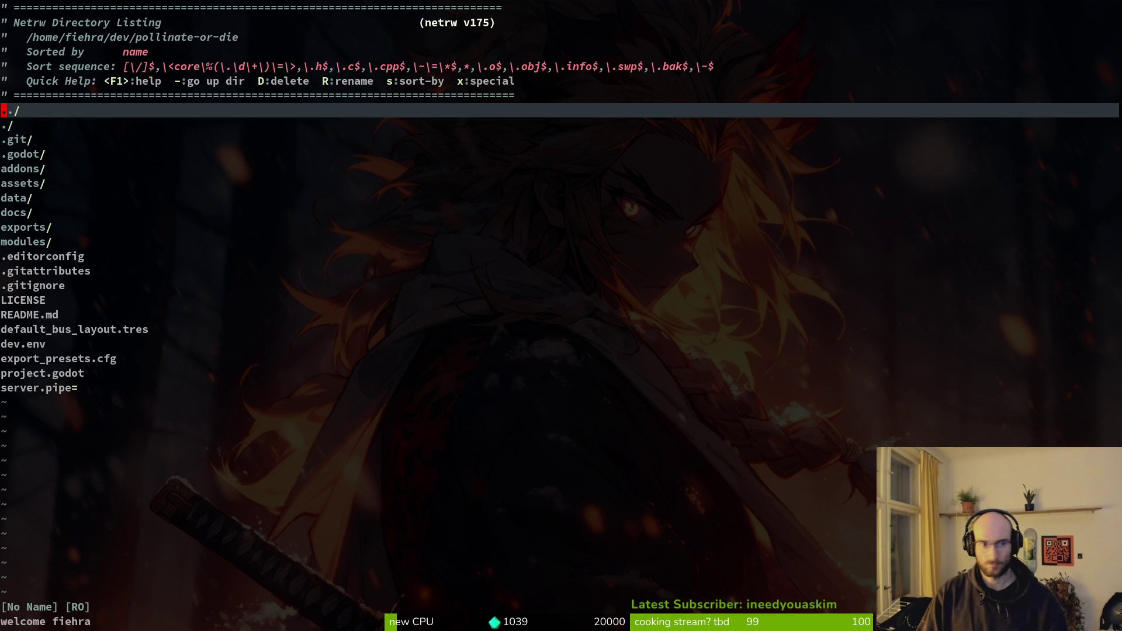
pyautogui.press('space')
pyautogui.press('f')
pyautogui.press('f')
pyautogui.write('fume')
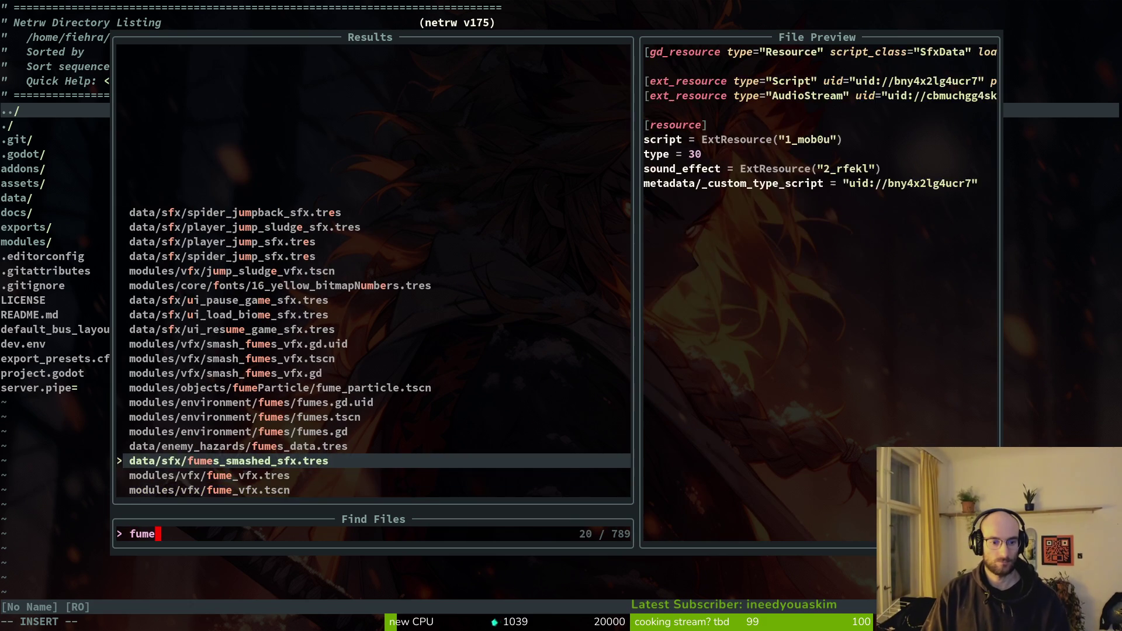
pyautogui.press('Up')
pyautogui.press('Up')
pyautogui.press('Return')
# Paste the sting-spawning body into spawn_fume_particle at line 24, removing its extra header
pyautogui.press('2')
pyautogui.press('4')
pyautogui.press('j')
pyautogui.press('j')
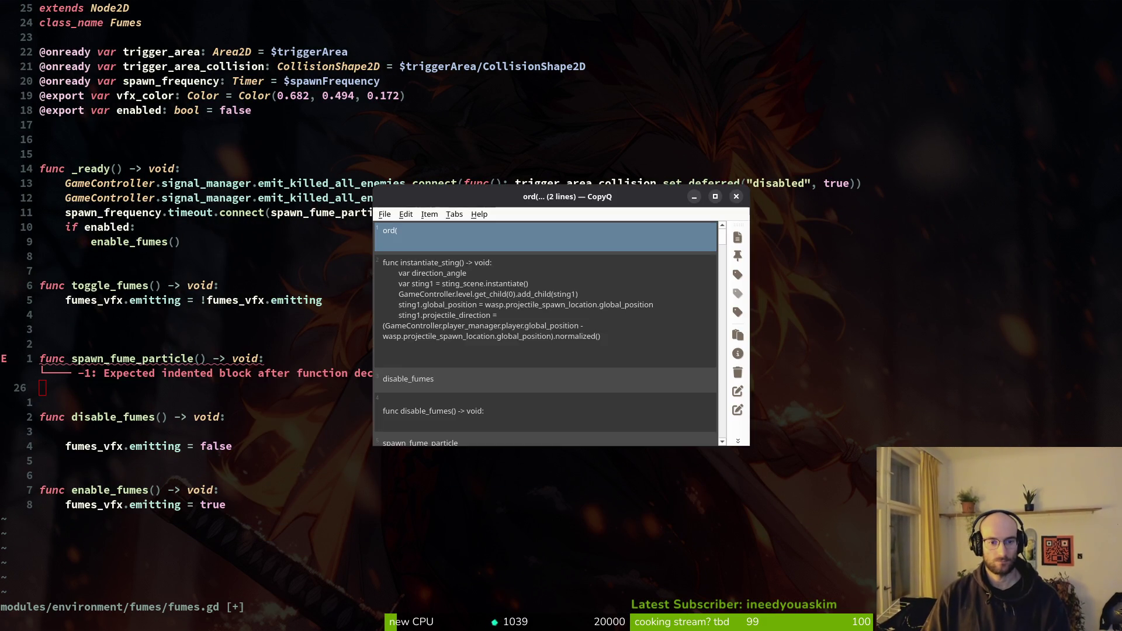
pyautogui.press('p')
pyautogui.press('d')
pyautogui.press('k')
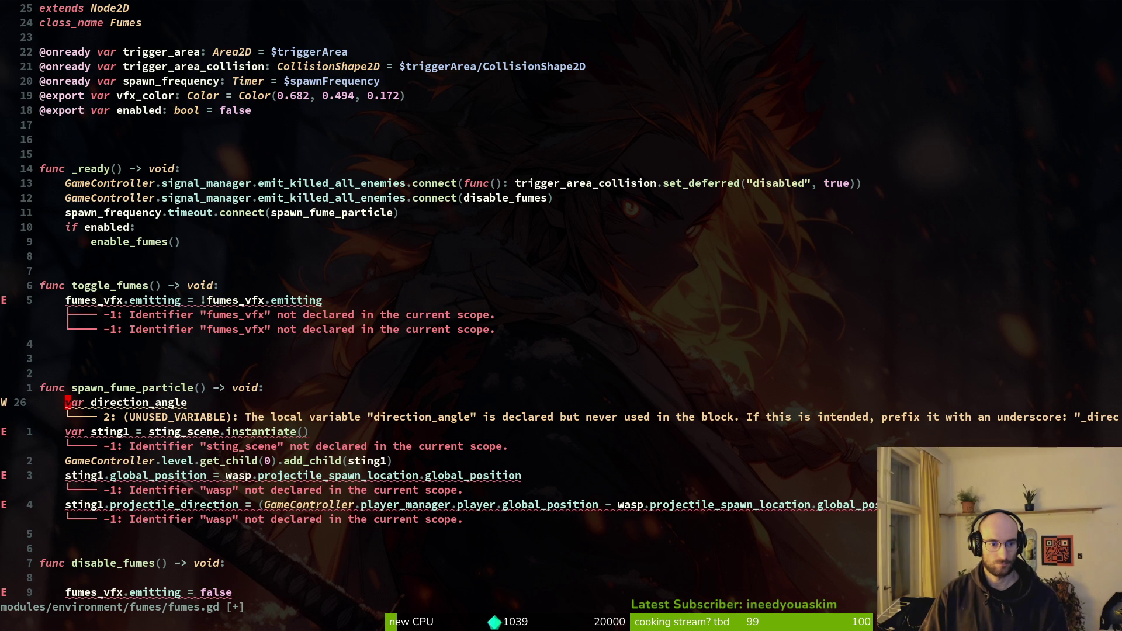
# Rename the sting1 variable to particle
pyautogui.press('j')
pyautogui.press('j')
pyautogui.press('k')
pyautogui.press('b')
pyautogui.press('b')
pyautogui.press('b')
pyautogui.write('cwparticle')
pyautogui.press('Escape')
pyautogui.press('w')
pyautogui.press('w')
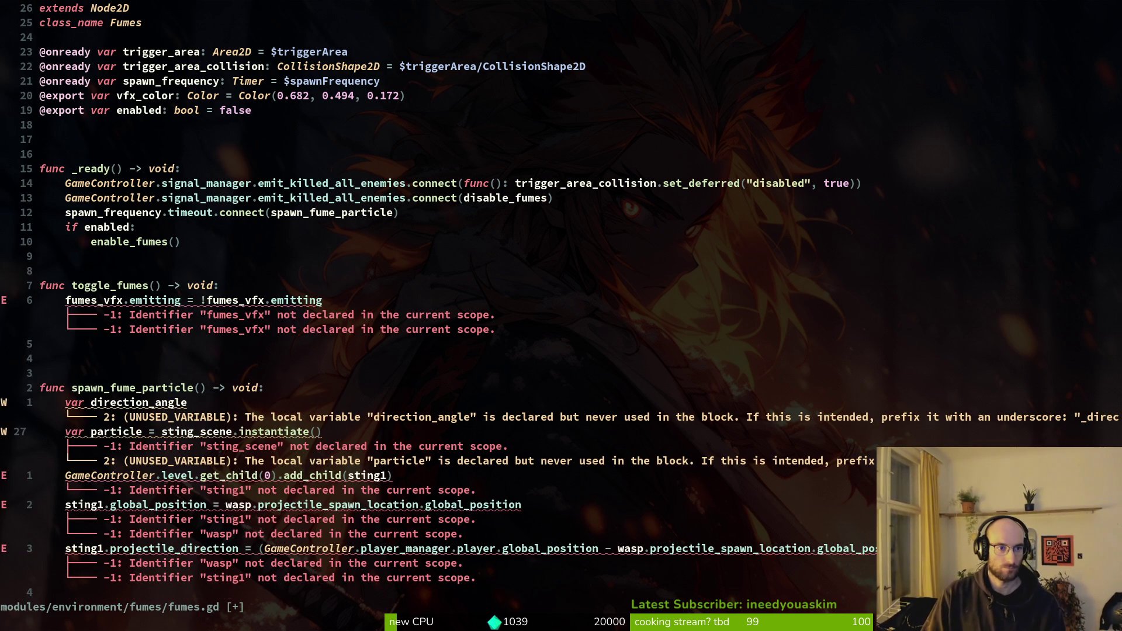
# Duplicate the enabled export line and rename the copy fume_particle_scene
pyautogui.press('1')
pyautogui.press('9')
pyautogui.press('k')
pyautogui.press('y')
pyautogui.press('y')
pyautogui.press('p')
pyautogui.press('w')
pyautogui.press('w')
pyautogui.press('w')
pyautogui.write('cwfume_p')
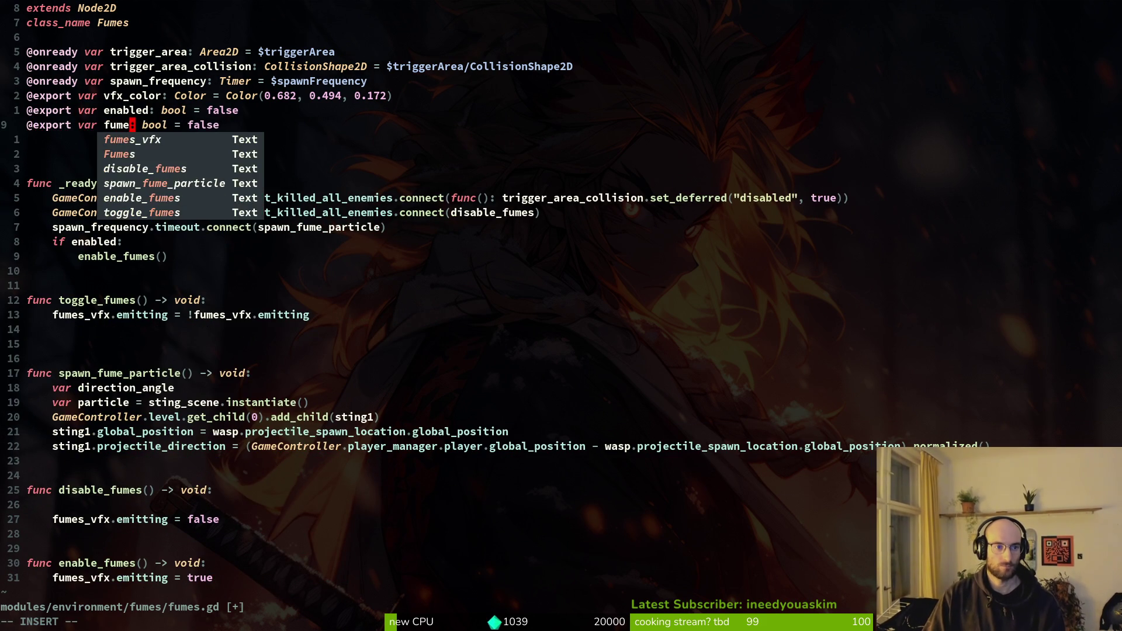
pyautogui.write('article_scene')
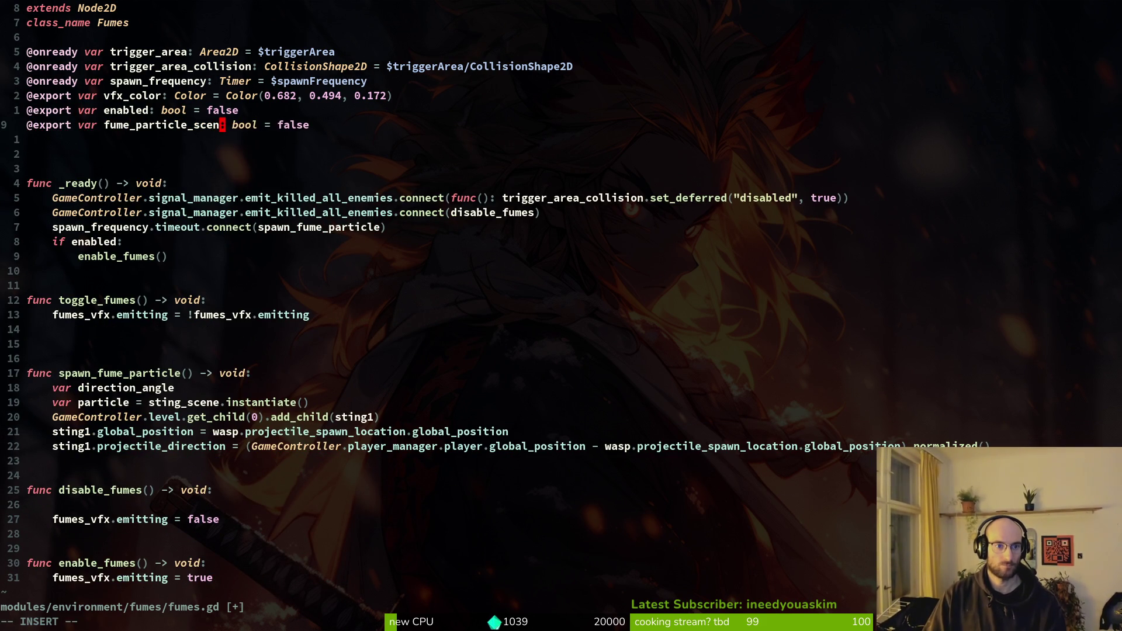
# Make the export 'fume_particle_scene: PackedScene' with no false default, and save fumes.gd
pyautogui.press('Escape')
pyautogui.press('w')
pyautogui.press('w')
pyautogui.write('cwPack')
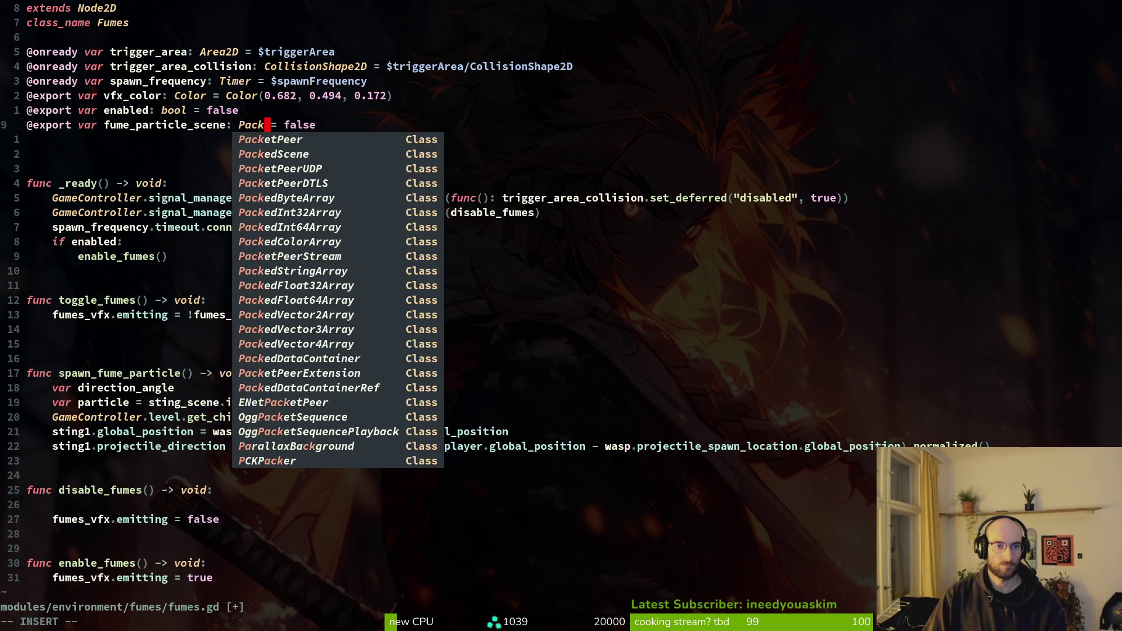
pyautogui.press('Return')
pyautogui.press('Escape')
pyautogui.press('w')
pyautogui.press('w')
pyautogui.press('c')
pyautogui.press('w')
pyautogui.press('BackSpace')
pyautogui.press('BackSpace')
pyautogui.press('BackSpace')
pyautogui.press('Escape')
pyautogui.write(':w')
pyautogui.press('Return')
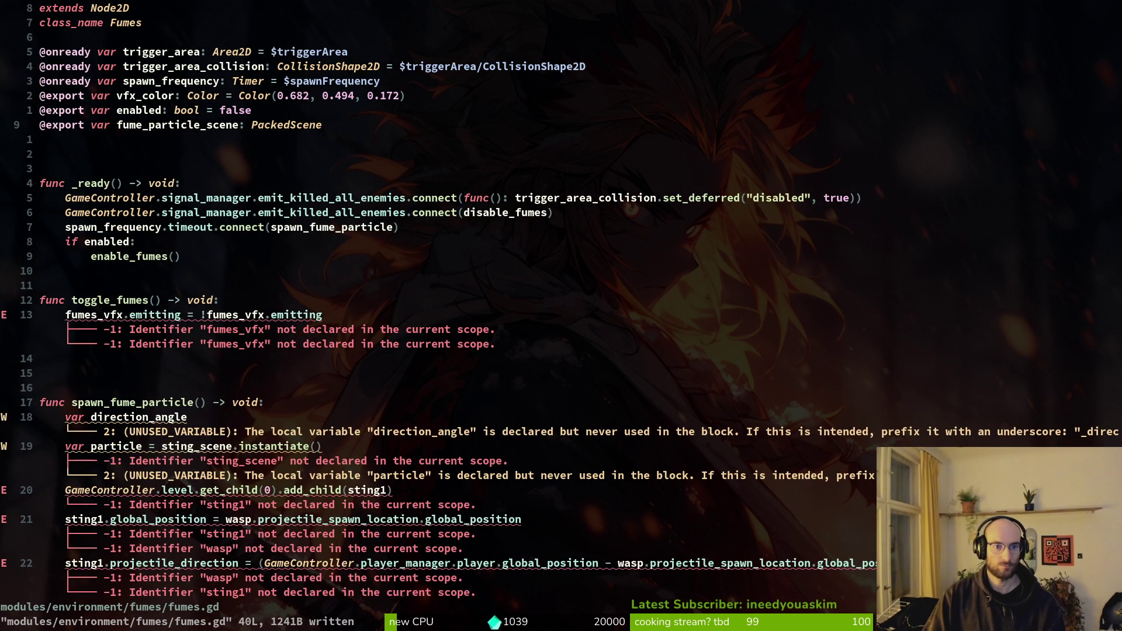
# Comment out the toggle_fumes function lines with # and clean up the stray 's' characters
pyautogui.press('1')
pyautogui.press('2')
pyautogui.press('j')
pyautogui.press('y')
pyautogui.press('y')
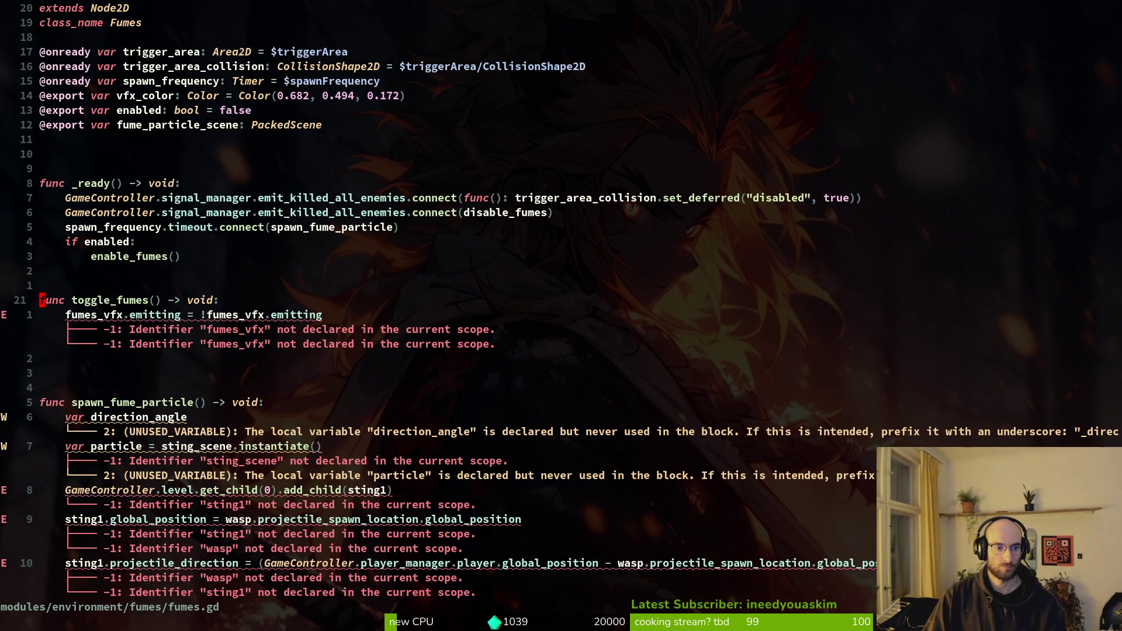
pyautogui.write('i')
pyautogui.write('#s')
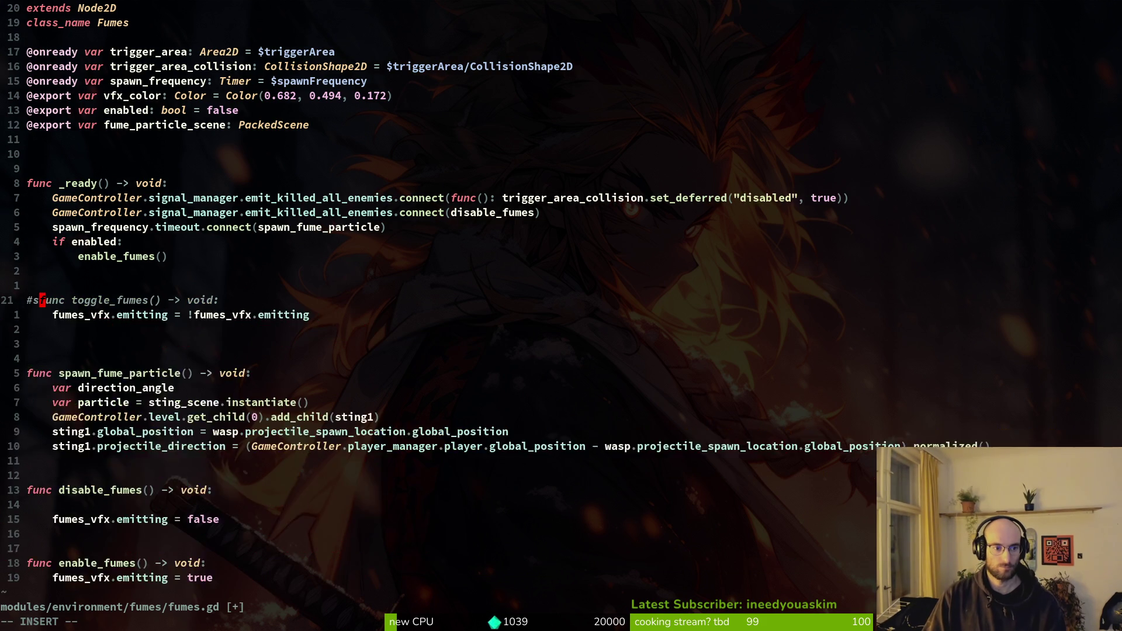
pyautogui.press('Escape')
pyautogui.press('j')
pyautogui.press('.')
pyautogui.press('j')
pyautogui.press('.')
pyautogui.press('k')
pyautogui.press('k')
pyautogui.press('l')
pyautogui.hotkey('ctrl', 'v')
pyautogui.press('j')
pyautogui.press('j')
pyautogui.press('x')
pyautogui.press('j')
pyautogui.press('j')
pyautogui.press('j')
pyautogui.press('j')
pyautogui.press('j')
pyautogui.press('j')
pyautogui.press('k')
# Replace sting_scene with fume_particle_scene on the particle instantiate line
pyautogui.press('w')
pyautogui.press('w')
pyautogui.press('w')
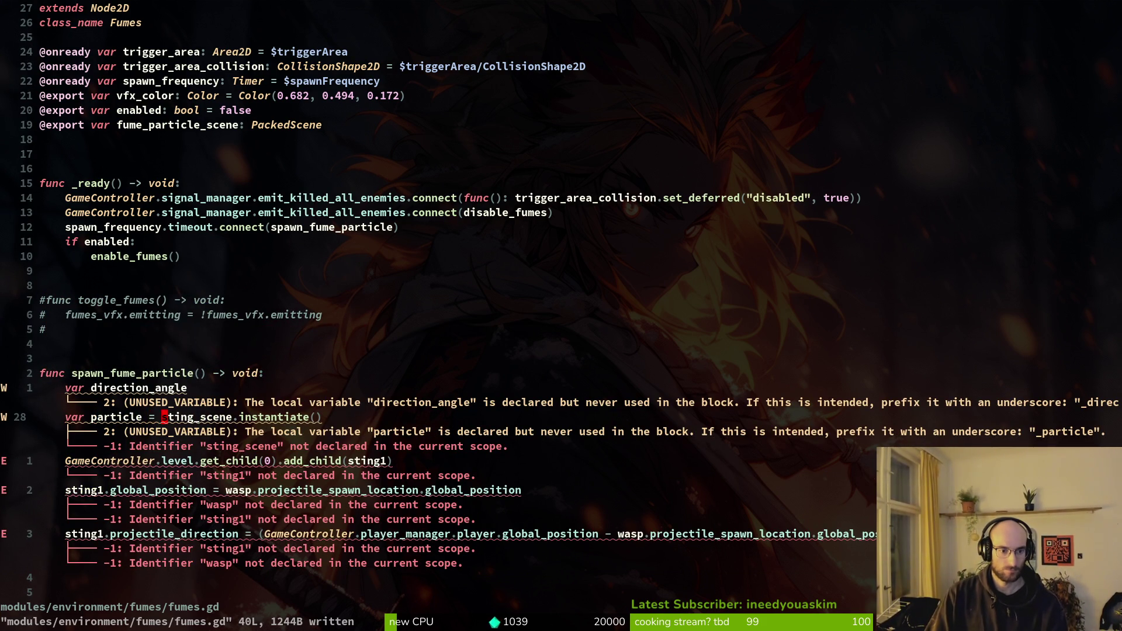
pyautogui.write('cwfume')
pyautogui.press('Return')
pyautogui.press('Escape')
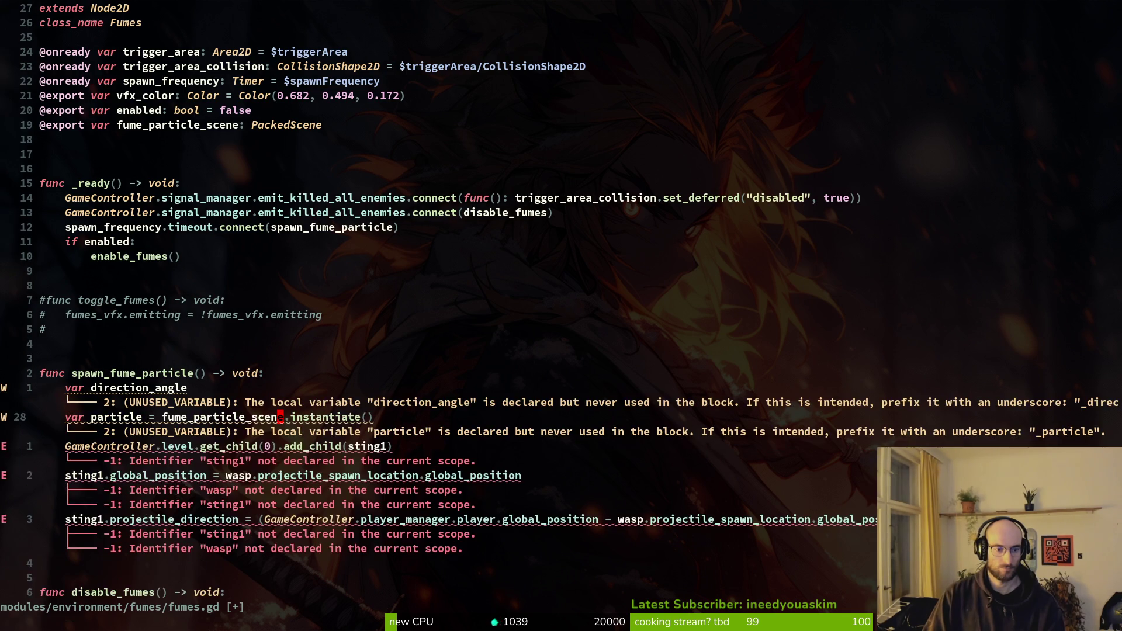
pyautogui.press('j')
pyautogui.press('j')
# Change the add_child argument to particle and save
pyautogui.press('k')
pyautogui.write('f(ci(part')
pyautogui.press('Return')
pyautogui.press('Escape')
pyautogui.write(':w')
pyautogui.press('Return')
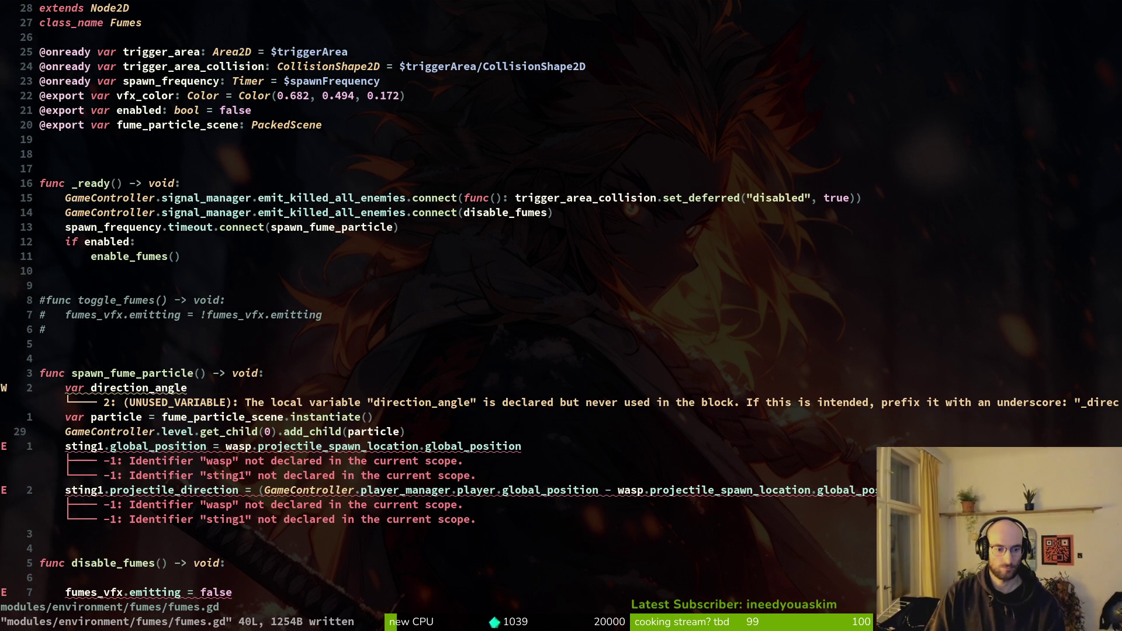
# Replace the Game/level get_child chain with self as the add_child parent, using particle instead of sting1
pyautogui.press('b')
pyautogui.press('b')
pyautogui.press('b')
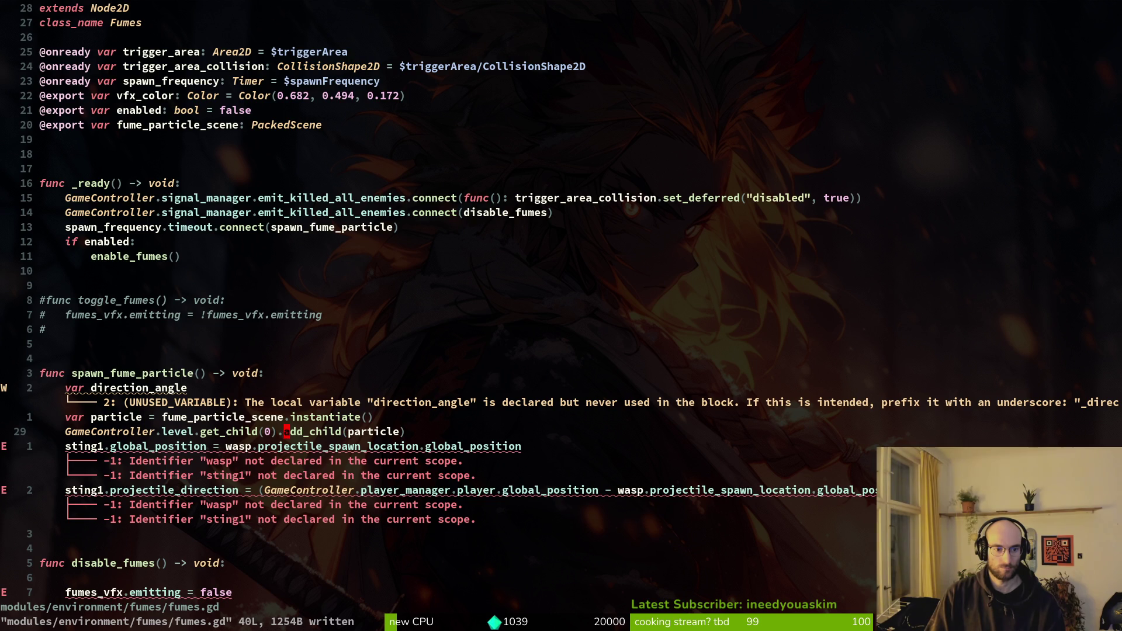
pyautogui.press('w')
pyautogui.press('w')
pyautogui.press('l')
pyautogui.press('l')
pyautogui.press('i')
pyautogui.press('BackSpace')
pyautogui.press('BackSpace')
pyautogui.press('BackSpace')
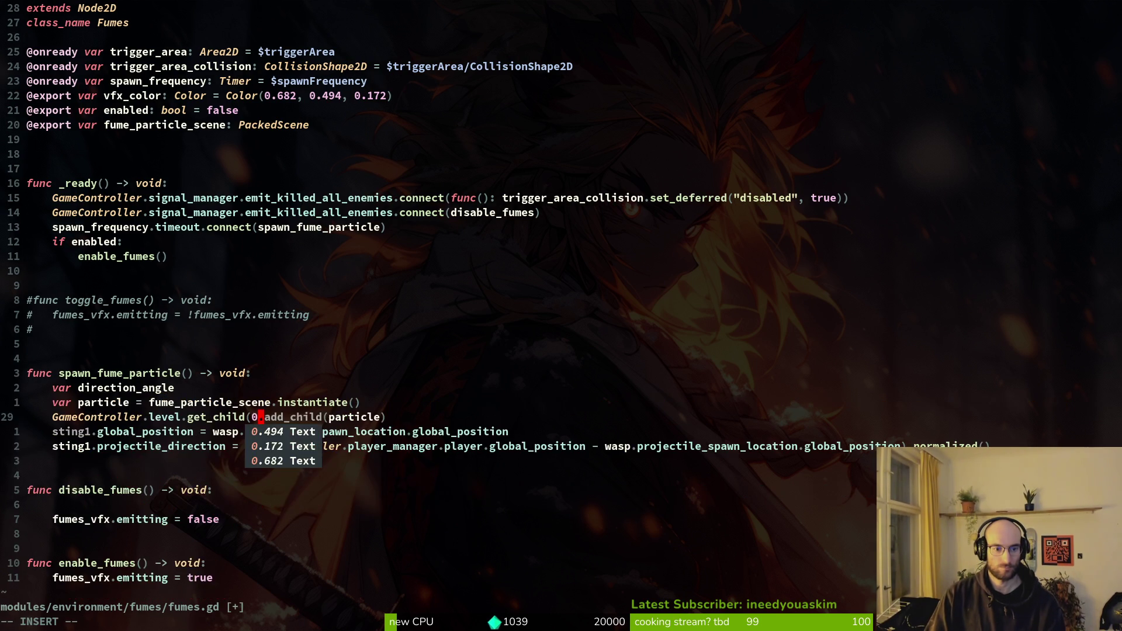
pyautogui.press('BackSpace')
pyautogui.press('BackSpace')
pyautogui.press('BackSpace')
pyautogui.write('self')
pyautogui.press('Escape')
pyautogui.write(':w')
pyautogui.press('Return')
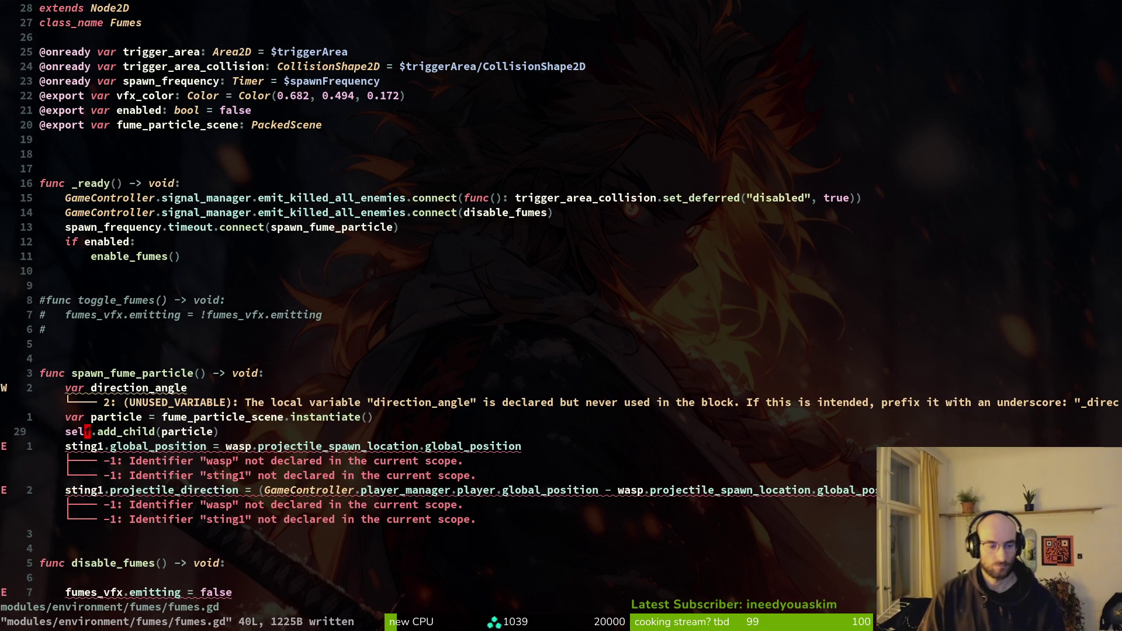
pyautogui.write('jciwpart')
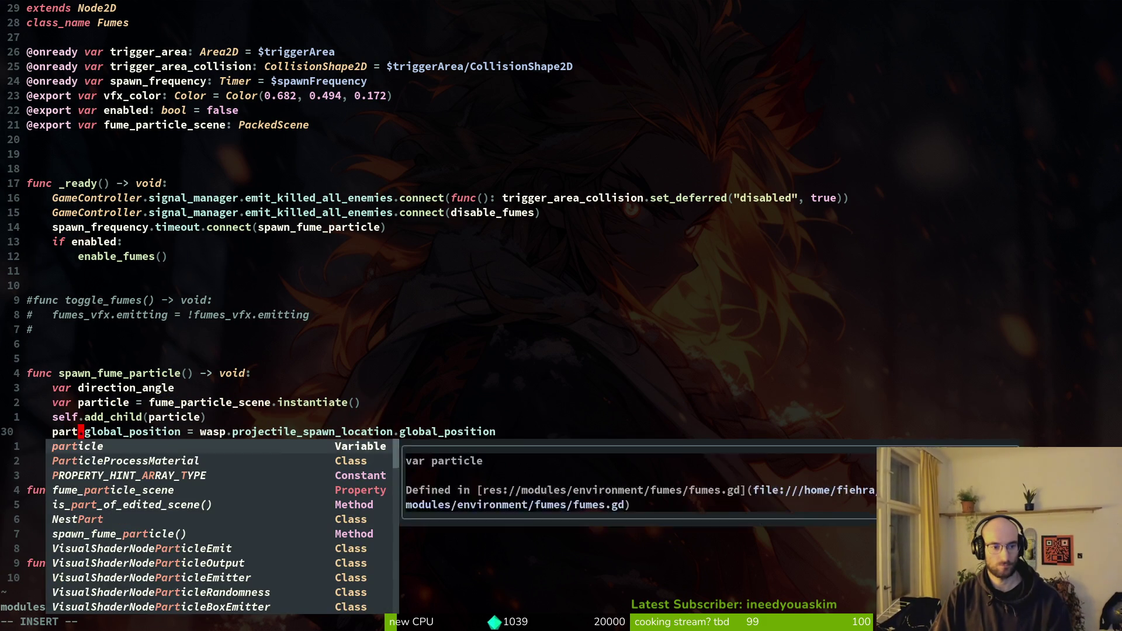
pyautogui.write('icle')
pyautogui.press('Escape')
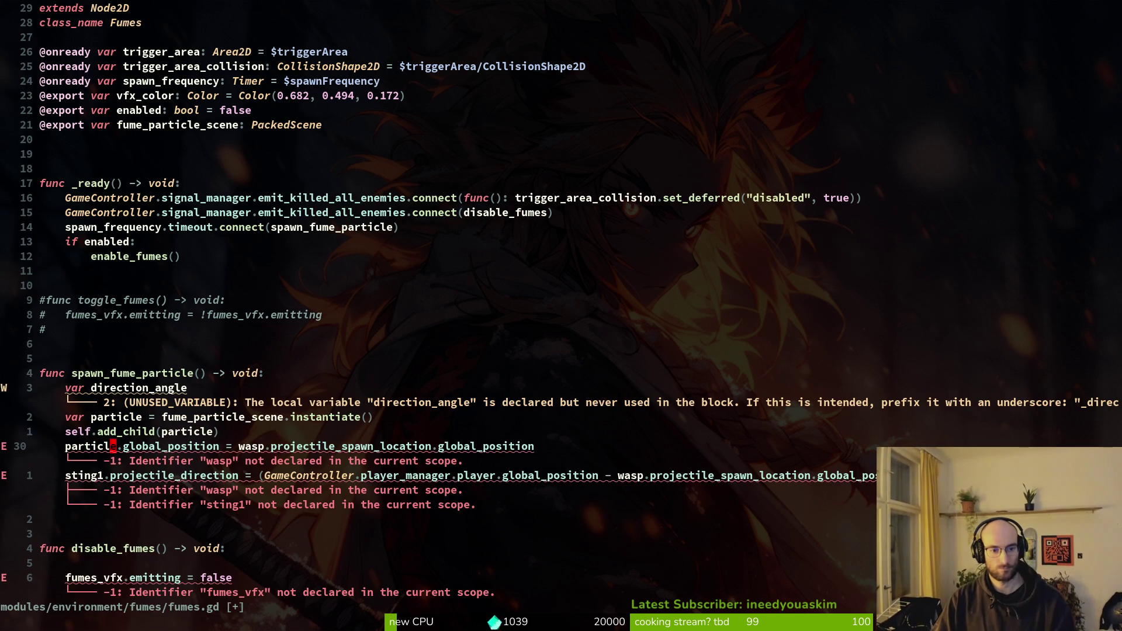
# Delete the particle global_position line and save fumes.gd
pyautogui.press('w')
pyautogui.press('w')
pyautogui.press('w')
pyautogui.hotkey('alt', 'Tab')
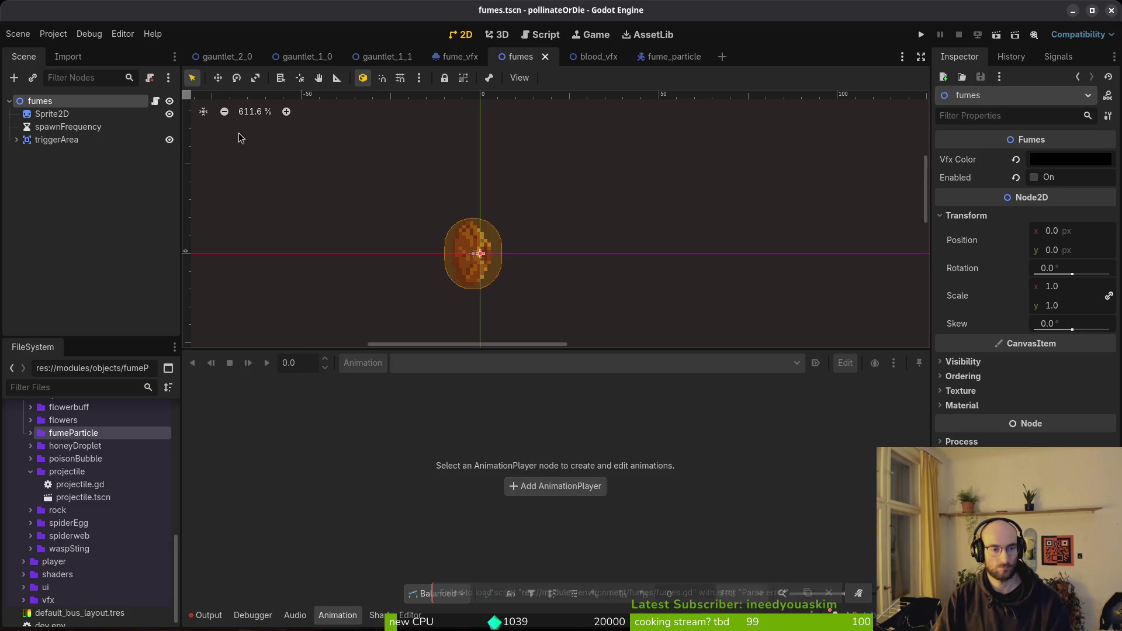
pyautogui.hotkey('alt', 'Tab')
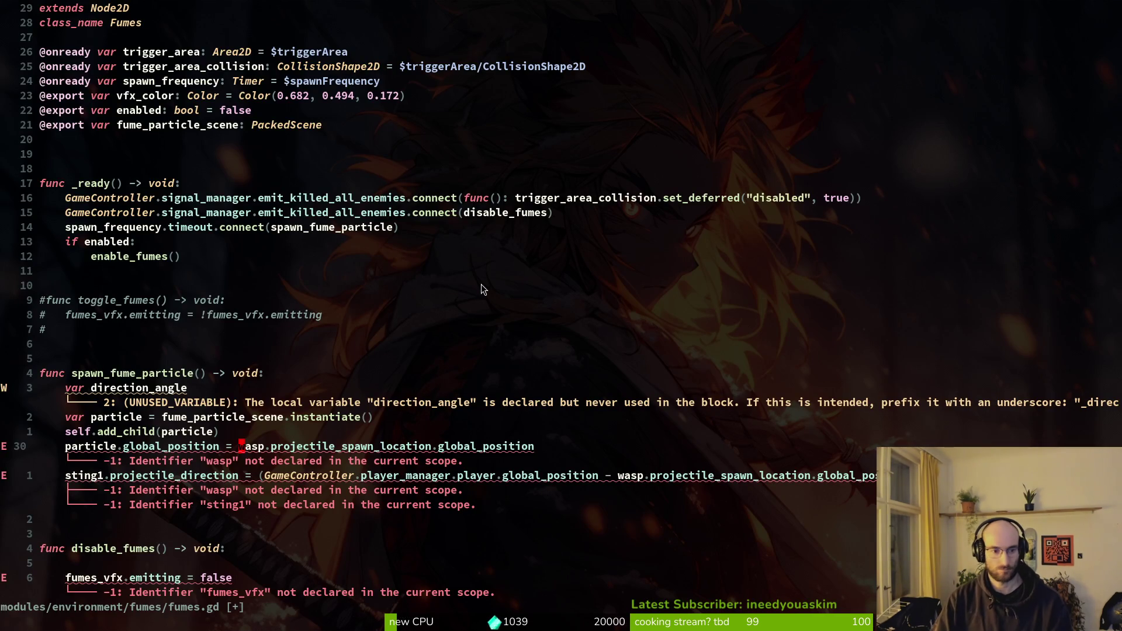
pyautogui.press('d')
pyautogui.press('d')
pyautogui.write(':w')
pyautogui.press('Return')
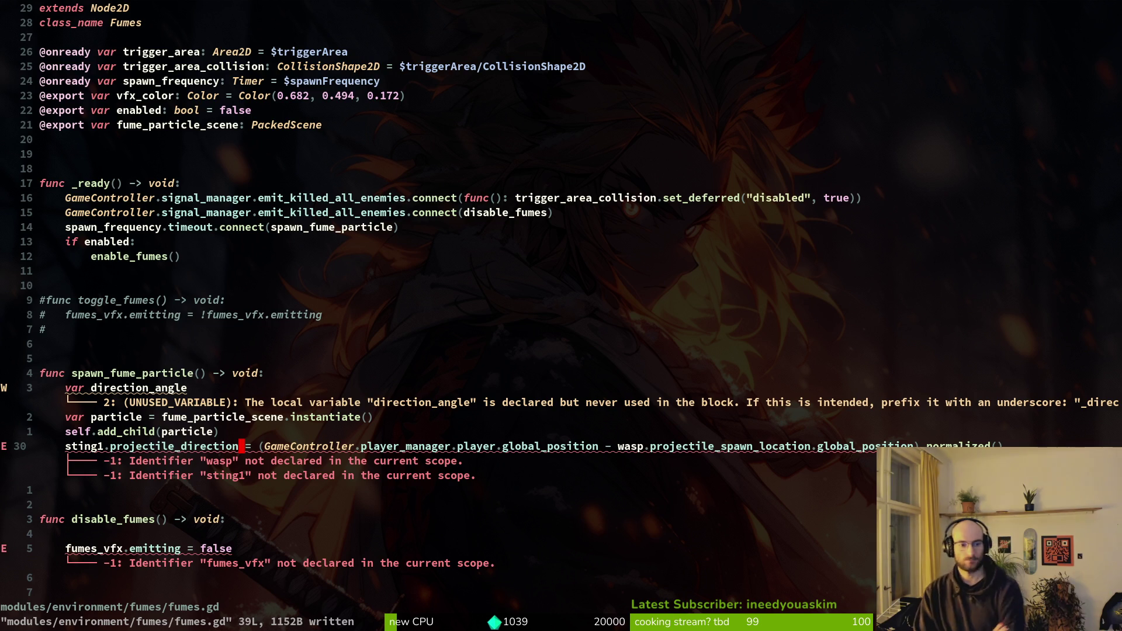
# Delete the leftover projectile_direction line and the empty line below it
pyautogui.press('d')
pyautogui.press('d')
pyautogui.hotkey('ctrl', 's')
pyautogui.press('j')
pyautogui.press('j')
pyautogui.press('j')
pyautogui.press('d')
pyautogui.press('d')
pyautogui.hotkey('ctrl', 's')
pyautogui.press('space')
pyautogui.press('f')
pyautogui.press('f')
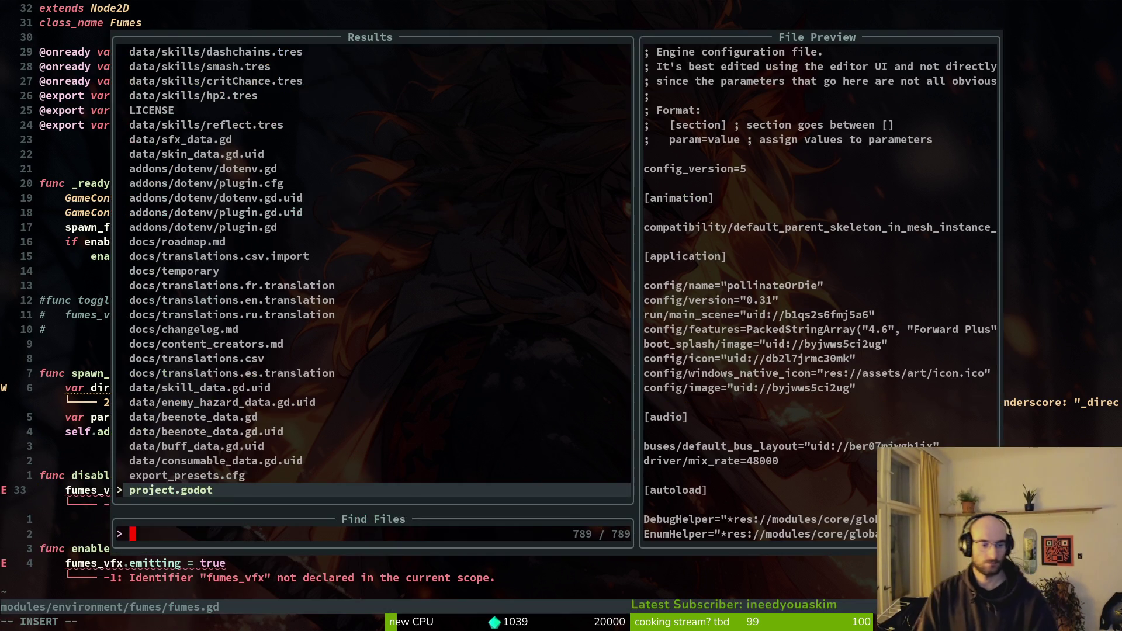
pyautogui.write('fuart')
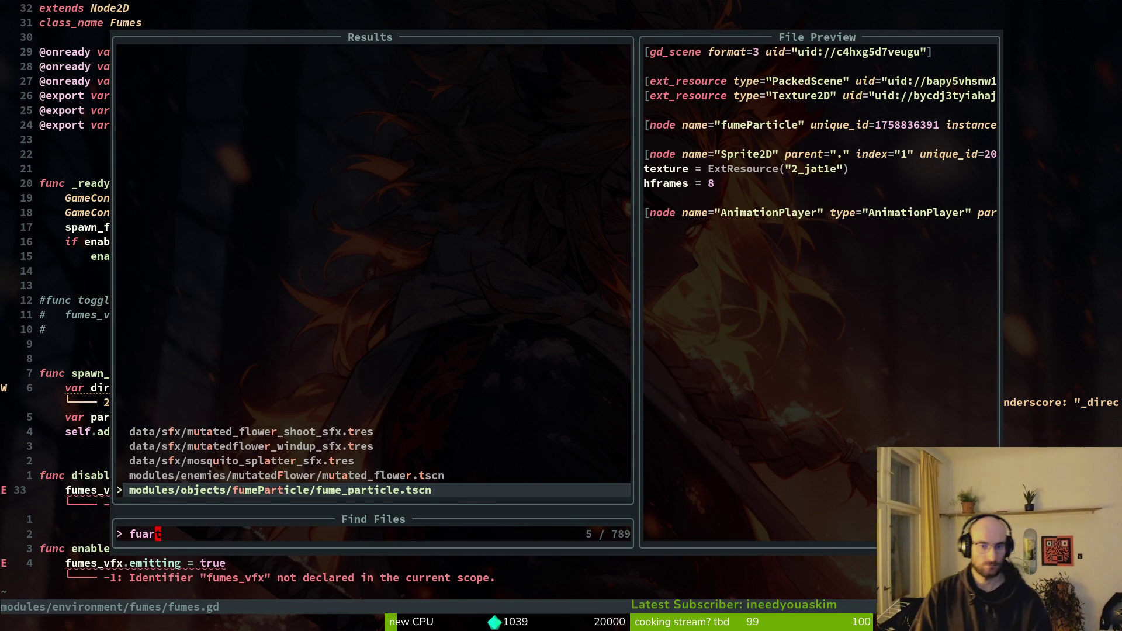
pyautogui.press('Escape')
pyautogui.hotkey('ctrl', 's')
pyautogui.press('k')
pyautogui.press('k')
pyautogui.press('k')
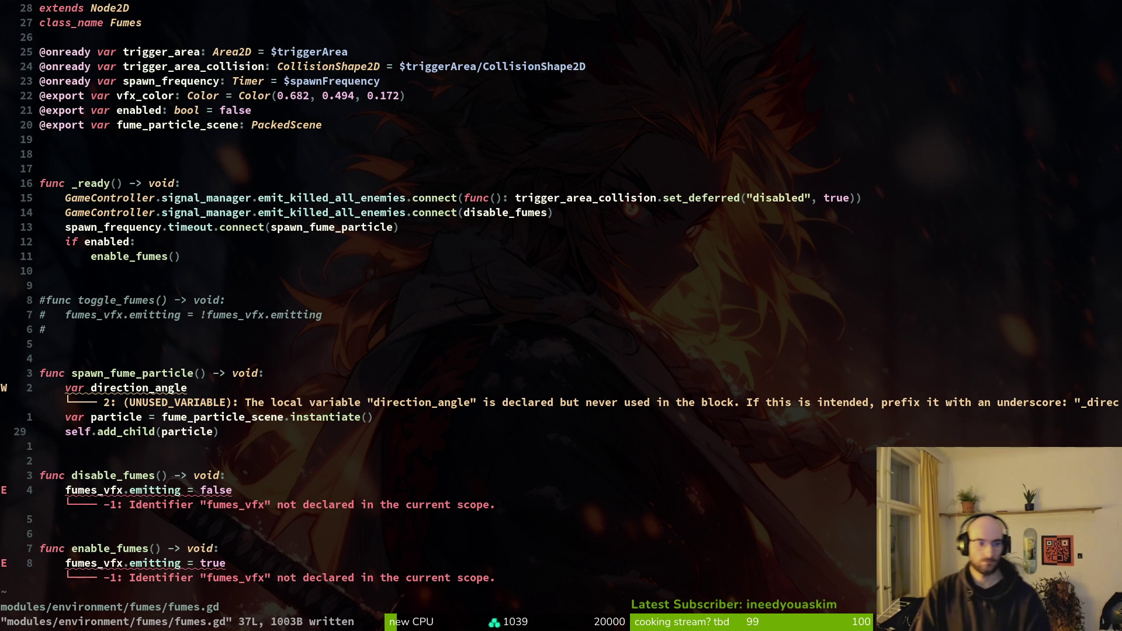
pyautogui.press('p')
pyautogui.press('u')
# Add spawn_frequency.stop() to the disable_fumes function
pyautogui.press('j')
pyautogui.press('j')
pyautogui.press('j')
pyautogui.hotkey('ctrl', 's')
pyautogui.hotkey('shift', 'v')
pyautogui.press('Escape')
pyautogui.press('k')
pyautogui.press('k')
pyautogui.press('k')
pyautogui.press('k')
pyautogui.press('k')
pyautogui.press('k')
pyautogui.press('k')
pyautogui.press('j')
pyautogui.press('j')
pyautogui.press('j')
pyautogui.press('j')
pyautogui.press('j')
pyautogui.press('j')
pyautogui.write('jo')
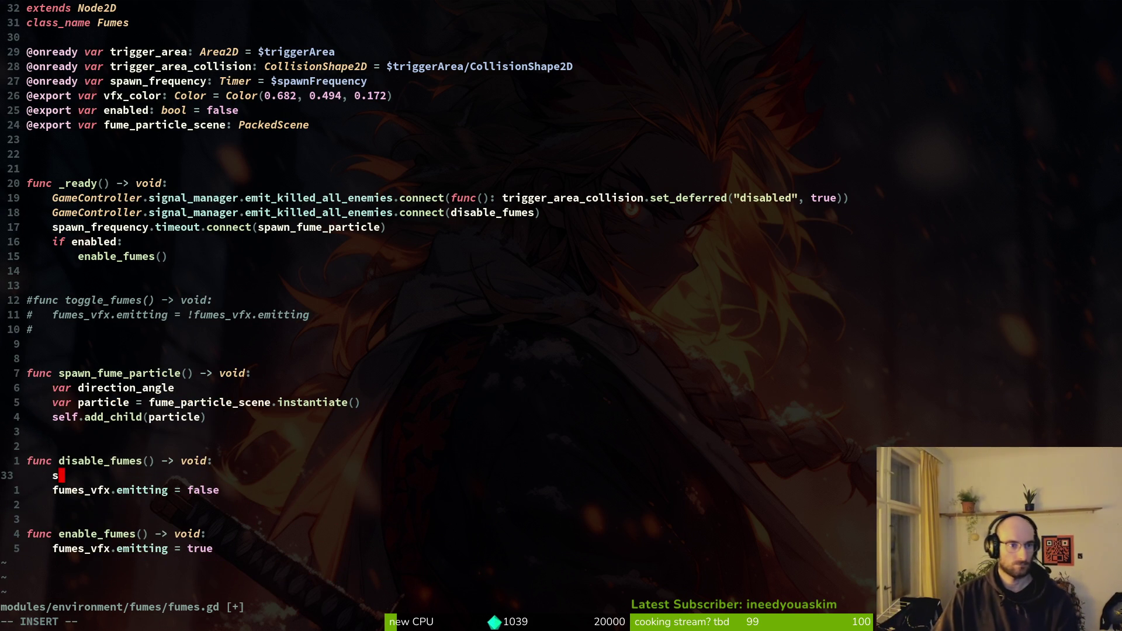
pyautogui.write('spawn_frequency.stop()')
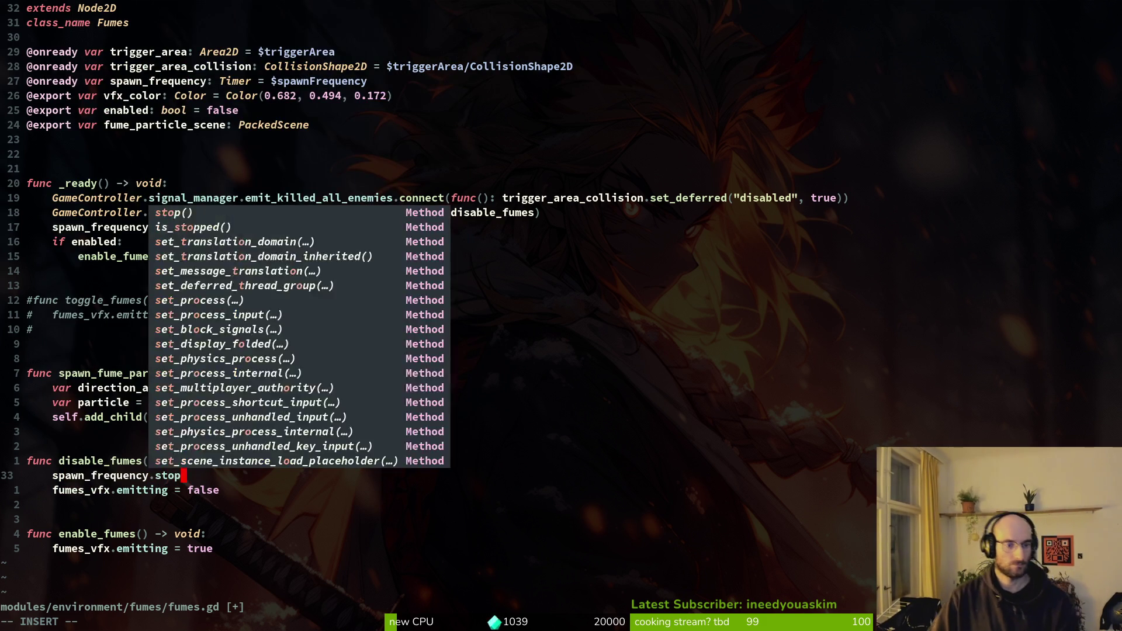
pyautogui.press('Escape')
# Replace enable_fumes' old fumes_vfx emitting line with a copy of the spawn_frequency.stop() line
pyautogui.press('j')
pyautogui.press('d')
pyautogui.press('d')
pyautogui.press('j')
pyautogui.press('j')
pyautogui.press('k')
pyautogui.press('k')
pyautogui.press('k')
pyautogui.press('y')
pyautogui.press('y')
pyautogui.press('j')
pyautogui.press('j')
pyautogui.press('j')
pyautogui.press('p')
pyautogui.press('j')
pyautogui.press('d')
pyautogui.press('d')
pyautogui.press('k')
# Change the copied stop() to spawn_frequency.start() in enable_fumes and save
pyautogui.press('j')
pyautogui.press('w')
pyautogui.press('w')
pyautogui.write('cwstart')
pyautogui.press('Escape')
pyautogui.write(':w')
pyautogui.press('Return')
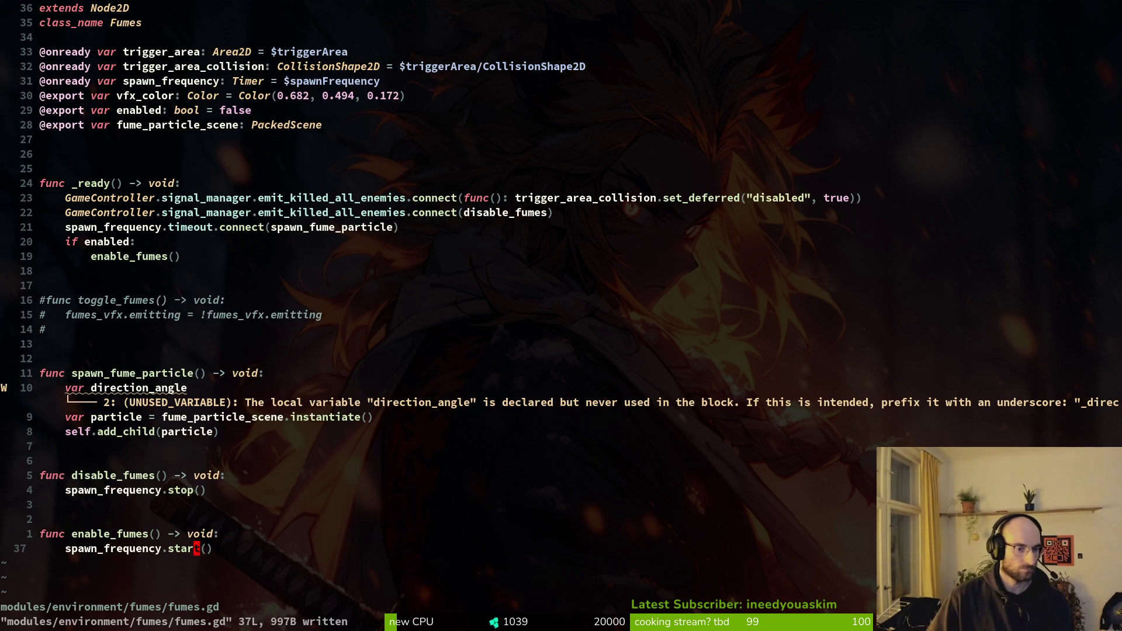
# Remove the extra blank line above _ready and save fumes.gd
pyautogui.press('k')
pyautogui.press('k')
pyautogui.press('k')
pyautogui.press('k')
pyautogui.press('k')
pyautogui.press('k')
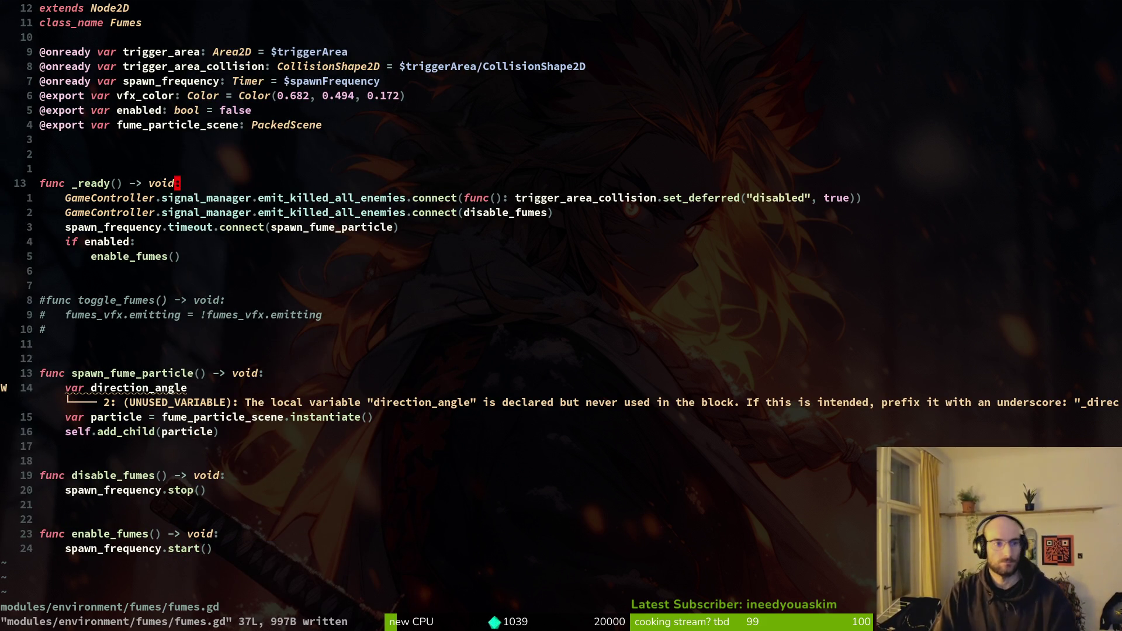
pyautogui.press('O')
pyautogui.press('Escape')
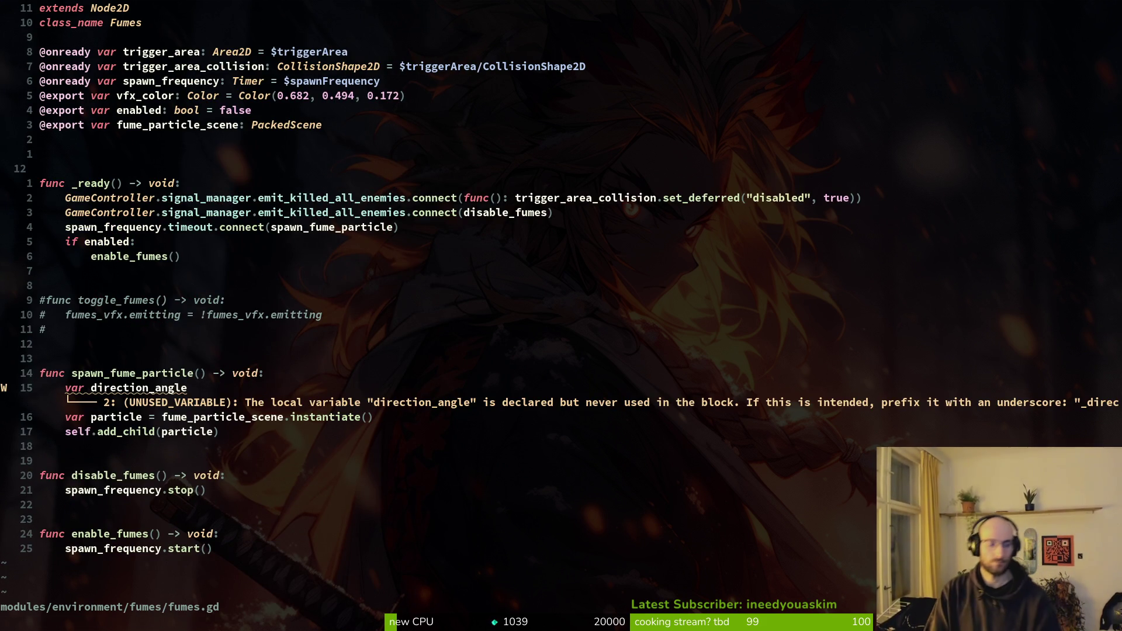
pyautogui.press('d')
pyautogui.press('d')
pyautogui.write(':w')
pyautogui.press('Return')
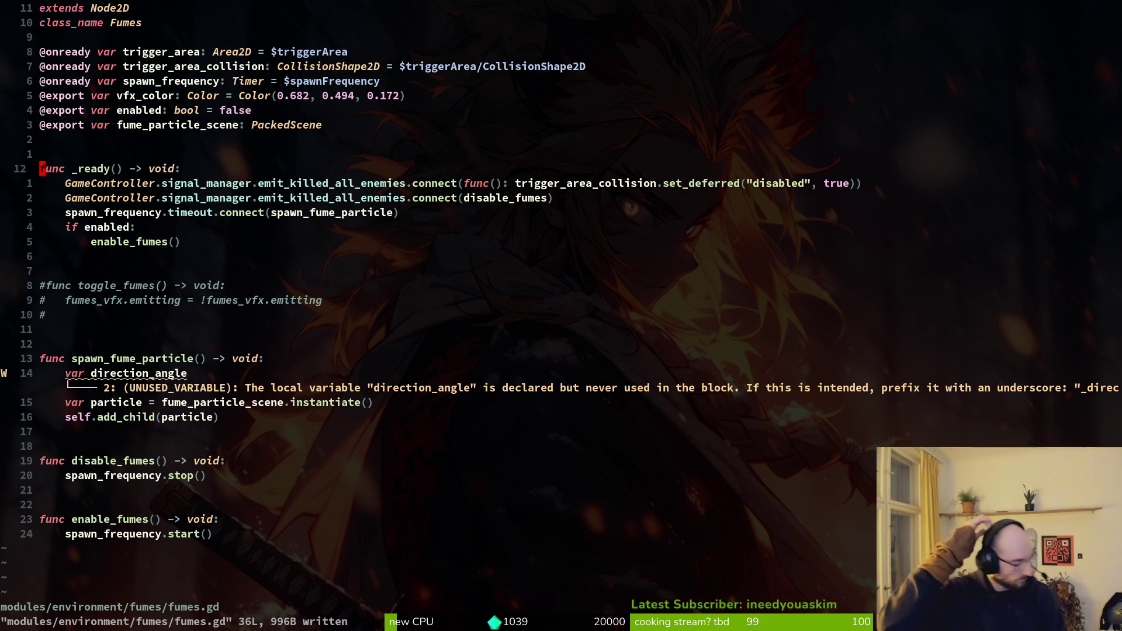
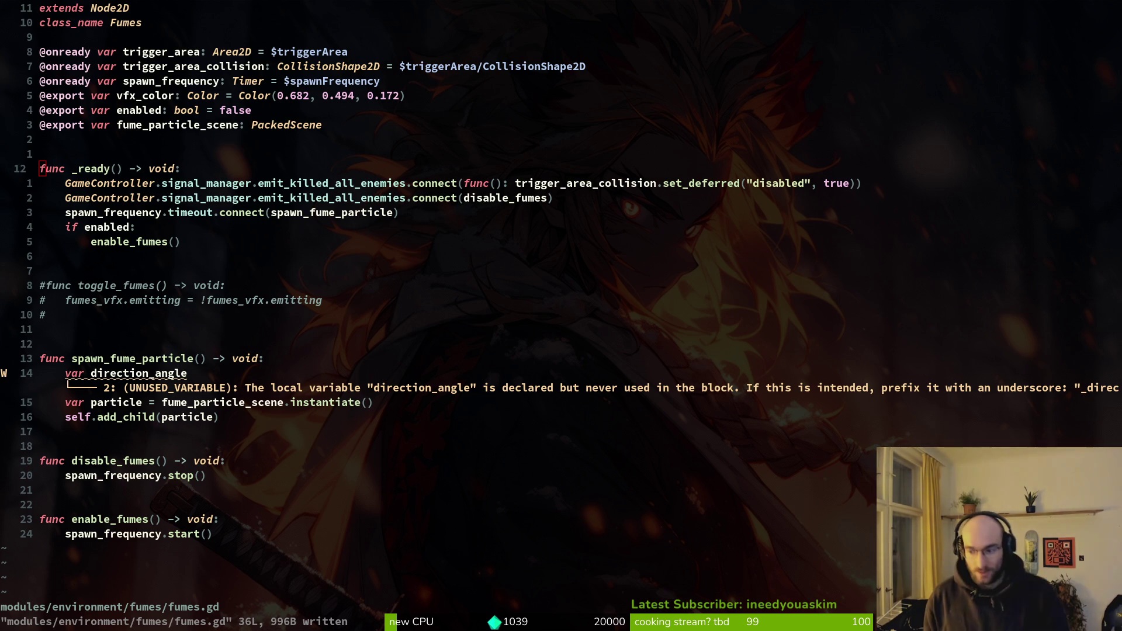
# Save fumes.gd and move to the commented-out toggle_fumes lines
pyautogui.click(192, 372)
pyautogui.write(':write')
pyautogui.press('Return')
pyautogui.press('k')
pyautogui.press('k')
pyautogui.press('k')
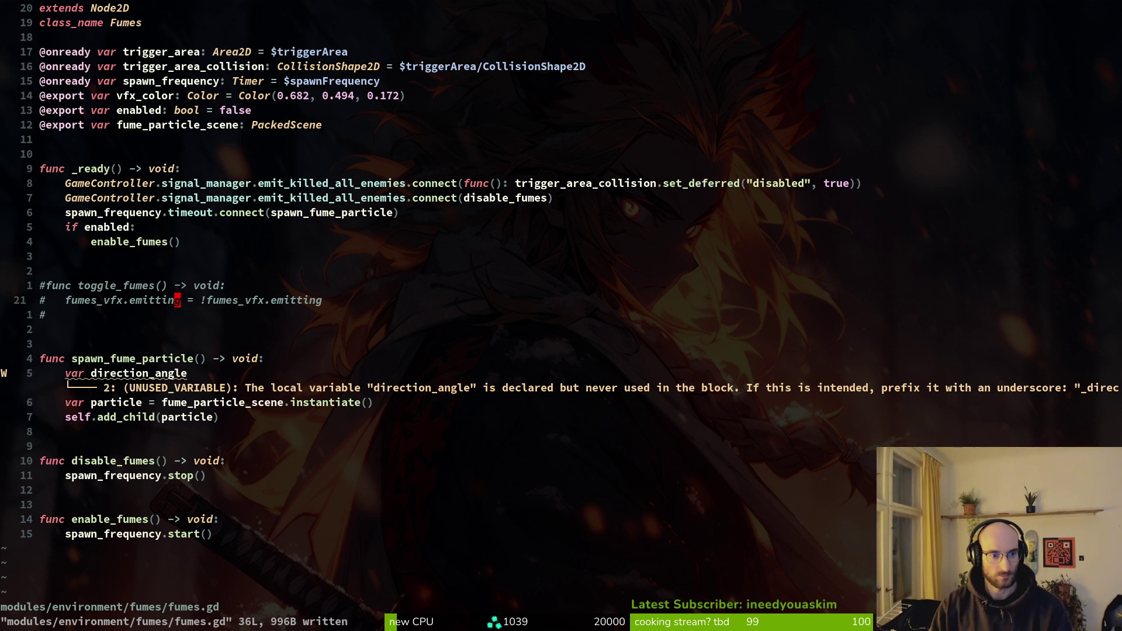
pyautogui.press('k')
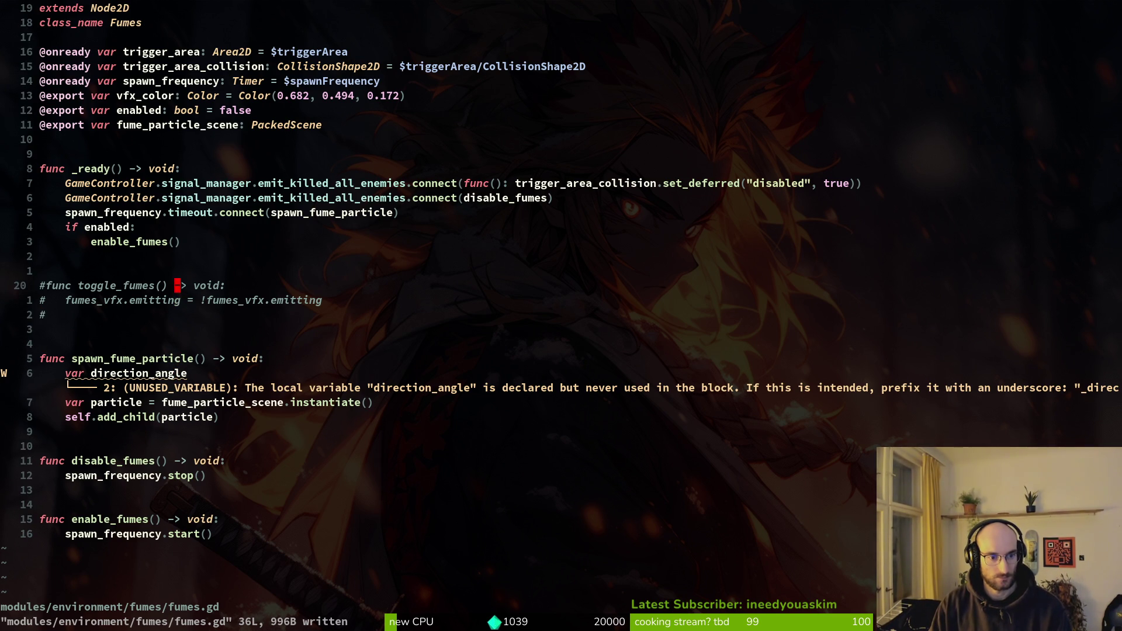
pyautogui.hotkey('shift', 'v')
pyautogui.press('j')
pyautogui.press('j')
pyautogui.press('Escape')
pyautogui.press('k')
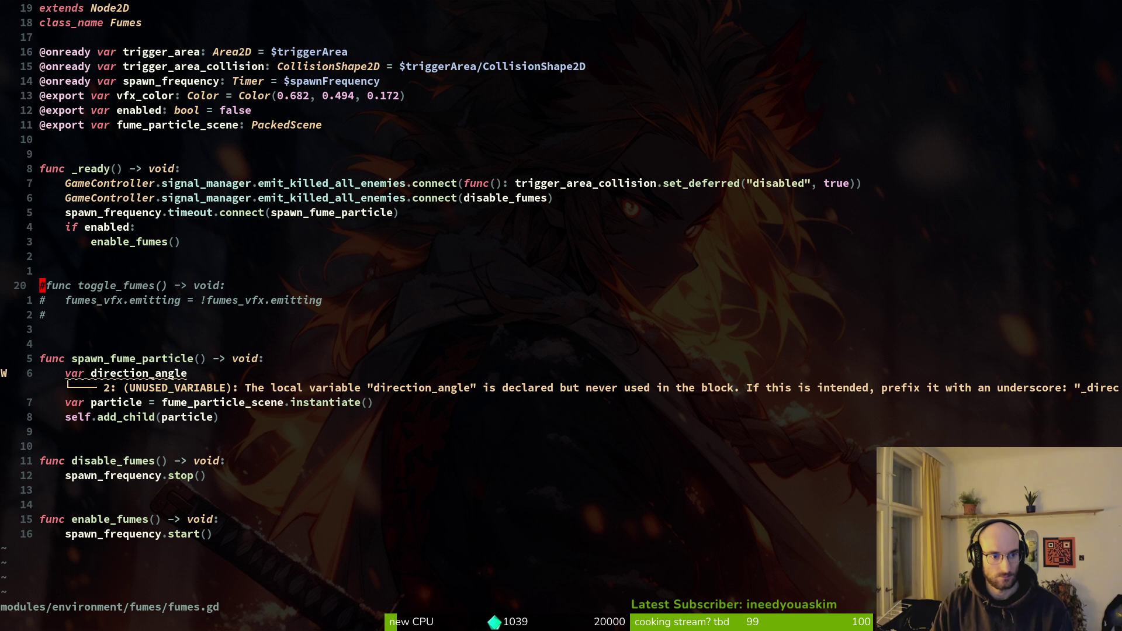
# Undo the stray blank line added beside the toggle_fumes header and save fumes.gd again
pyautogui.hotkey('shift', 'o')
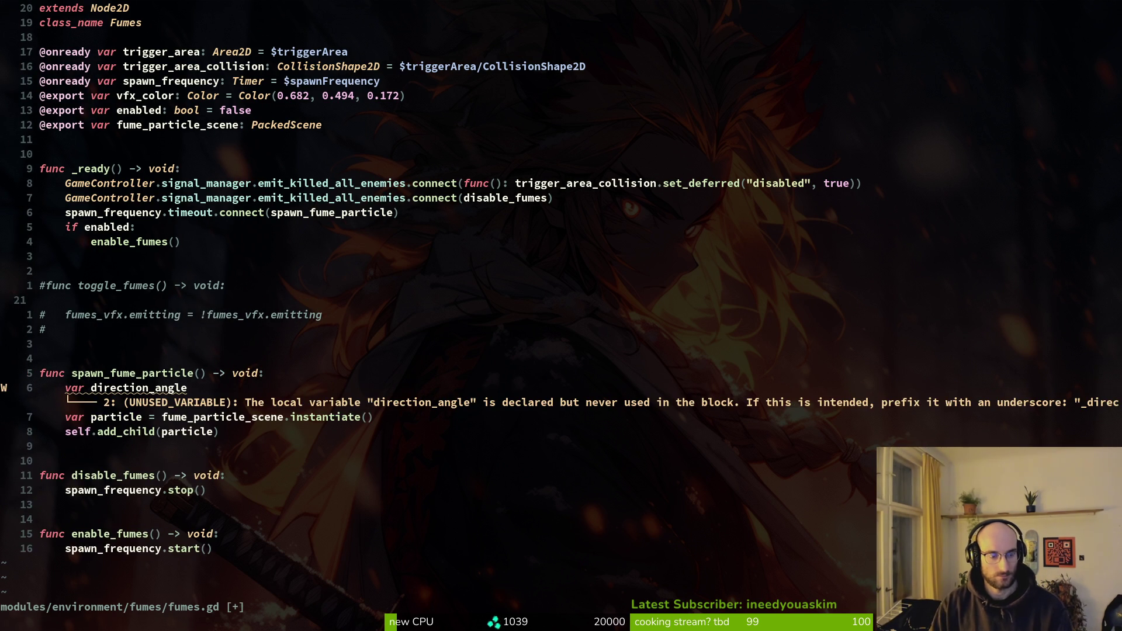
pyautogui.press('j')
pyautogui.press('j')
pyautogui.press('j')
pyautogui.press('k')
pyautogui.press('k')
pyautogui.press('k')
pyautogui.press('o')
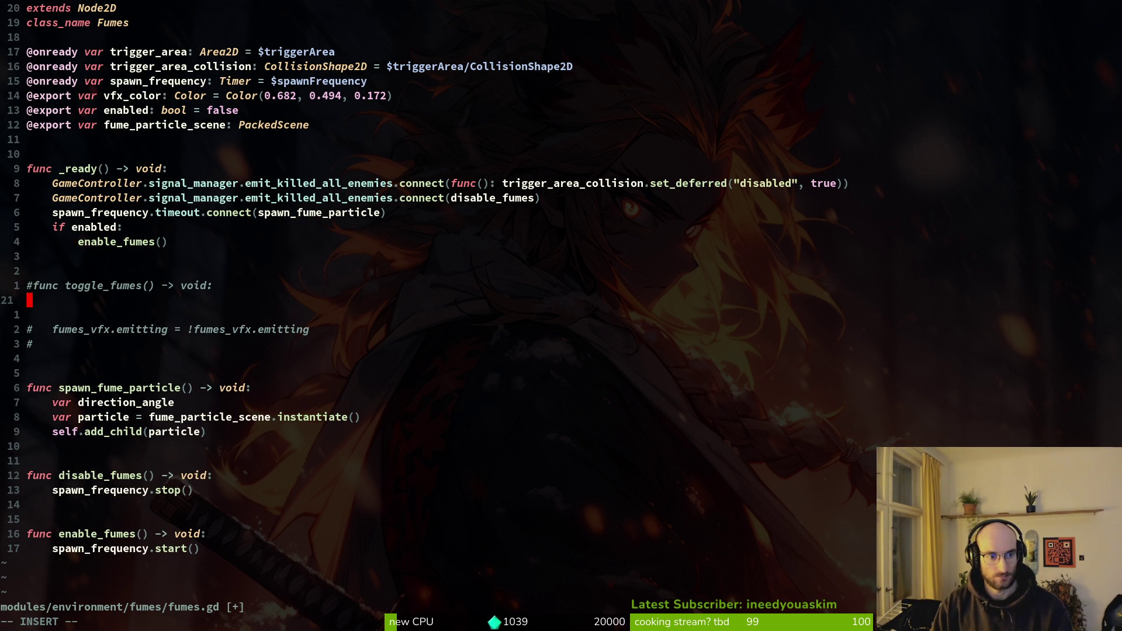
pyautogui.press('Escape')
pyautogui.press('k')
pyautogui.hotkey('shift', 'v')
pyautogui.press('j')
pyautogui.press('j')
pyautogui.press('j')
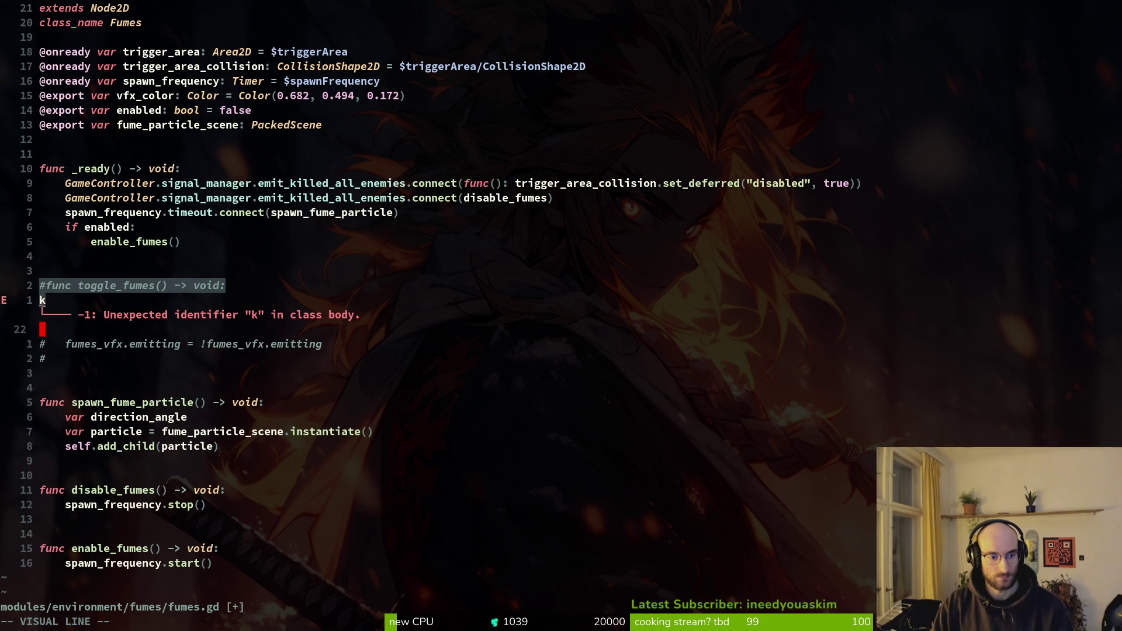
pyautogui.press('Escape')
pyautogui.press('k')
pyautogui.press('k')
pyautogui.press('k')
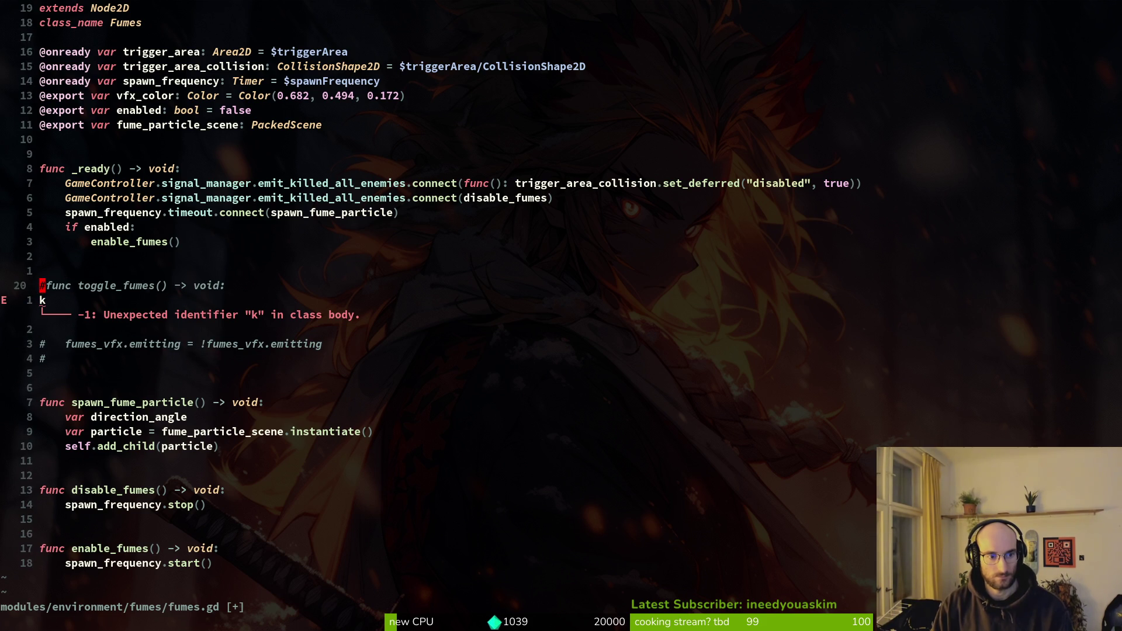
pyautogui.write('u:w')
pyautogui.press('Return')
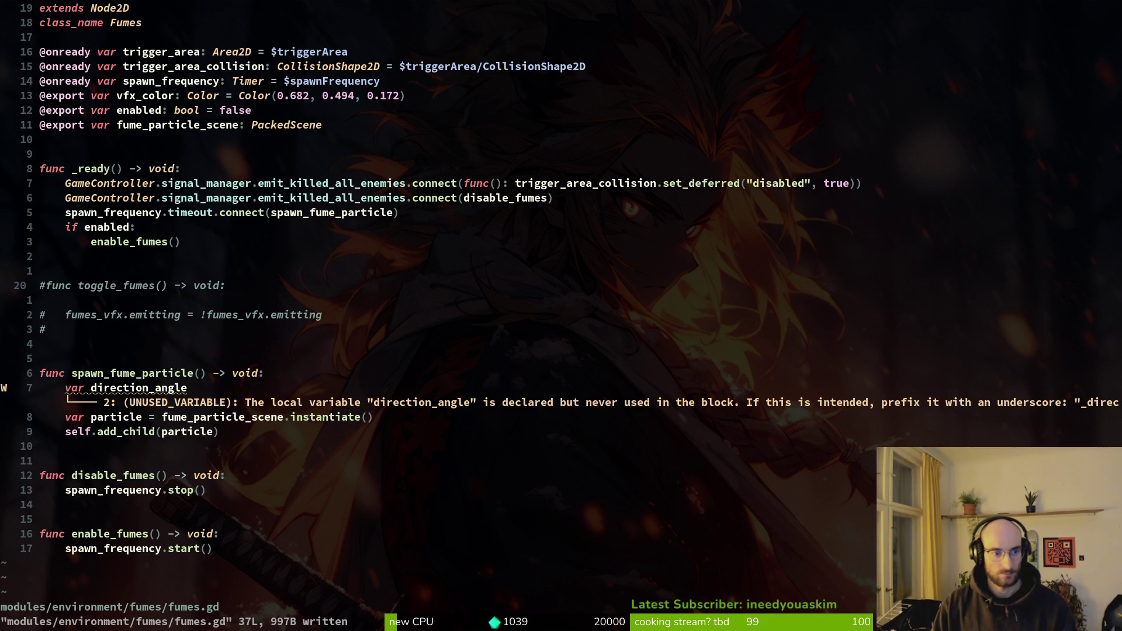
# Remove the leading # from the func toggle_fumes line and the fumes_vfx.emitting line
pyautogui.press('s')
pyautogui.press('Escape')
pyautogui.press('j')
pyautogui.press('j')
pyautogui.press('s')
pyautogui.press('Escape')
# Write 'if spawn_frequency.is_stopped(): spawn_frequency.start()' followed by an 'else:' line in toggle_fumes
pyautogui.press('k')
pyautogui.press('k')
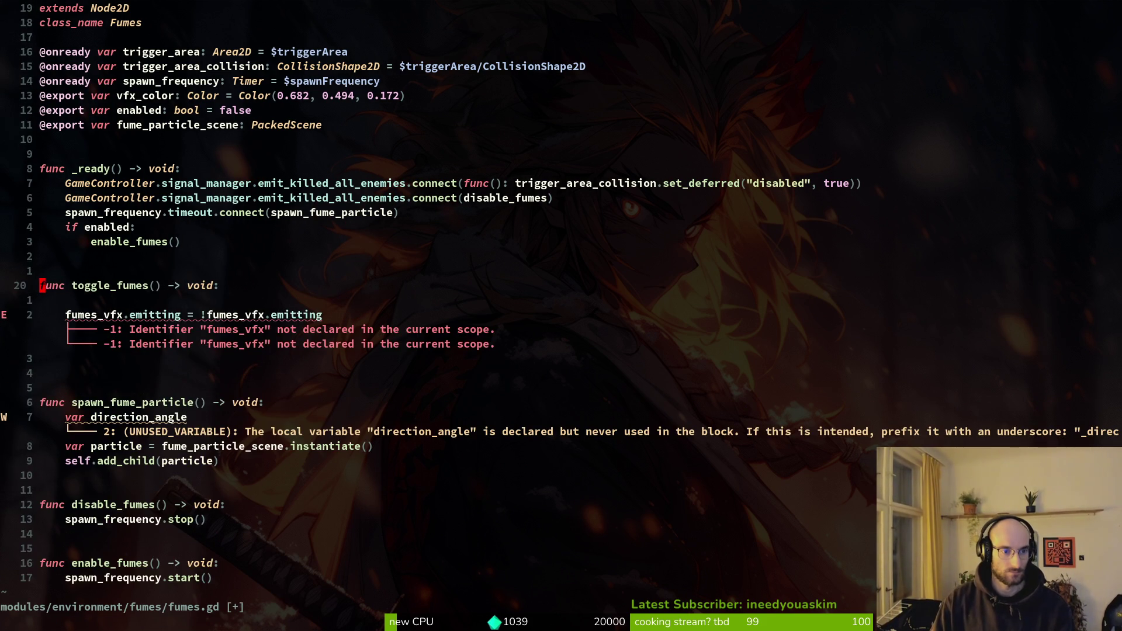
pyautogui.write('o')
pyautogui.write('if sp')
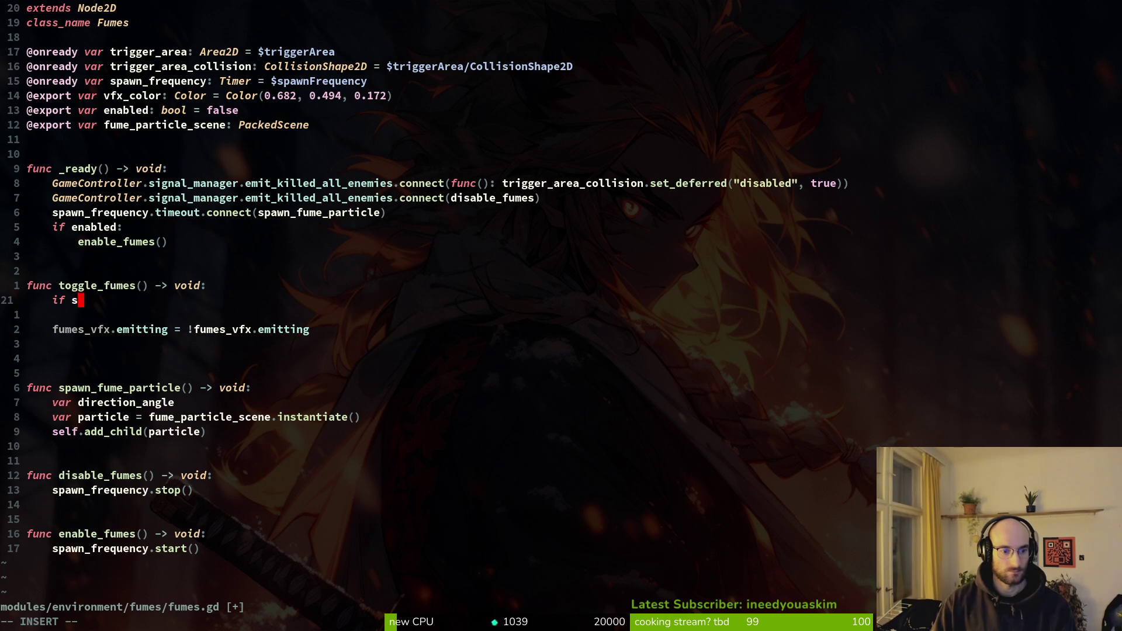
pyautogui.press('Tab')
pyautogui.write('.is')
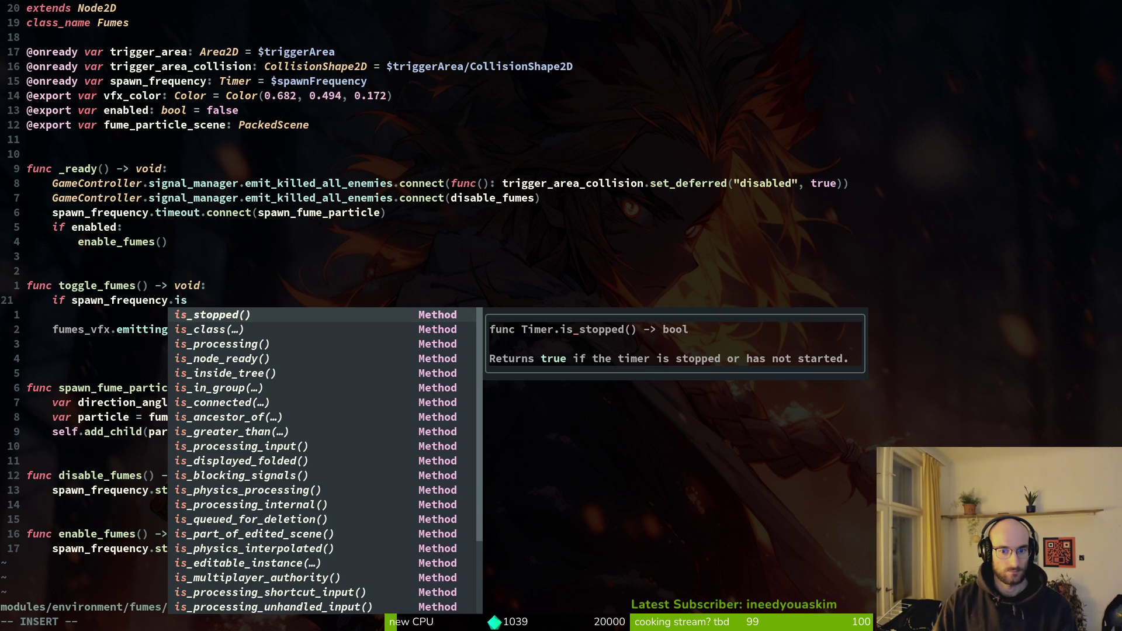
pyautogui.press('Tab')
pyautogui.write(':')
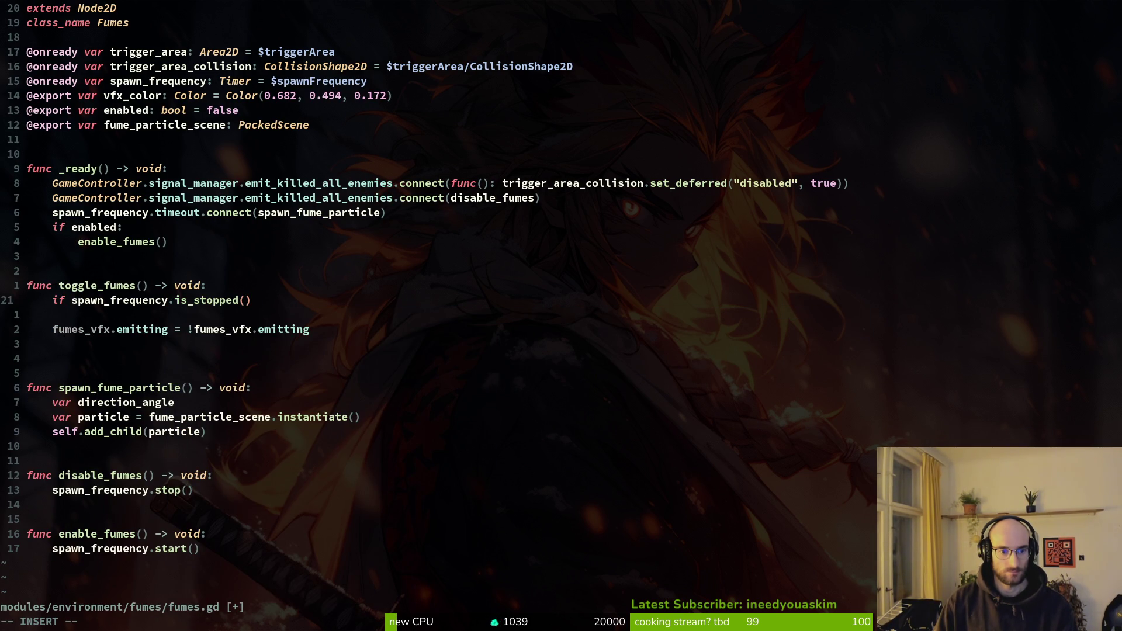
pyautogui.press('Return')
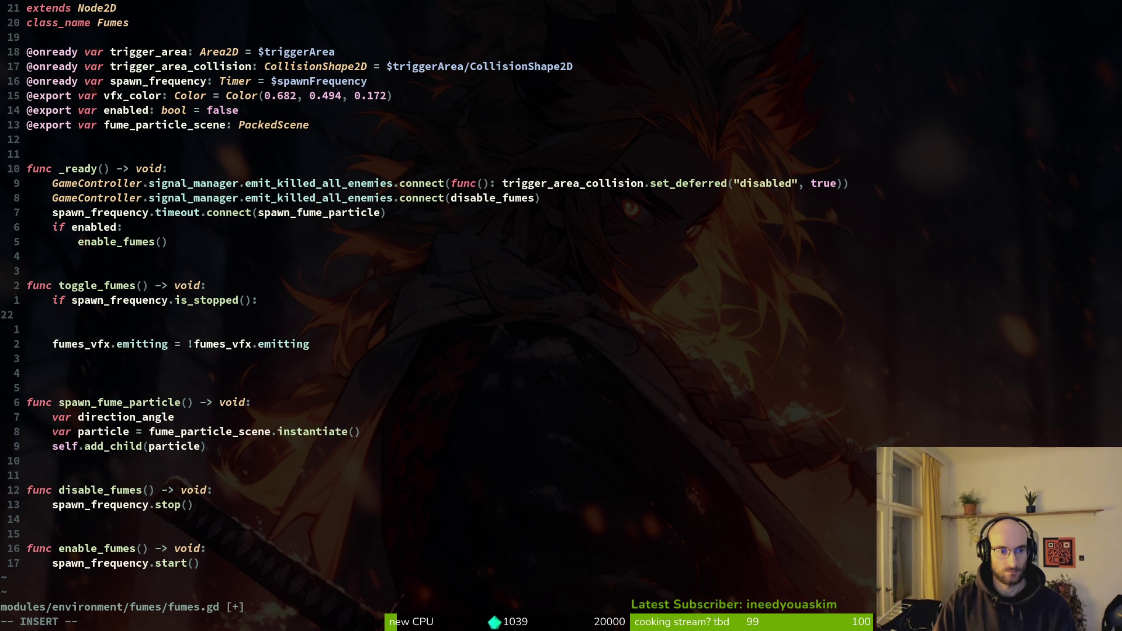
pyautogui.write('sp')
pyautogui.press('Tab')
pyautogui.write('.st')
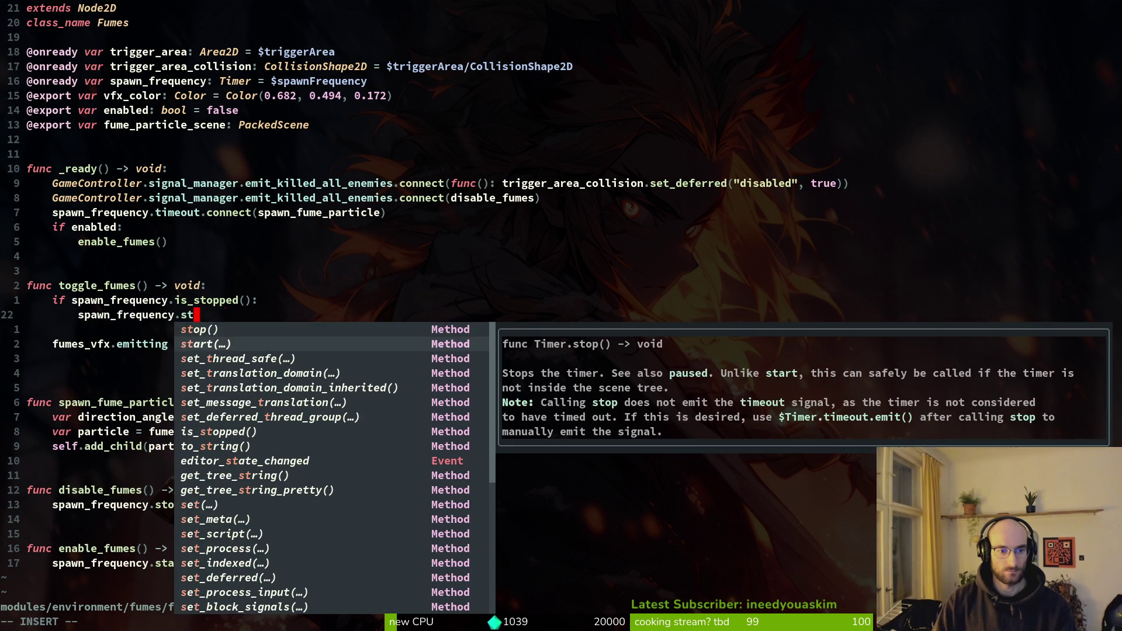
pyautogui.write('art()')
pyautogui.press('Return')
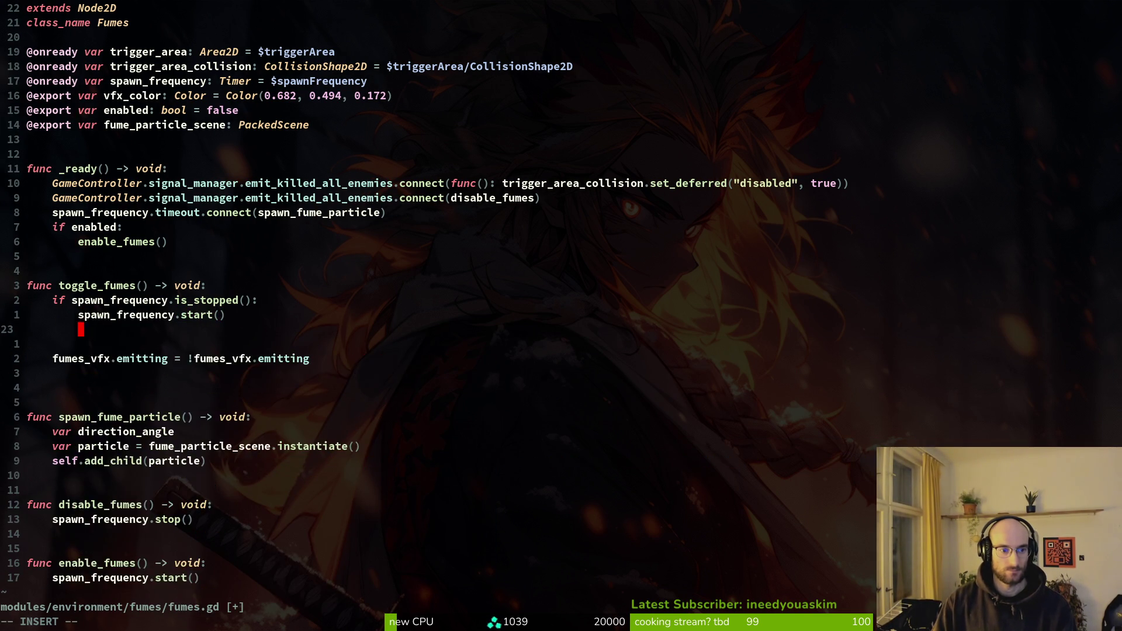
pyautogui.write('else:')
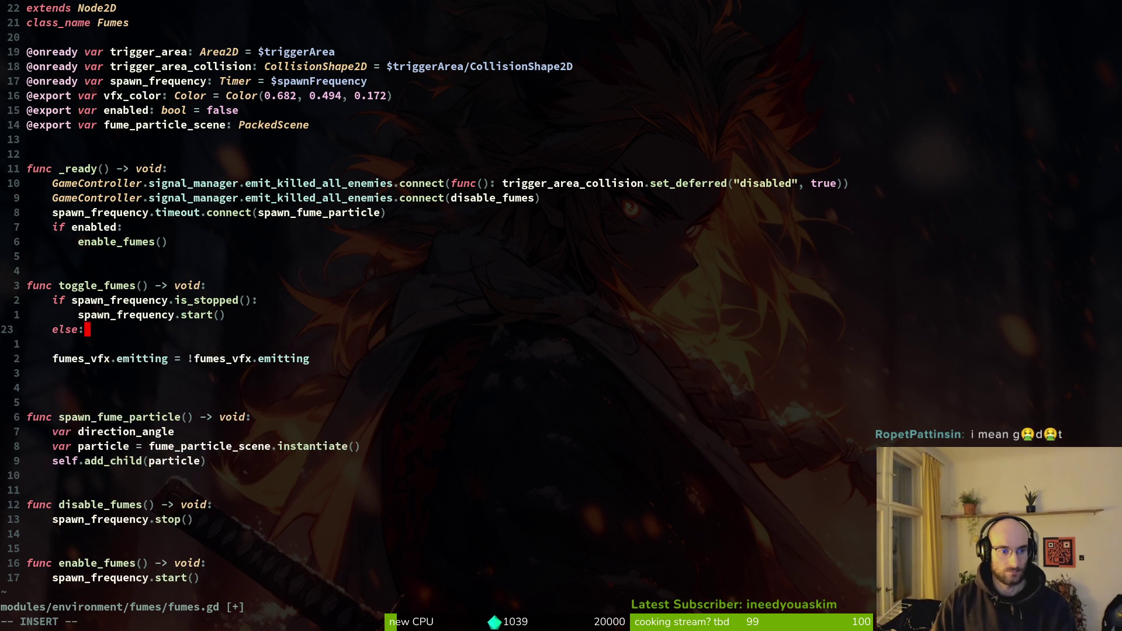
# Copy the start() line under else: and change it to spawn_frequency.stop()
pyautogui.press('Escape')
pyautogui.press('k')
pyautogui.press('V')
pyautogui.press('y')
pyautogui.press('j')
pyautogui.press('p')
pyautogui.press('w')
pyautogui.press('w')
pyautogui.write('cwstop')
pyautogui.press('Escape')
pyautogui.press('j')
# Delete the old fumes_vfx.emitting line and extra blank lines, then save fumes.gd
pyautogui.press('d')
pyautogui.press('d')
pyautogui.press('V')
pyautogui.press('Escape')
pyautogui.press('j')
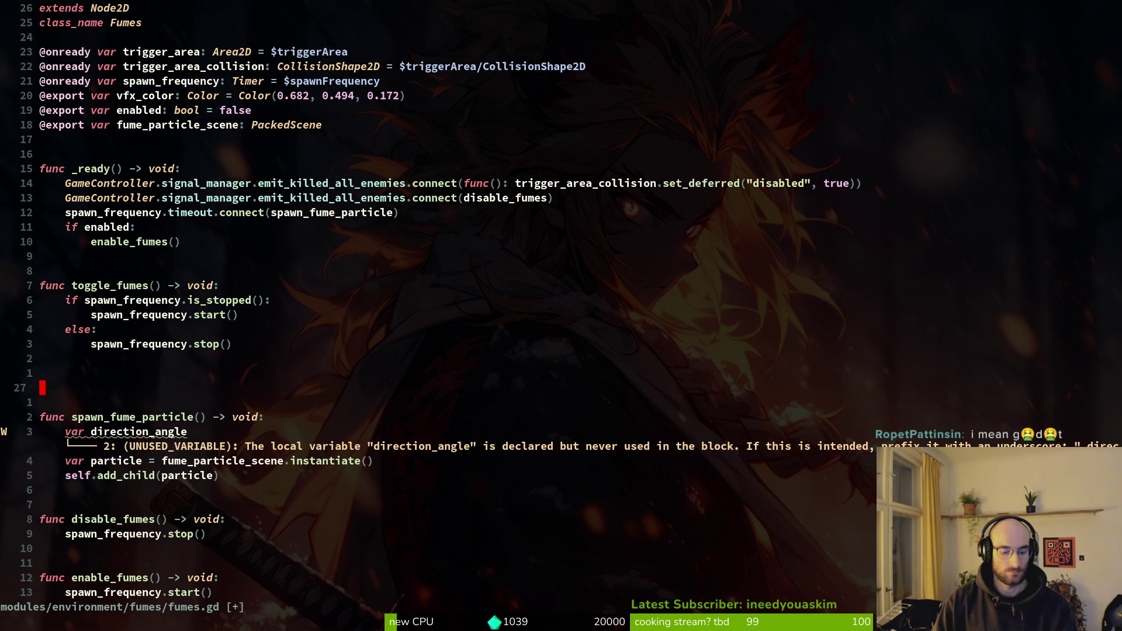
pyautogui.press('k')
pyautogui.press('d')
pyautogui.press('d')
pyautogui.press('d')
pyautogui.write(':w')
pyautogui.press('Return')
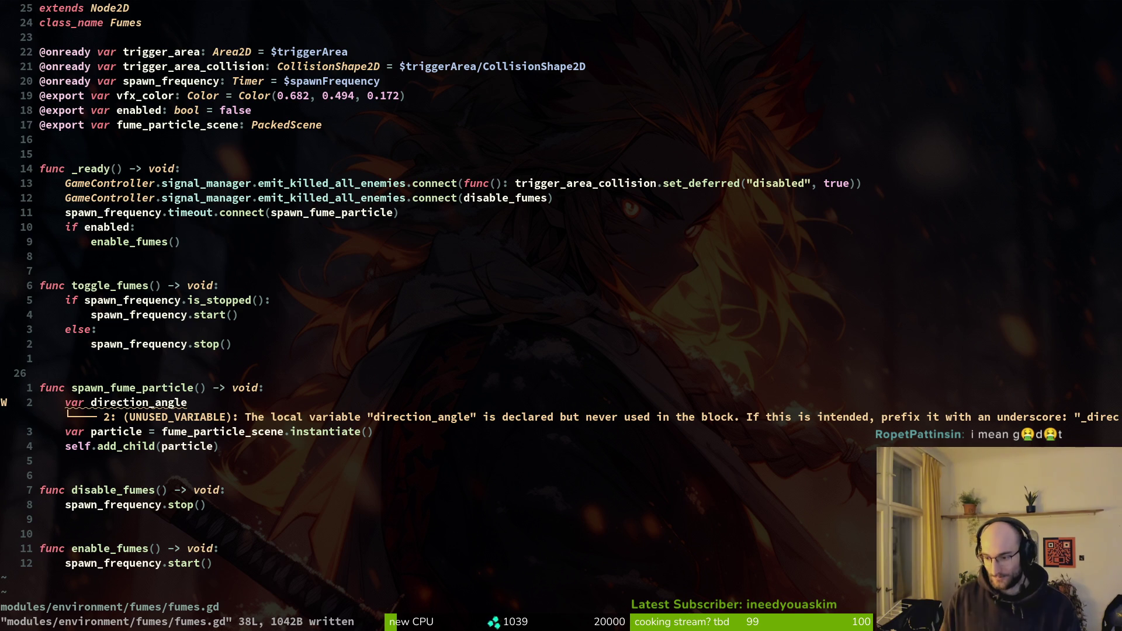
# Delete the unused var direction_angle line from spawn_fume_particle and save fumes.gd
pyautogui.press('j')
pyautogui.press('j')
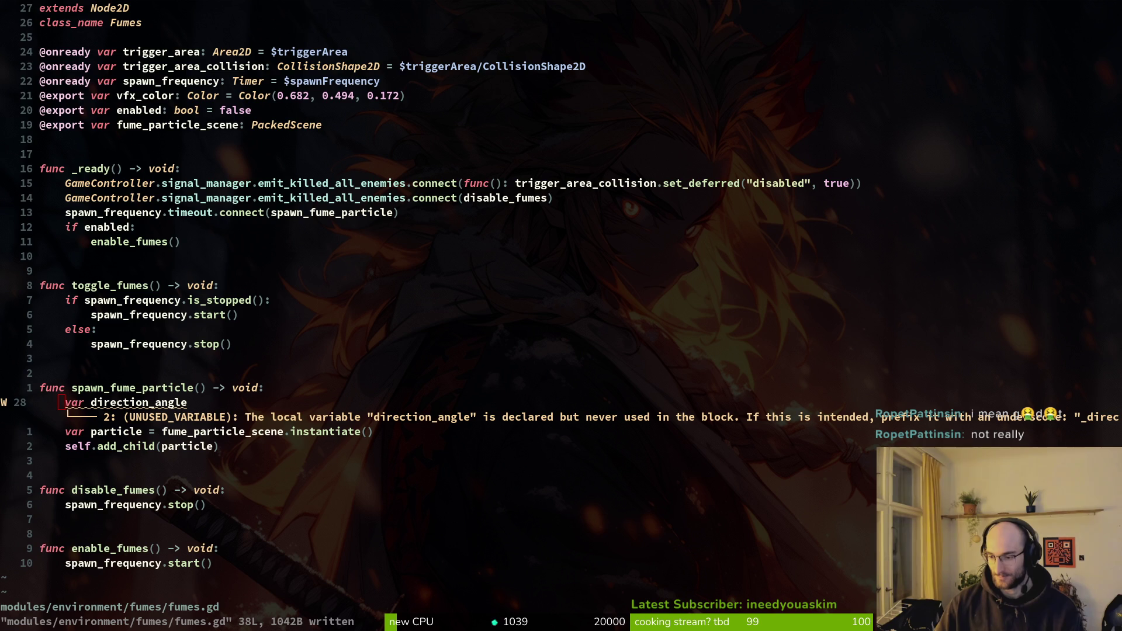
pyautogui.write(':write')
pyautogui.press('Return')
pyautogui.click(144, 408)
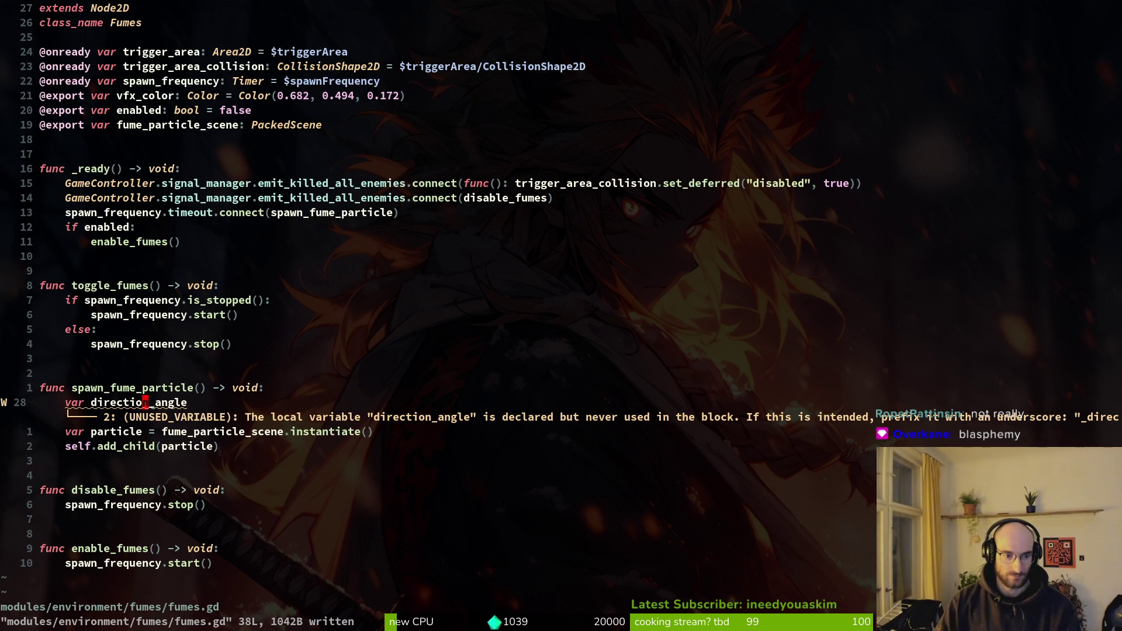
pyautogui.press('d')
pyautogui.press('d')
pyautogui.write(':w')
pyautogui.press('Return')
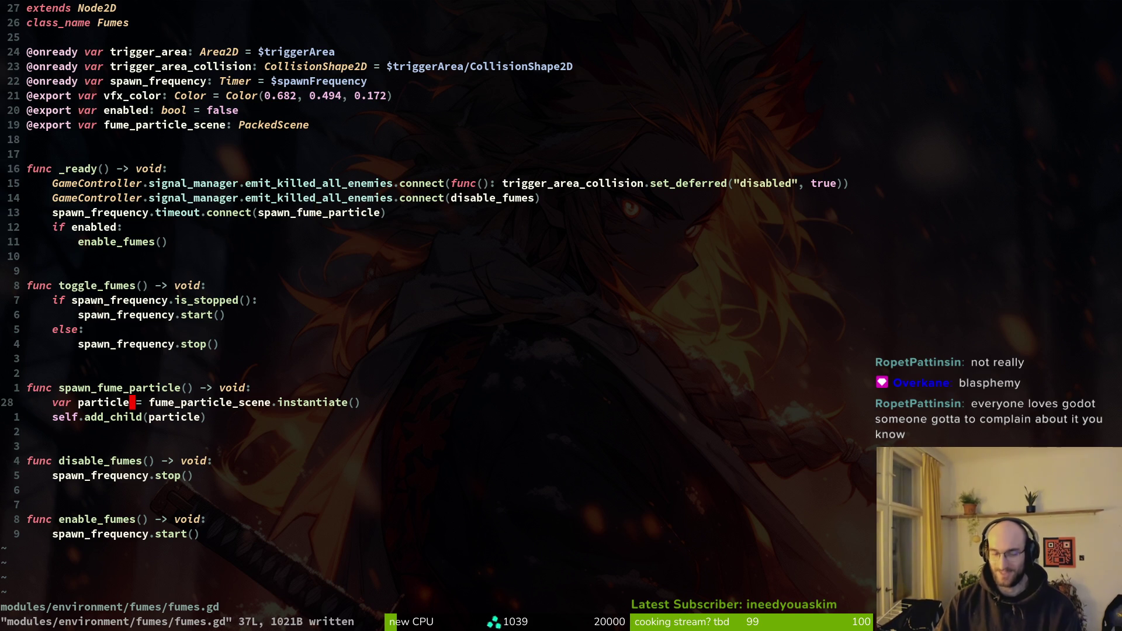
# Review spawn_fume_particle's instantiate and add_child lines, then start a project file search
pyautogui.press('j')
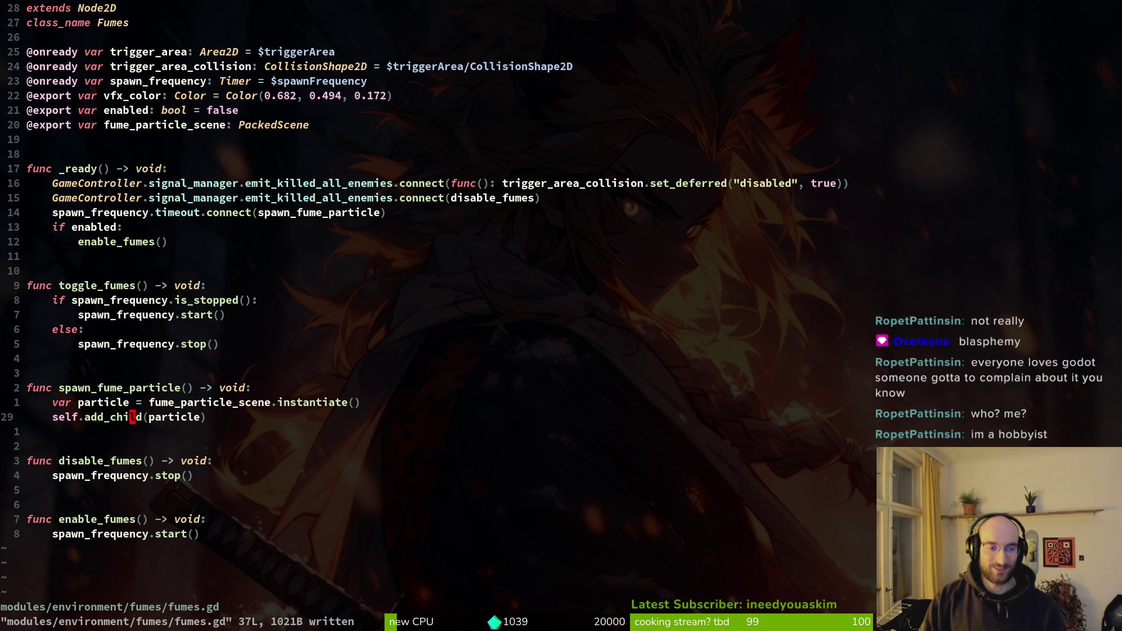
pyautogui.press('k')
pyautogui.press('k')
pyautogui.press('k')
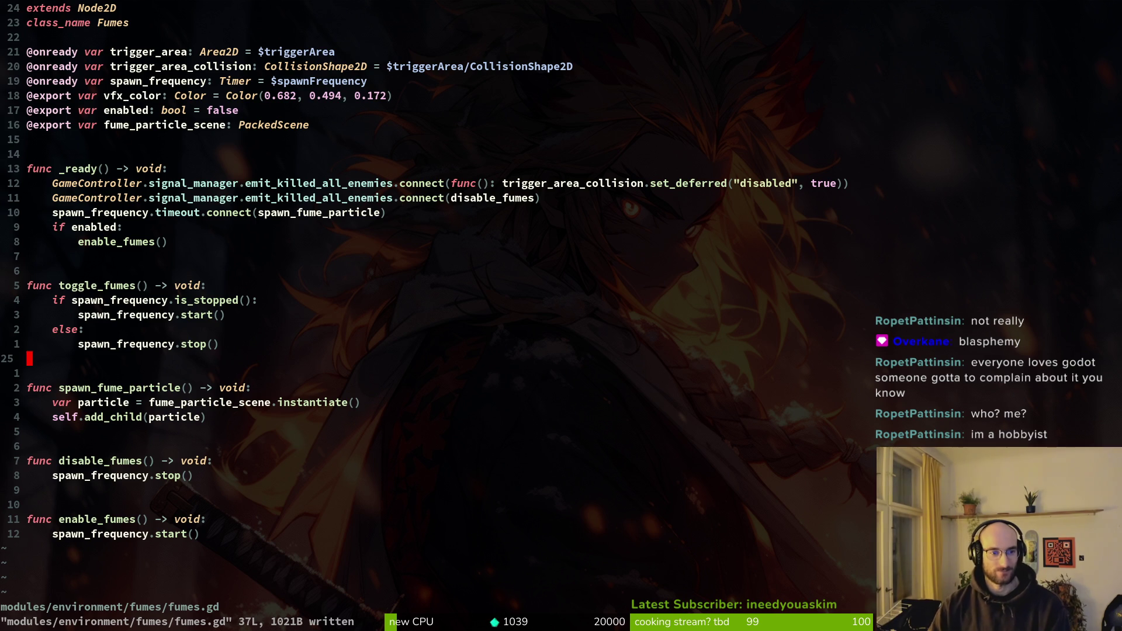
pyautogui.press('j')
pyautogui.press('j')
pyautogui.press('j')
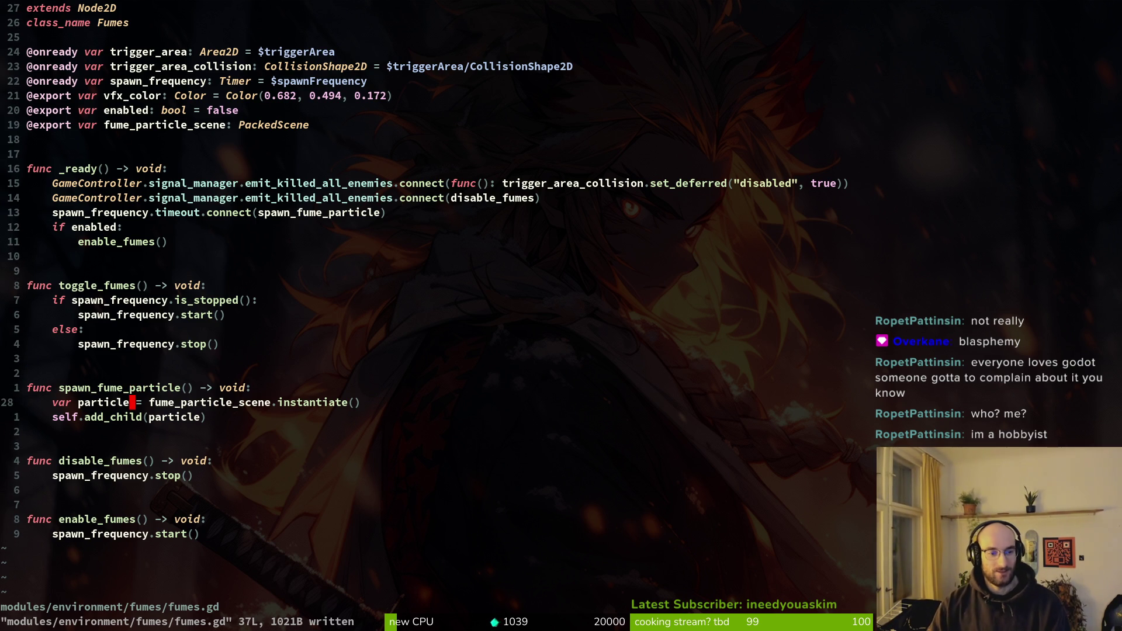
pyautogui.press('j')
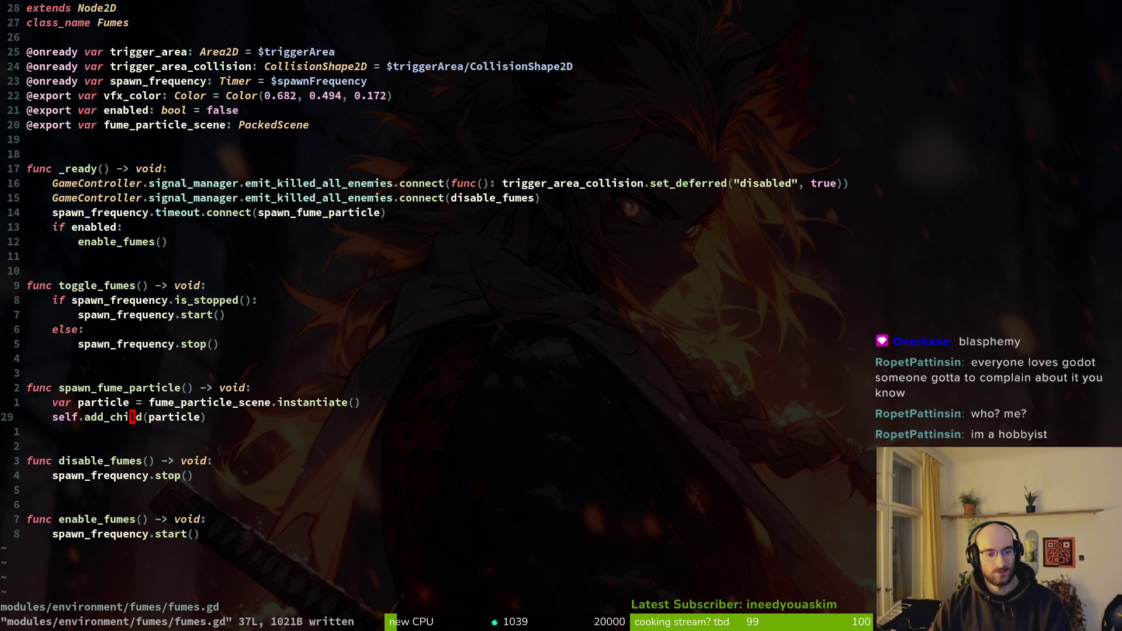
pyautogui.press('space')
# Search project files for 'fupart', close the finder without opening anything, and switch to Godot
pyautogui.press('f')
pyautogui.press('f')
pyautogui.write('fupart')
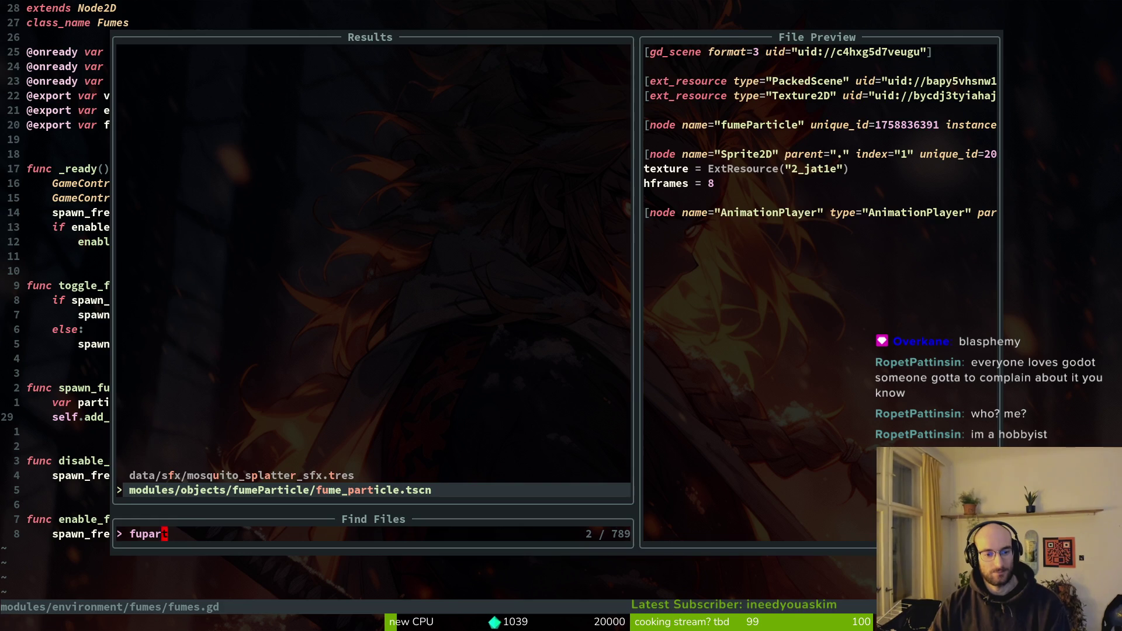
pyautogui.press('Escape')
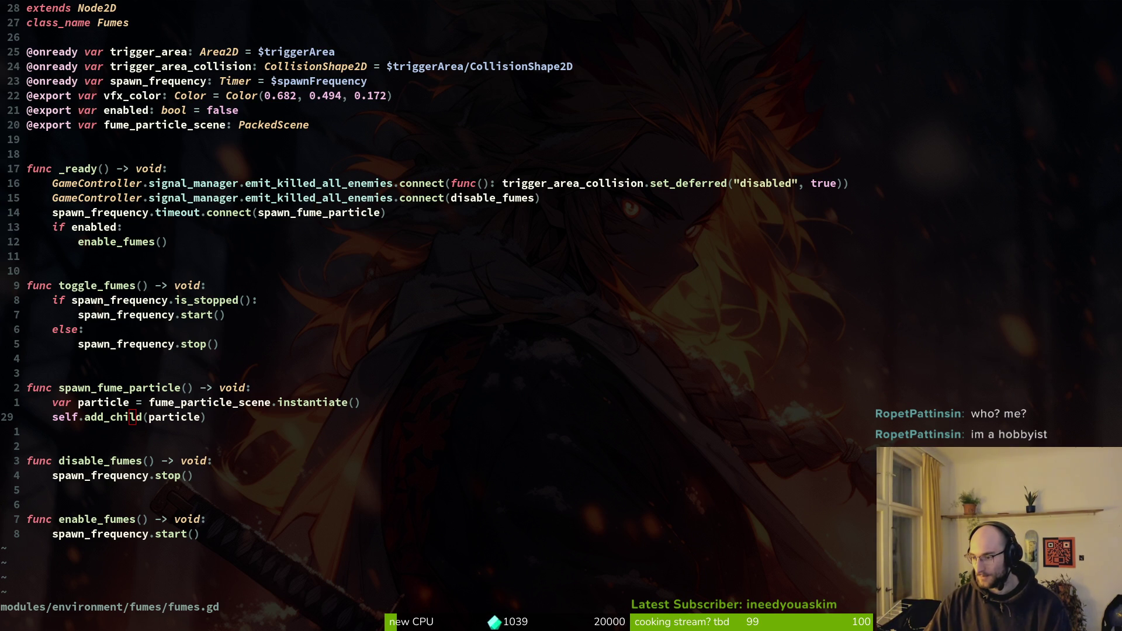
pyautogui.hotkey('alt', 'Tab')
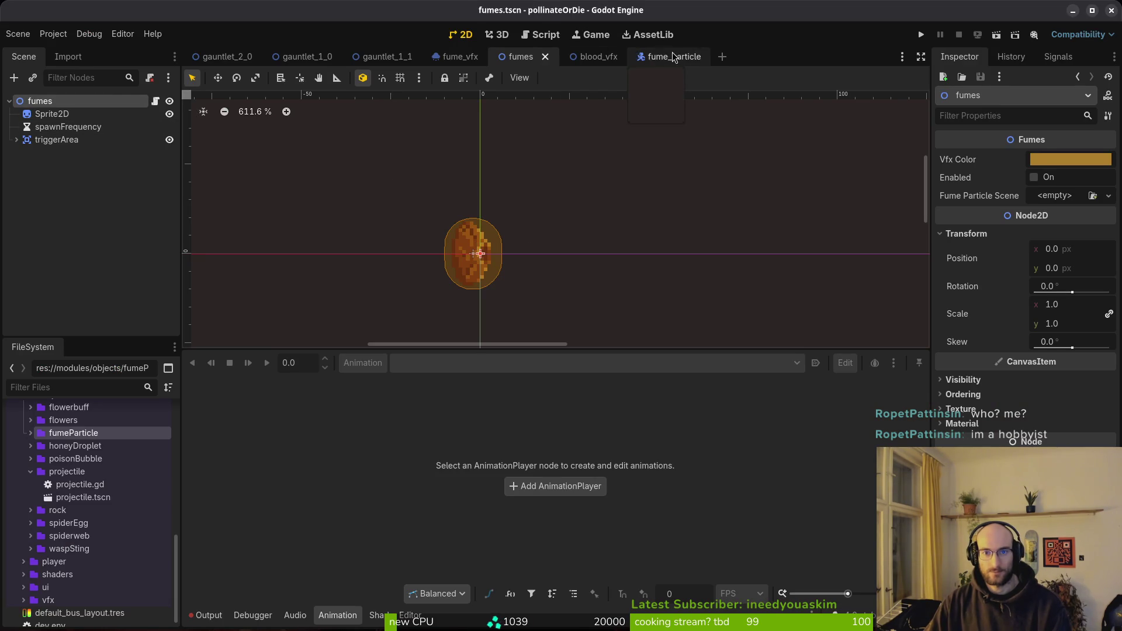
# Open the fume_particle scene and attach fume_particle.gd to its fumeParticle root node
pyautogui.click(673, 57)
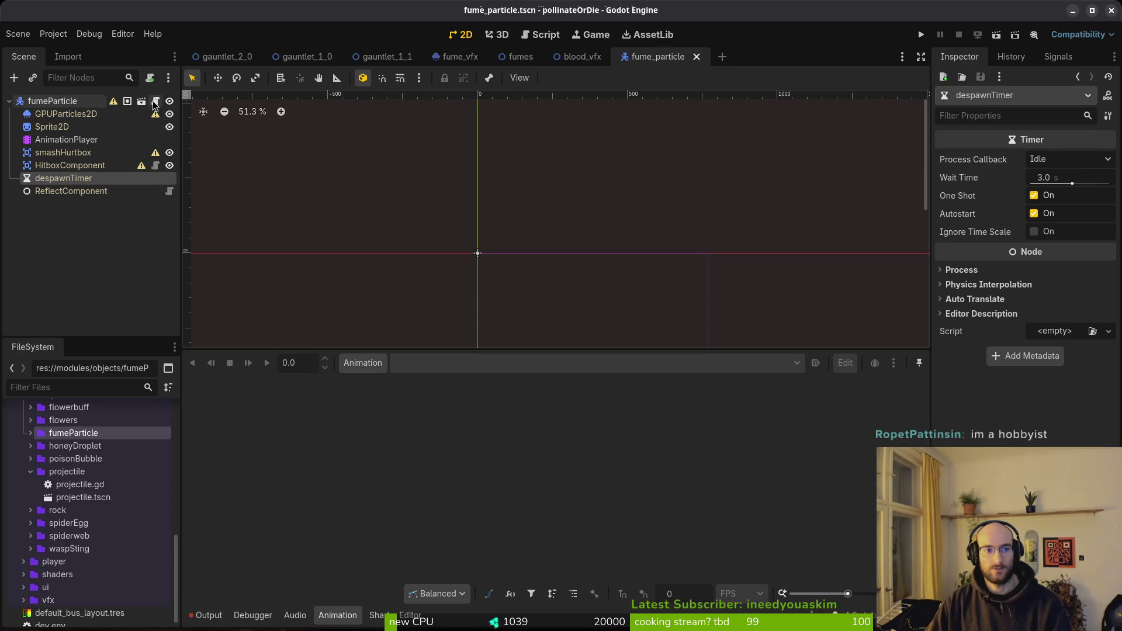
pyautogui.rightClick(69, 101)
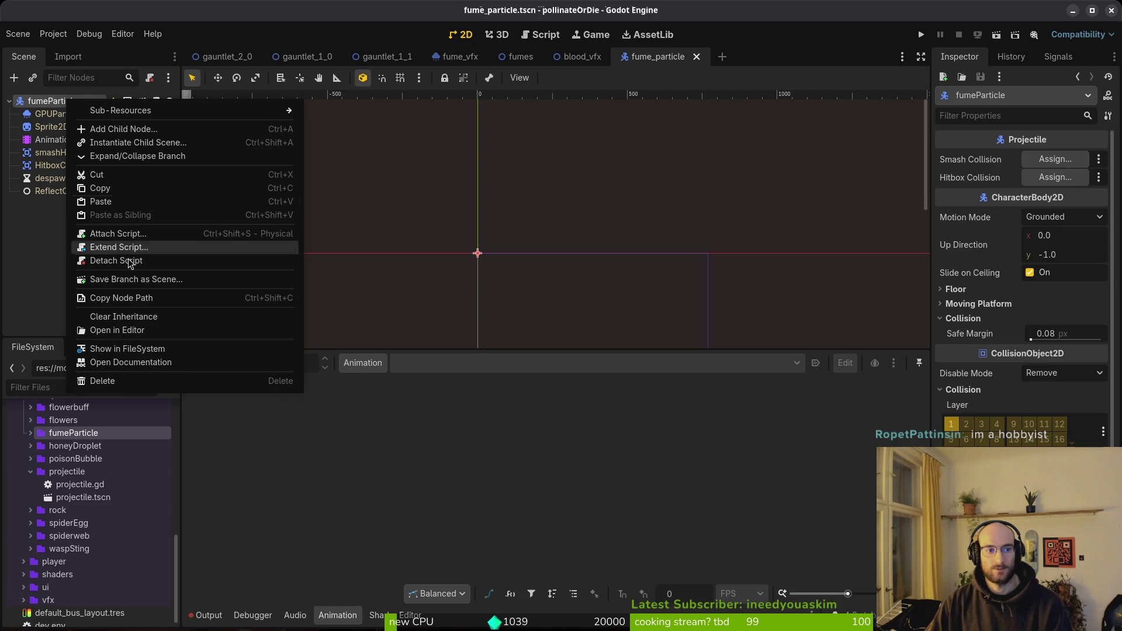
pyautogui.click(135, 236)
pyautogui.click(642, 405)
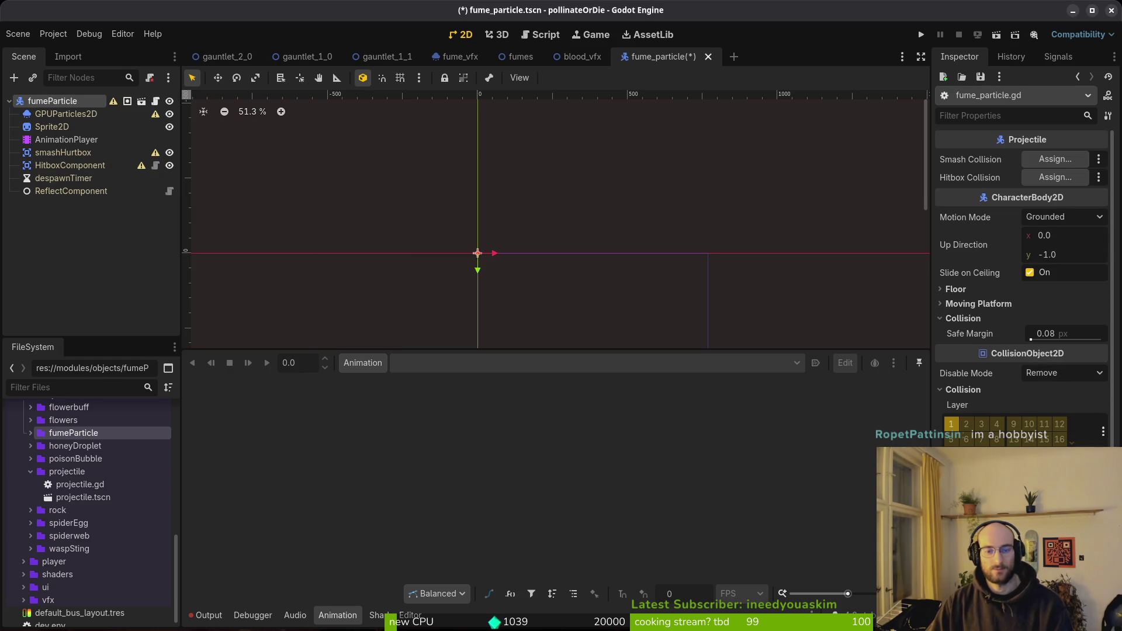
pyautogui.hotkey('alt', 'Tab')
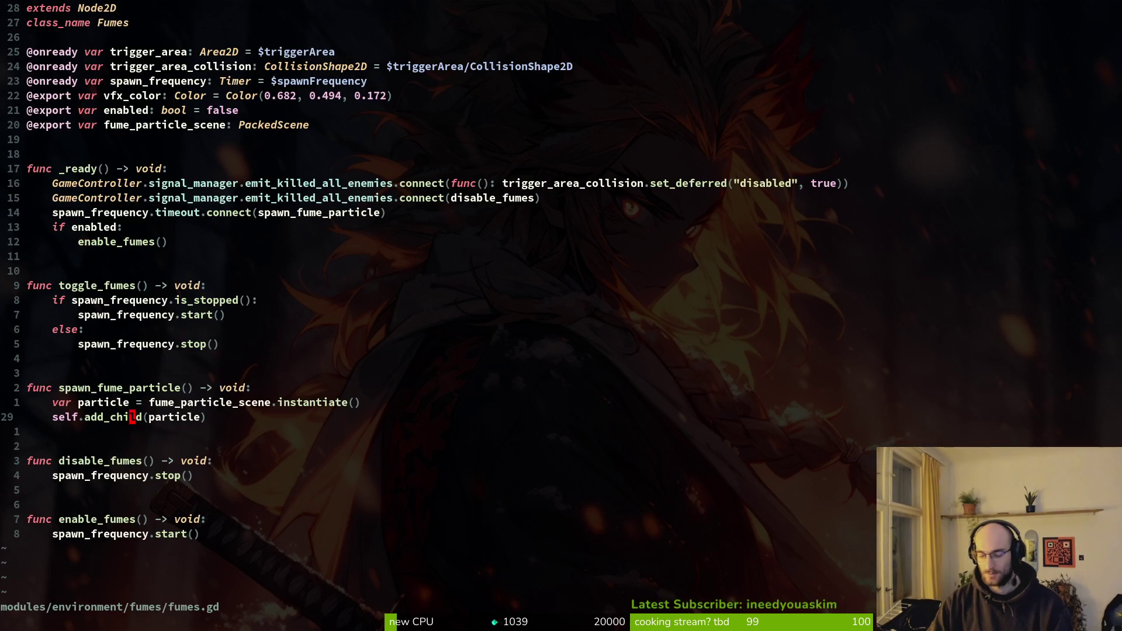
# Open fume_particle.gd, then open projectile.gd in a vertical split beside it
pyautogui.hotkey('ctrl', 'p')
pyautogui.write('fumepart')
pyautogui.press('Return')
pyautogui.hotkey('ctrl', 'p')
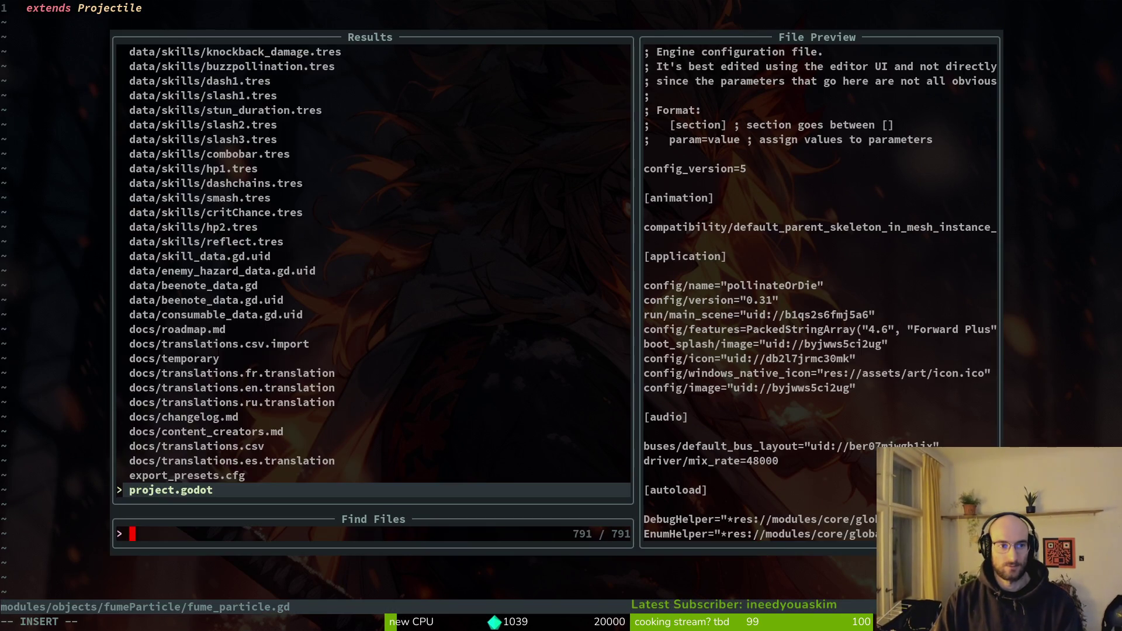
pyautogui.write('prtoj')
pyautogui.hotkey('ctrl', 'v')
pyautogui.press('j')
pyautogui.press('j')
pyautogui.press('j')
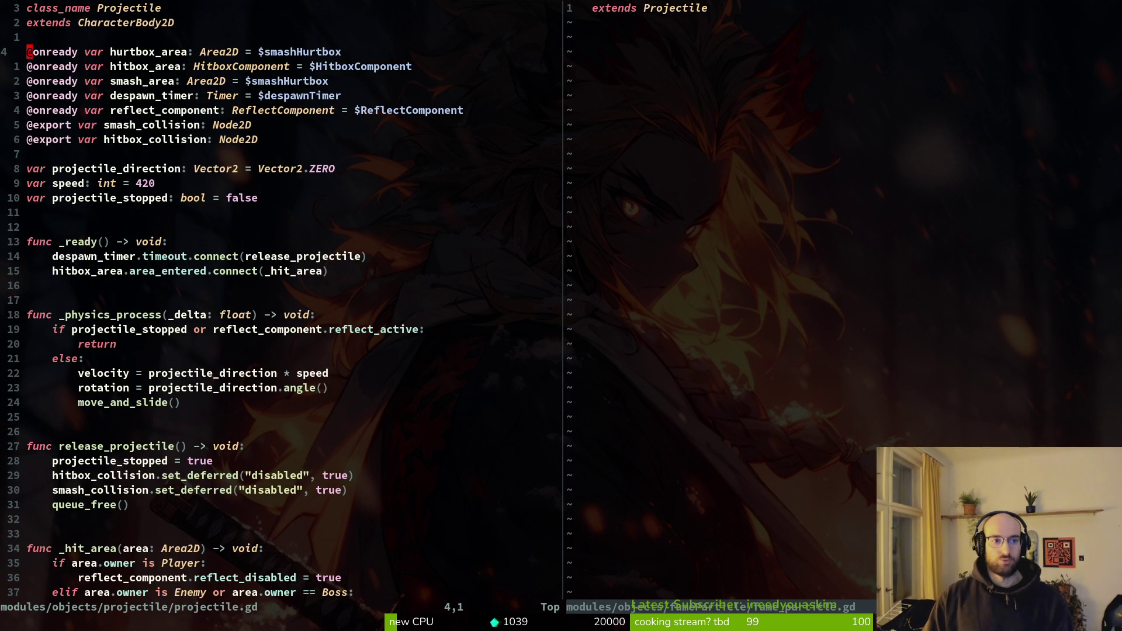
pyautogui.hotkey('alt', 'Tab')
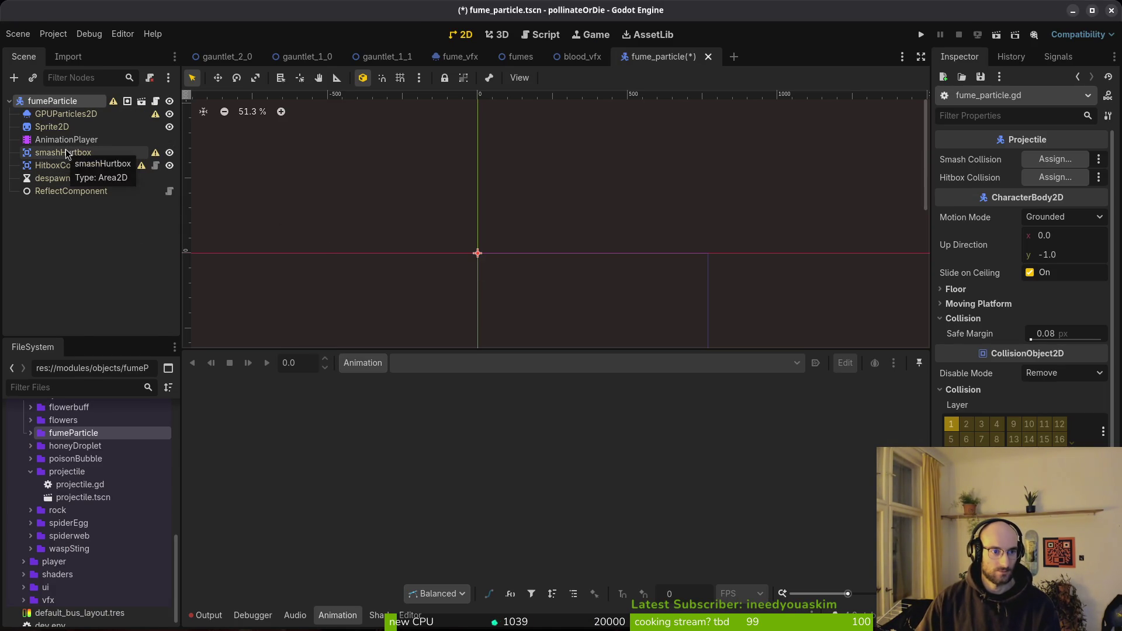
pyautogui.hotkey('alt', 'Tab')
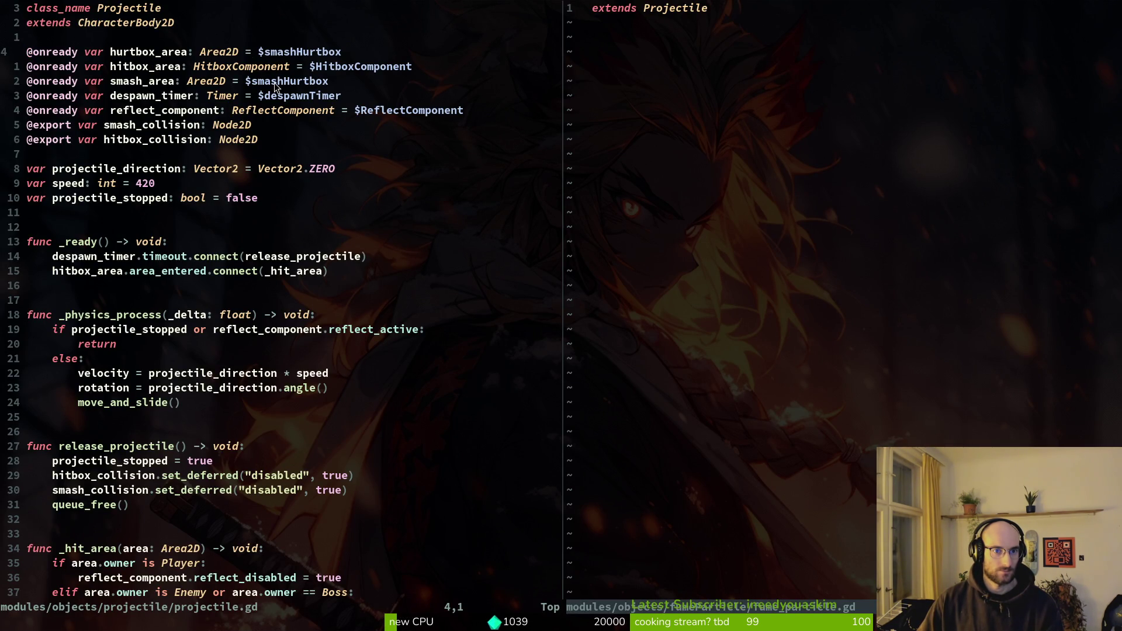
# Inspect projectile.gd's hurtbox_area and smash_area declarations and search the project for hurtbox_area uses
pyautogui.click(158, 80)
pyautogui.click(273, 51)
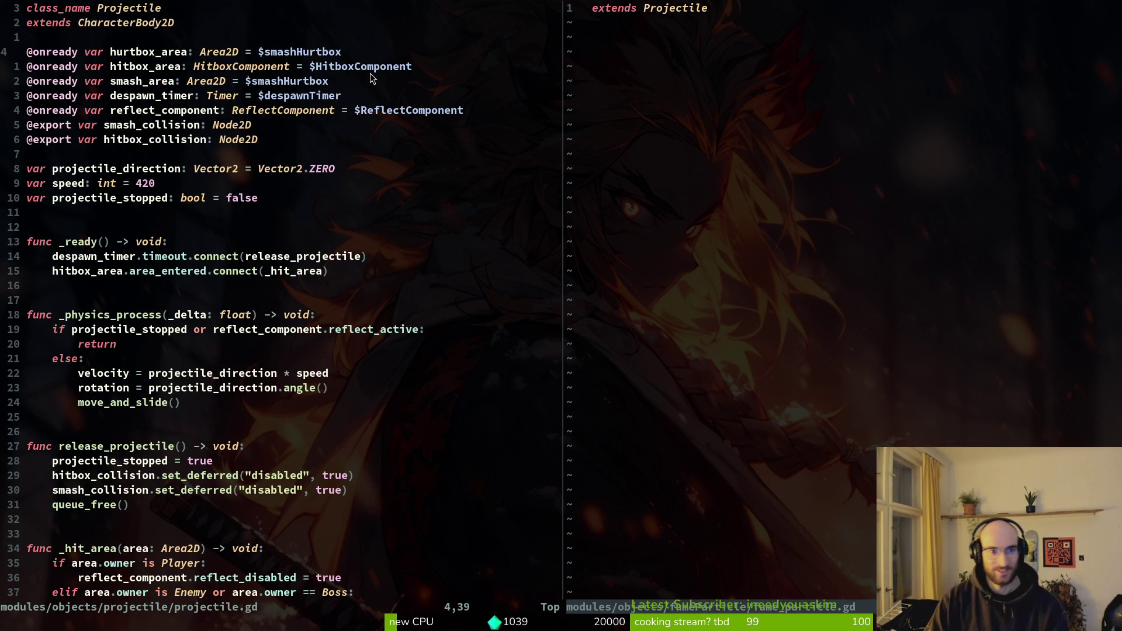
pyautogui.press('d')
pyautogui.press('d')
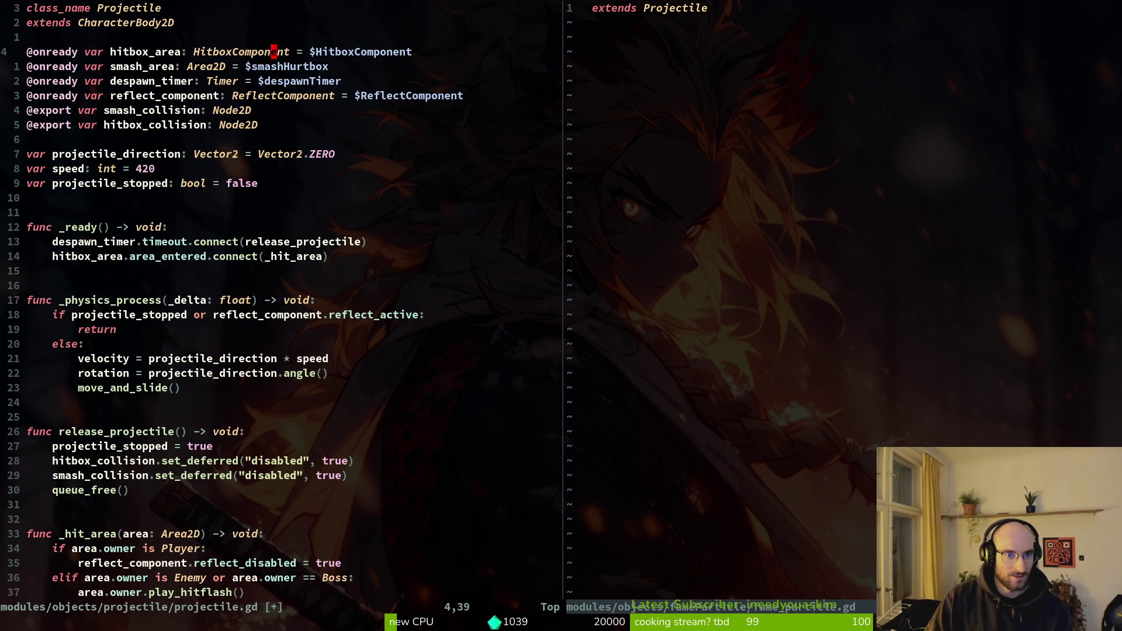
pyautogui.hotkey('shift', 'g')
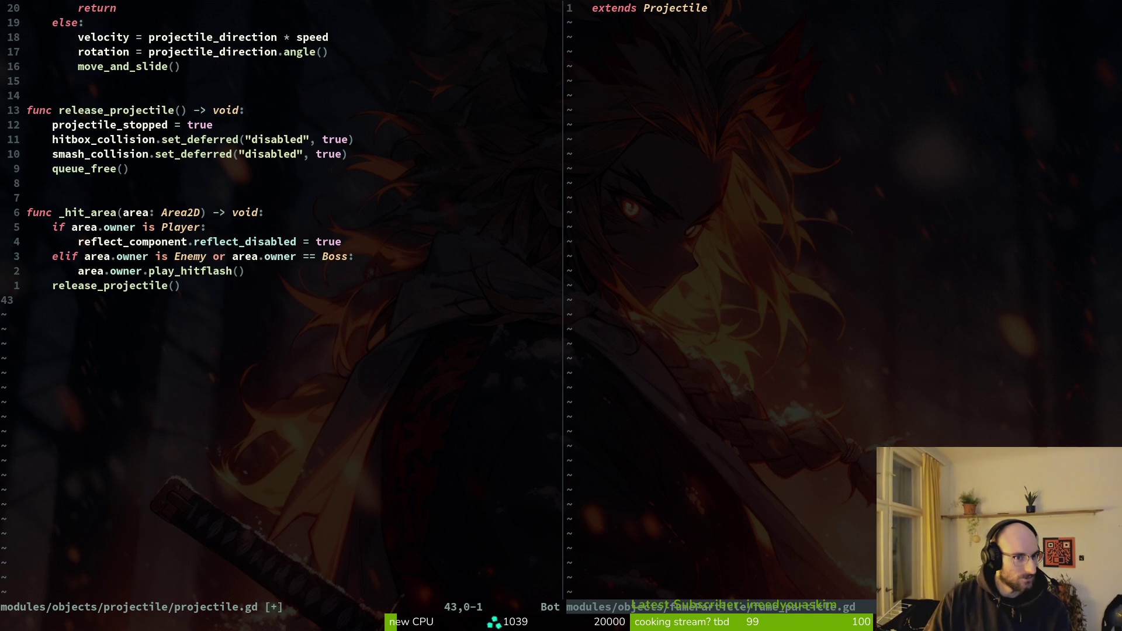
pyautogui.press('u')
pyautogui.press('w')
pyautogui.press('w')
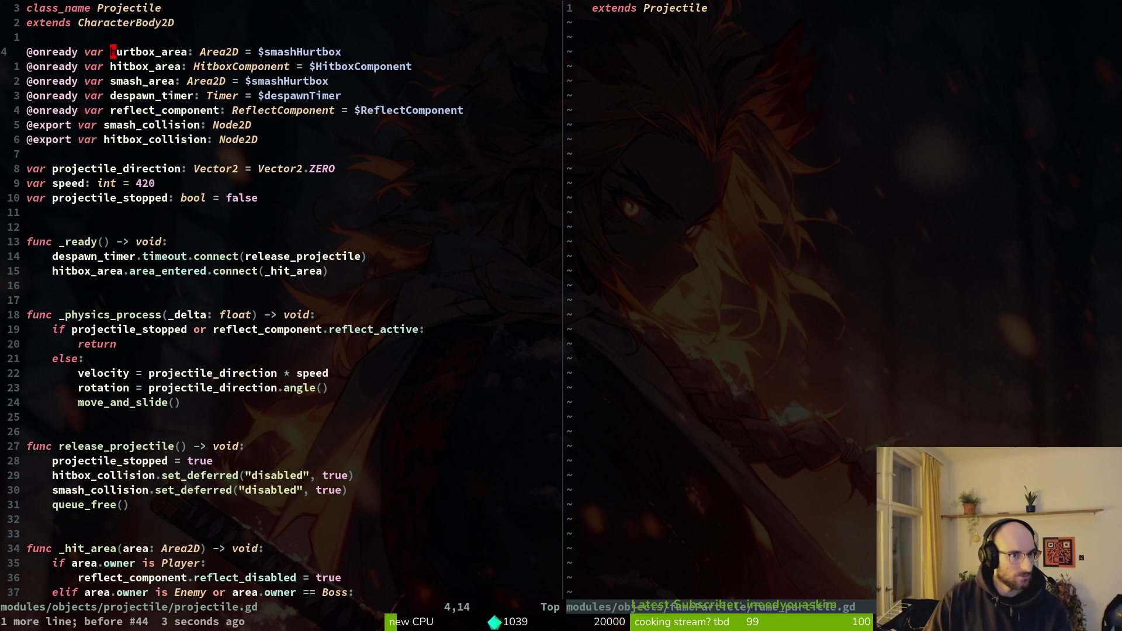
pyautogui.press('space')
pyautogui.press('f')
pyautogui.press('w')
pyautogui.press('Escape')
pyautogui.press('j')
pyautogui.press('j')
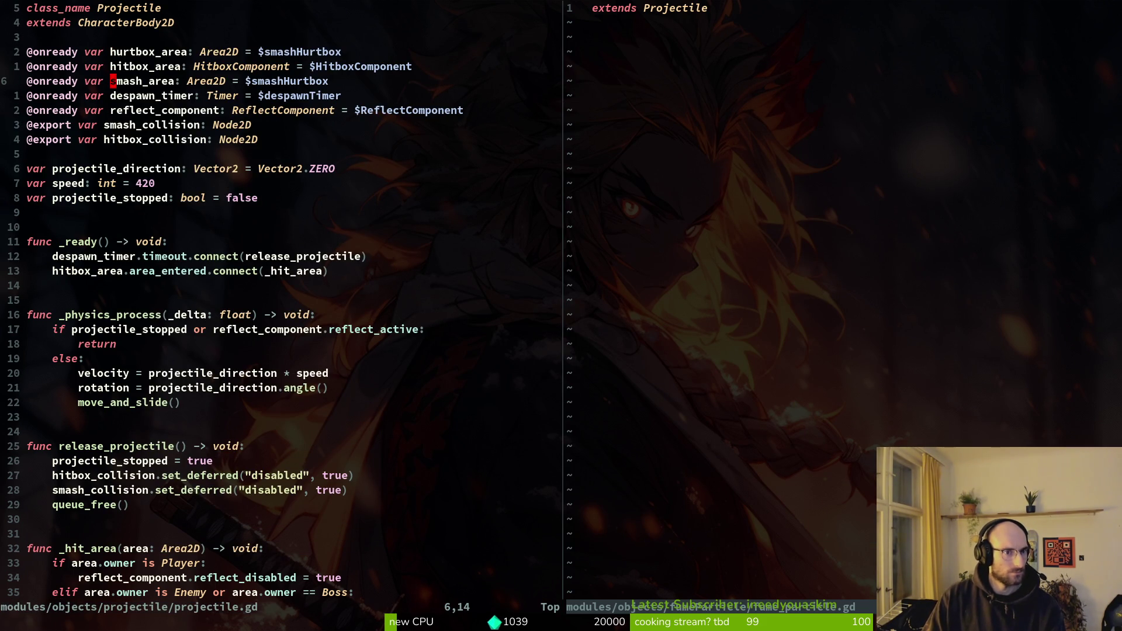
# Find smash_area uses and change the one in rock.gd to hurtbox_area, saving rock.gd
pyautogui.press('space')
pyautogui.press('f')
pyautogui.press('w')
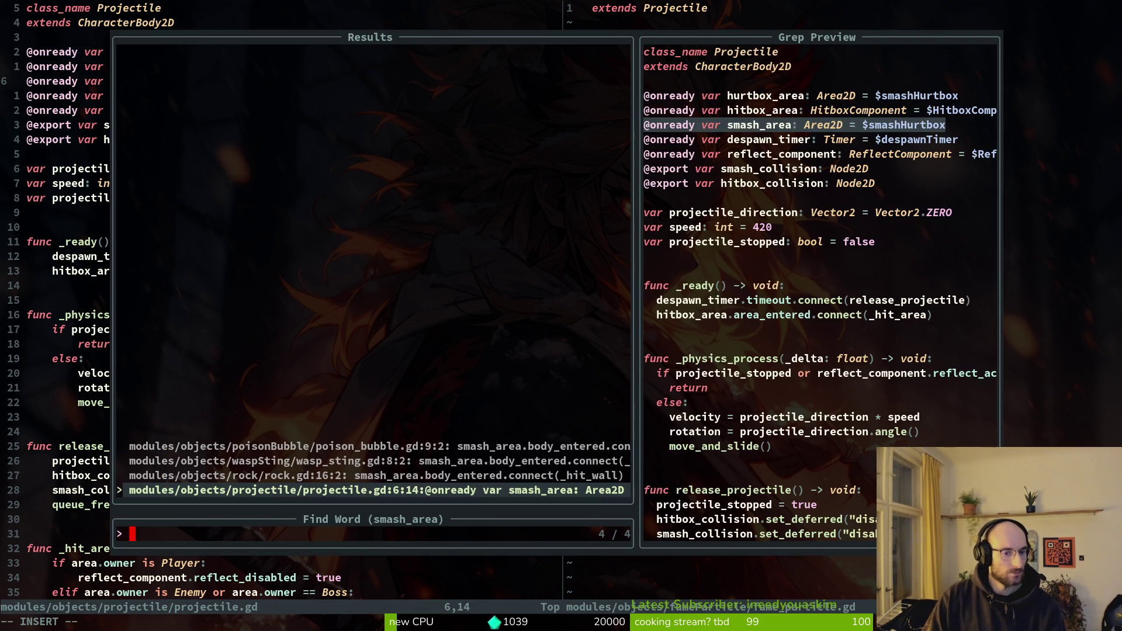
pyautogui.click(374, 475)
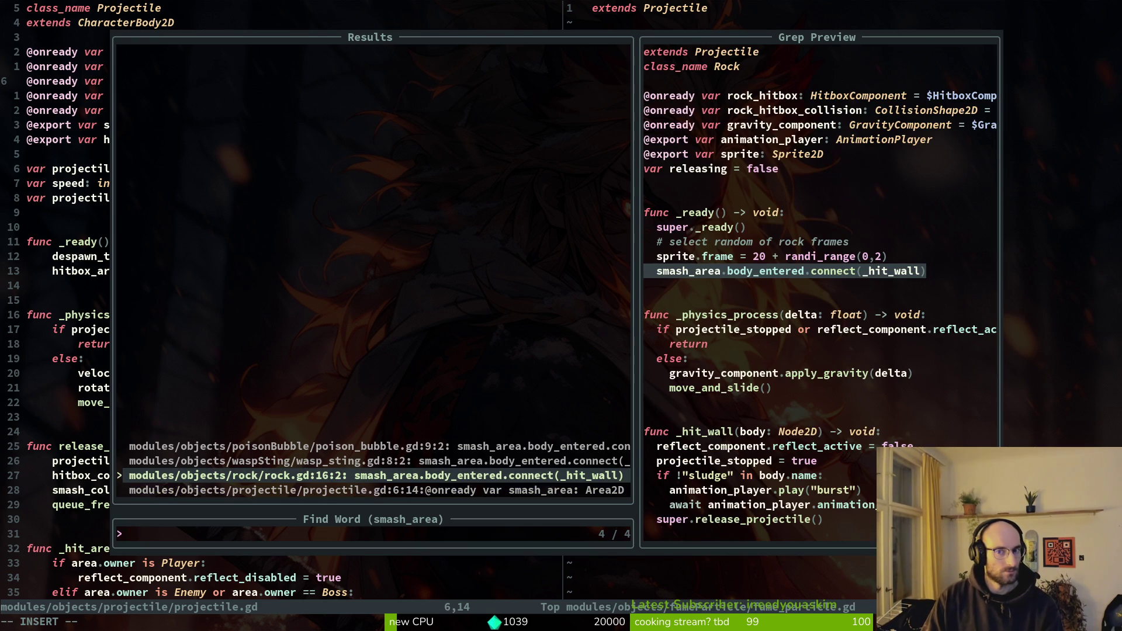
pyautogui.press('Return')
pyautogui.write('cehurtbox_area')
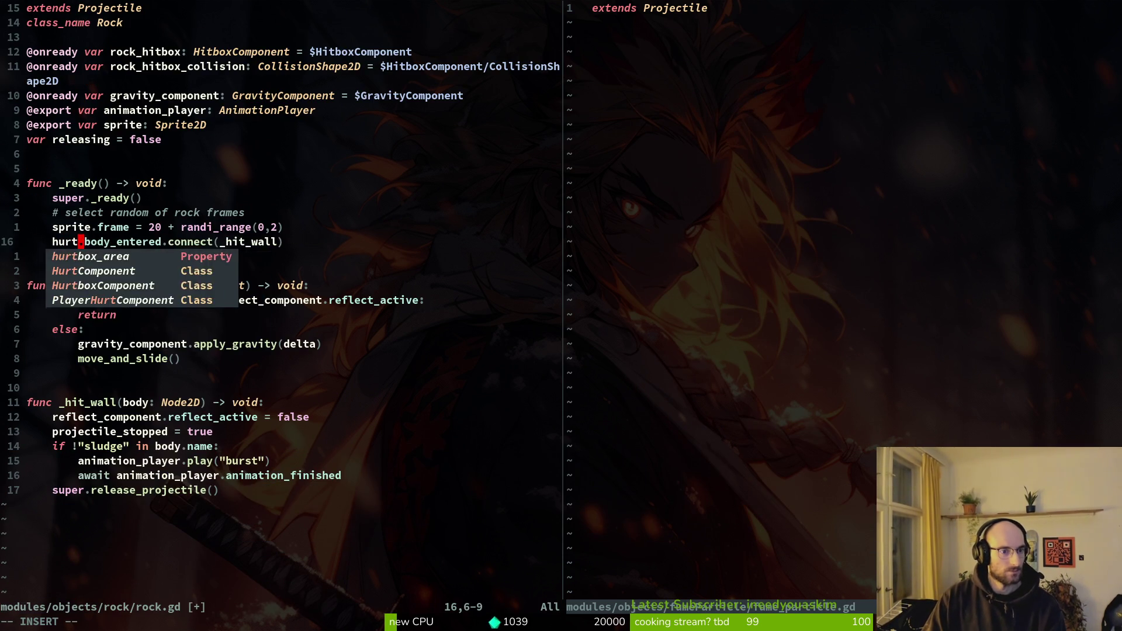
pyautogui.press('Escape')
pyautogui.write(':w')
pyautogui.press('Return')
# Delete the smash_area declaration from projectile.gd and save it
pyautogui.hotkey('ctrl', 'o')
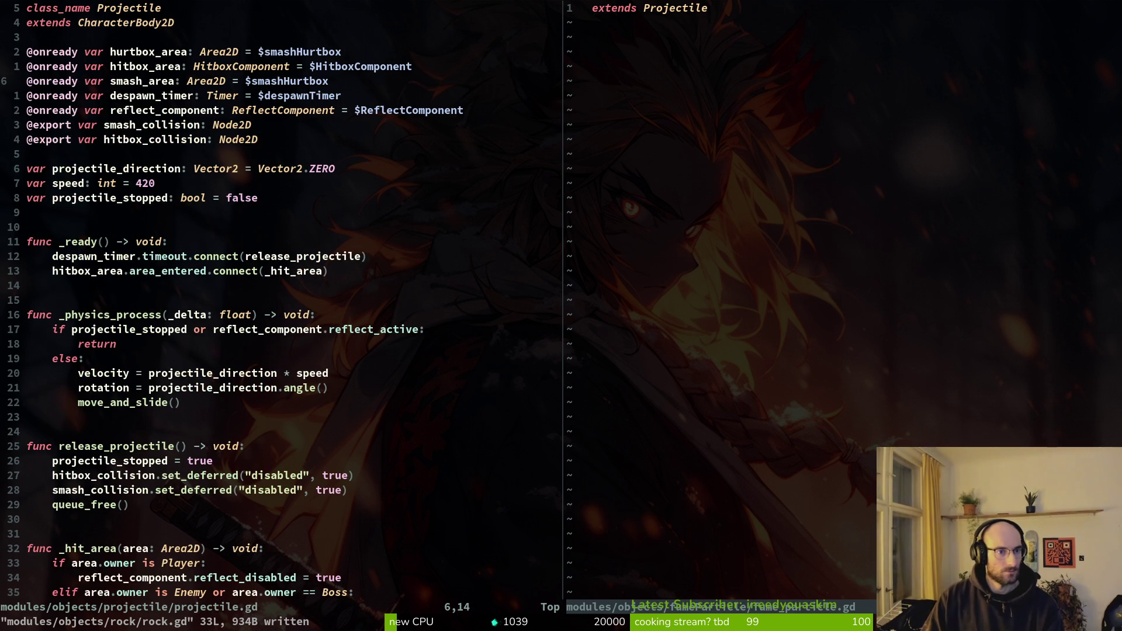
pyautogui.press('d')
pyautogui.press('d')
pyautogui.write(':w')
pyautogui.press('Return')
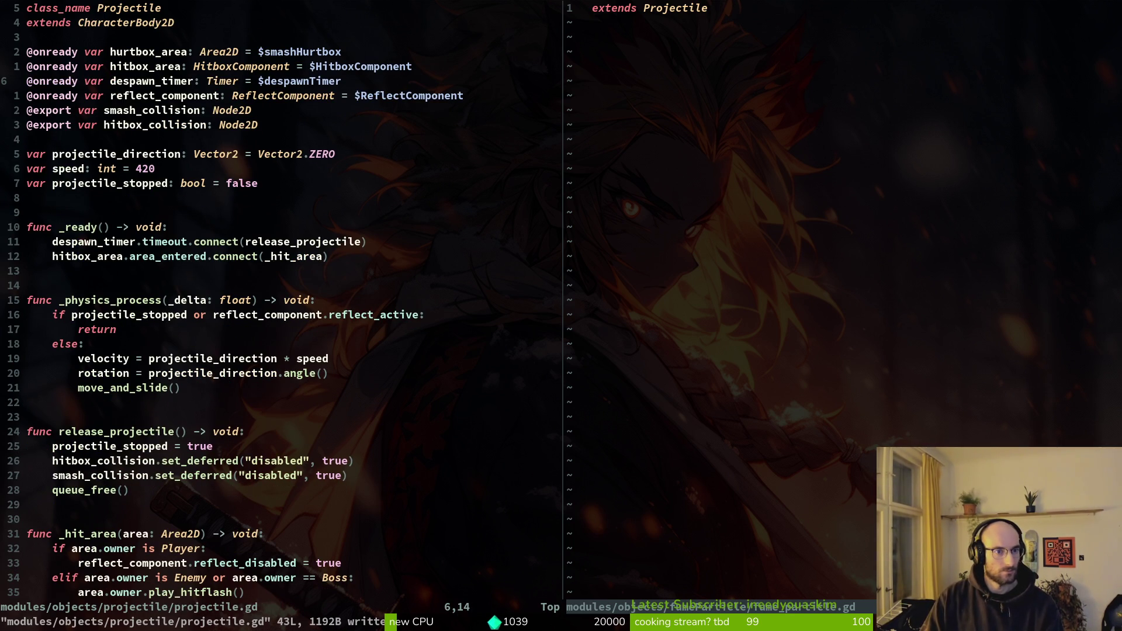
# Replace smash_area with hurtbox_area in wasp_sting.gd and save it
pyautogui.press('space')
pyautogui.press('s')
pyautogui.press('r')
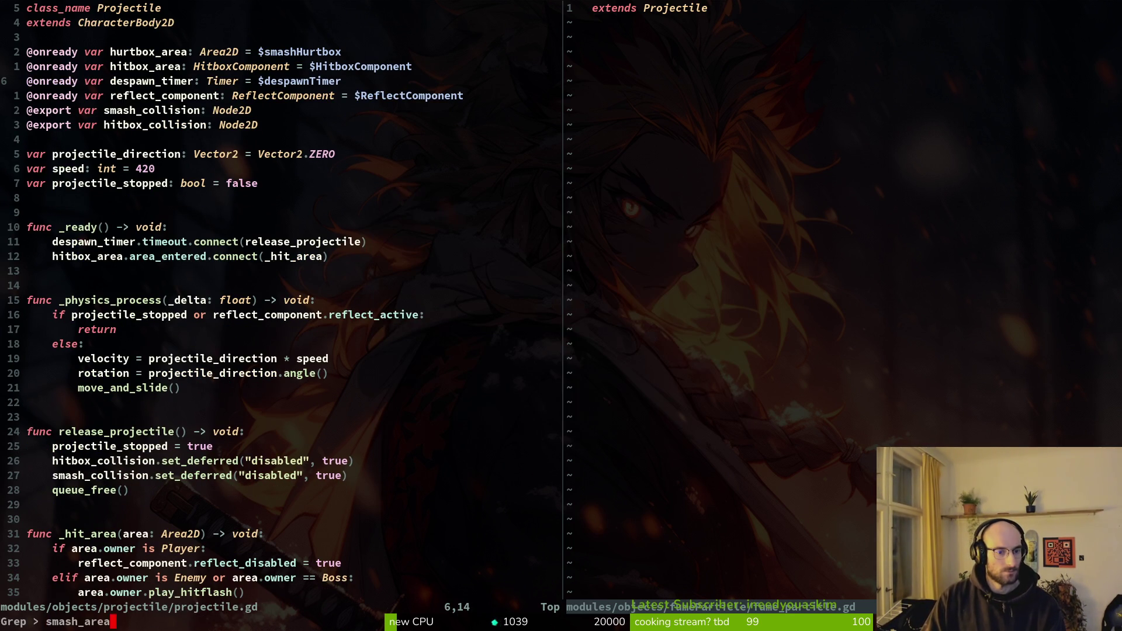
pyautogui.press('Return')
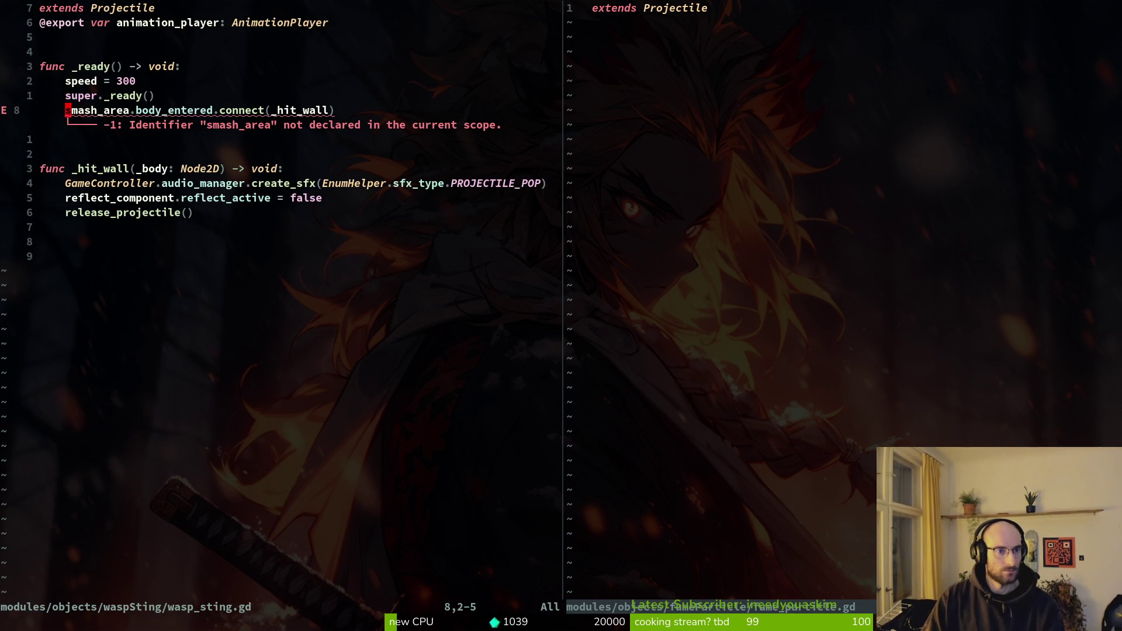
pyautogui.write('ciwhur')
pyautogui.press('Return')
pyautogui.press('Escape')
pyautogui.write(':w')
pyautogui.press('Return')
pyautogui.press('super+v')
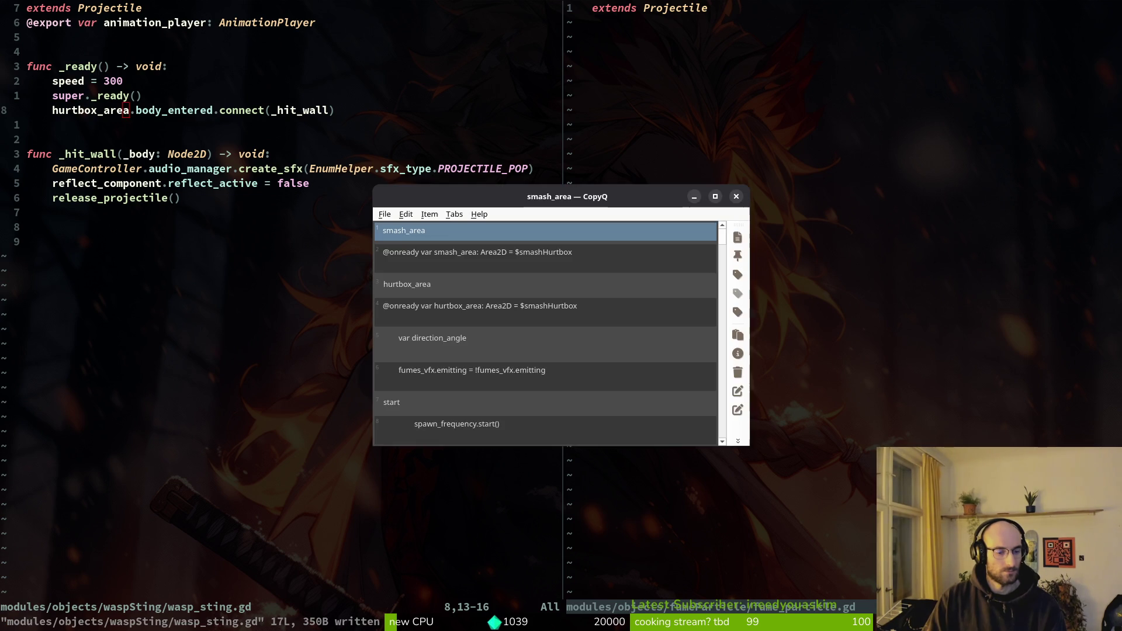
pyautogui.press('Escape')
# Grep for smash_area and replace it with hurtbox_area in poison_bubble.gd, then save
pyautogui.press('space')
pyautogui.write('pssmash_area')
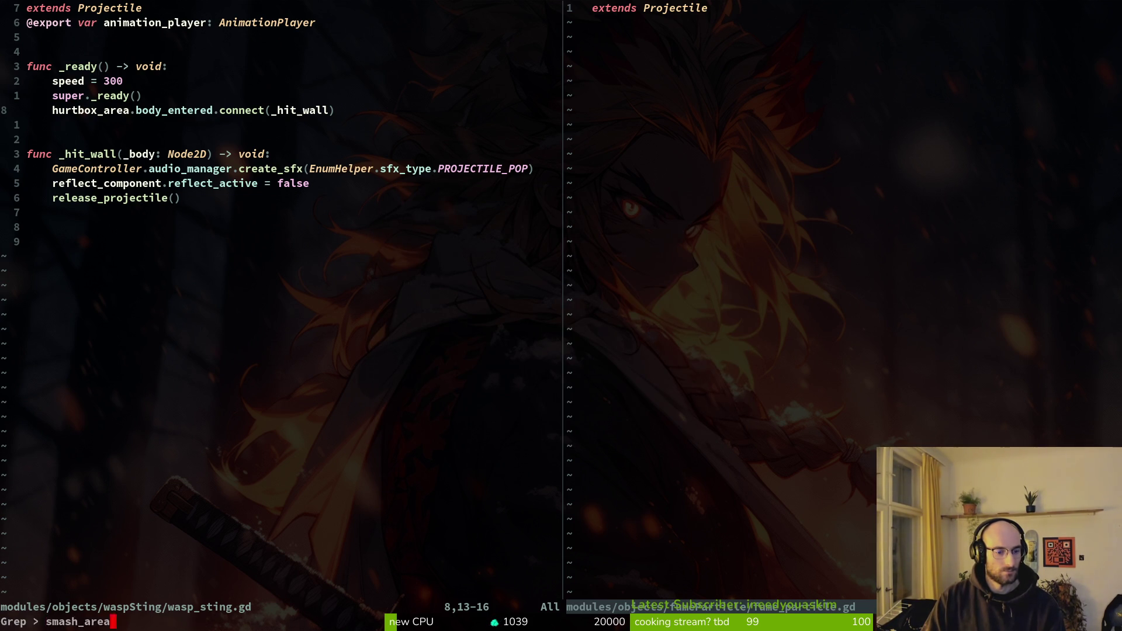
pyautogui.press('Return')
pyautogui.press('Return')
pyautogui.write('ciwhur')
pyautogui.press('Return')
pyautogui.press('Escape')
pyautogui.write(':w')
pyautogui.press('Return')
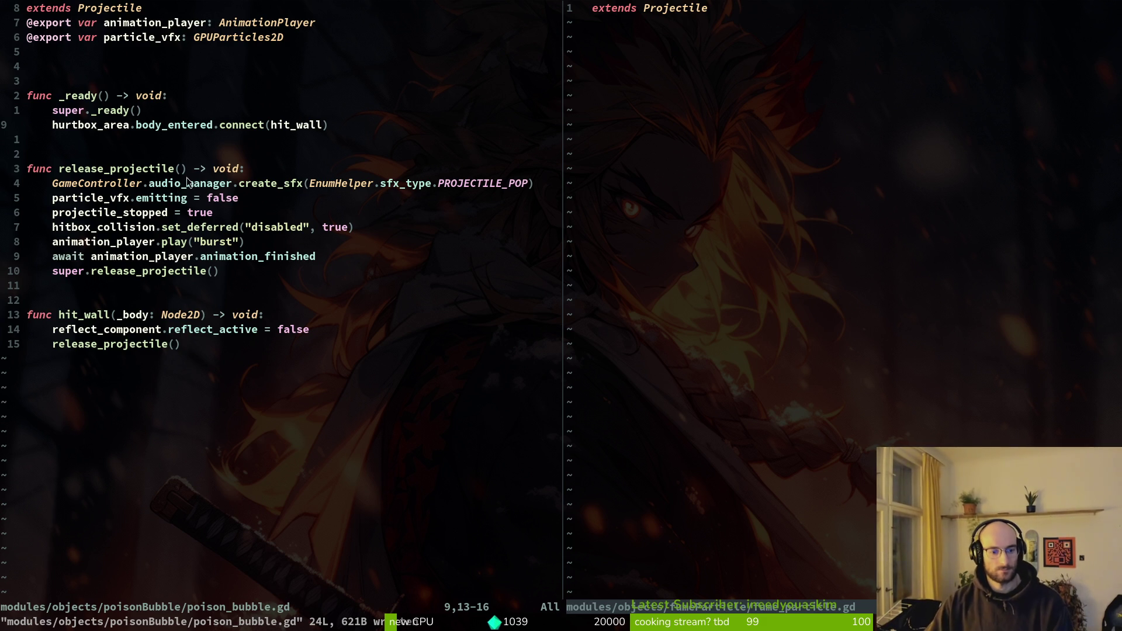
# Delete the extra blank line above _ready in poison_bubble.gd and save it
pyautogui.press('j')
pyautogui.hotkey('ctrl', '6')
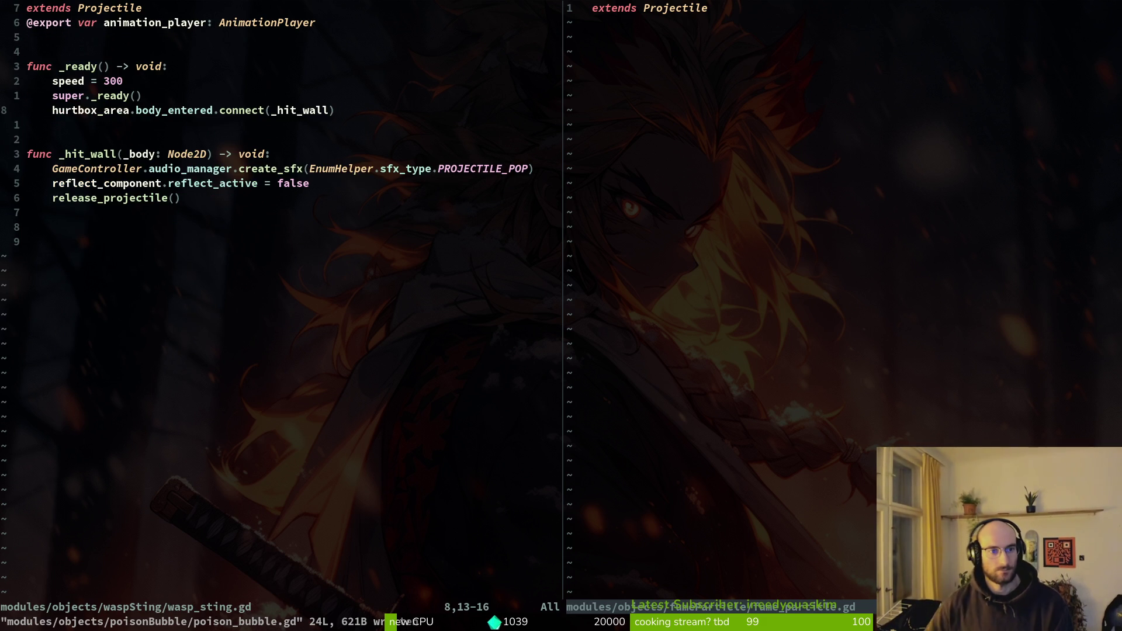
pyautogui.hotkey('ctrl', '6')
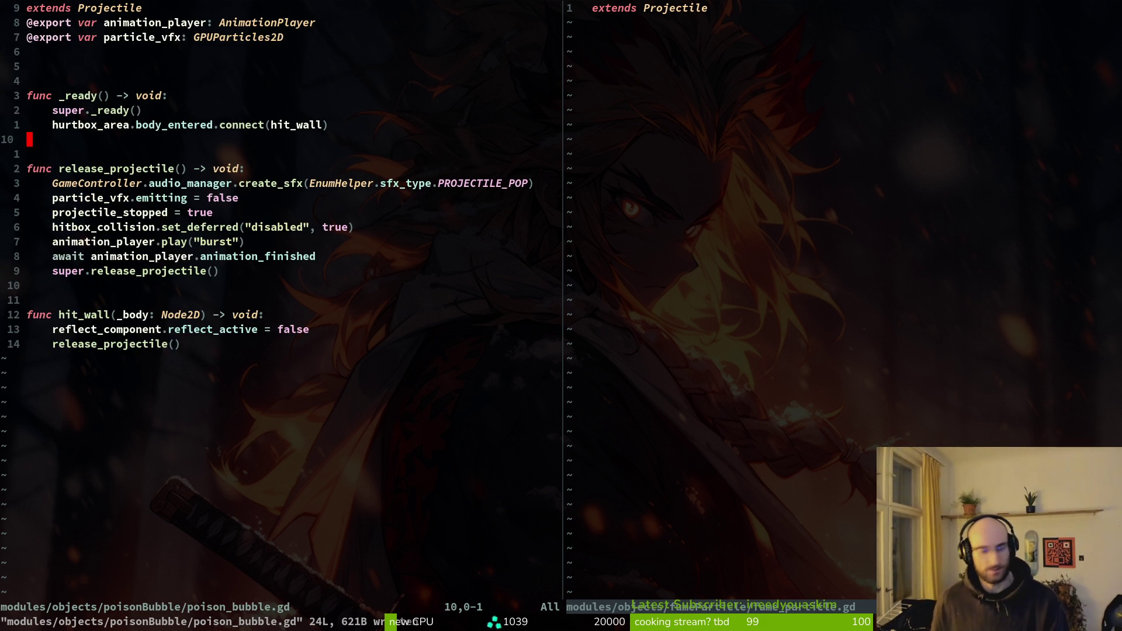
pyautogui.press('{')
pyautogui.press('d')
pyautogui.press('d')
pyautogui.write(':w')
pyautogui.press('Return')
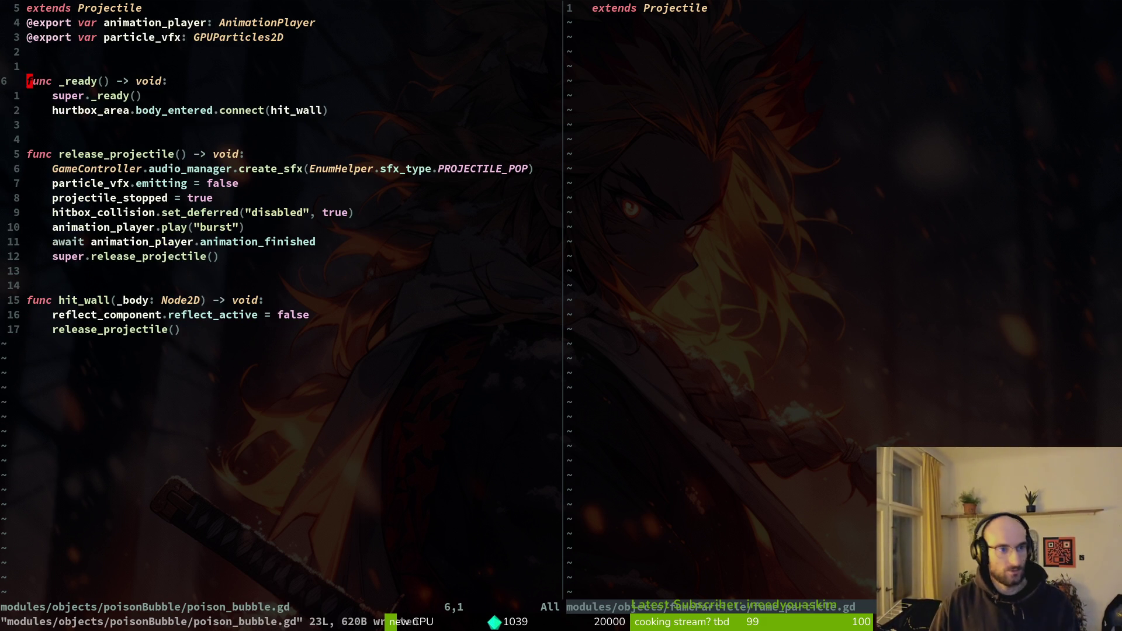
# Add 'class_name PoisonBubble' below extends Projectile in poison_bubble.gd and save
pyautogui.hotkey('ctrl', 'w')
pyautogui.press('l')
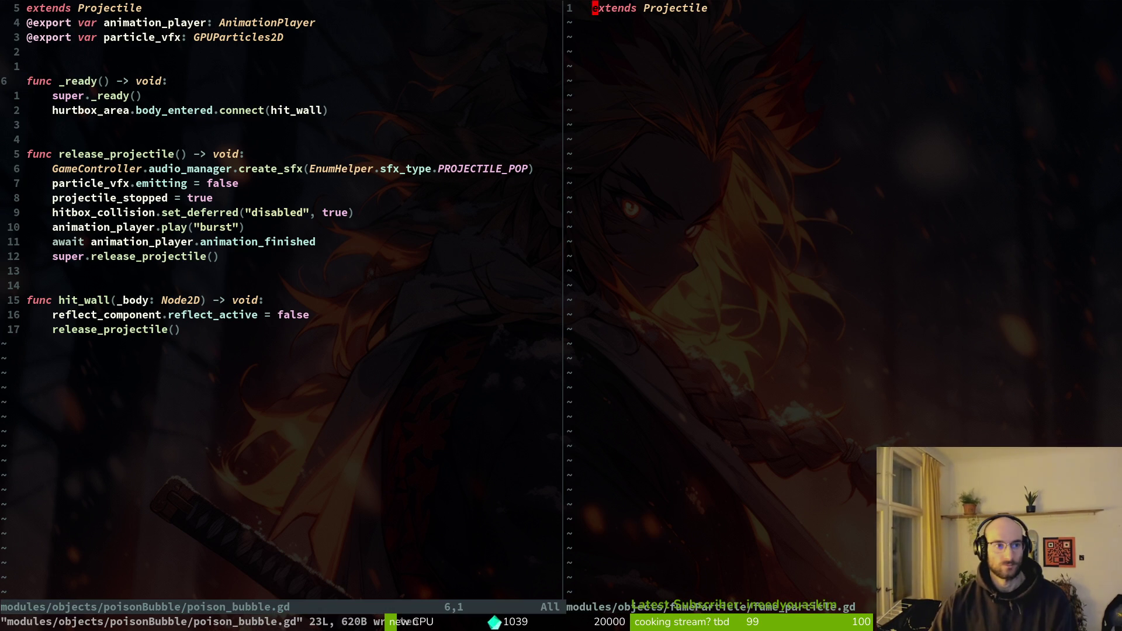
pyautogui.hotkey('ctrl', 'w')
pyautogui.press('h')
pyautogui.press('k')
pyautogui.press('k')
pyautogui.press('k')
pyautogui.write('oclass_name ')
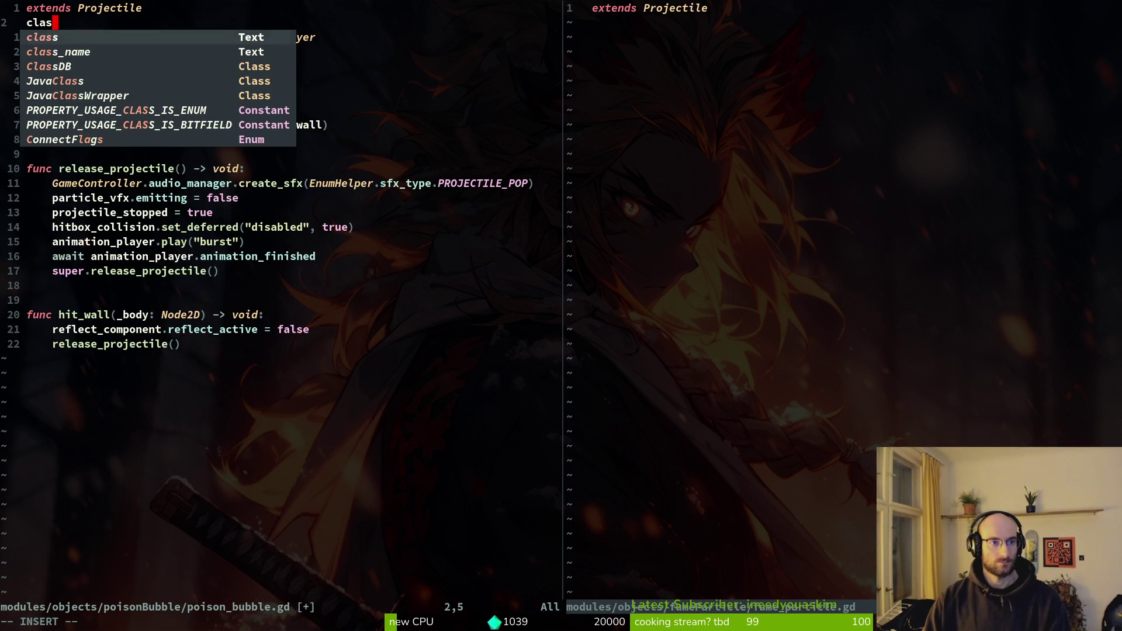
pyautogui.write('Pois')
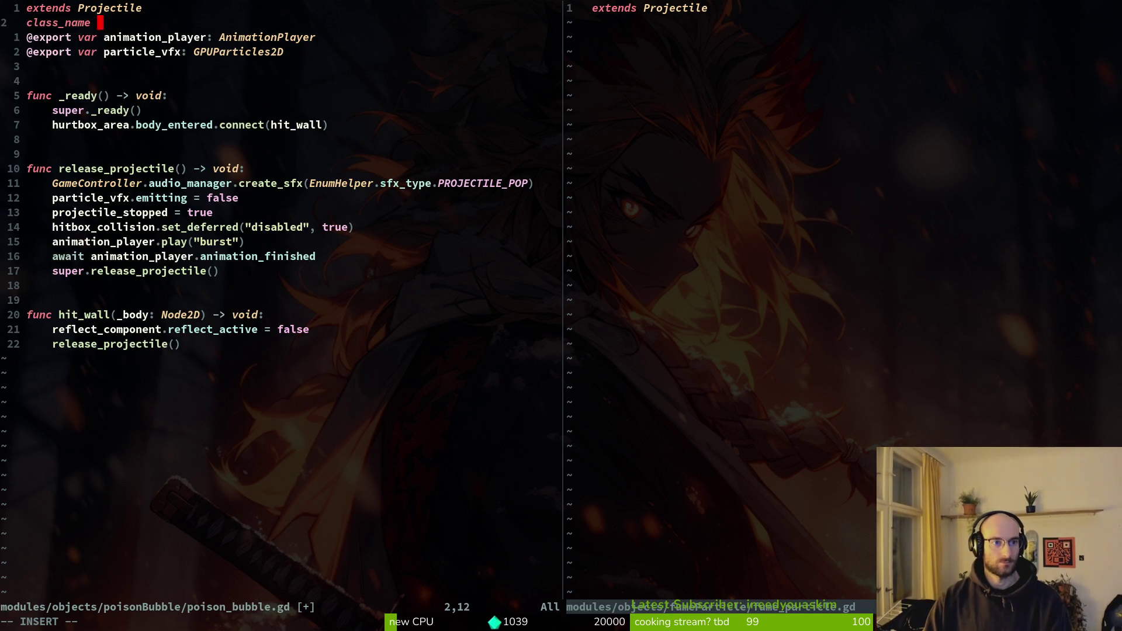
pyautogui.write('onBubble')
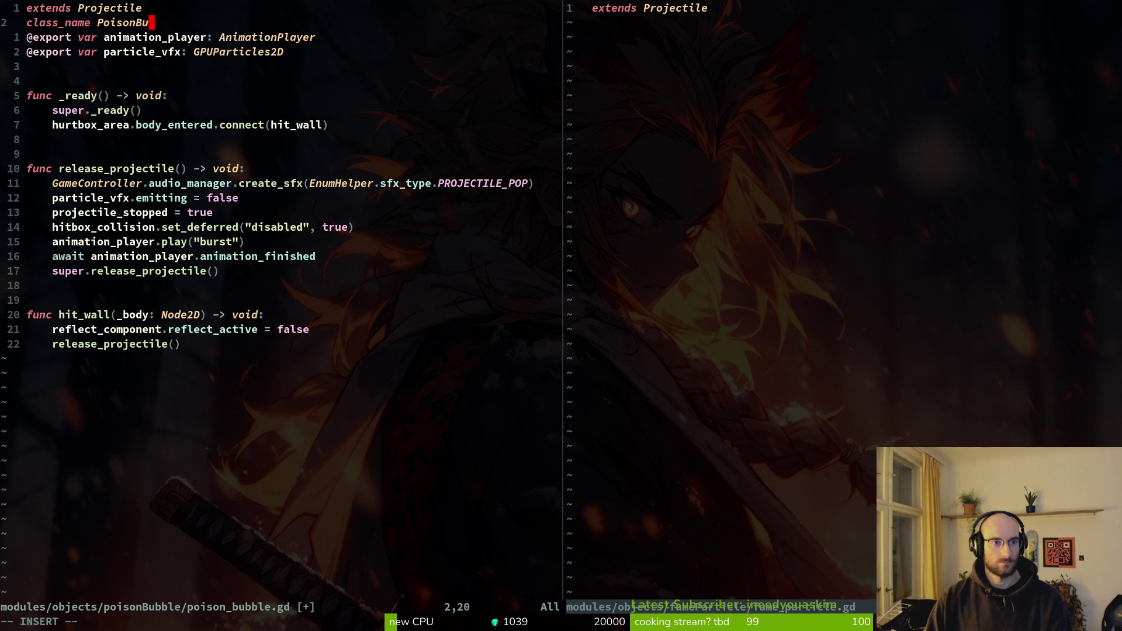
pyautogui.press('Return')
pyautogui.write(':w')
pyautogui.press('Return')
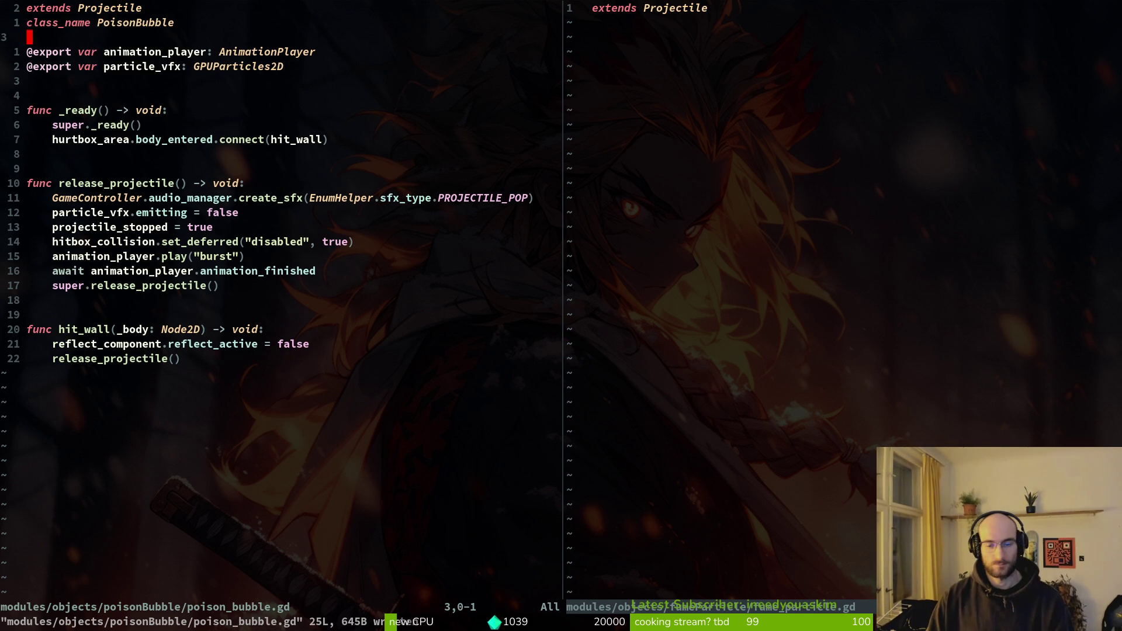
# Add 'class_name FumeParticle' with blank lines after it in fume_particle.gd and save
pyautogui.hotkey('ctrl', 'w')
pyautogui.write('loclass_name ')
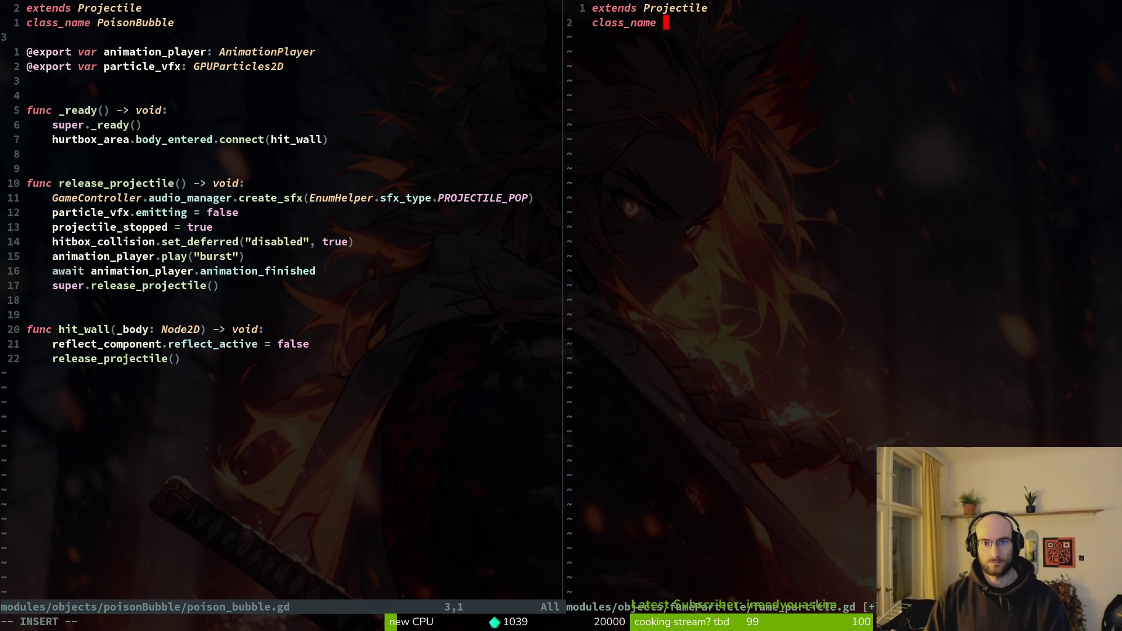
pyautogui.write('FumeParticle')
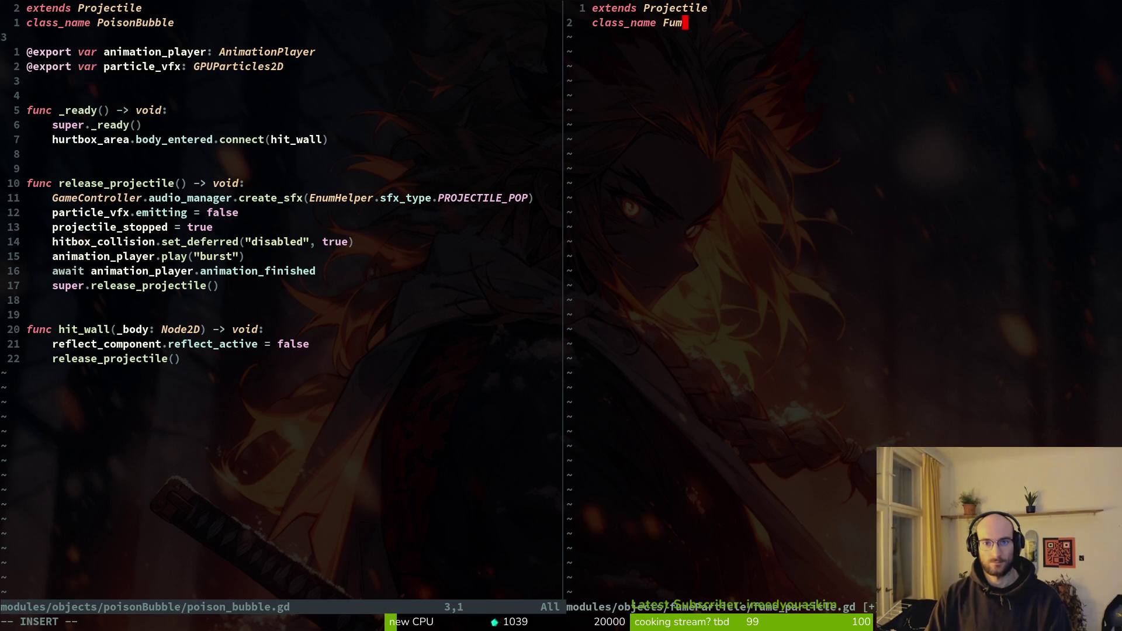
pyautogui.press('Return')
pyautogui.press('Return')
pyautogui.press('Return')
pyautogui.press('Escape')
pyautogui.write(':w')
pyautogui.press('Return')
pyautogui.hotkey('ctrl', 'w')
pyautogui.press('h')
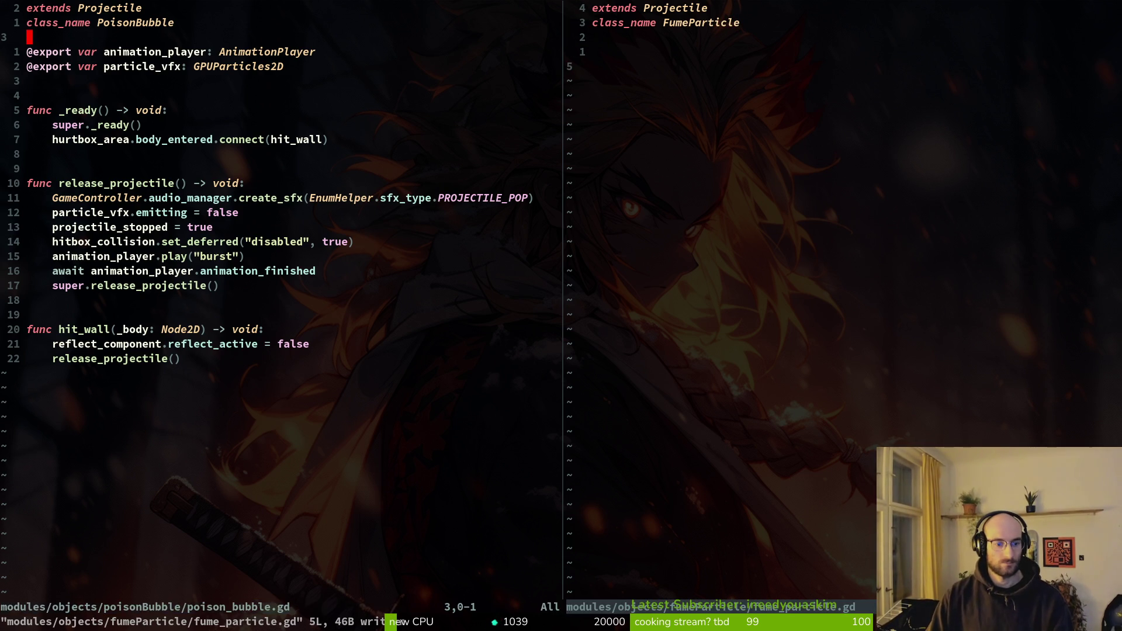
# Search project files for 'project' with Telescope Find Files, moving toward projectile.gd
pyautogui.press('space')
pyautogui.press('f')
pyautogui.press('f')
pyautogui.write('project')
pyautogui.hotkey('ctrl', 'p')
pyautogui.hotkey('ctrl', 'p')
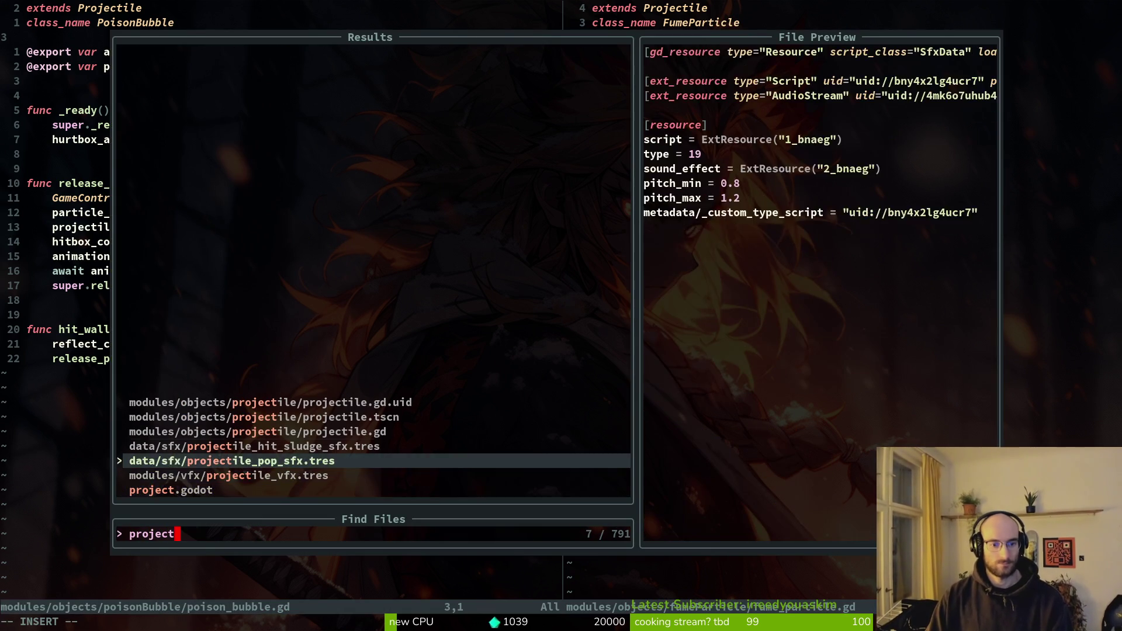
# Open projectile.gd and move the smash_collision export right below hurtbox_area
pyautogui.hotkey('ctrl', 'p')
pyautogui.hotkey('ctrl', 'p')
pyautogui.press('Return')
pyautogui.press('k')
pyautogui.press('k')
pyautogui.press('j')
pyautogui.press('j')
pyautogui.press('j')
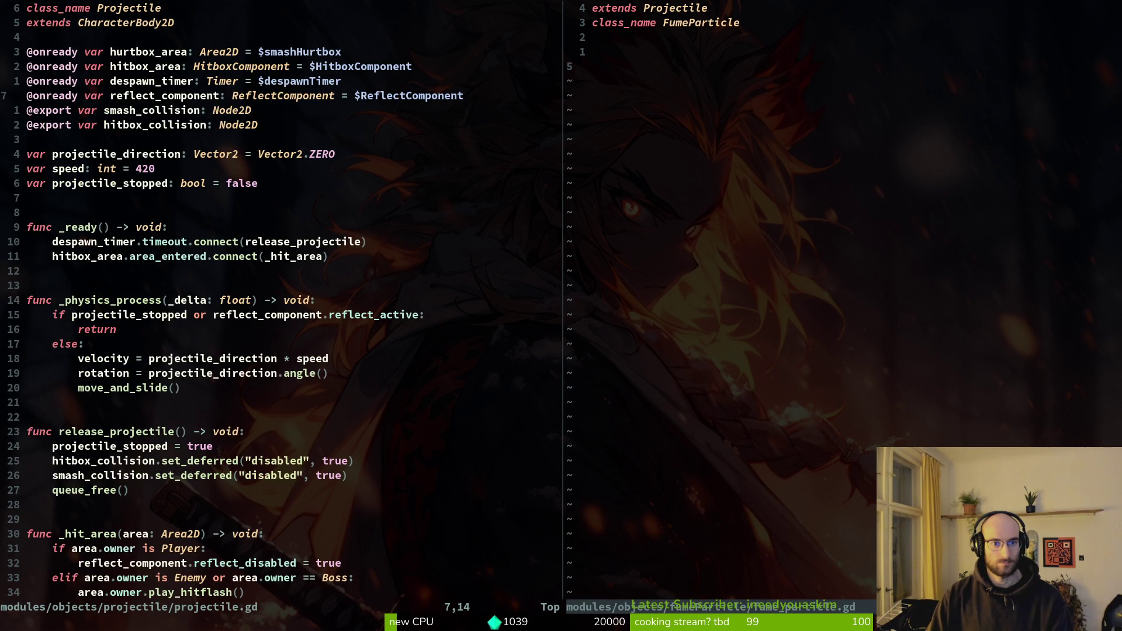
pyautogui.press('j')
pyautogui.press('j')
pyautogui.press('k')
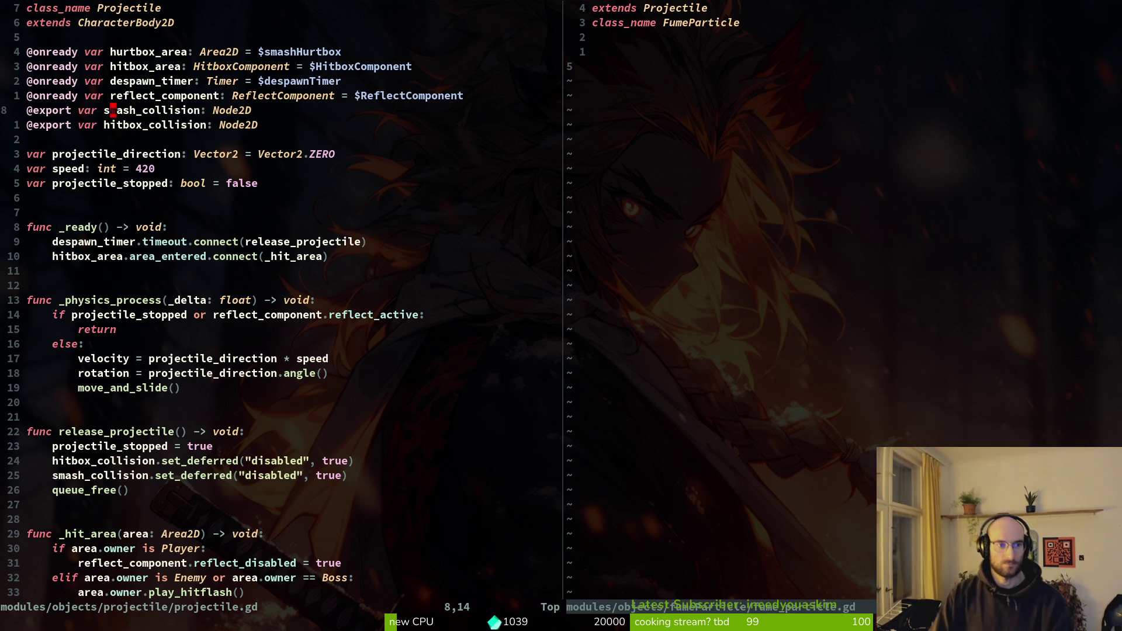
pyautogui.hotkey('shift', 'v')
pyautogui.hotkey('shift', 'k')
pyautogui.hotkey('shift', 'k')
pyautogui.hotkey('shift', 'k')
pyautogui.press('Escape')
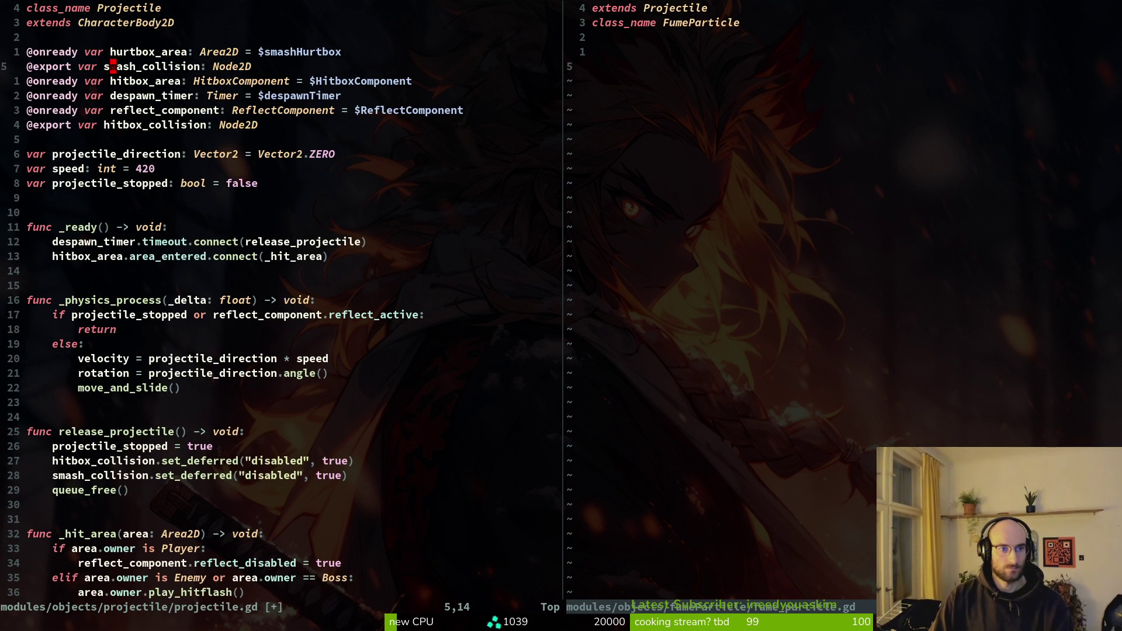
# Move the hitbox_collision export right below hitbox_area and save projectile.gd
pyautogui.press('j')
pyautogui.press('j')
pyautogui.press('j')
pyautogui.press('j')
pyautogui.hotkey('shift', 'v')
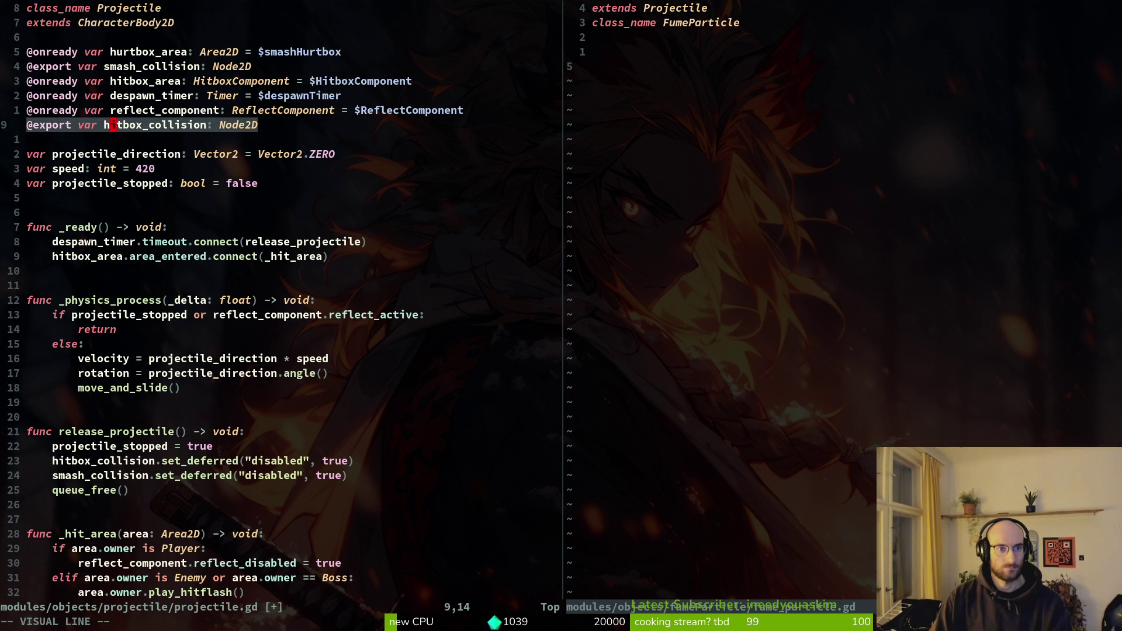
pyautogui.hotkey('shift', 'k')
pyautogui.hotkey('shift', 'k')
pyautogui.press('Escape')
pyautogui.write(':w')
pyautogui.press('Return')
pyautogui.press('j')
pyautogui.press('j')
pyautogui.press('j')
pyautogui.press('j')
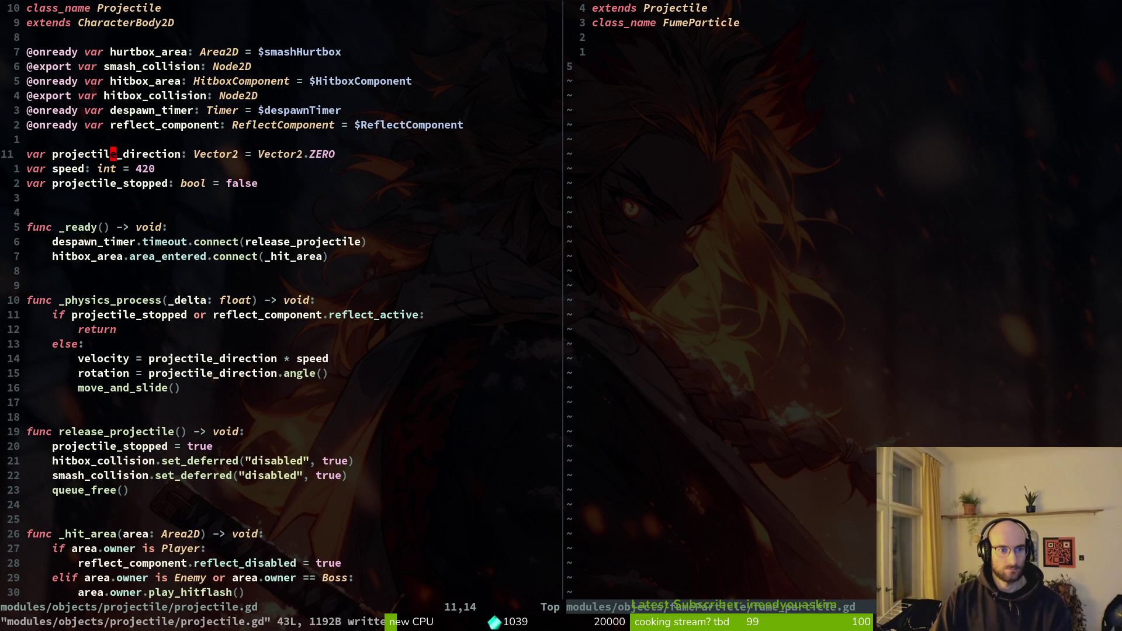
pyautogui.press('j')
# Try replacing speed 420 with randi_range(50, 52), then undo it, keeping the reordered exports
pyautogui.press('l')
pyautogui.press('l')
pyautogui.press('l')
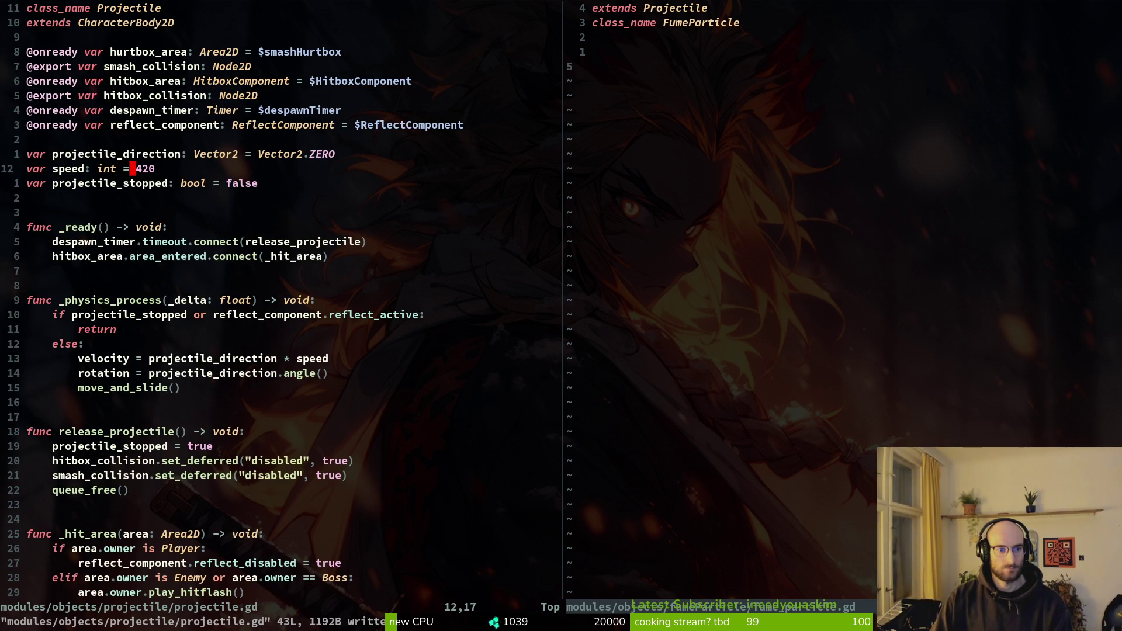
pyautogui.press('l')
pyautogui.write('ciw')
pyautogui.write('randi')
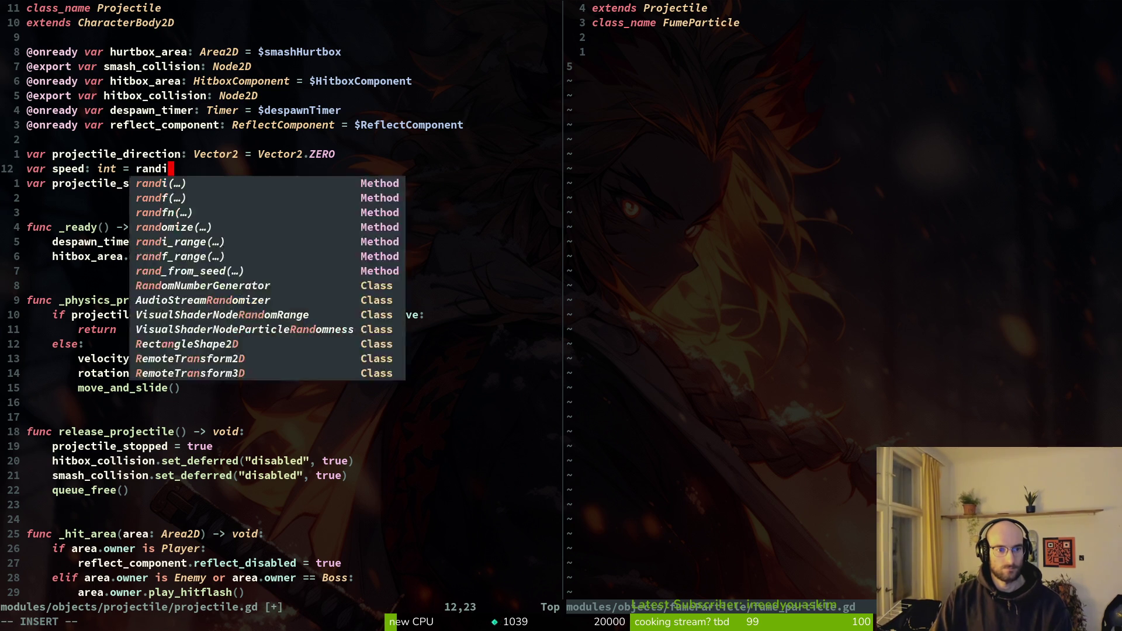
pyautogui.press('Tab')
pyautogui.press('Tab')
pyautogui.press('Return')
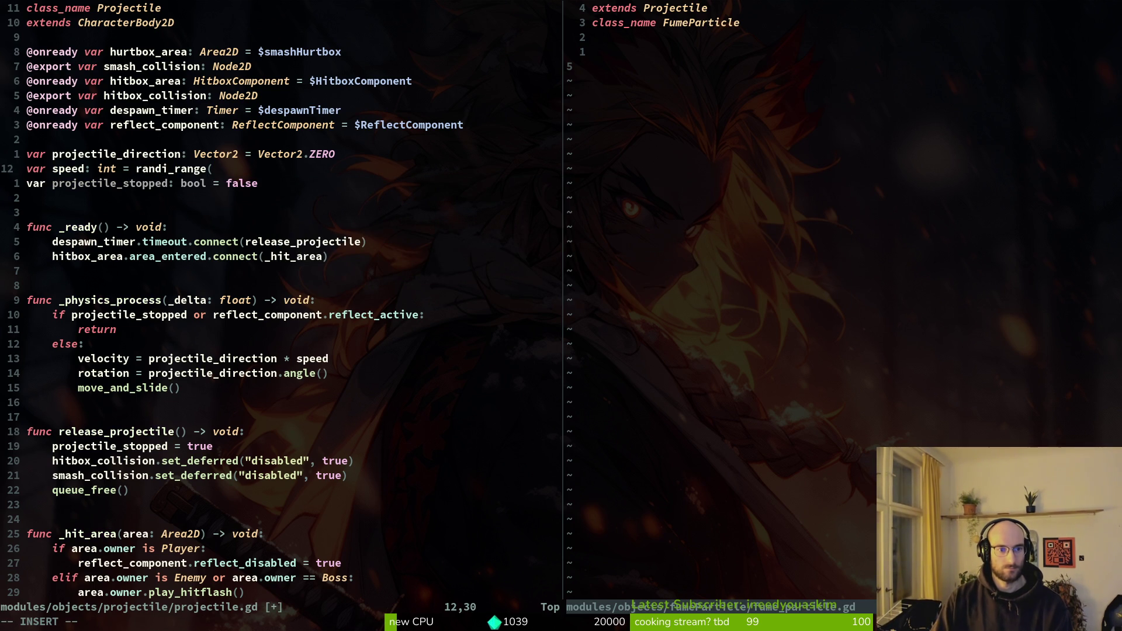
pyautogui.write('50')
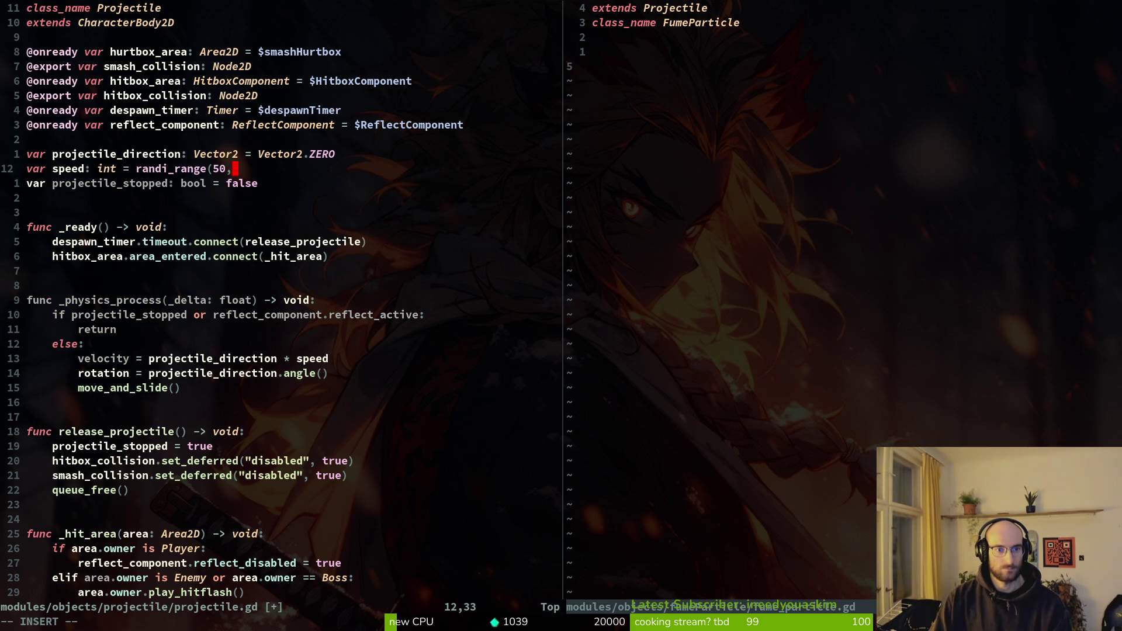
pyautogui.write(', 52')
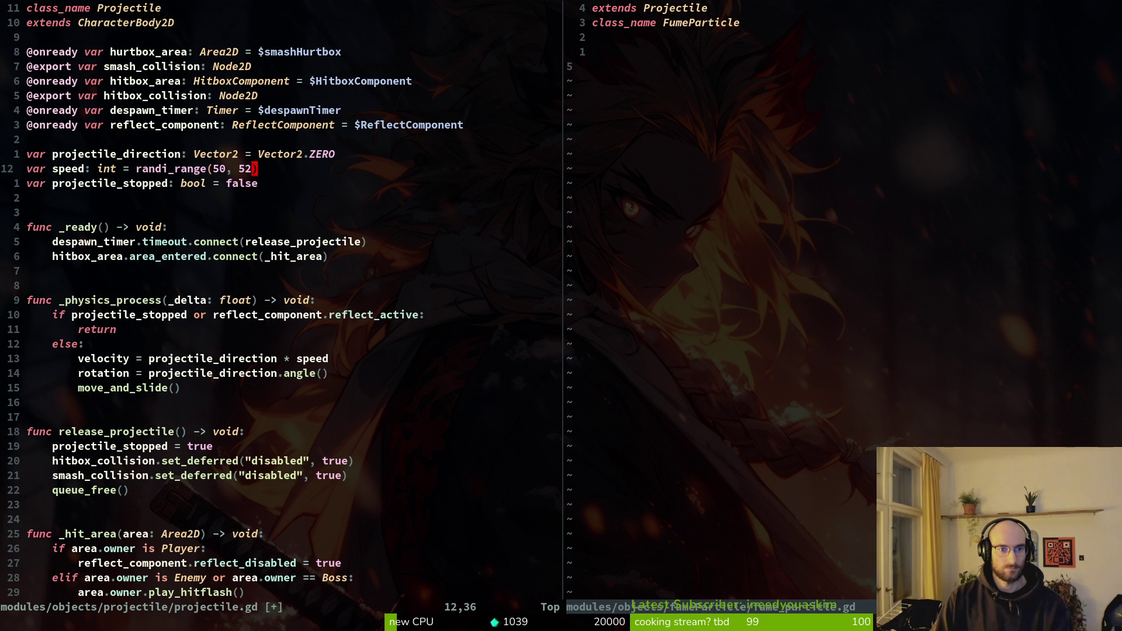
pyautogui.hotkey('ctrl', 's')
pyautogui.press('Down')
pyautogui.press('u')
pyautogui.press('u')
pyautogui.press('u')
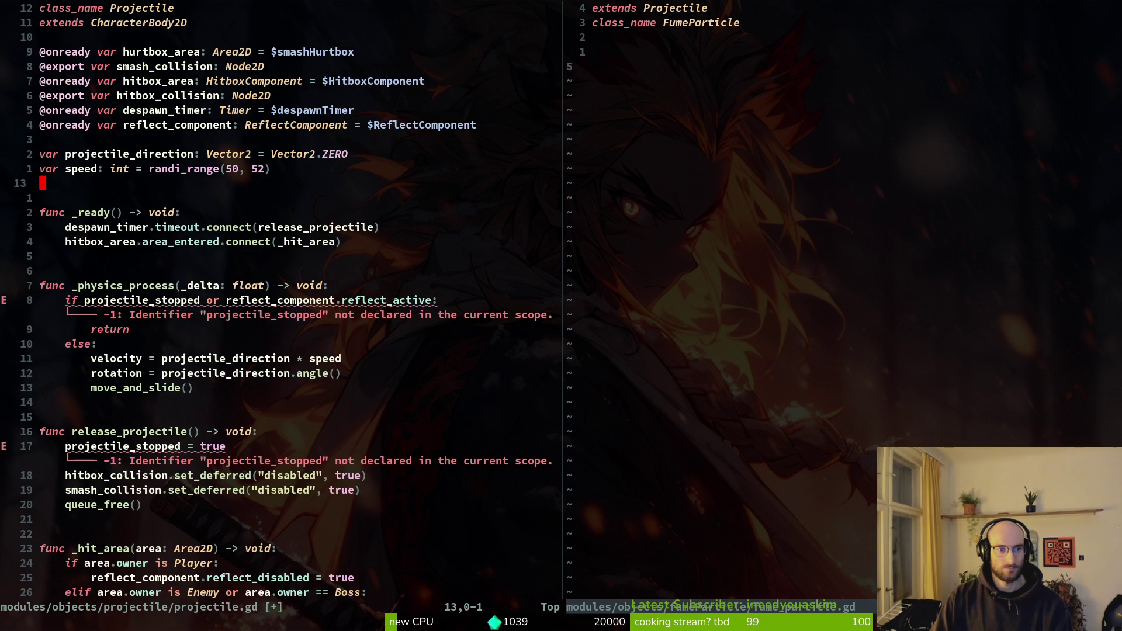
pyautogui.hotkey('ctrl', 's')
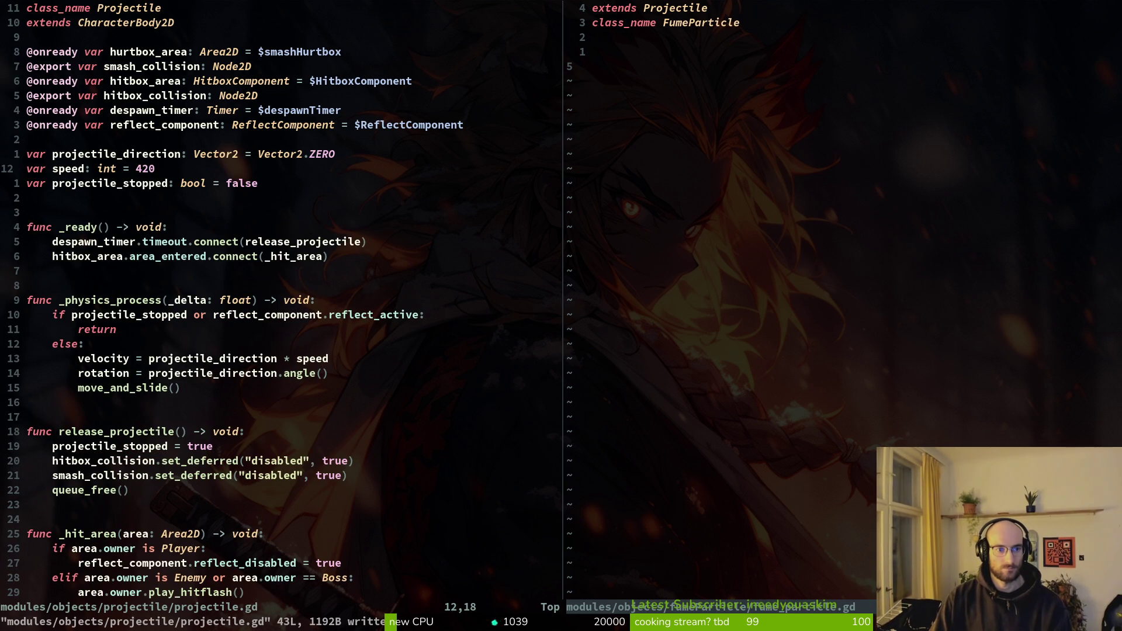
pyautogui.press('u')
pyautogui.press('u')
# Copy the three movement variable lines starting at projectile_direction
pyautogui.press('j')
pyautogui.press('j')
pyautogui.press('j')
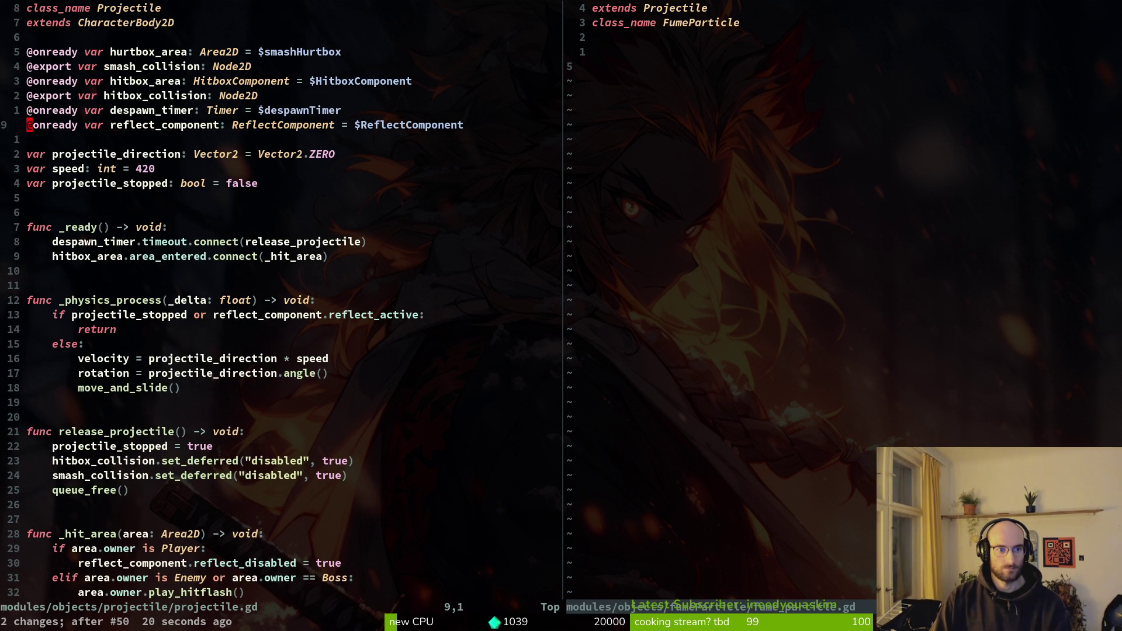
pyautogui.hotkey('shift', 'v')
pyautogui.press('Escape')
pyautogui.press('k')
pyautogui.hotkey('shift', 'v')
# Paste the copied variables below the class name line in fume_particle.gd
pyautogui.press('j')
pyautogui.press('j')
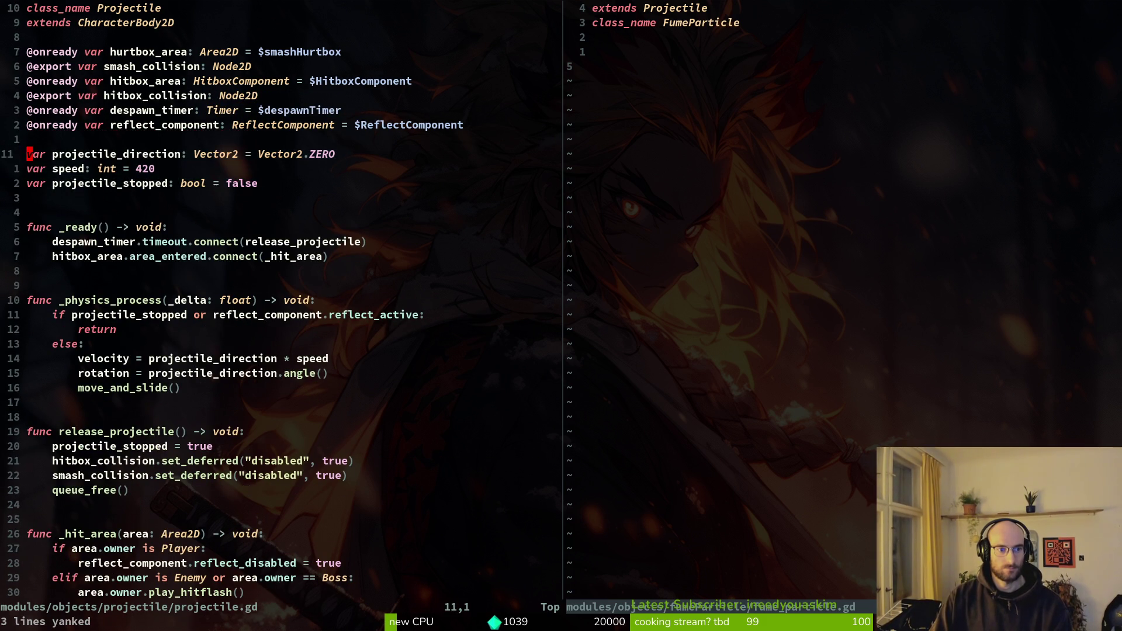
pyautogui.press('y')
pyautogui.hotkey('ctrl', 'w')
pyautogui.press('l')
pyautogui.press('p')
# Copy the _ready function lines from projectile.gd
pyautogui.press('j')
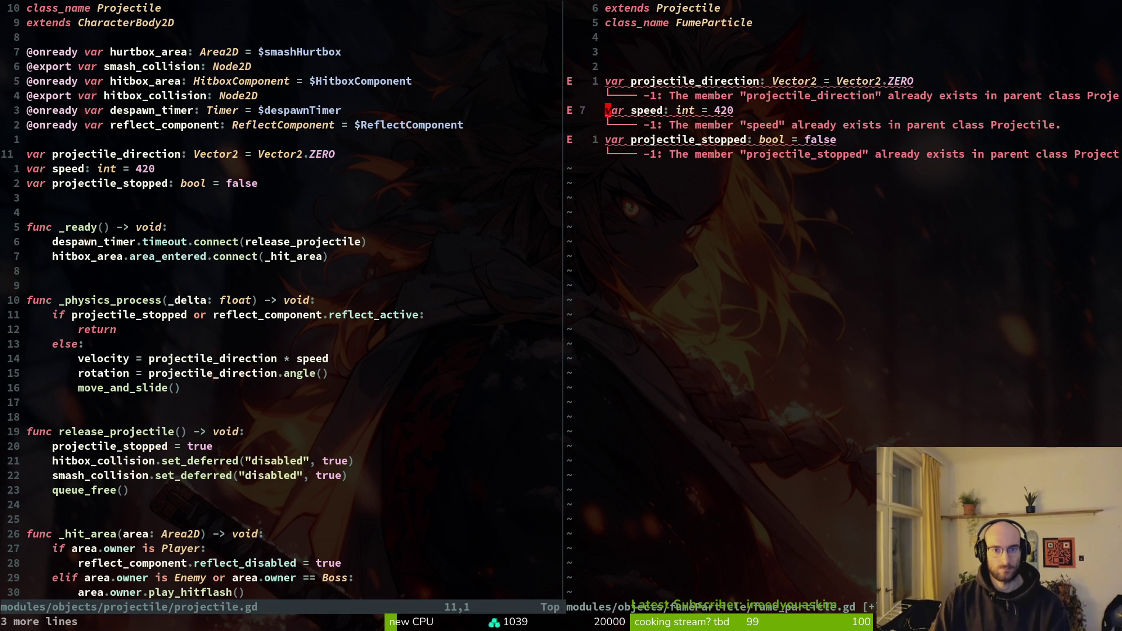
pyautogui.press('w')
pyautogui.press('k')
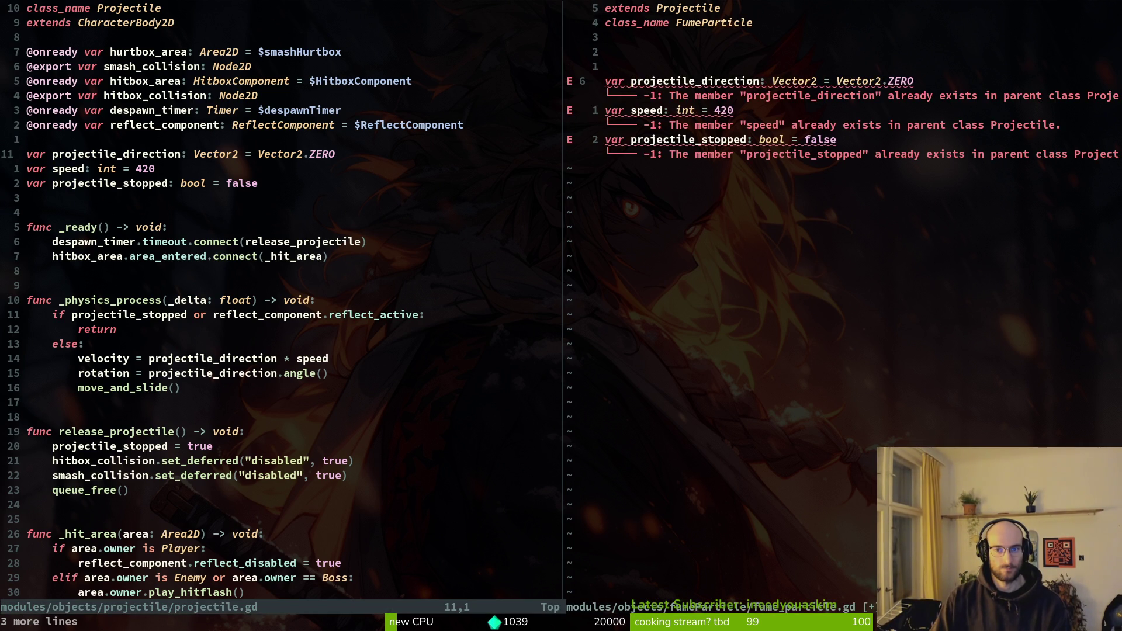
pyautogui.press('j')
pyautogui.press('j')
pyautogui.hotkey('ctrl', 'w')
pyautogui.press('h')
pyautogui.press('j')
pyautogui.press('j')
pyautogui.press('j')
pyautogui.hotkey('ctrl', 'w')
pyautogui.press('l')
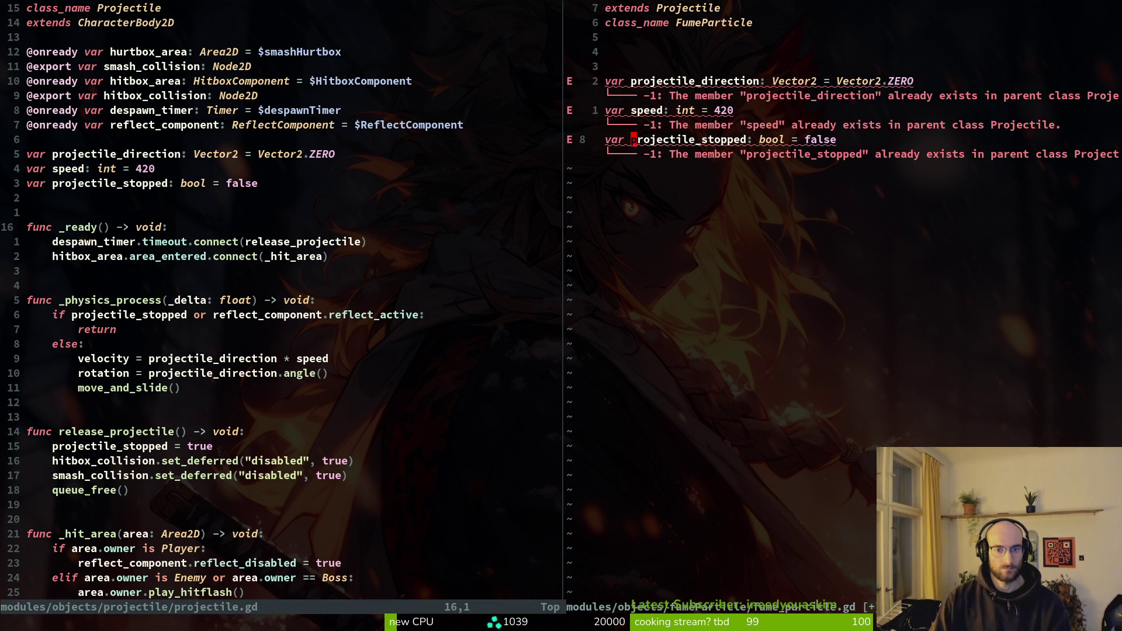
pyautogui.hotkey('ctrl', 'w')
pyautogui.press('h')
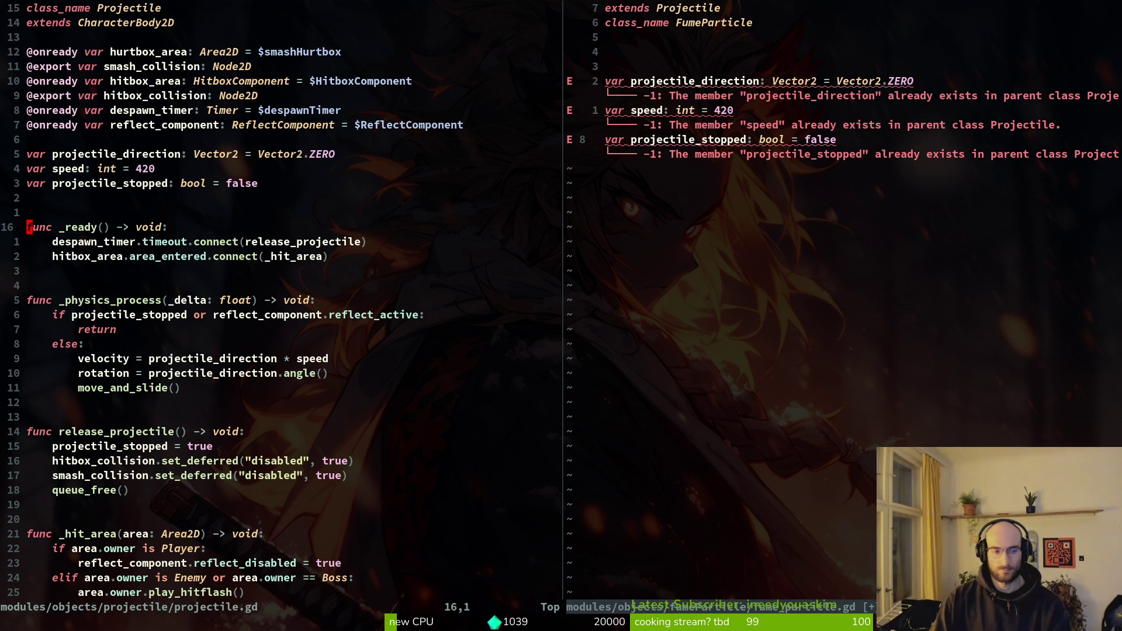
pyautogui.press('V')
pyautogui.press('j')
pyautogui.press('j')
pyautogui.press('y')
# Paste the _ready function into fume_particle.gd below the variables, with spacing
pyautogui.hotkey('ctrl', 'w')
pyautogui.press('l')
pyautogui.press('p')
pyautogui.press('O')
pyautogui.press('Return')
pyautogui.press('Return')
# Delete the duplicate inherited variable lines and blank lines, then save
pyautogui.press('Escape')
pyautogui.press('k')
pyautogui.press('k')
pyautogui.press('k')
pyautogui.press('k')
pyautogui.press('k')
pyautogui.press('k')
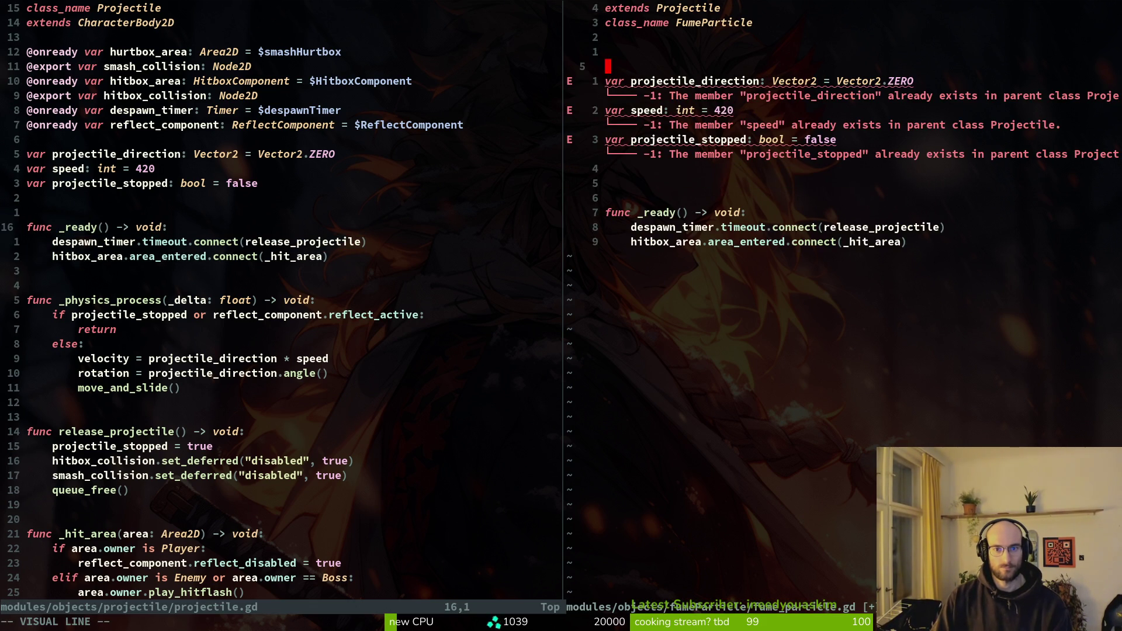
pyautogui.press('V')
pyautogui.press('j')
pyautogui.press('j')
pyautogui.press('j')
pyautogui.write('d:w')
pyautogui.press('Return')
# In _ready, set speed = randi_range(50, 52) and save fume_particle.gd
pyautogui.press('j')
pyautogui.press('j')
pyautogui.write('ospeed = randi')
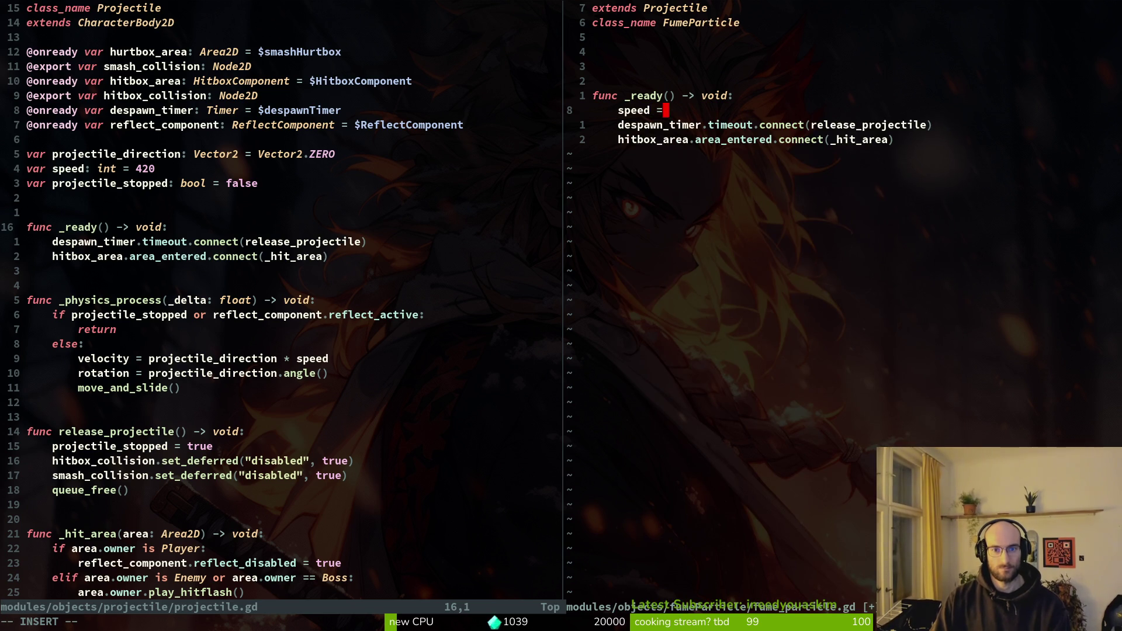
pyautogui.press('Return')
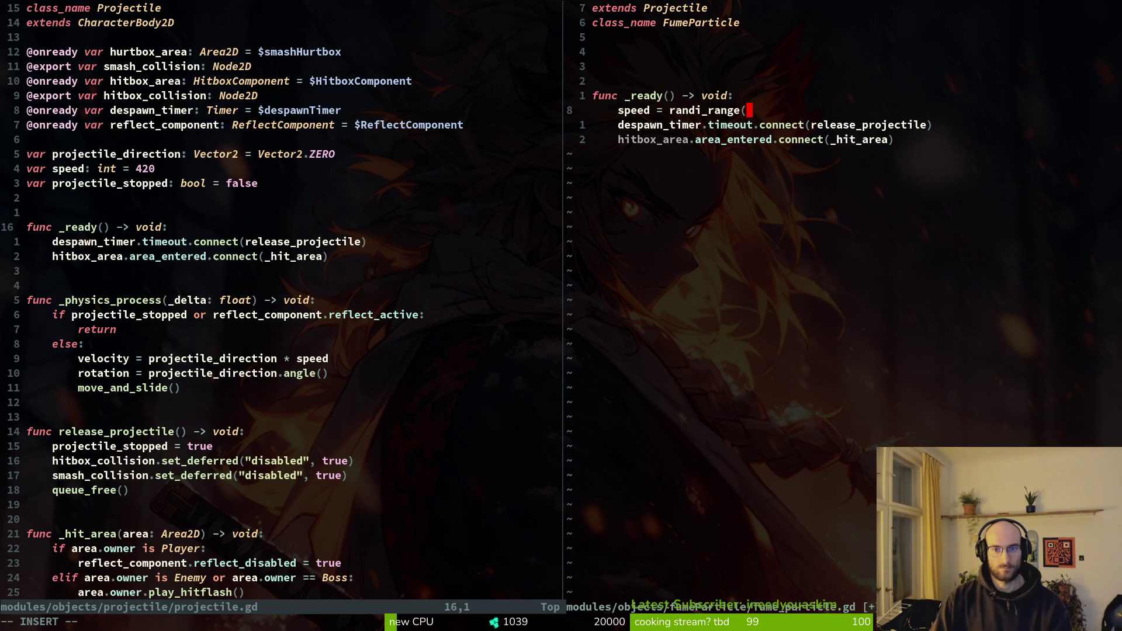
pyautogui.write('50, 5')
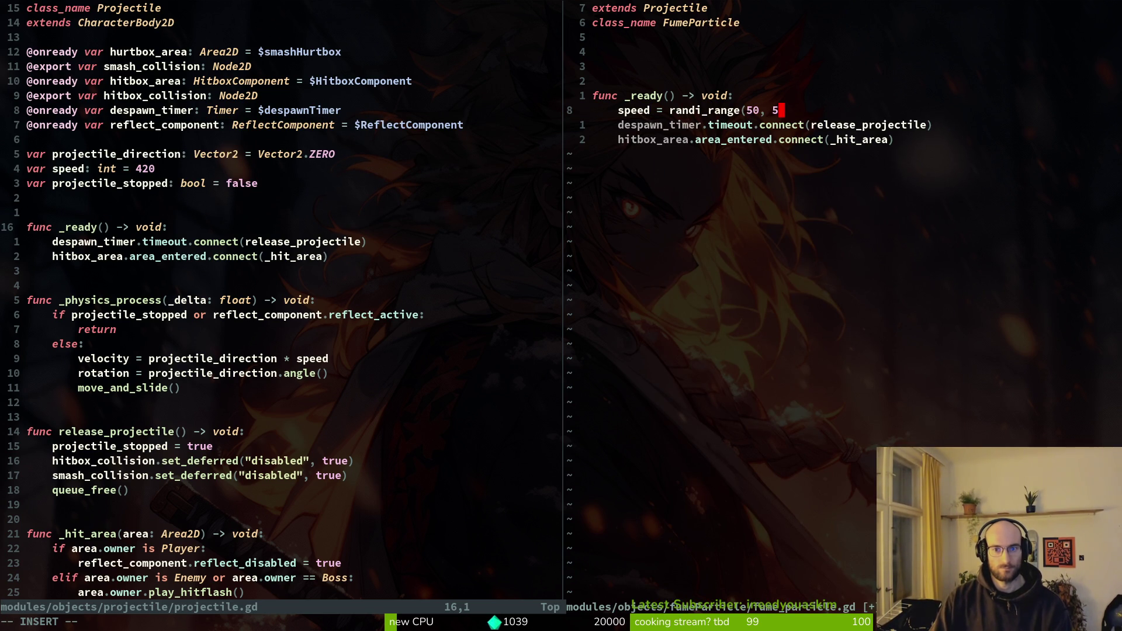
pyautogui.write('2)')
pyautogui.press('Escape')
pyautogui.write(':w')
pyautogui.press('Return')
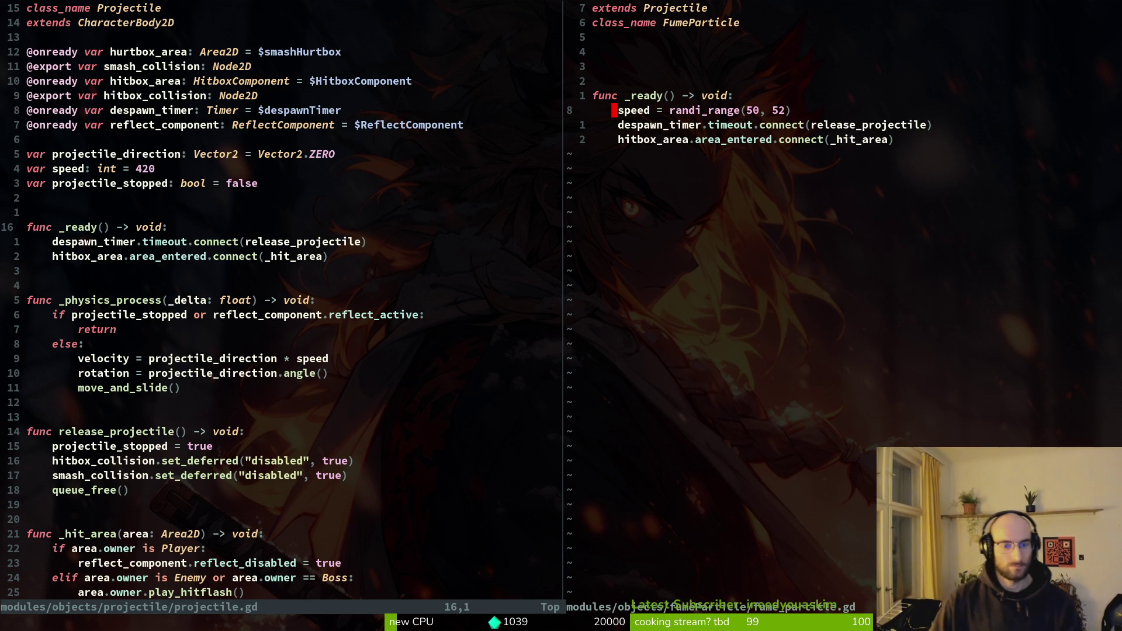
# Add projectile_direction = Vector2.RIGHT to _ready and save
pyautogui.press('0')
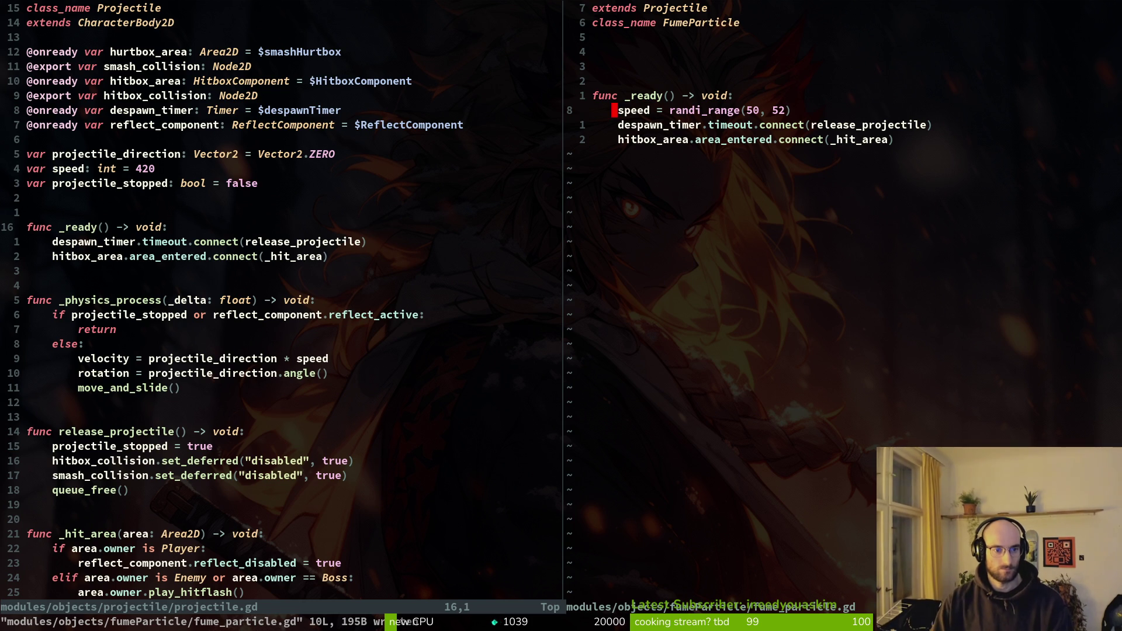
pyautogui.write('o')
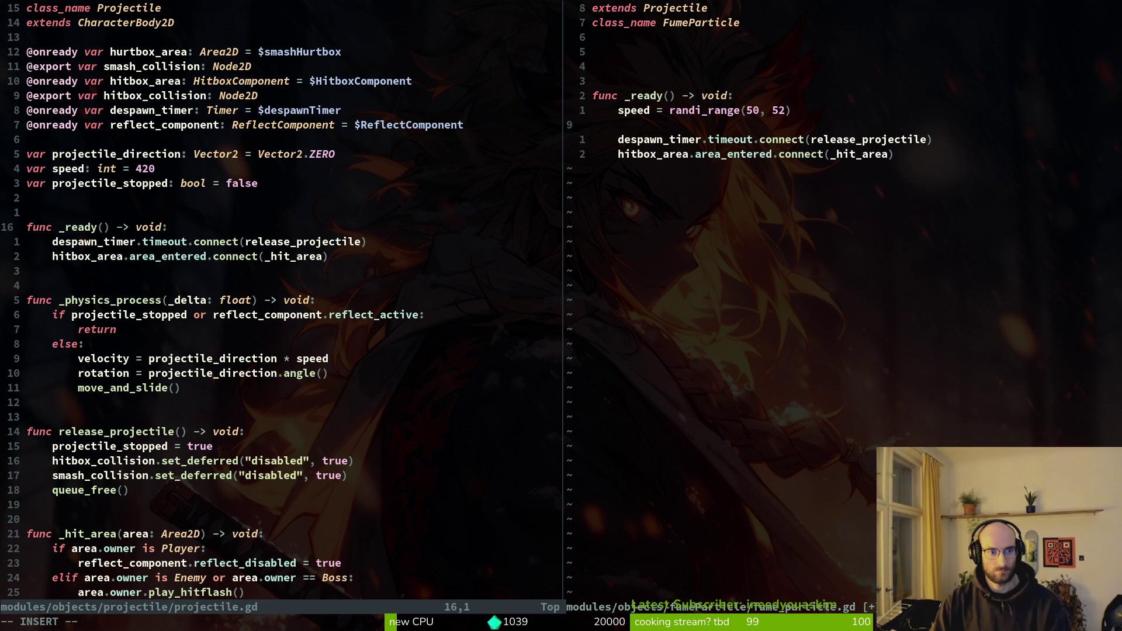
pyautogui.write('proj')
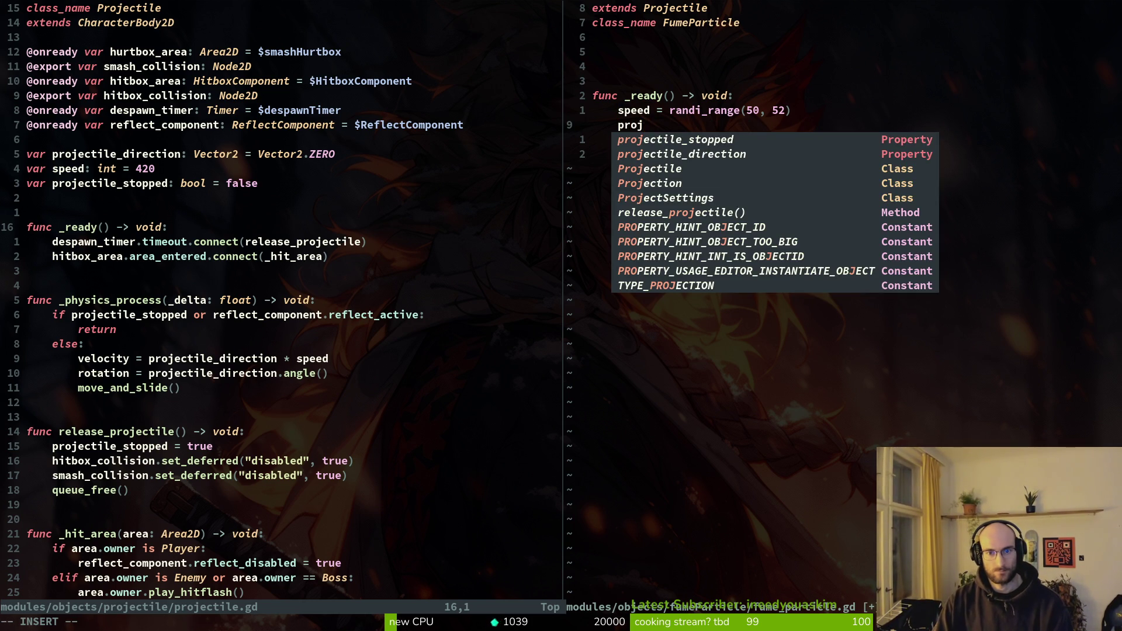
pyautogui.press('Return')
pyautogui.write('= Ve')
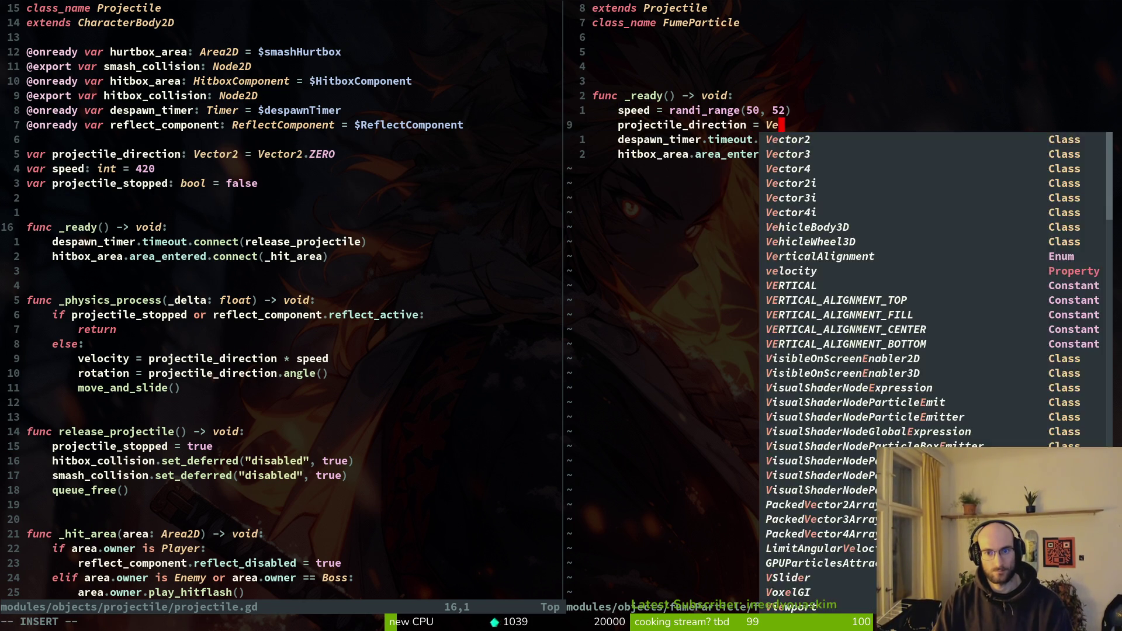
pyautogui.write('ctor2.R')
pyautogui.press('Return')
pyautogui.press('Escape')
pyautogui.write(':w')
pyautogui.press('Return')
pyautogui.press('j')
# Move the projectile_direction line above the speed line, checking projectile.gd's _physics_process
pyautogui.press('k')
pyautogui.hotkey('alt', 'k')
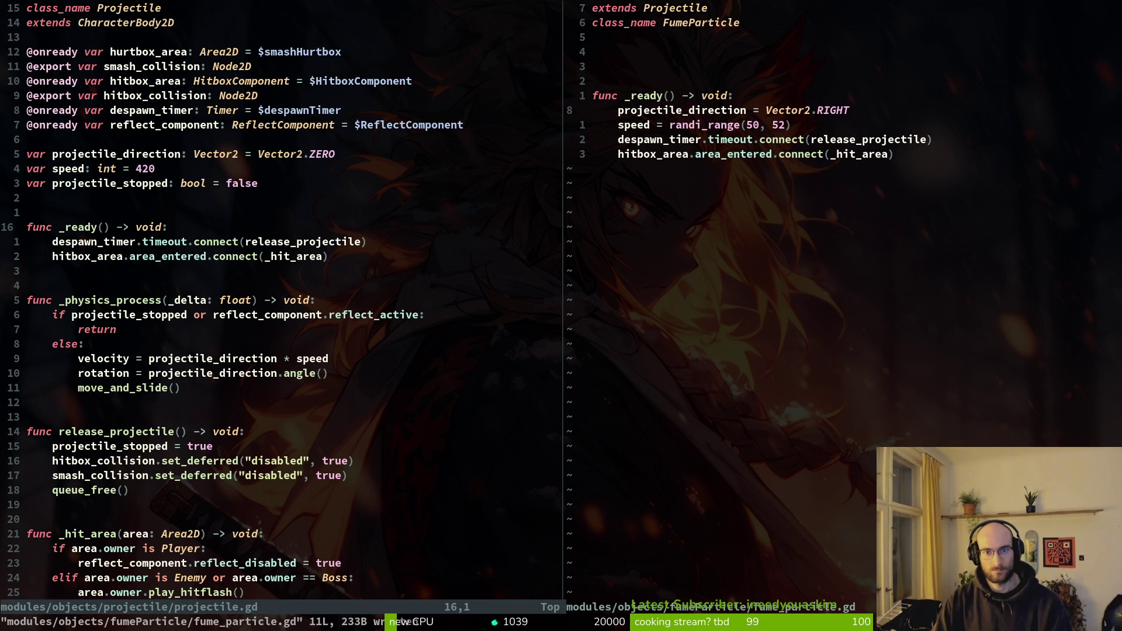
pyautogui.hotkey('ctrl', 'h')
pyautogui.press('j')
pyautogui.press('j')
pyautogui.press('j')
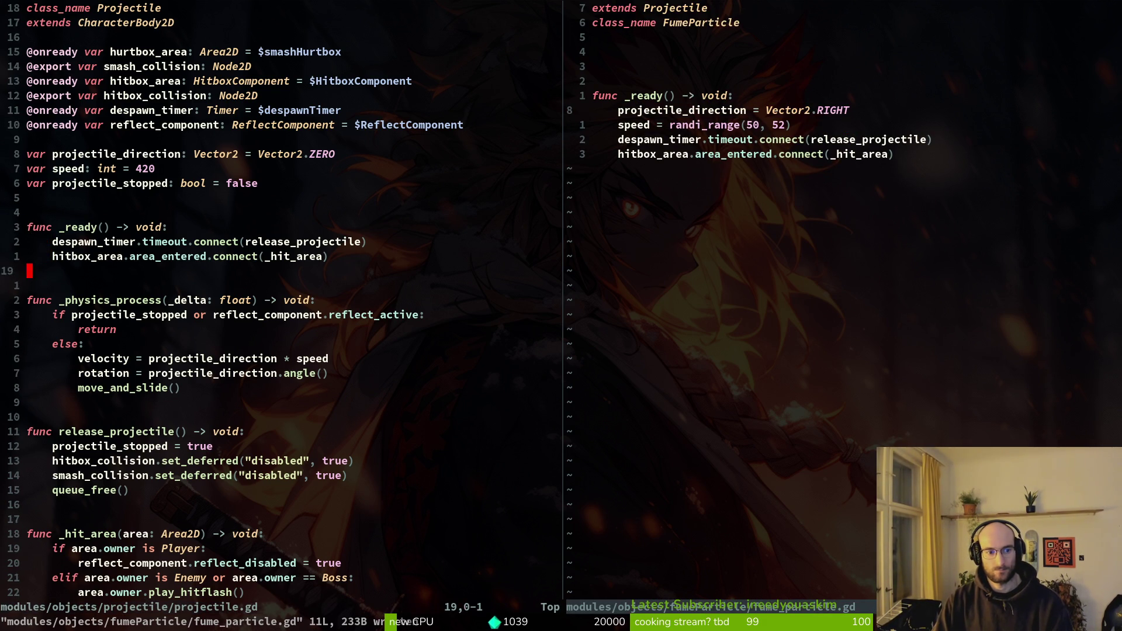
pyautogui.press('j')
pyautogui.press('j')
pyautogui.press('j')
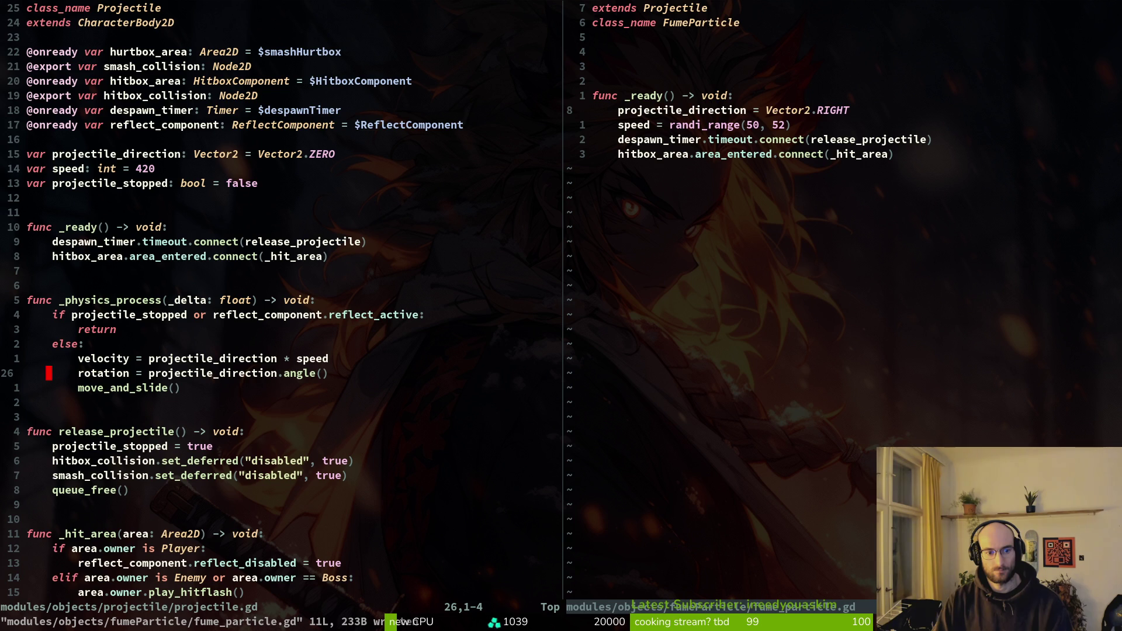
# Delete the blank lines above func _ready in fume_particle.gd and save
pyautogui.hotkey('ctrl', 'l')
pyautogui.press('k')
pyautogui.press('k')
pyautogui.press('k')
pyautogui.press('k')
pyautogui.press('d')
pyautogui.press('d')
pyautogui.press('d')
pyautogui.press('d')
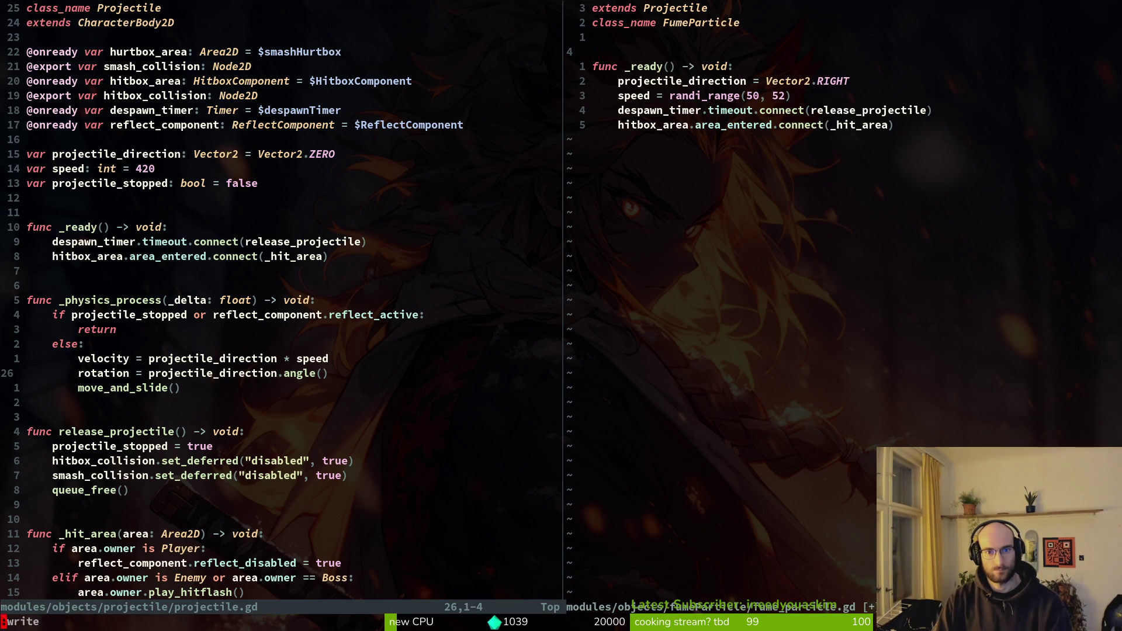
pyautogui.write(':w')
pyautogui.press('Return')
pyautogui.hotkey('ctrl', 'h')
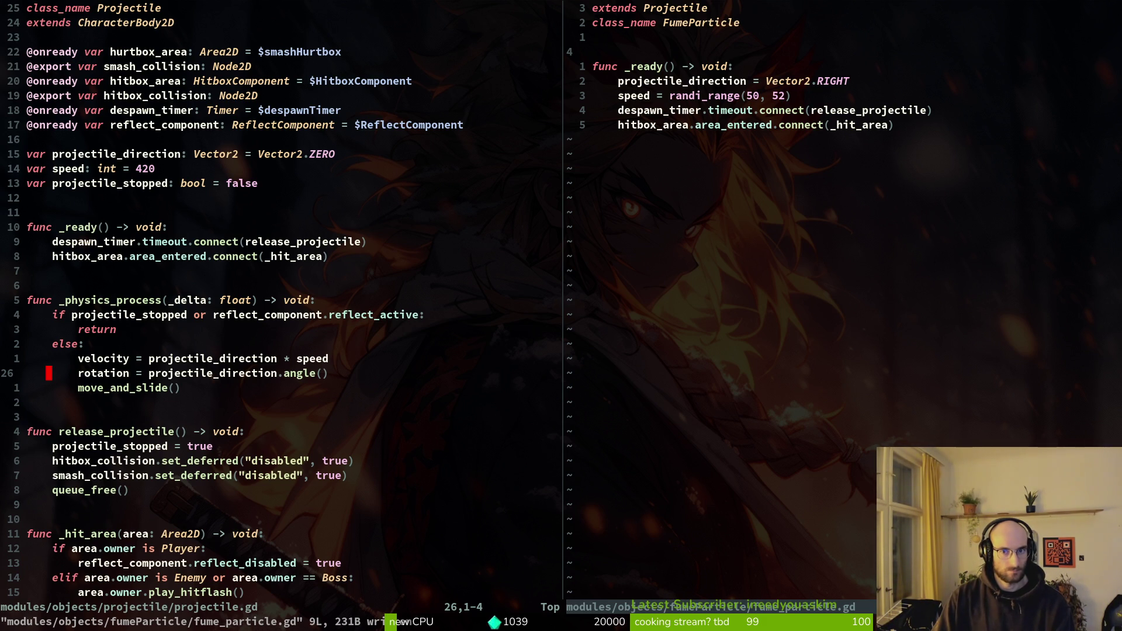
# Add a blank line after the hitbox_area connection and one above func _ready
pyautogui.hotkey('ctrl', 'w')
pyautogui.press('l')
pyautogui.press('j')
pyautogui.press('j')
pyautogui.press('j')
pyautogui.press('o')
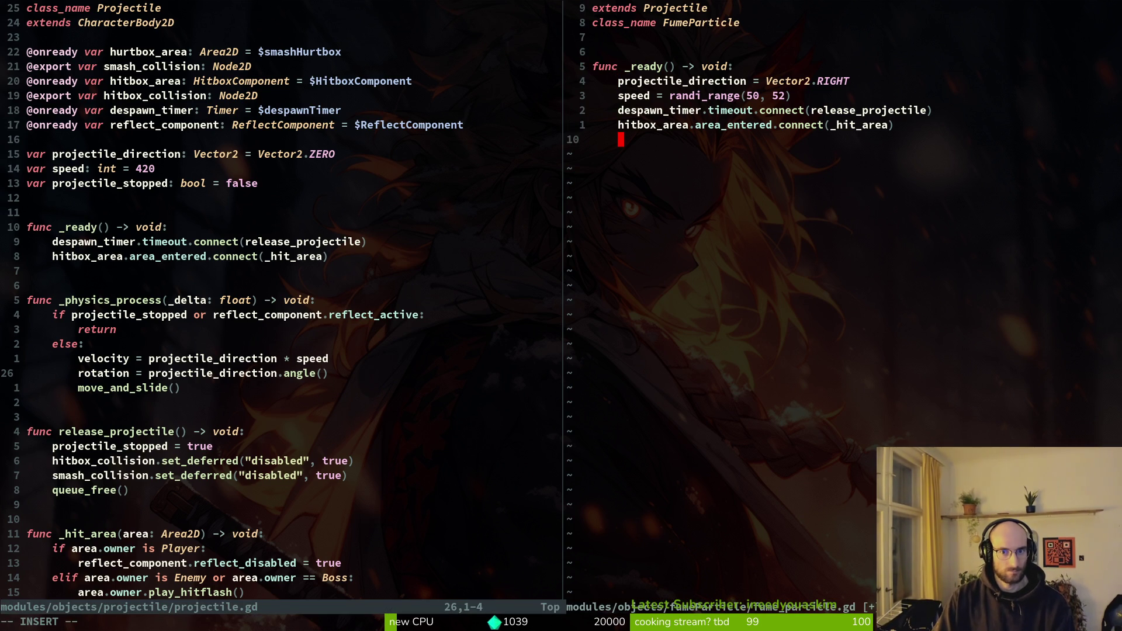
pyautogui.press('Escape')
pyautogui.press('k')
pyautogui.press('k')
pyautogui.press('k')
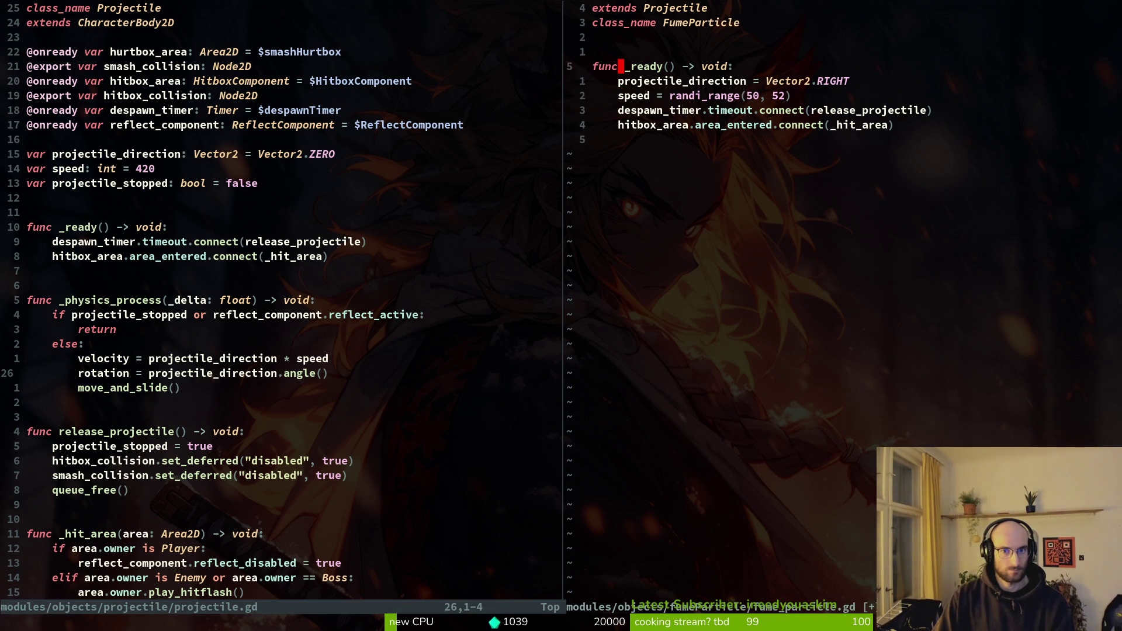
pyautogui.press('O')
pyautogui.press('Escape')
# Move the hitbox_collision export below reflect_component in projectile.gd
pyautogui.hotkey('ctrl', 'w')
pyautogui.press('h')
pyautogui.press('k')
pyautogui.press('k')
pyautogui.press('8k')
pyautogui.press('6k')
pyautogui.press('2k')
pyautogui.press('k')
pyautogui.press('V')
pyautogui.press('J')
pyautogui.press('J')
pyautogui.press('Escape')
pyautogui.press('4k')
# Move the smash_collision export below reflect_component as well and save projectile.gd
pyautogui.press('V')
pyautogui.press('J')
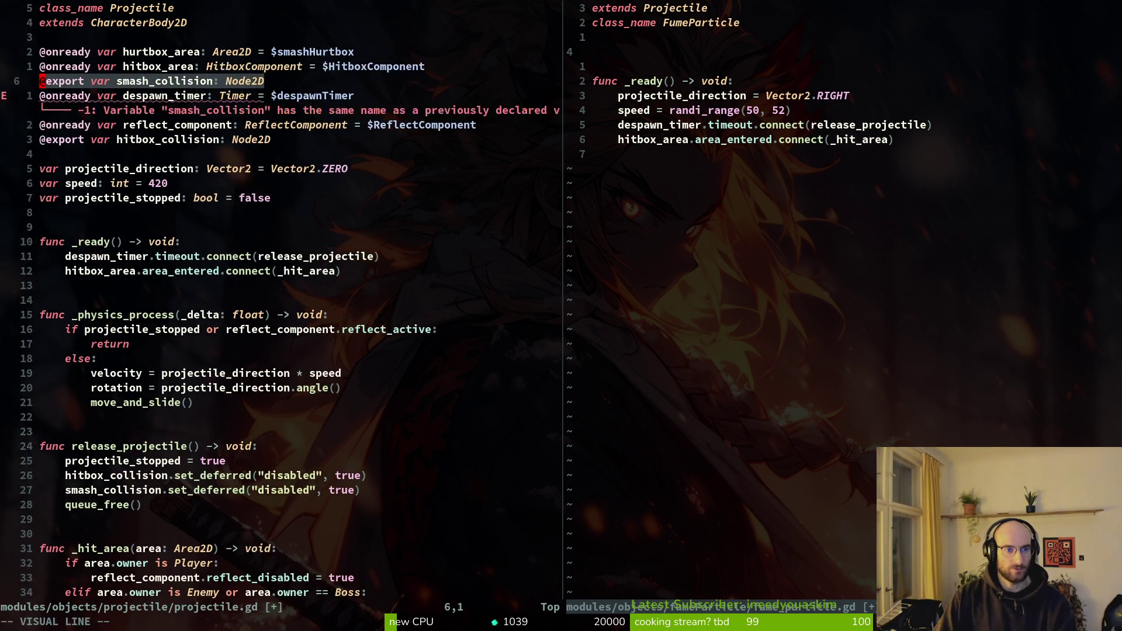
pyautogui.press('J')
pyautogui.press('J')
pyautogui.press('Escape')
pyautogui.write(':w')
pyautogui.press('Return')
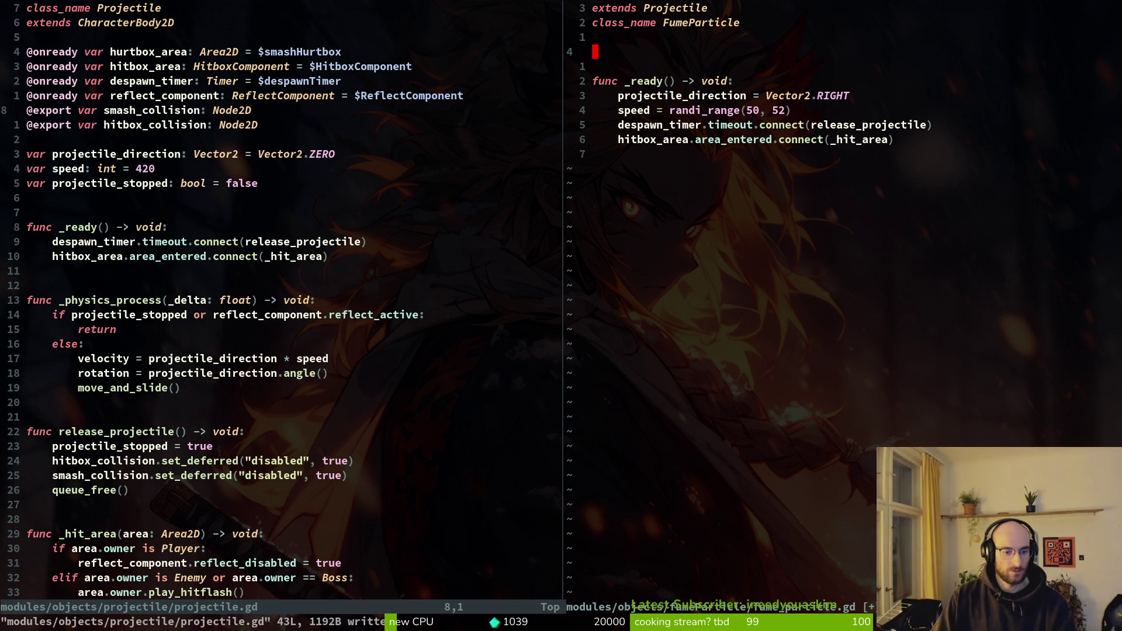
pyautogui.hotkey('ctrl', 'w')
pyautogui.press('h')
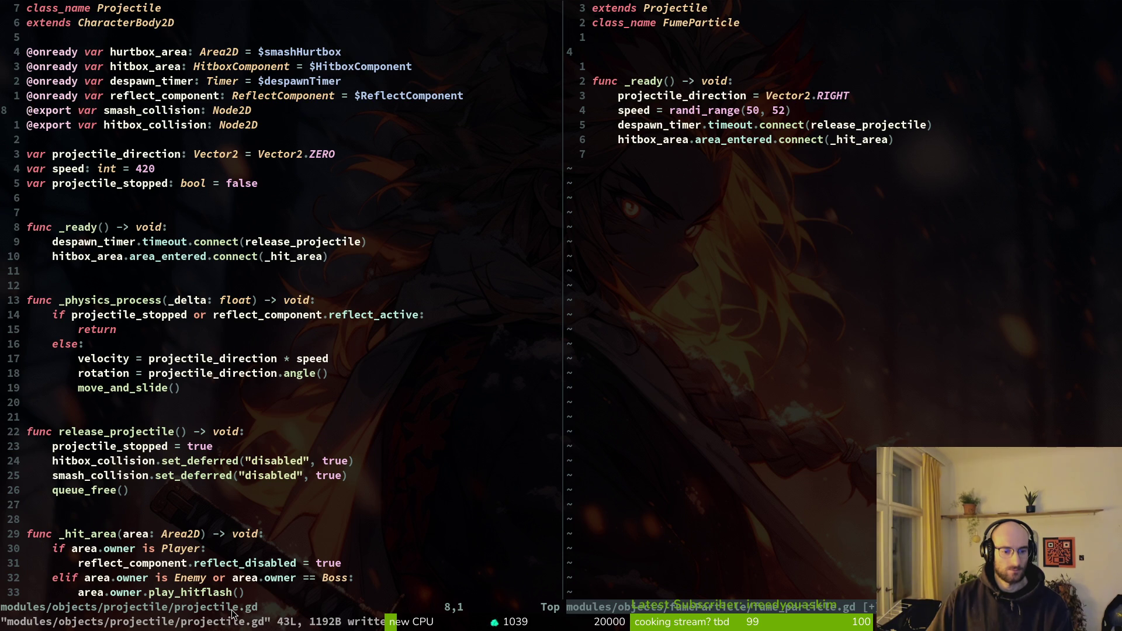
pyautogui.hotkey('alt', 'Tab')
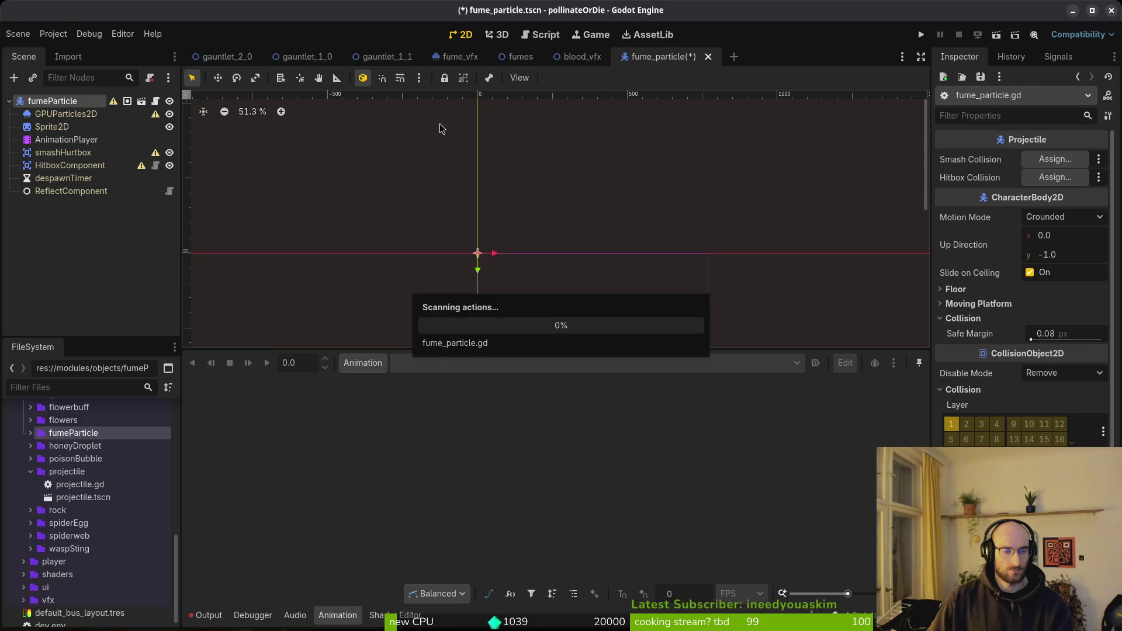
# In the fumes scene, load fume_particle.tscn into Fume Particle Scene via Quick Load and save
pyautogui.hotkey('ctrl', 'shift', 'Tab')
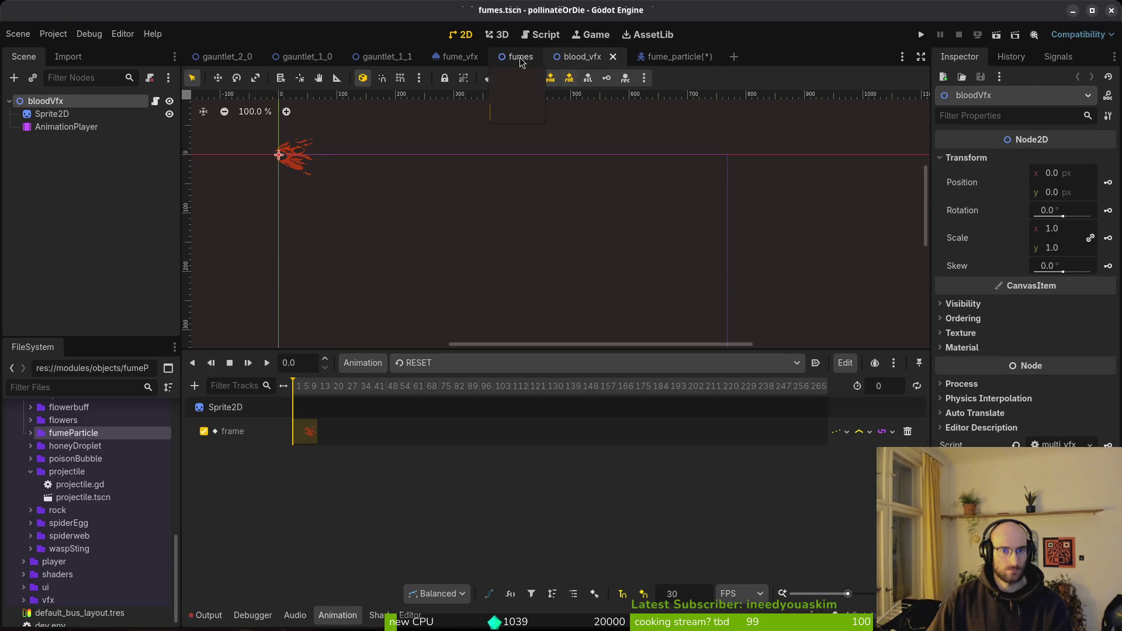
pyautogui.click(521, 57)
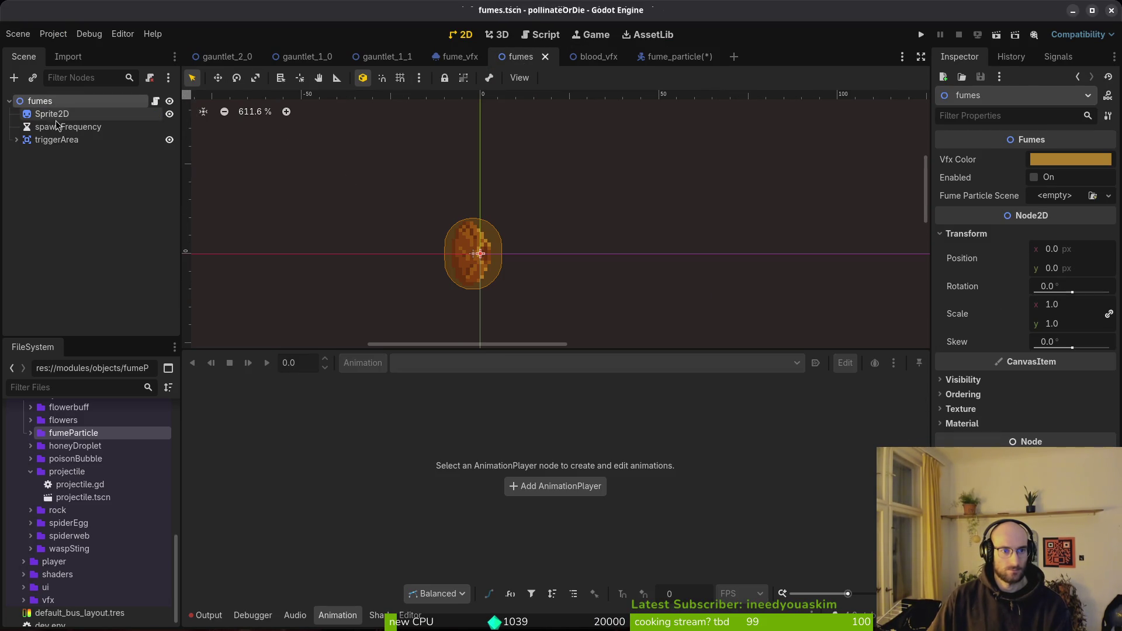
pyautogui.click(1042, 202)
pyautogui.click(1067, 228)
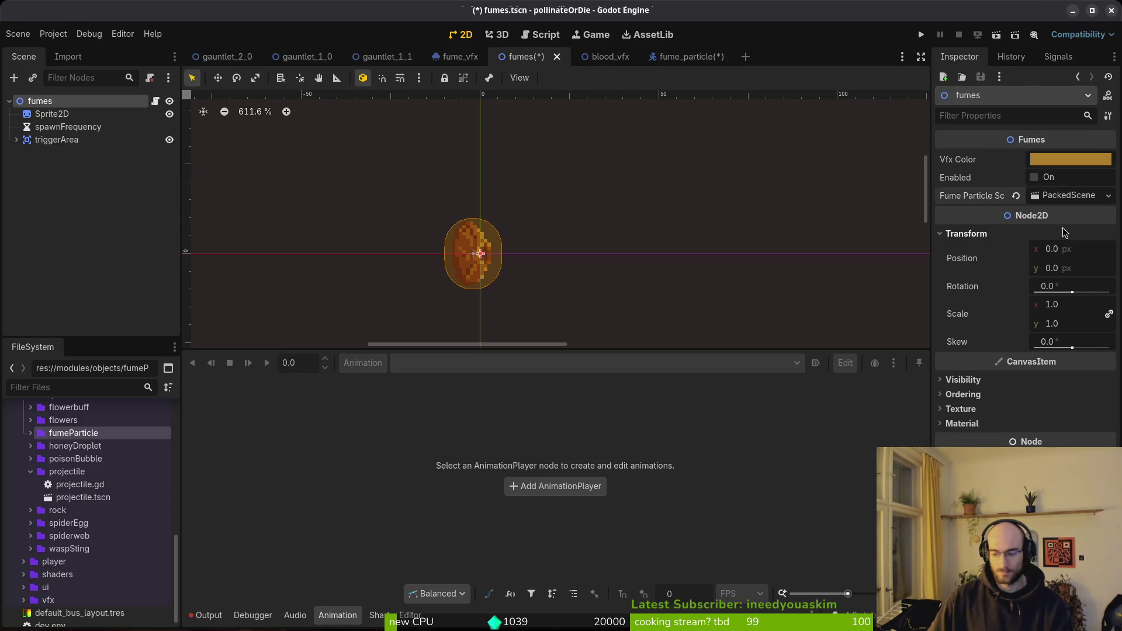
pyautogui.click(1064, 196)
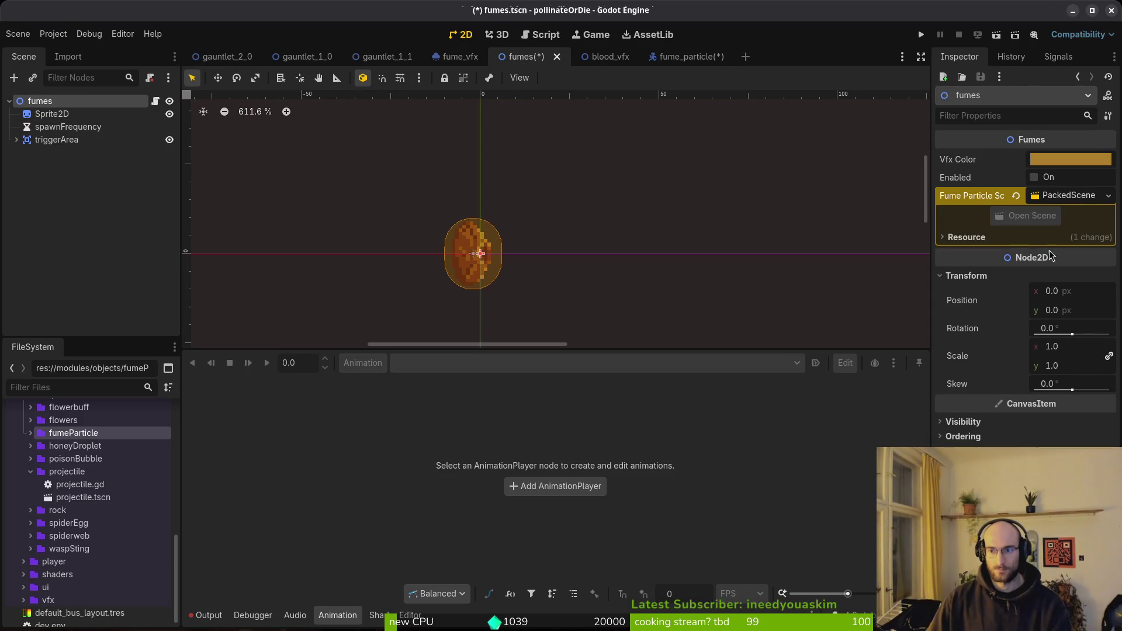
pyautogui.click(1017, 196)
pyautogui.click(1061, 197)
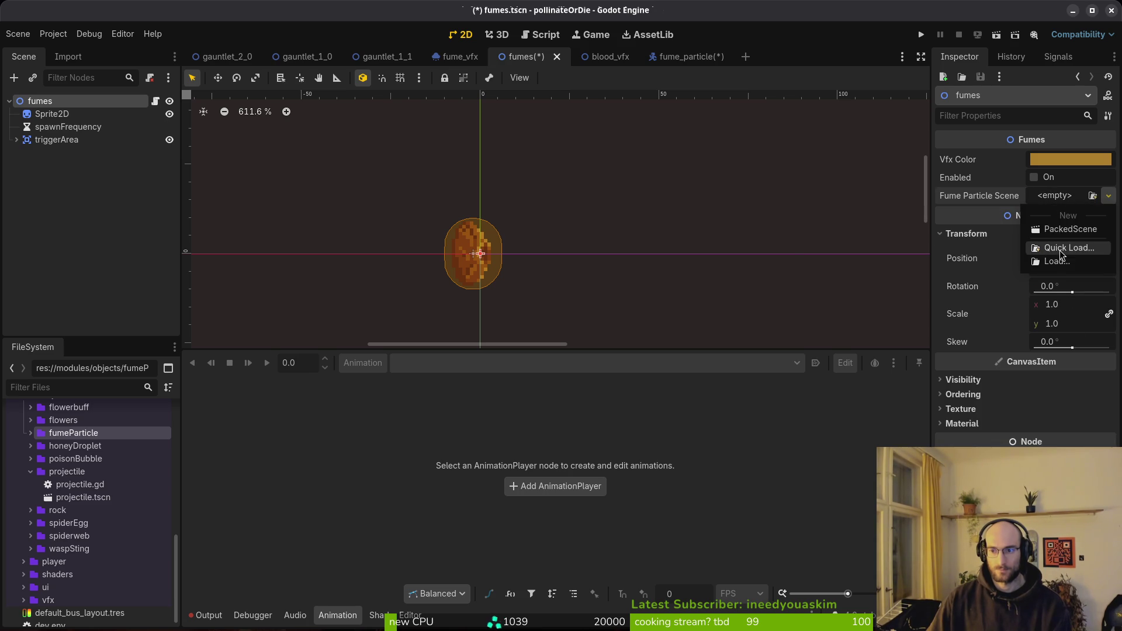
pyautogui.click(1070, 248)
pyautogui.write('fumpa')
pyautogui.press('Return')
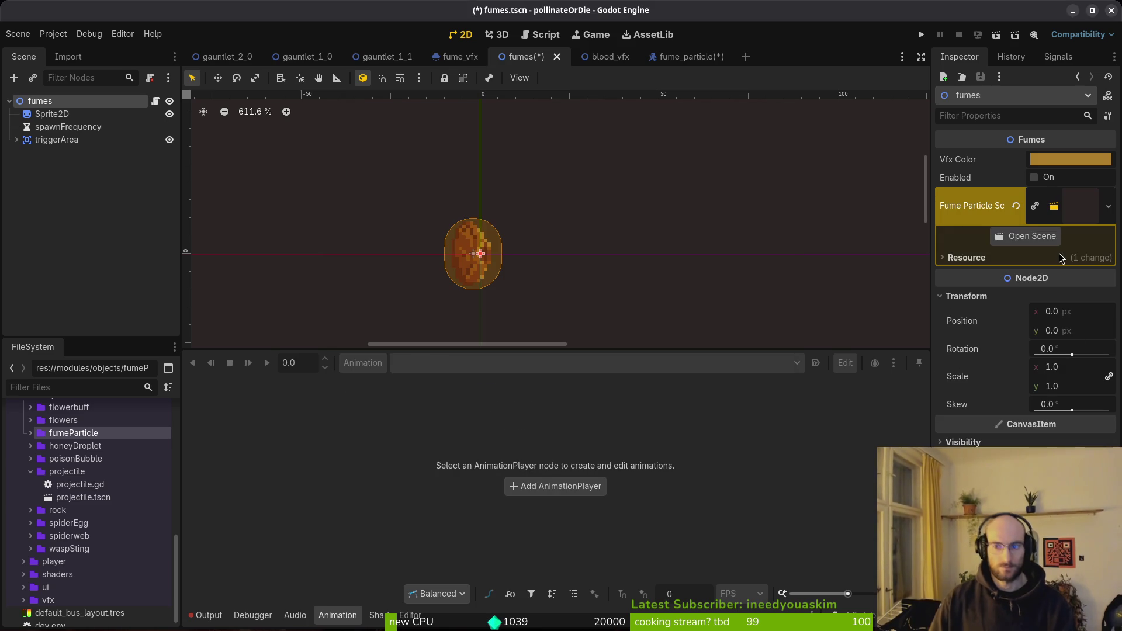
pyautogui.hotkey('ctrl', 's')
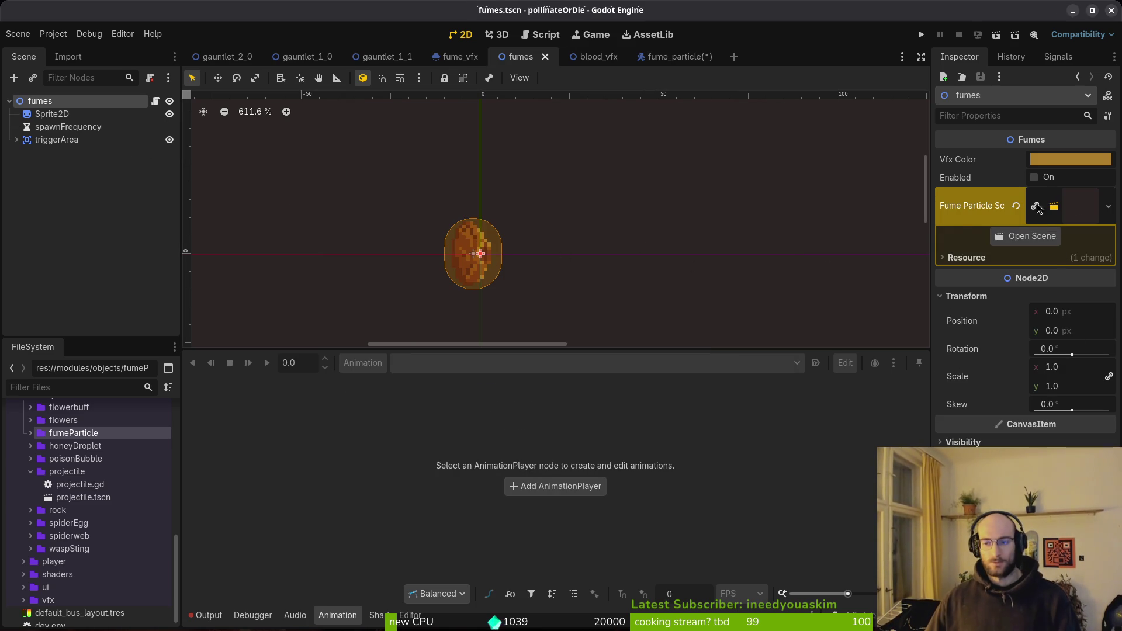
pyautogui.hotkey('alt', 'Tab')
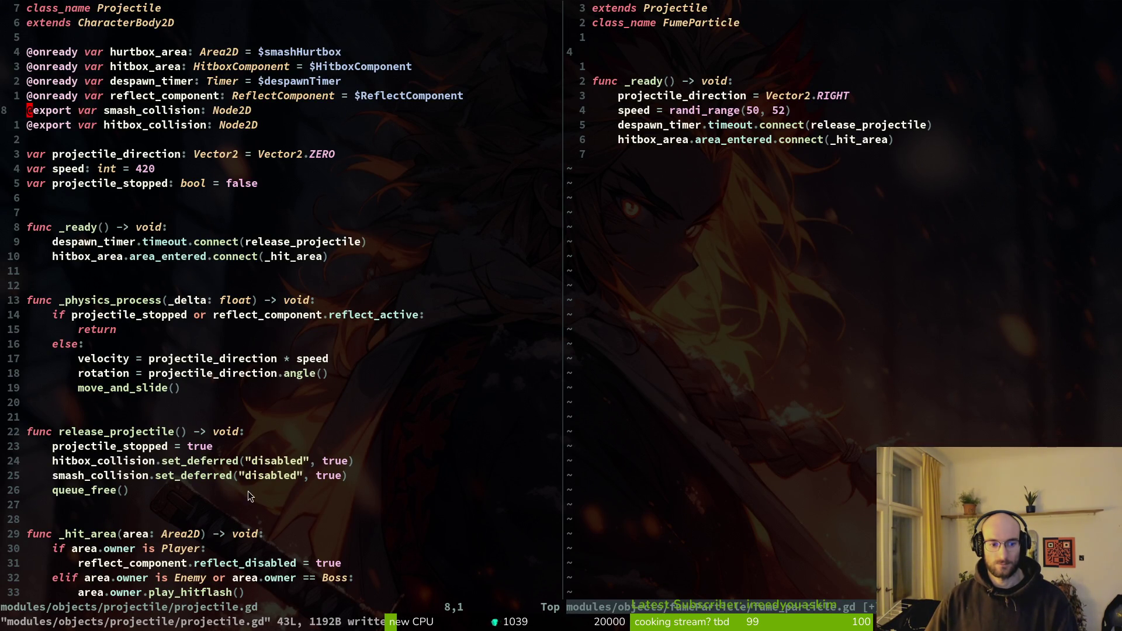
# Delete the extra blank line above func _ready so fume_particle.gd is 10 lines, and save
pyautogui.scroll(-4, 196, 462)
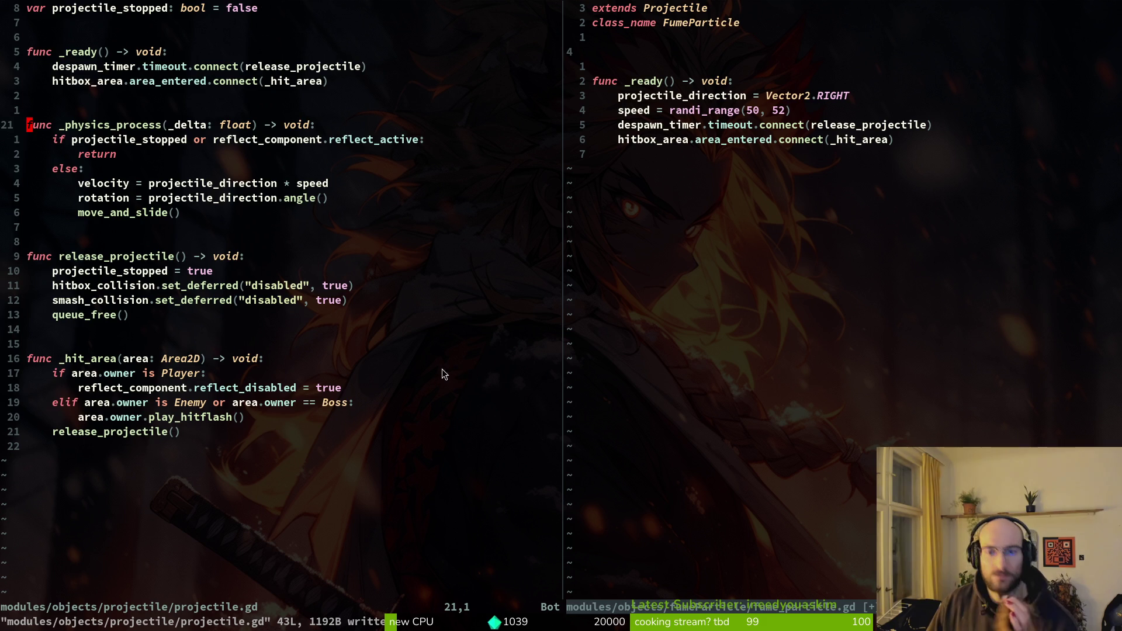
pyautogui.scroll(3, 539, 298)
pyautogui.click(807, 298)
pyautogui.click(248, 139)
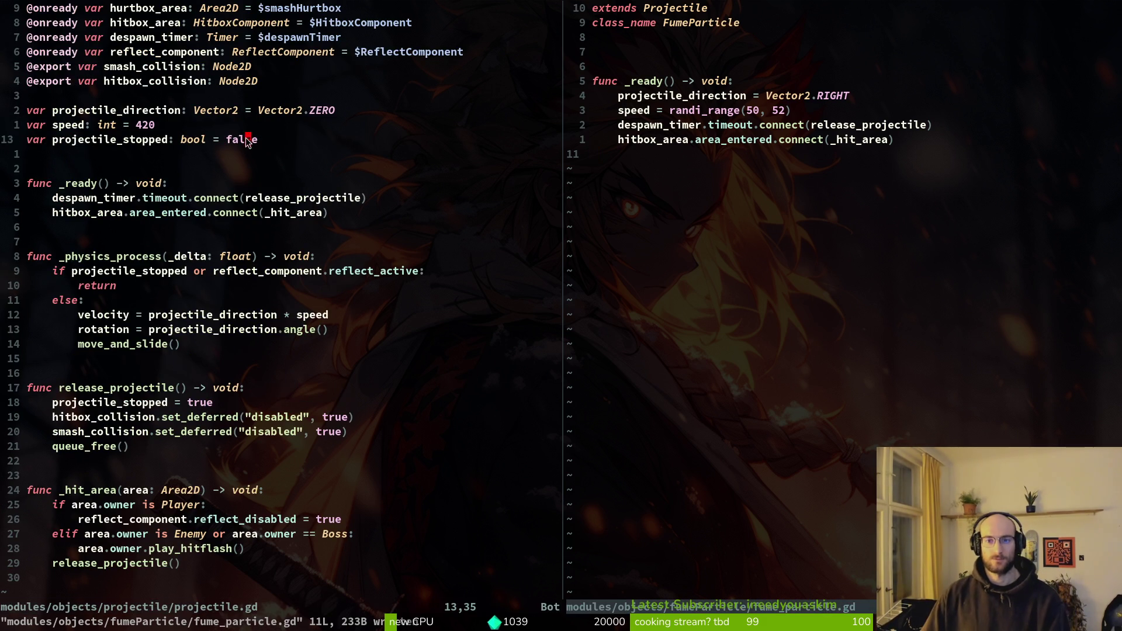
pyautogui.click(639, 52)
pyautogui.write(':w')
pyautogui.press('Return')
pyautogui.press('d')
pyautogui.press('d')
pyautogui.hotkey('ctrl', 's')
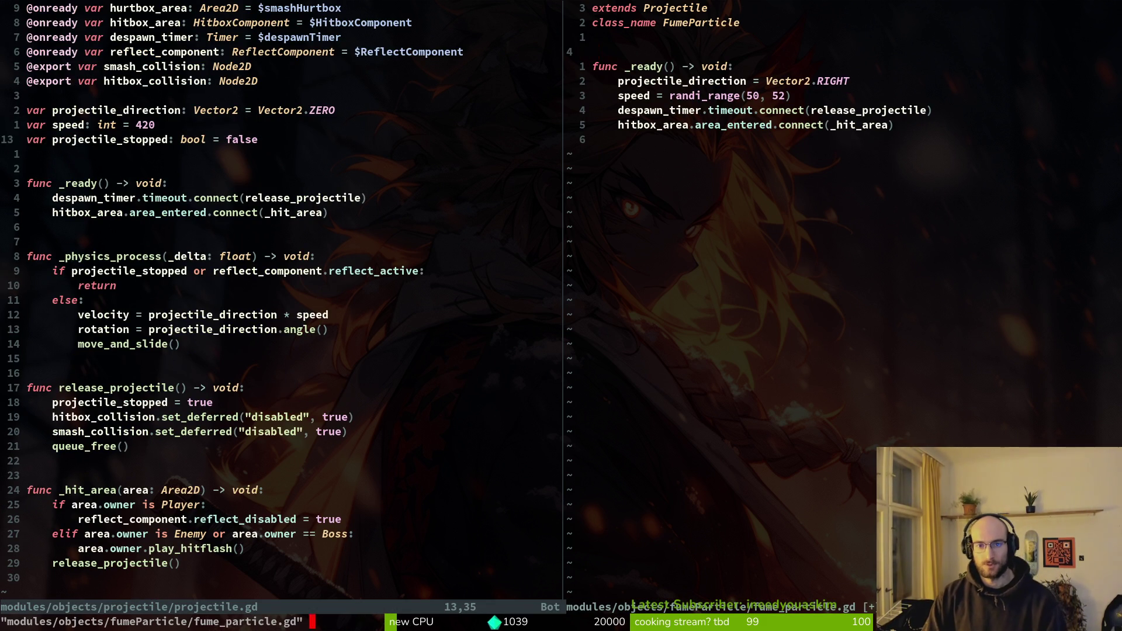
pyautogui.hotkey('ctrl', 's')
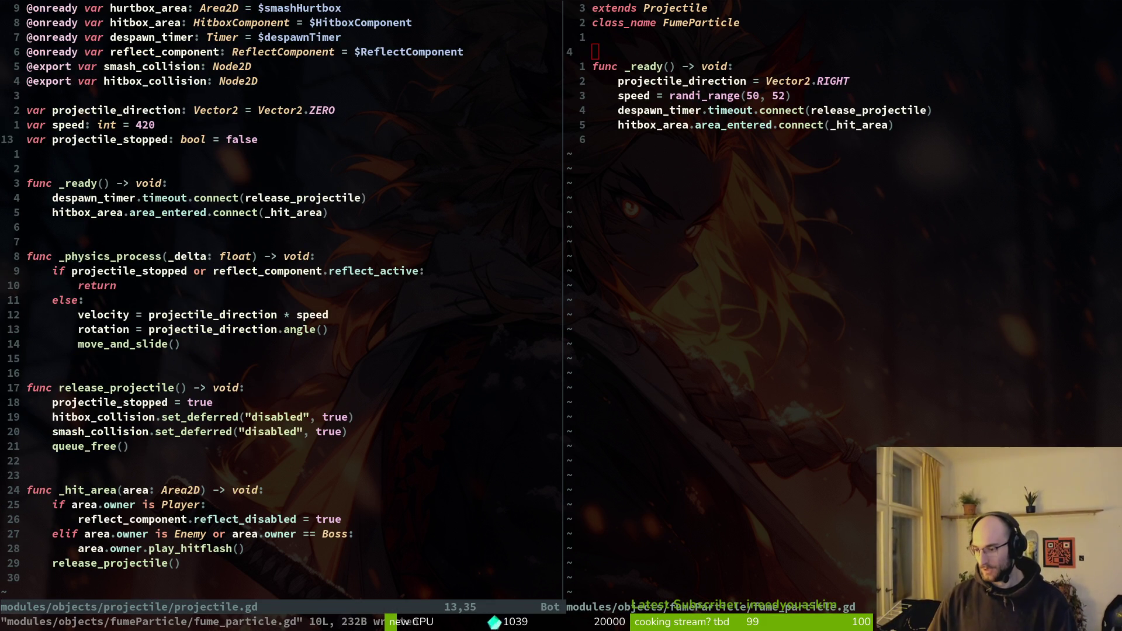
pyautogui.click(717, 299)
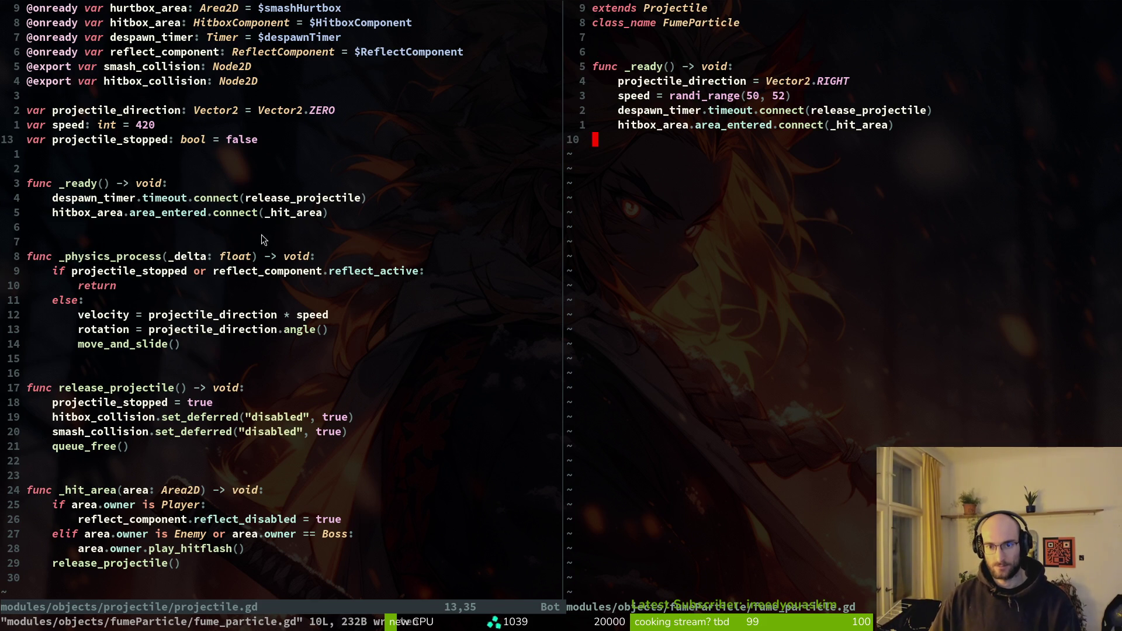
pyautogui.click(236, 231)
# Open fumes.gd with the fuzzy file finder
pyautogui.hotkey('ctrl', 'p')
pyautogui.write('fume')
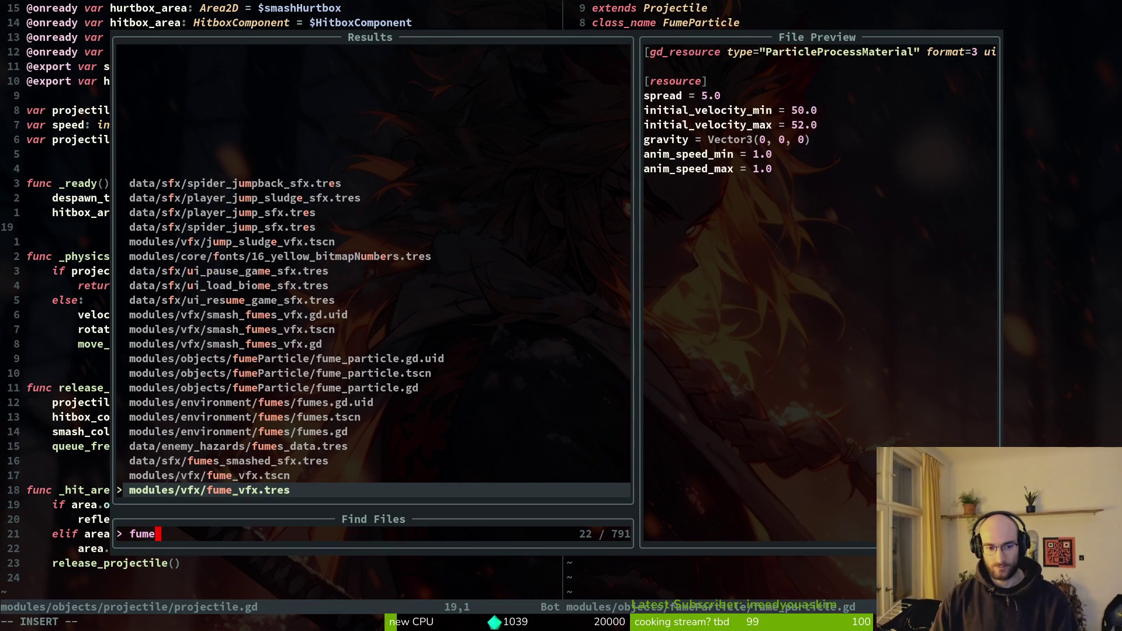
pyautogui.press('Up')
pyautogui.press('Up')
pyautogui.press('Up')
pyautogui.press('Return')
# Cut the spawn_fume_particle function, paste it above toggle_fumes, and save
pyautogui.scroll(-6, 170, 357)
pyautogui.press('{')
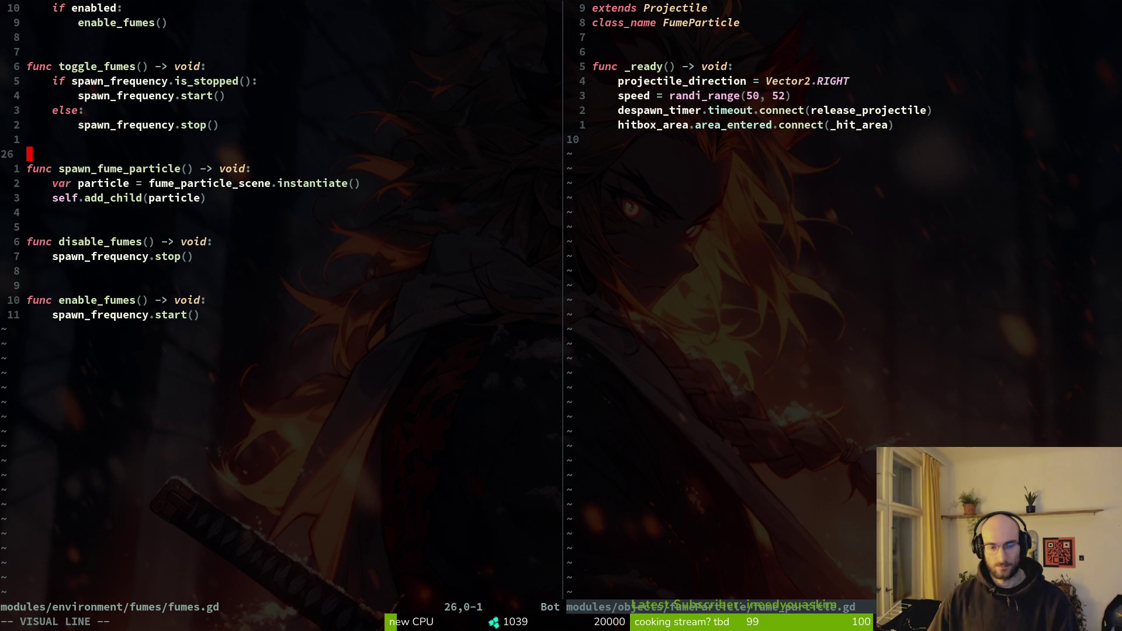
pyautogui.hotkey('shift', 'v')
pyautogui.press('j')
pyautogui.press('j')
pyautogui.press('j')
pyautogui.press('d')
pyautogui.press('k')
pyautogui.press('k')
pyautogui.press('{')
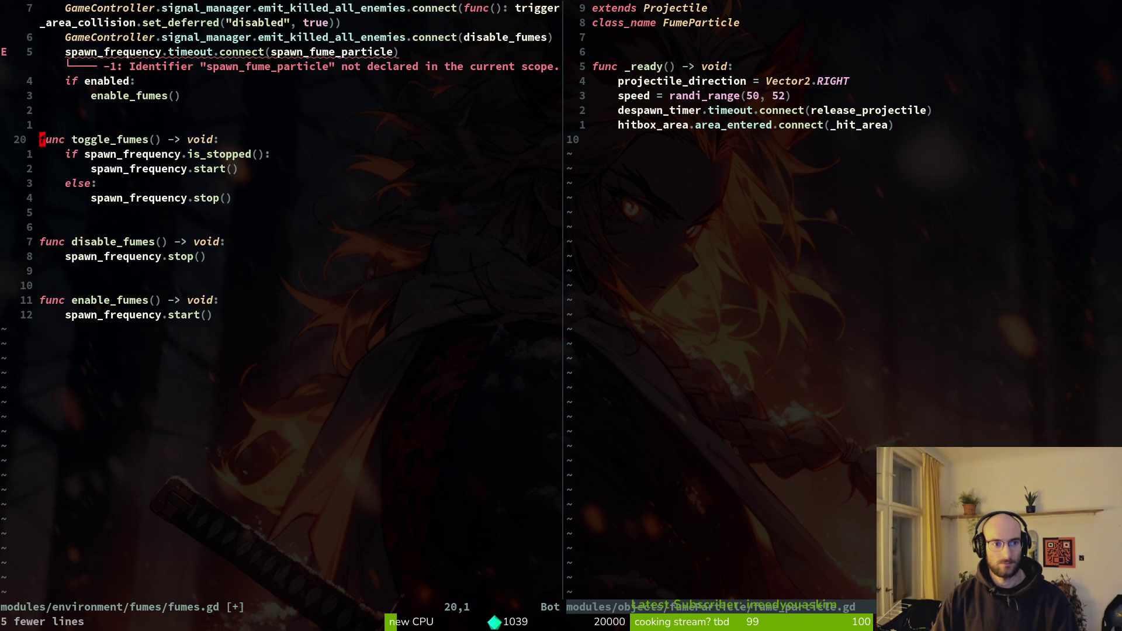
pyautogui.press('P')
pyautogui.press('k')
pyautogui.press('k')
pyautogui.press('k')
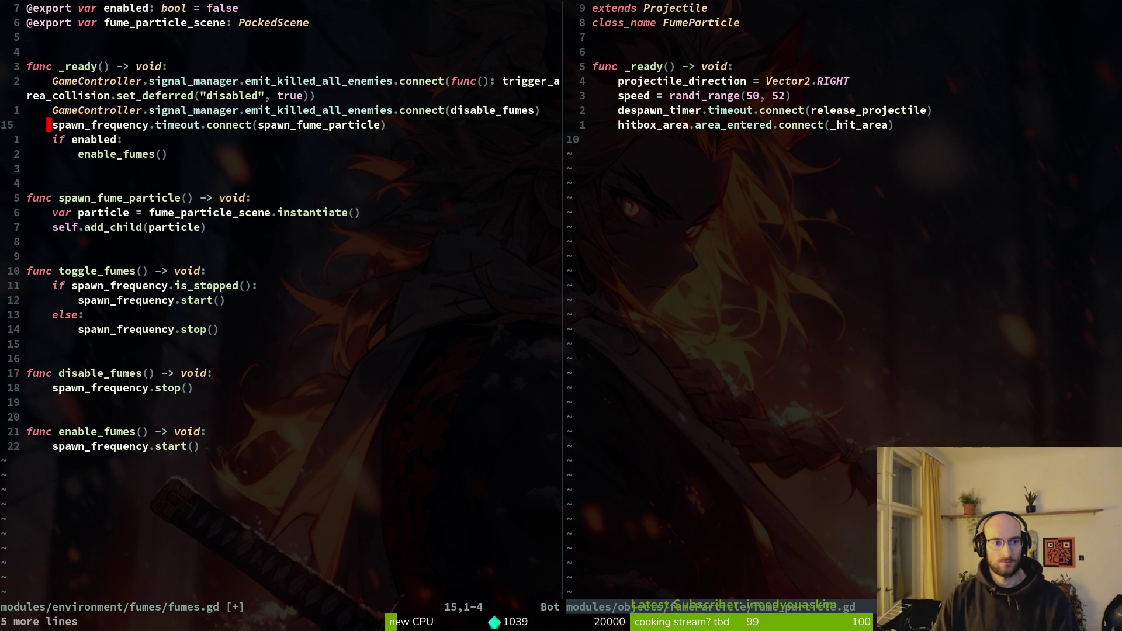
pyautogui.press('k')
pyautogui.press('k')
pyautogui.press('k')
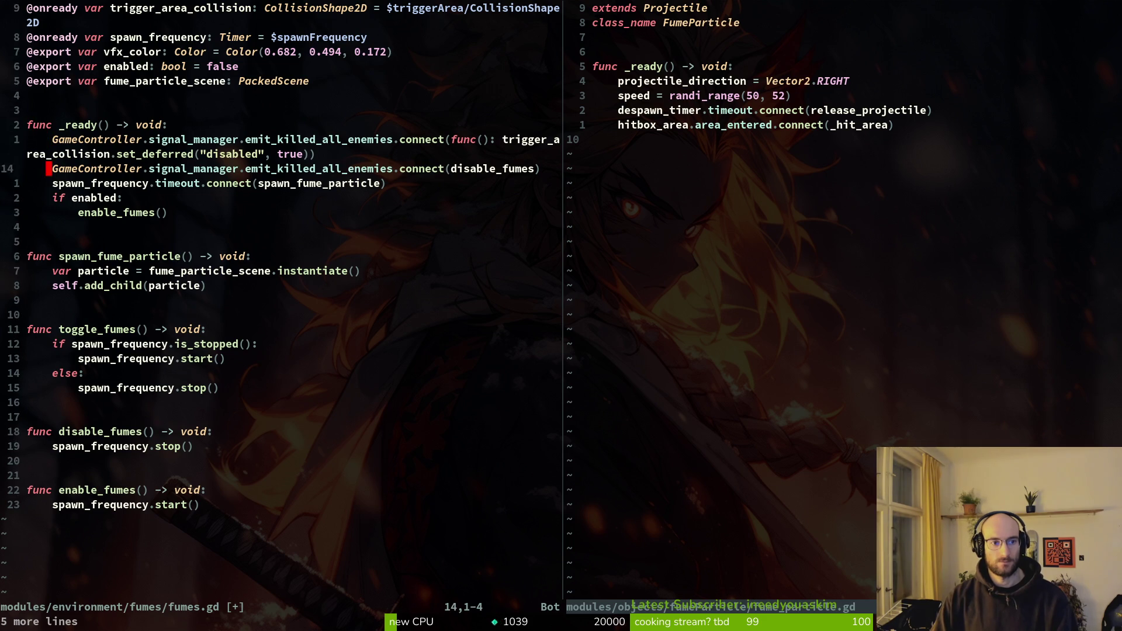
pyautogui.write(':w')
pyautogui.press('Return')
# Replace the enable_fumes() call in _ready with spawn_frequency.start() and save fumes.gd
pyautogui.hotkey('alt', 'Tab')
pyautogui.click(433, 162)
pyautogui.hotkey('alt', 'Tab')
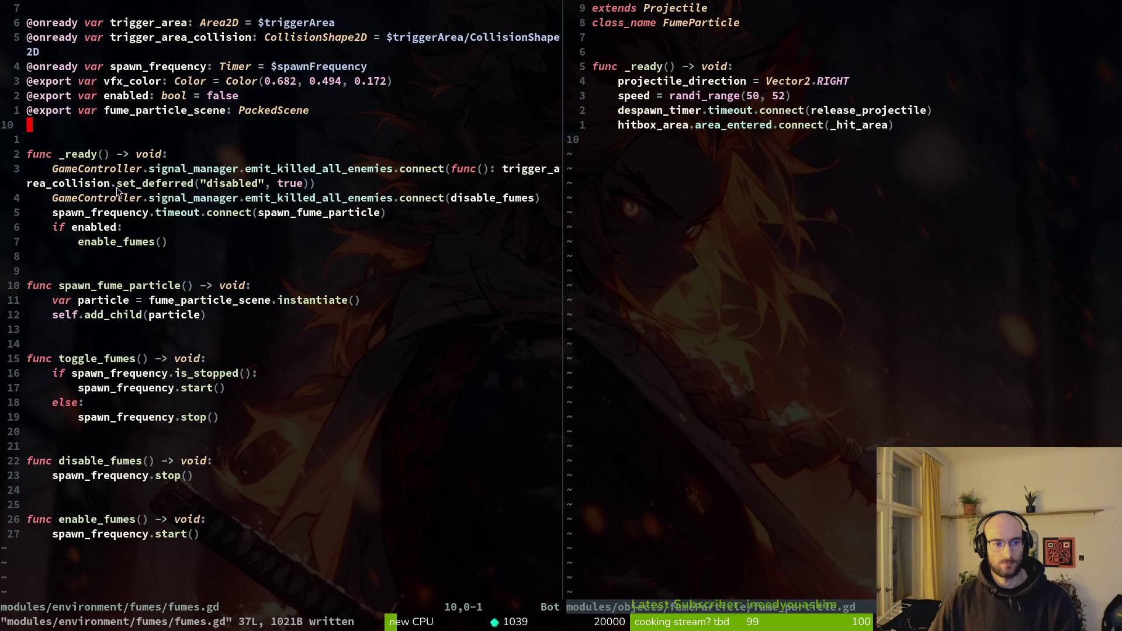
pyautogui.click(124, 241)
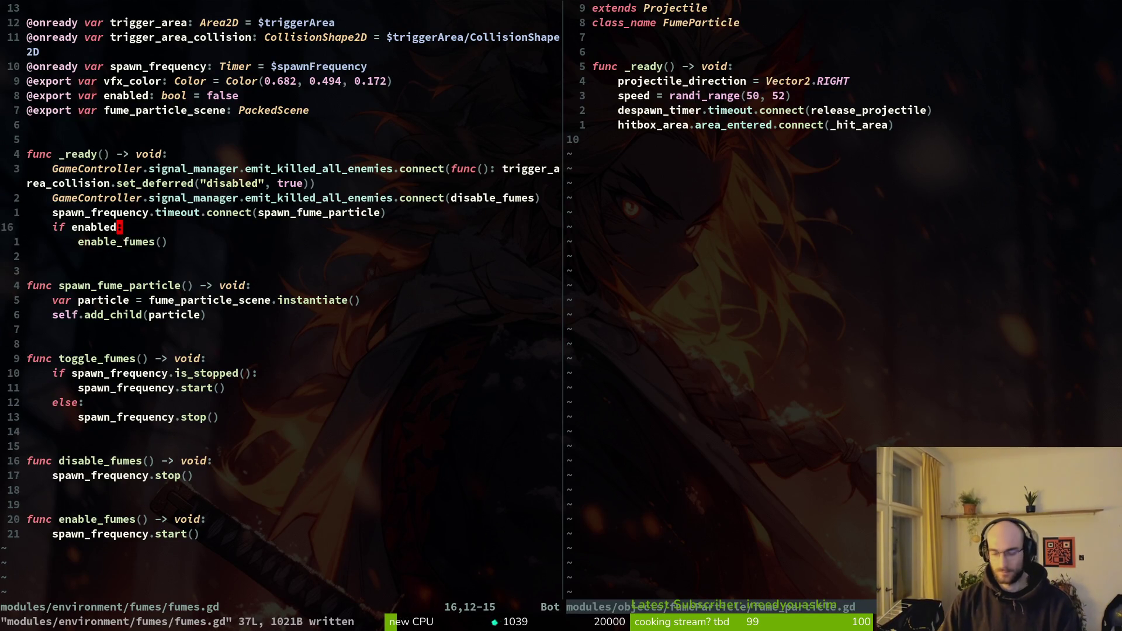
pyautogui.hotkey('shift', 'o')
pyautogui.write('spawn_frequency.st')
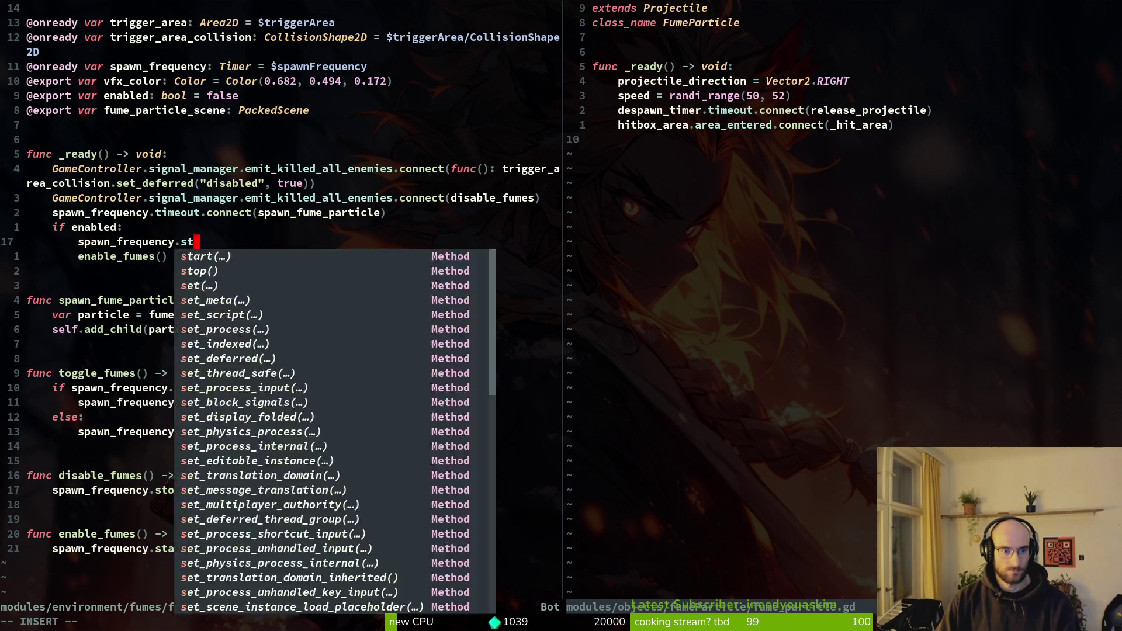
pyautogui.write('art()')
pyautogui.press('Escape')
pyautogui.press('j')
pyautogui.press('d')
pyautogui.press('d')
pyautogui.write(':w')
pyautogui.press('Return')
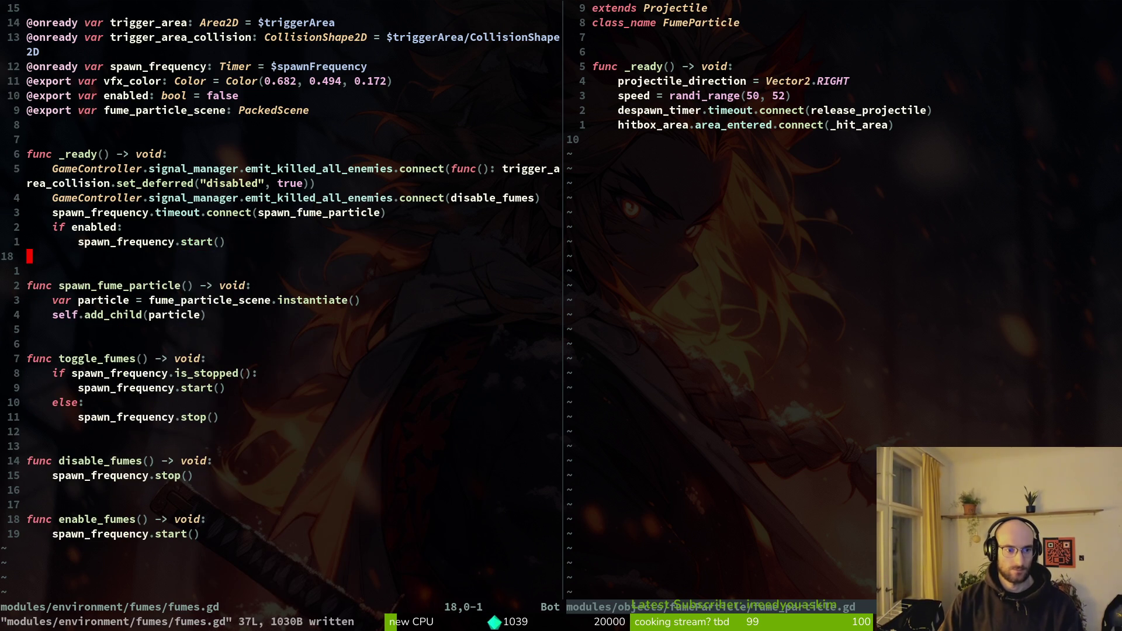
pyautogui.hotkey('alt', 'Tab')
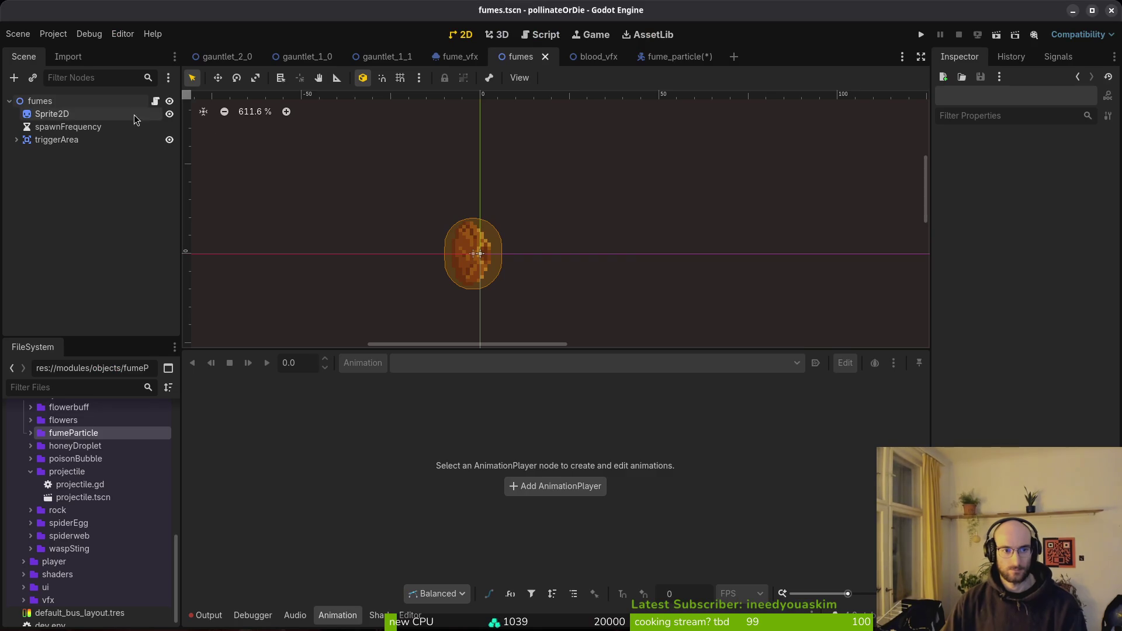
# Turn off Autostart on the spawnFrequency timer, set its Wait Time to 0.05, and save the fumes scene
pyautogui.click(123, 130)
pyautogui.click(1033, 214)
pyautogui.hotkey('ctrl', 's')
pyautogui.click(1063, 181)
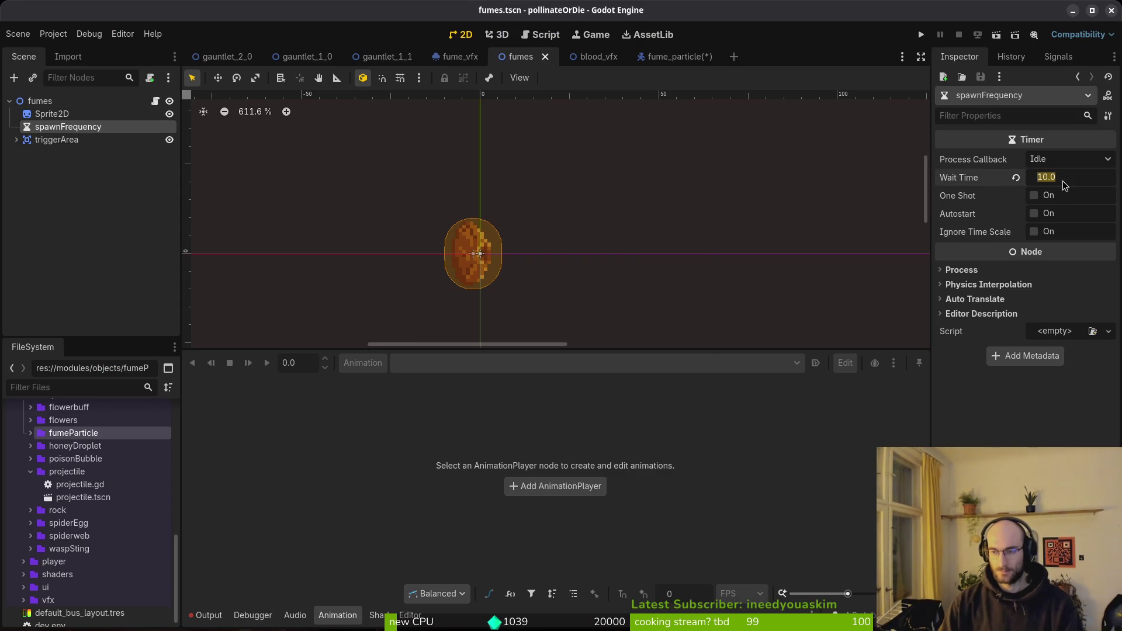
pyautogui.write('0')
pyautogui.press('Return')
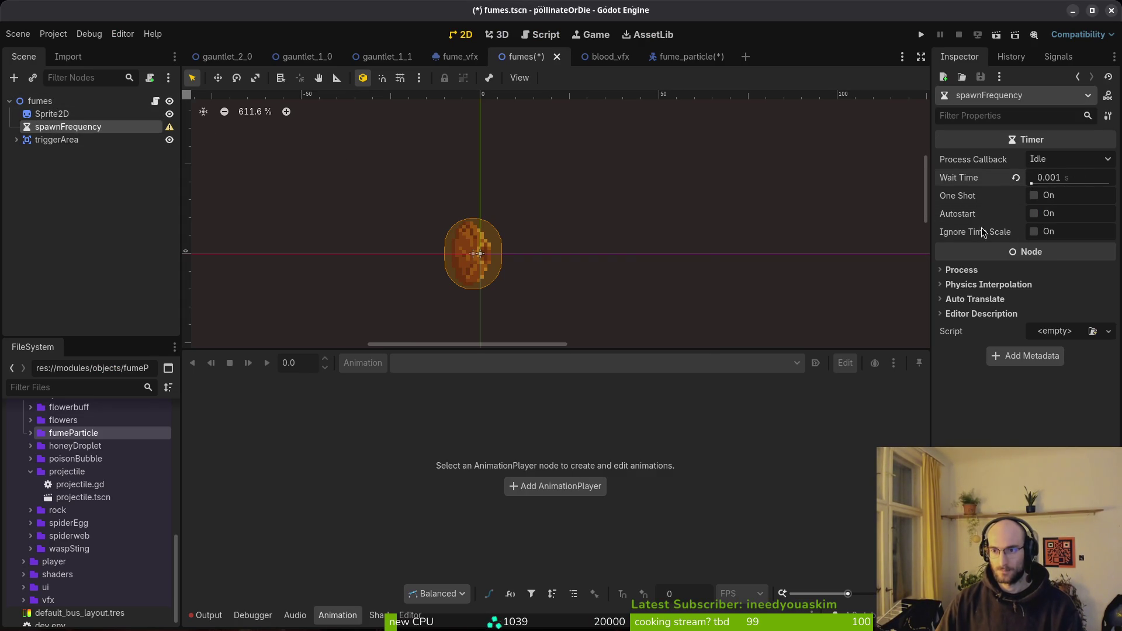
pyautogui.click(1051, 181)
pyautogui.write('0')
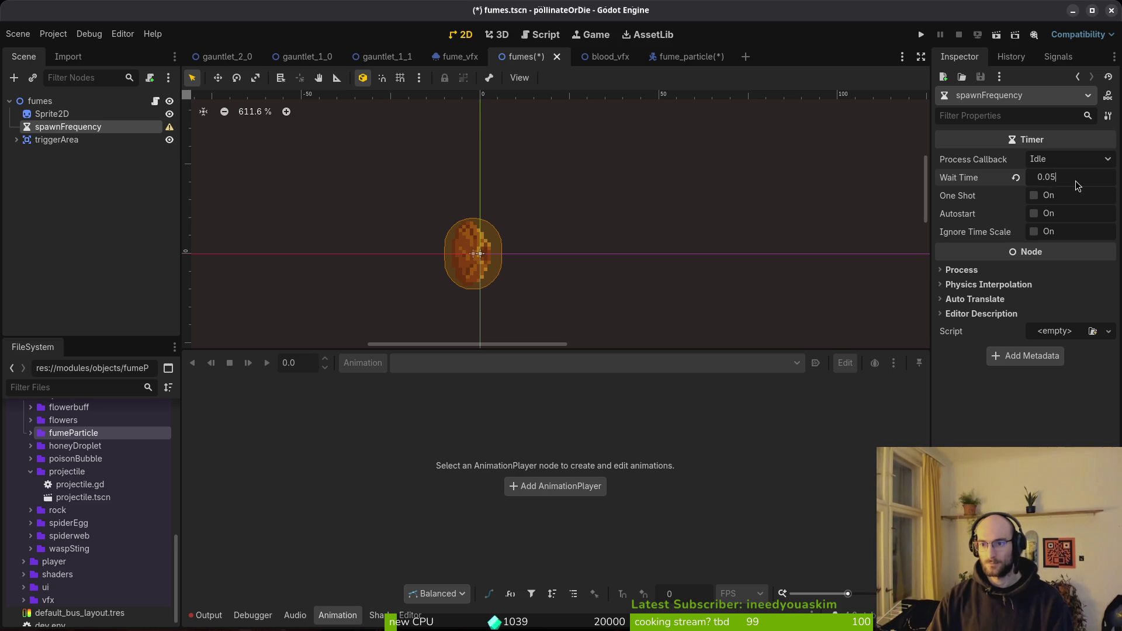
pyautogui.press('Return')
pyautogui.hotkey('ctrl', 's')
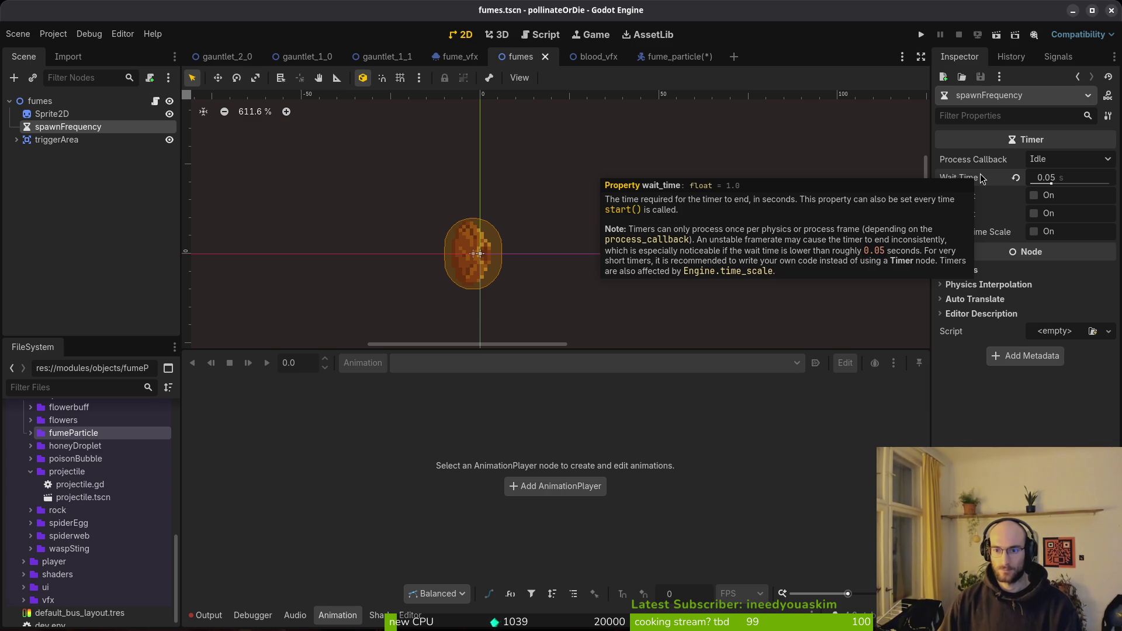
pyautogui.click(193, 297)
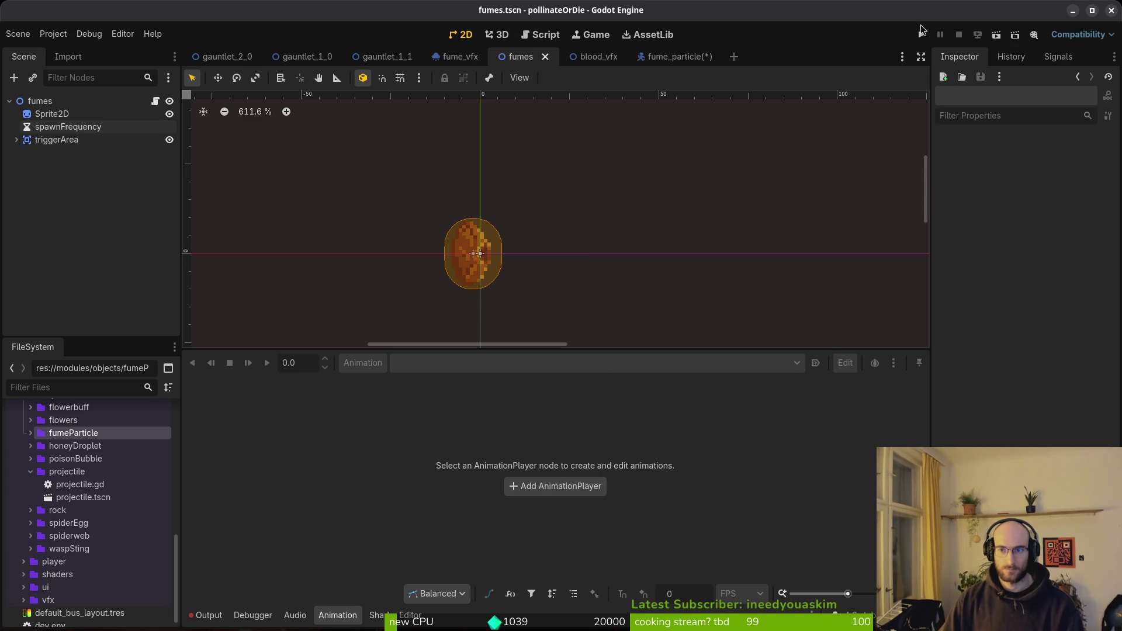
# Test-run the project, continue the saved game, then close it
pyautogui.click(919, 32)
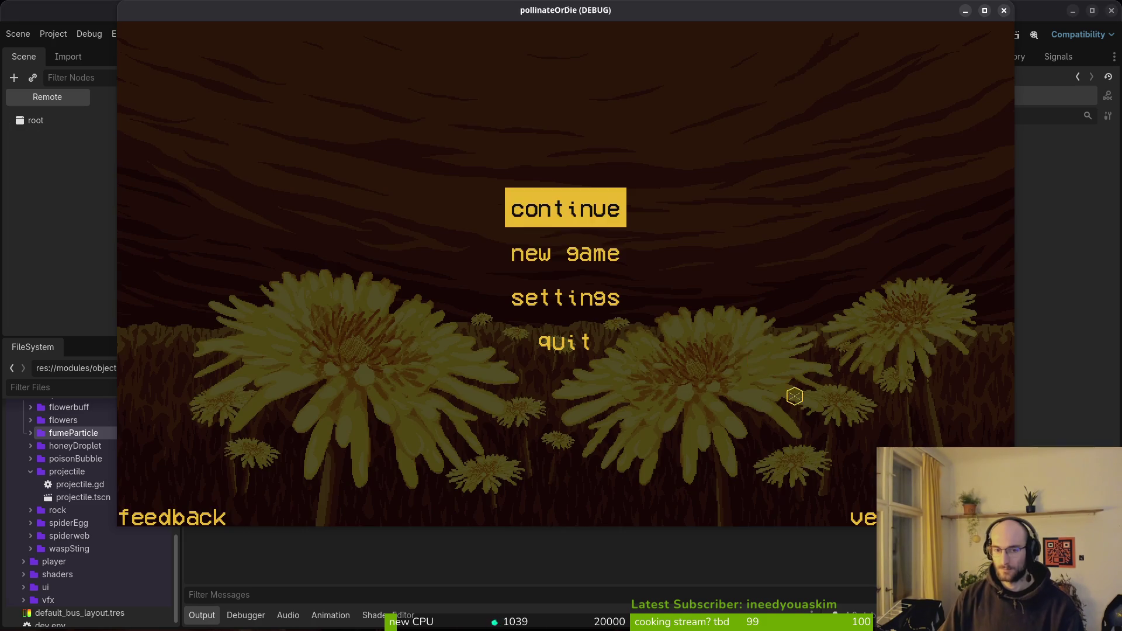
pyautogui.click(619, 251)
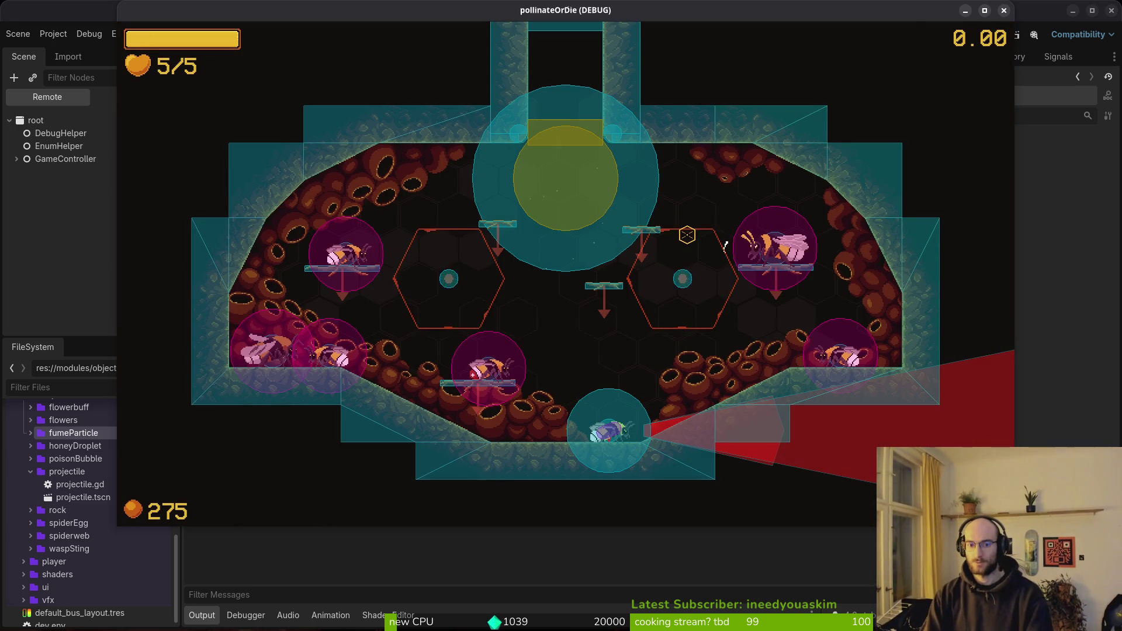
pyautogui.press('Escape')
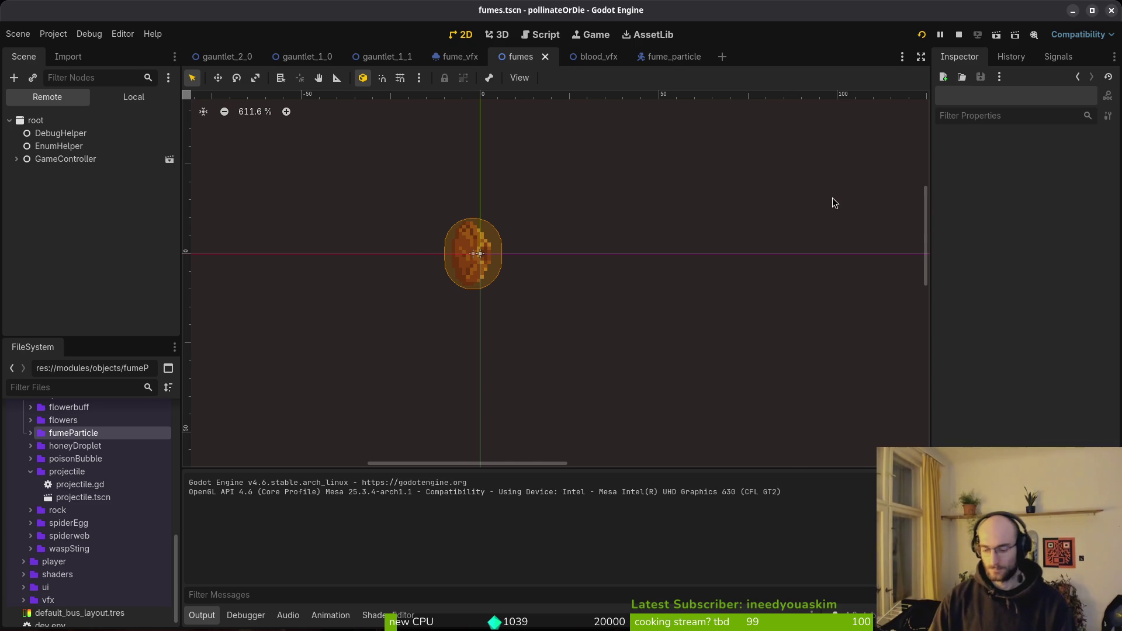
# Search resources for 'develets' and highlight devlevel.tscn in the results
pyautogui.hotkey('alt', 'shift', 'o')
pyautogui.write('develets')
pyautogui.press('Down')
pyautogui.press('Down')
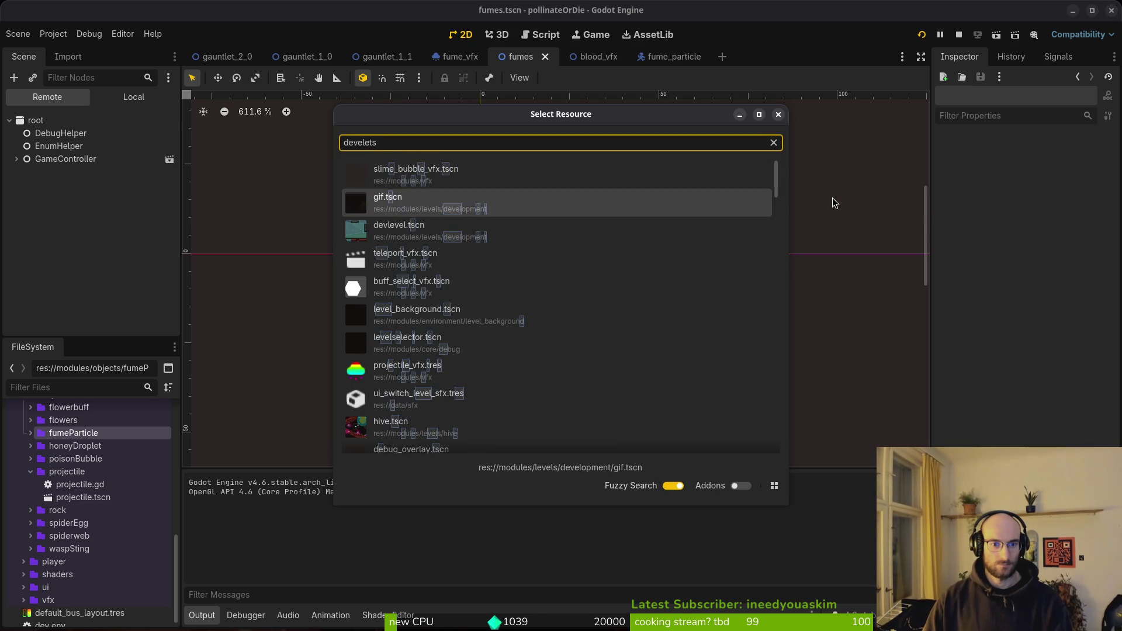
# Open devlevel and place a fumes instance against the left wall
pyautogui.press('Return')
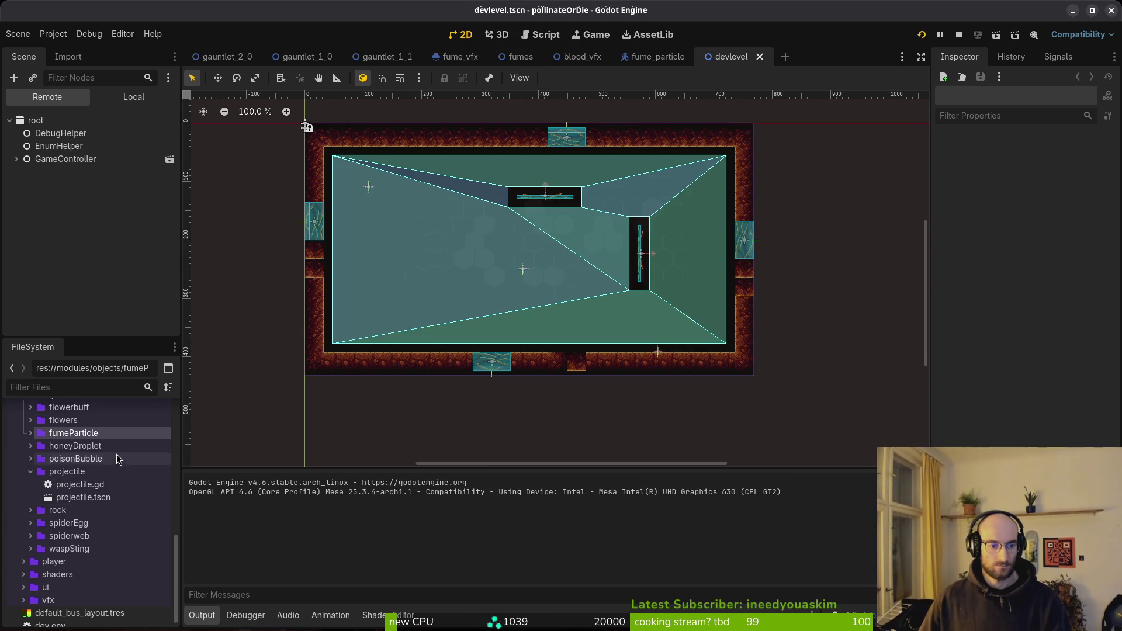
pyautogui.scroll(10, 68, 506)
pyautogui.moveTo(69, 506)
pyautogui.mouseDown()
pyautogui.moveTo(534, 293)
pyautogui.moveTo(444, 310)
pyautogui.moveTo(278, 253)
pyautogui.mouseUp()
pyautogui.scroll(4, 444, 310)
pyautogui.hscroll(-5, 683, 308)
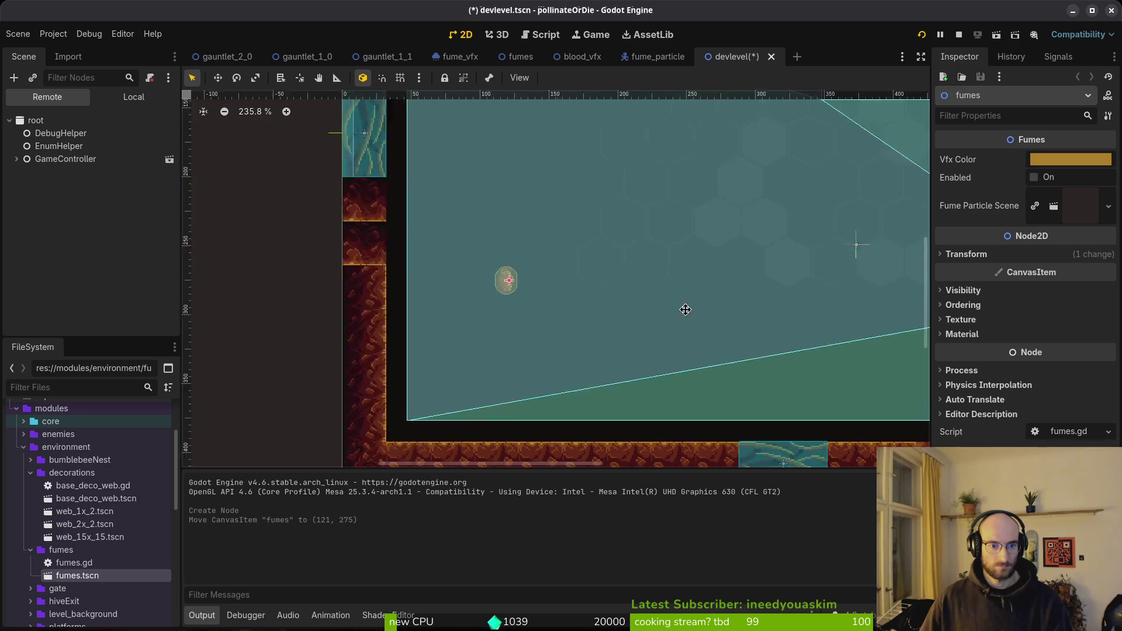
pyautogui.moveTo(621, 287); pyautogui.dragTo(520, 250)
# Add a second fumes instance rotated -90° and position it on the floor
pyautogui.moveTo(47, 567)
pyautogui.mouseDown()
pyautogui.moveTo(380, 461)
pyautogui.moveTo(676, 393)
pyautogui.mouseUp()
pyautogui.moveTo(701, 390)
pyautogui.mouseDown()
pyautogui.moveTo(744, 378)
pyautogui.moveTo(663, 305)
pyautogui.mouseUp()
pyautogui.hscroll(5, 526, 280)
pyautogui.scroll(-2, 395, 267)
pyautogui.hscroll(5, 395, 267)
pyautogui.moveTo(288, 308); pyautogui.dragTo(414, 351)
pyautogui.scroll(-2, 458, 244)
# Save devlevel, stop the old game, and relaunch it with F5, continuing from the menu
pyautogui.hotkey('ctrl', 's')
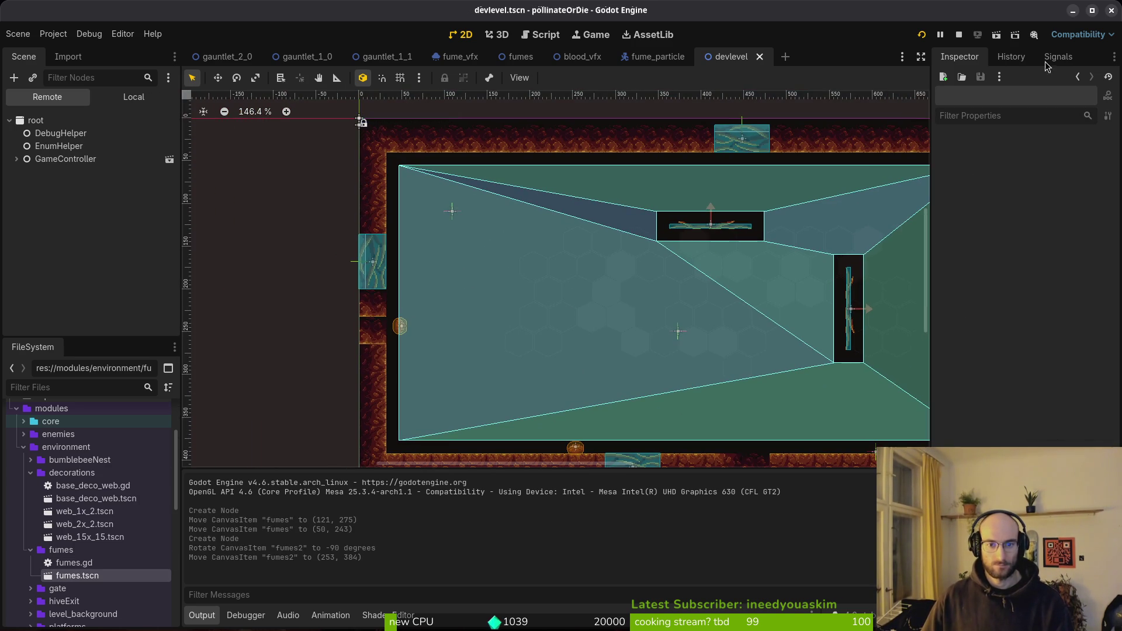
pyautogui.click(959, 35)
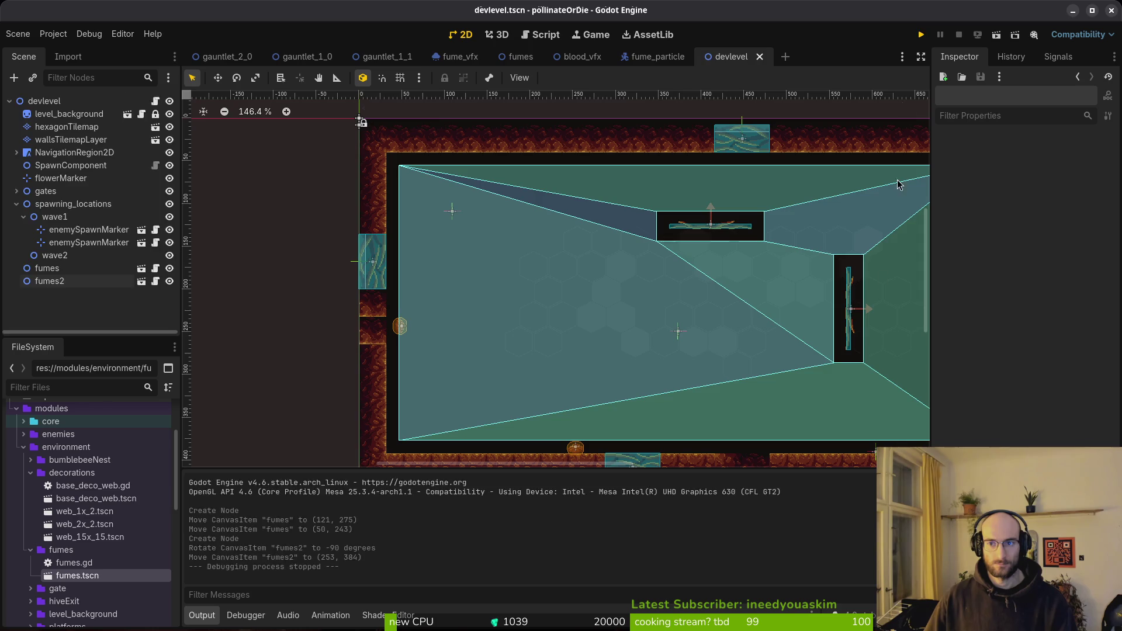
pyautogui.press('F5')
pyautogui.press('Return')
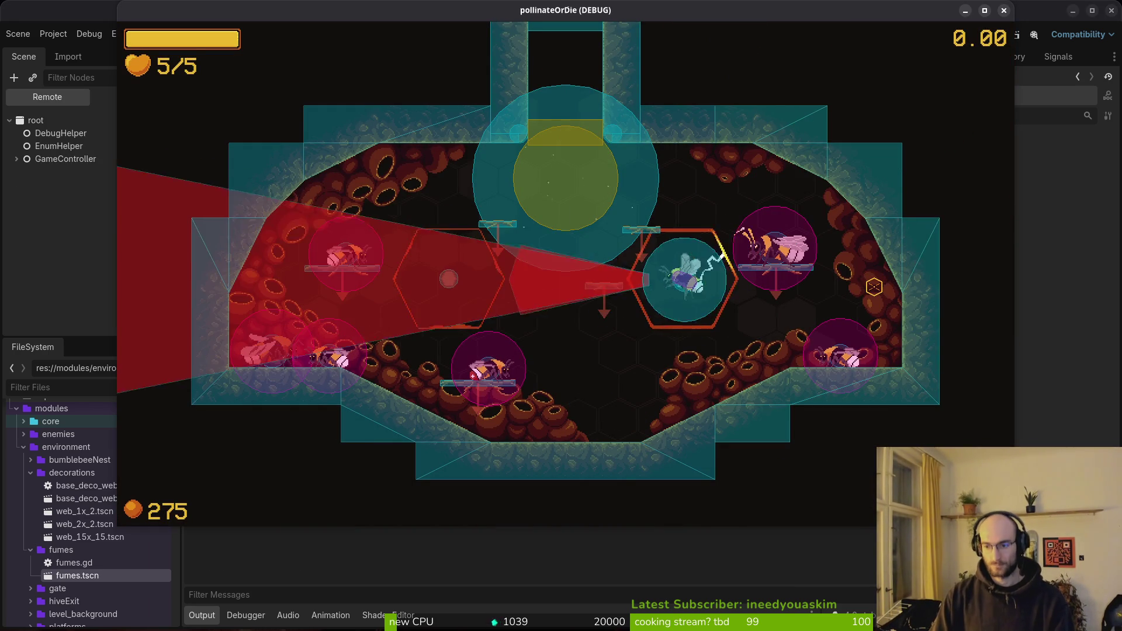
# Fly the bee with A, D and W into the dev level room to see the fumes, then close the game
pyautogui.press('a')
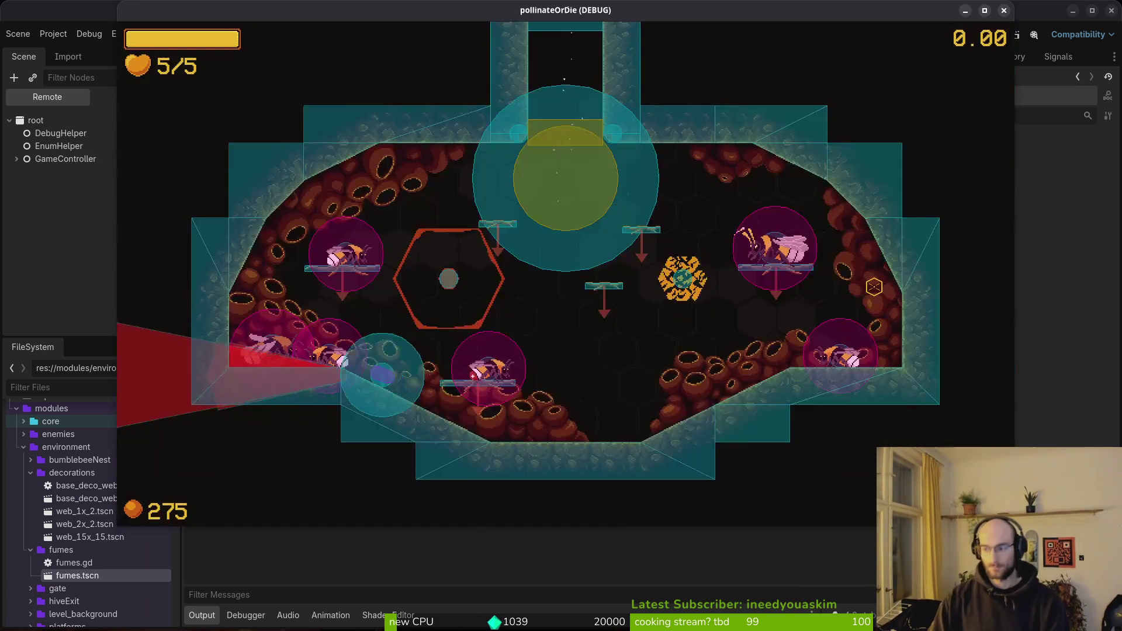
pyautogui.press('d')
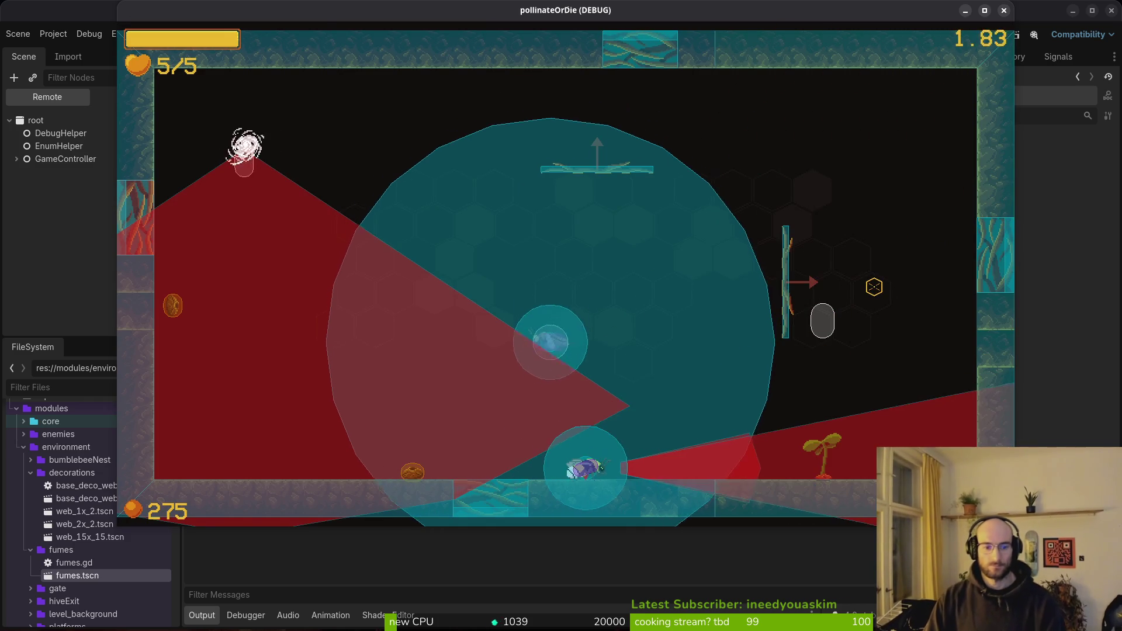
pyautogui.press('w')
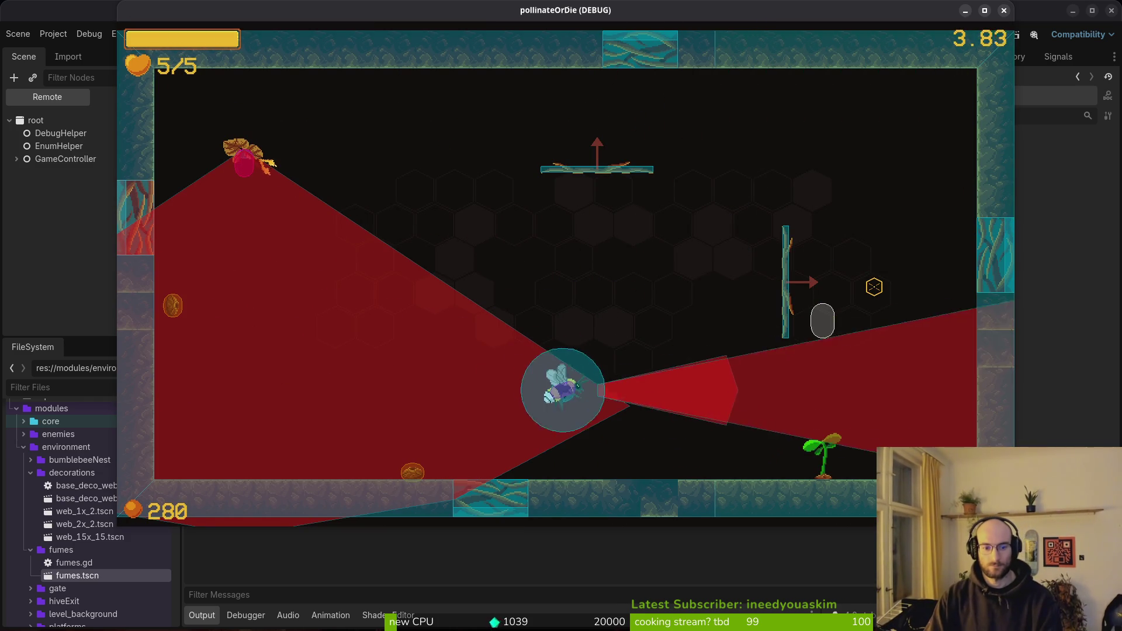
pyautogui.press('F8')
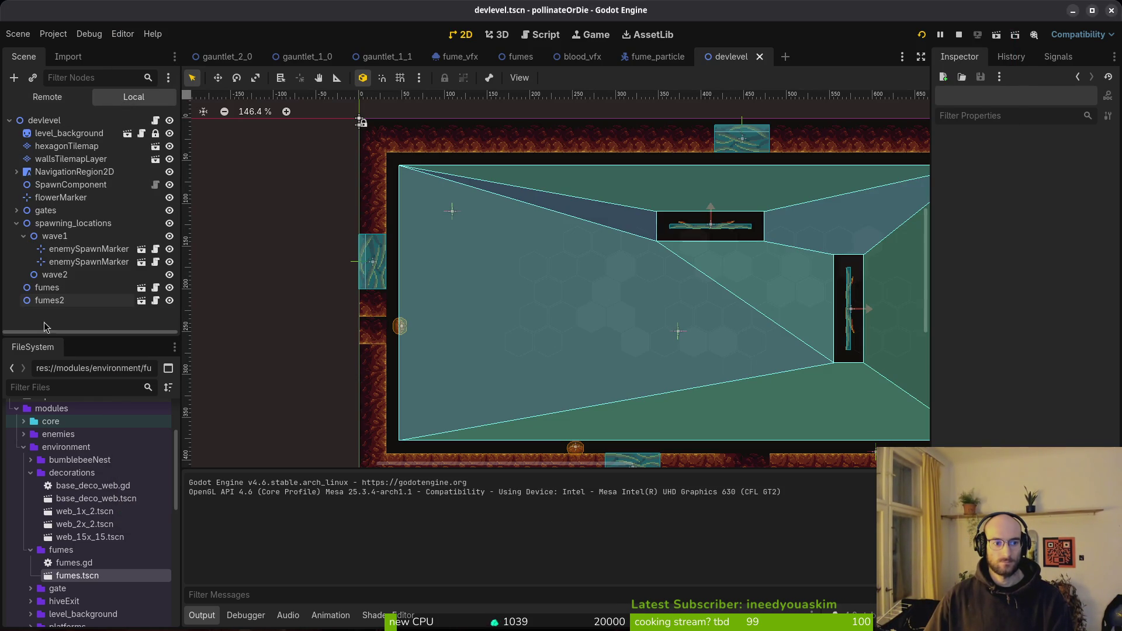
# Enable the fumes node's Enabled property and check it against the running game
pyautogui.click(47, 287)
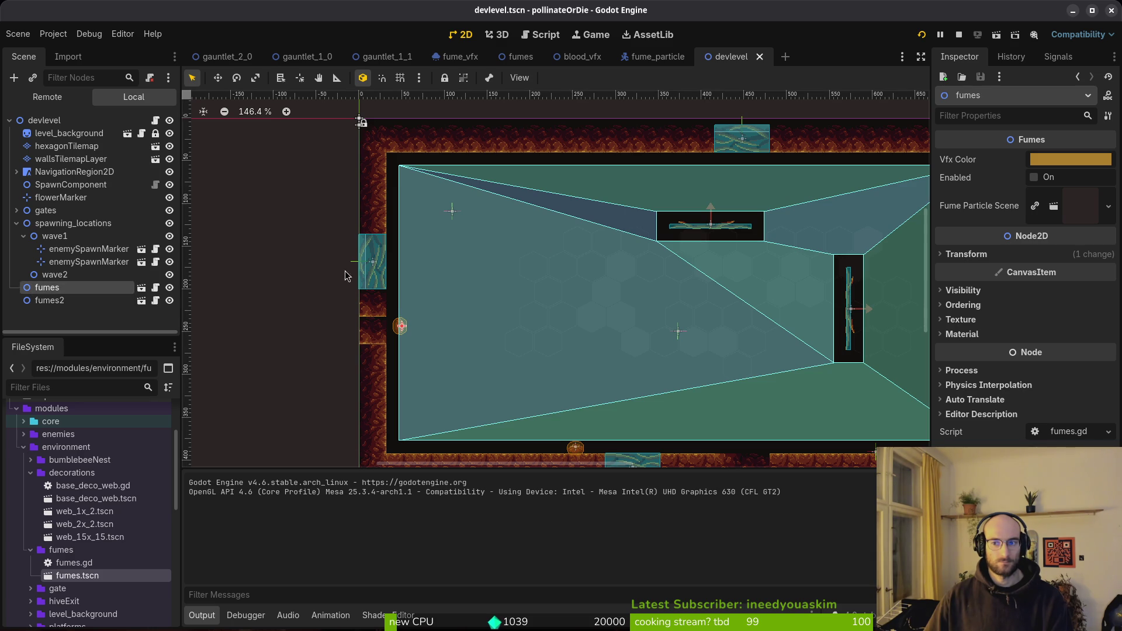
pyautogui.click(1033, 177)
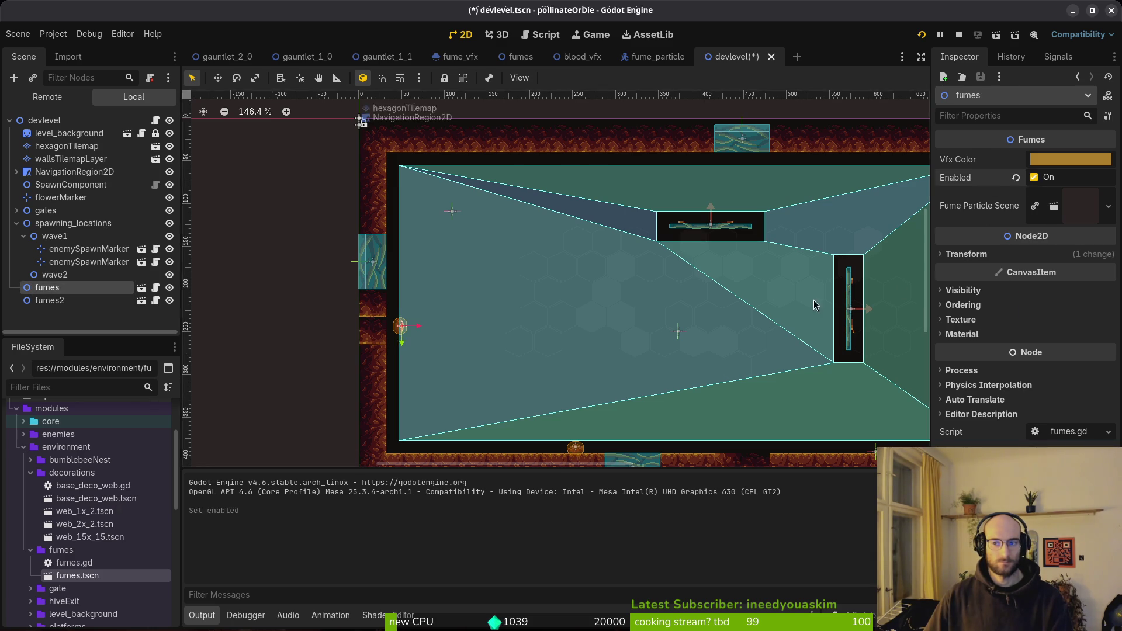
pyautogui.hotkey('alt', 'Tab')
pyautogui.press('Escape')
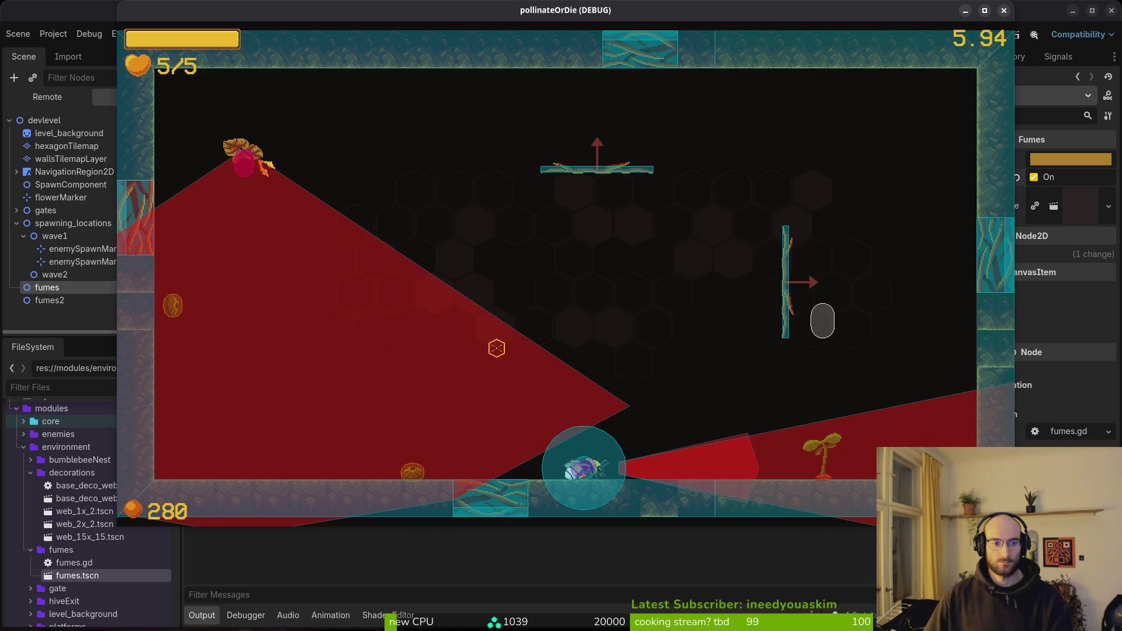
pyautogui.hotkey('alt', 'Tab')
pyautogui.click(1034, 177)
pyautogui.click(1033, 177)
pyautogui.hotkey('alt', 'Tab')
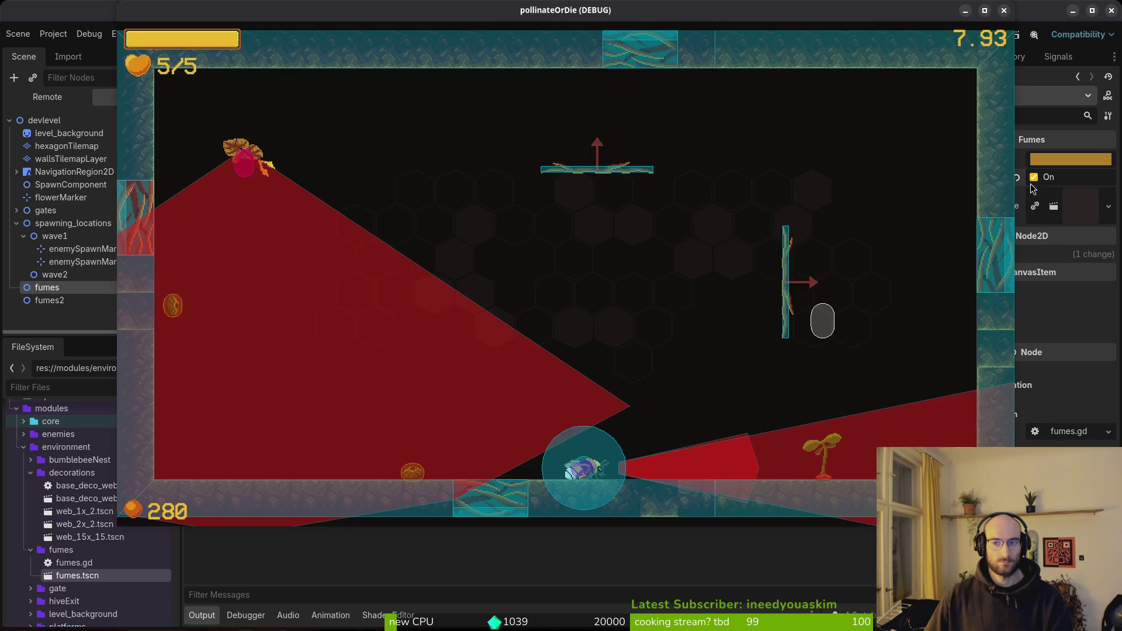
pyautogui.hotkey('alt', 'Tab')
# Inspect the live fumes node under level > devlevel in the Remote scene tree
pyautogui.click(47, 96)
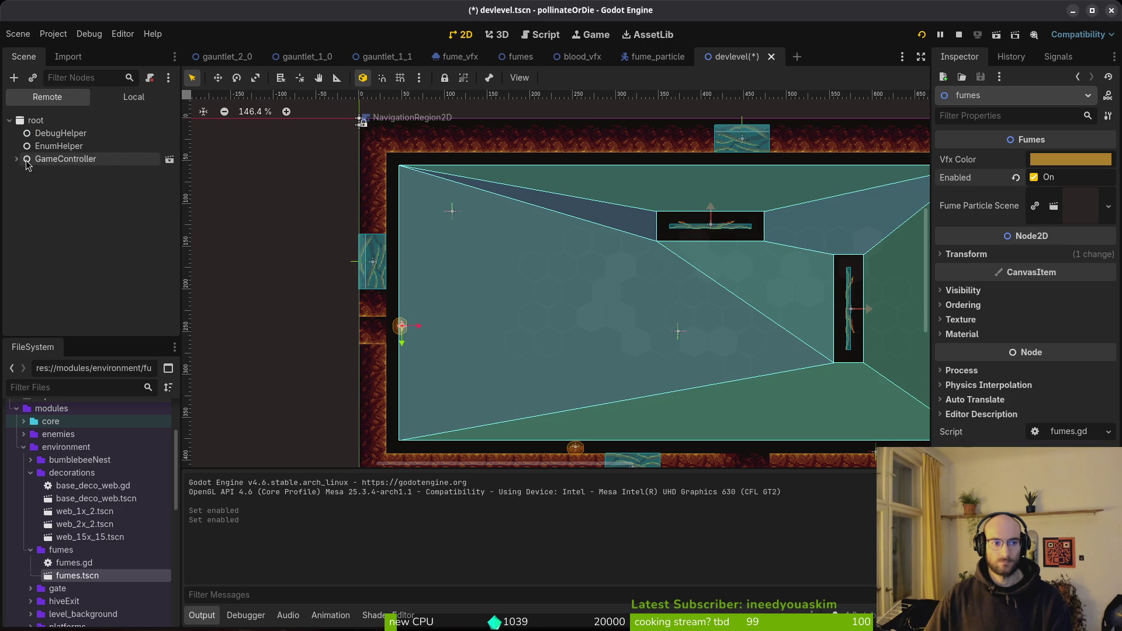
pyautogui.click(23, 210)
pyautogui.click(31, 223)
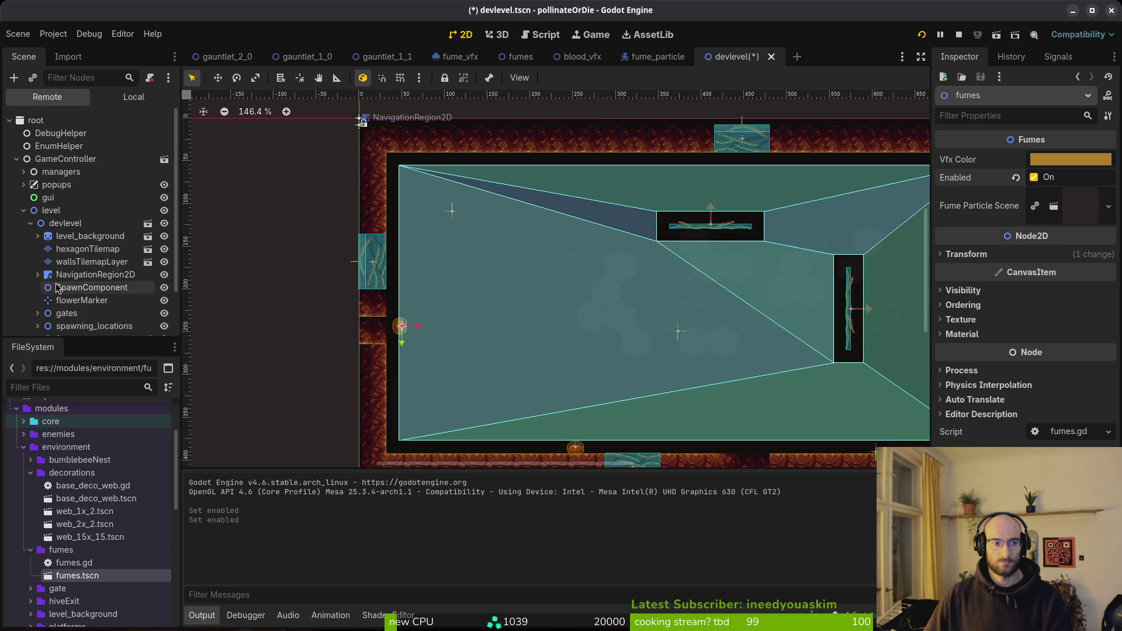
pyautogui.scroll(-2, 70, 275)
pyautogui.click(67, 284)
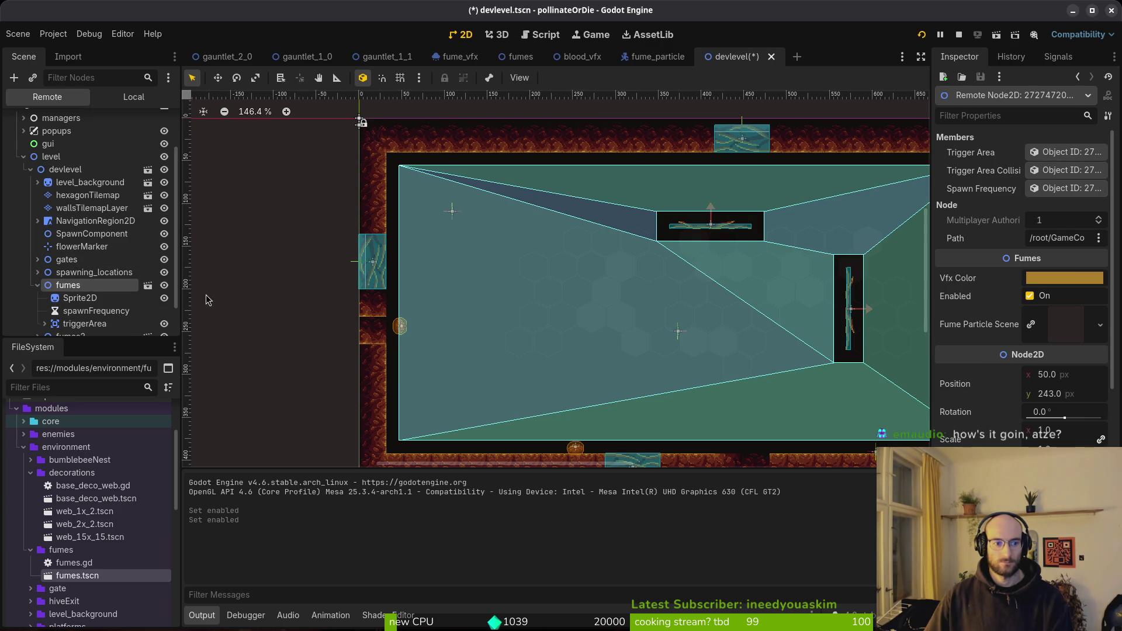
pyautogui.scroll(-2, 1046, 257)
# Close the running game and return to the Neovim terminal
pyautogui.hotkey('alt', 'Tab')
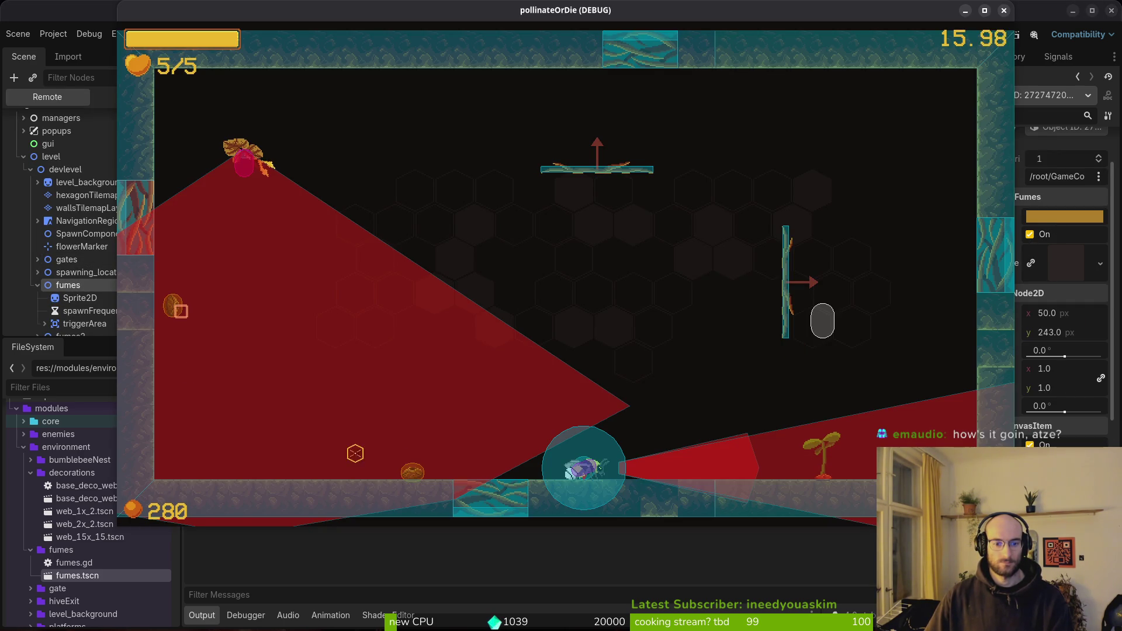
pyautogui.click(1003, 11)
pyautogui.hotkey('alt', 'Tab')
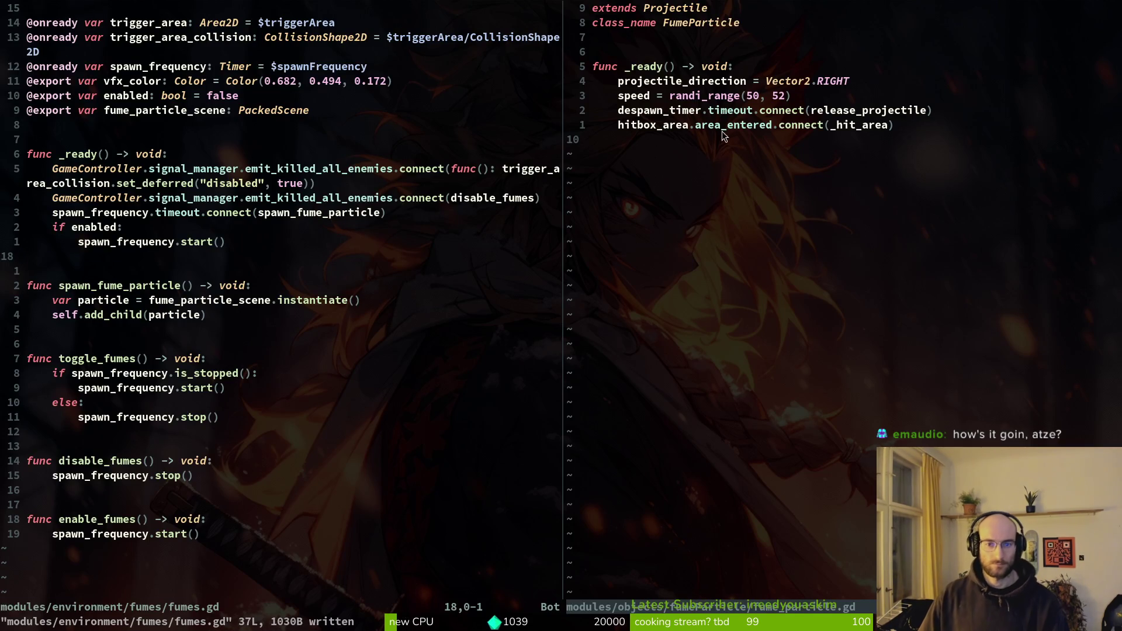
# Delete the unfinished pr line in fume_particle.gd and save it
pyautogui.click(723, 124)
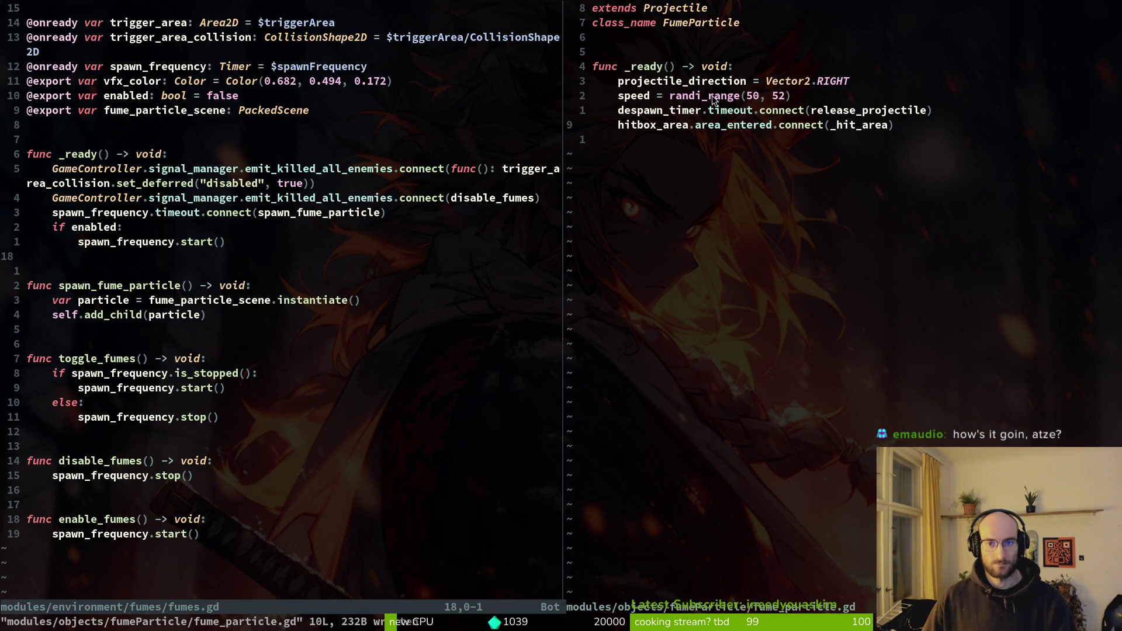
pyautogui.click(124, 202)
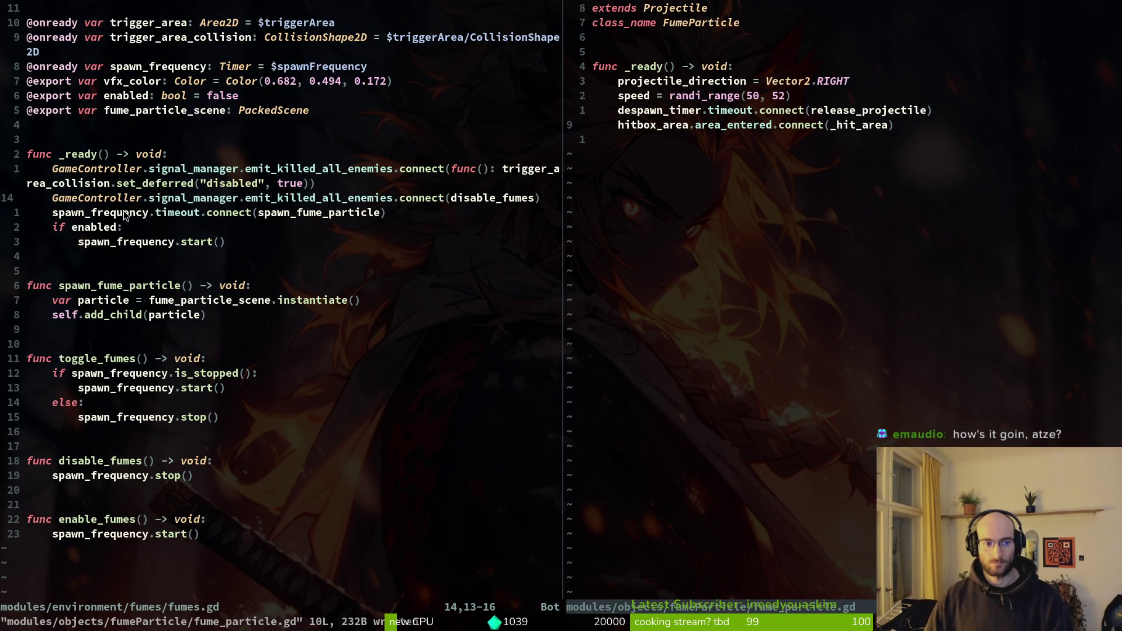
pyautogui.click(739, 66)
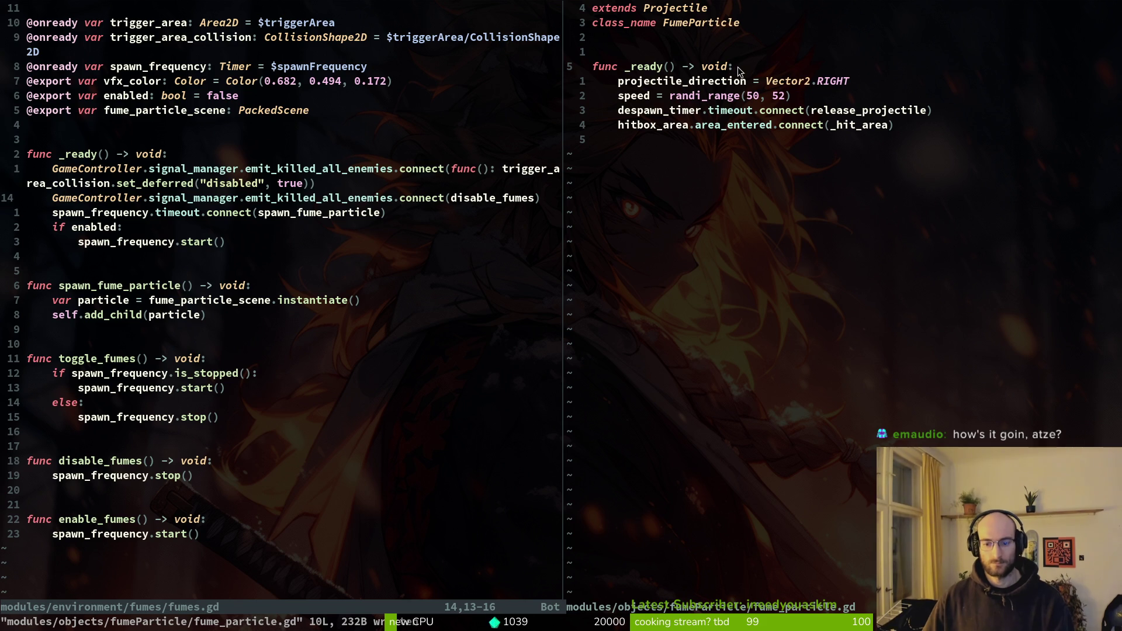
pyautogui.write('opr')
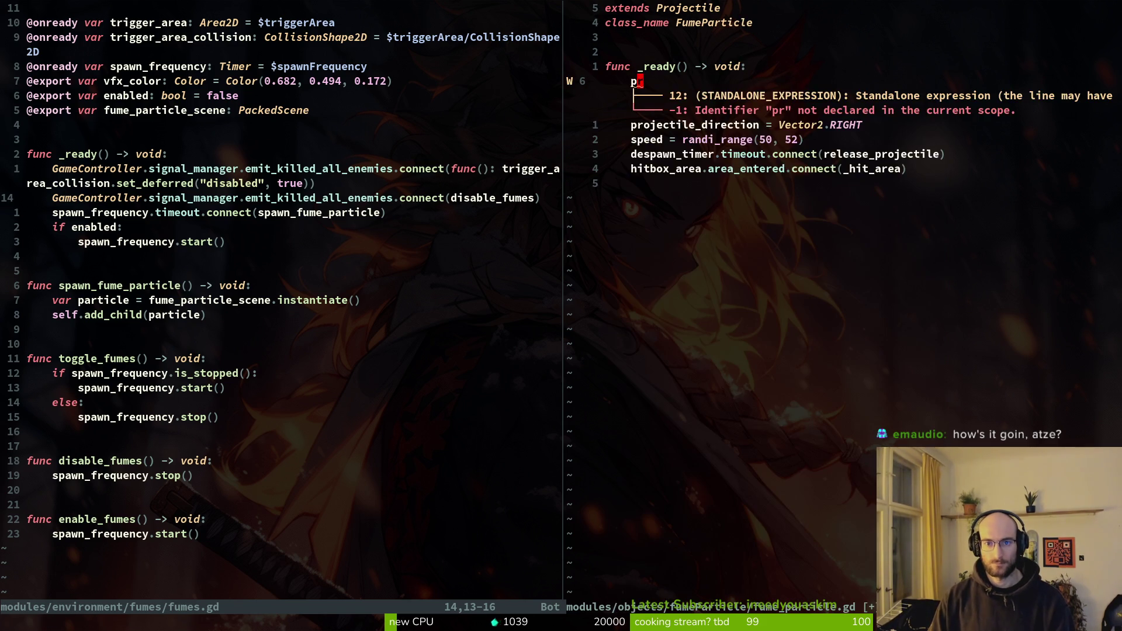
pyautogui.press('Escape')
pyautogui.press('d')
pyautogui.press('d')
pyautogui.write(':w')
pyautogui.press('Return')
pyautogui.hotkey('ctrl', 'w')
pyautogui.press('h')
# Add print_debug("spawningfume") at the start of spawn_fume_particle in fumes.gd, save, and close the split
pyautogui.press('j')
pyautogui.press('j')
pyautogui.press('j')
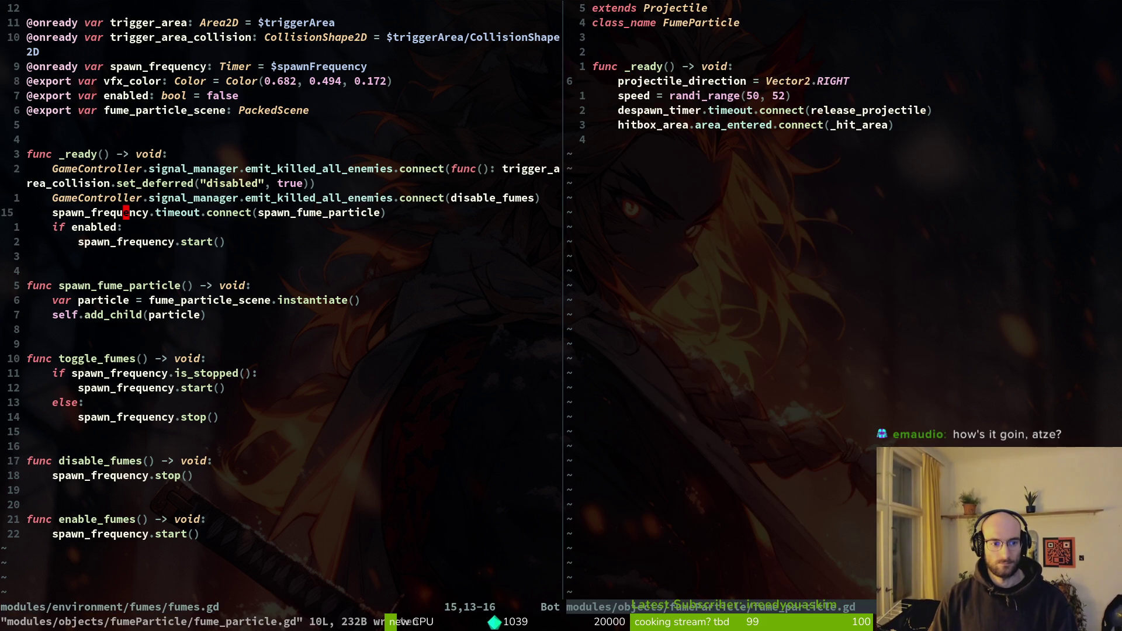
pyautogui.press('k')
pyautogui.press('k')
pyautogui.press('j')
pyautogui.press('j')
pyautogui.press('j')
pyautogui.write('oprint_debug("spawning')
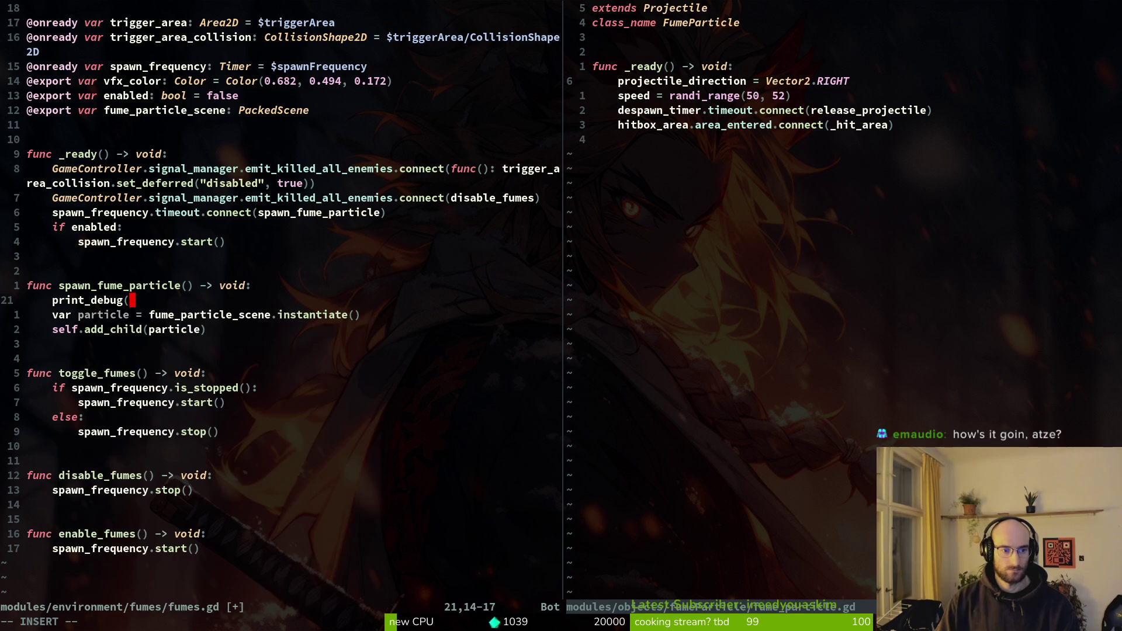
pyautogui.write(')')
pyautogui.press('Escape')
pyautogui.write(':w')
pyautogui.press('Return')
pyautogui.hotkey('ctrl', 'w')
pyautogui.write('l')
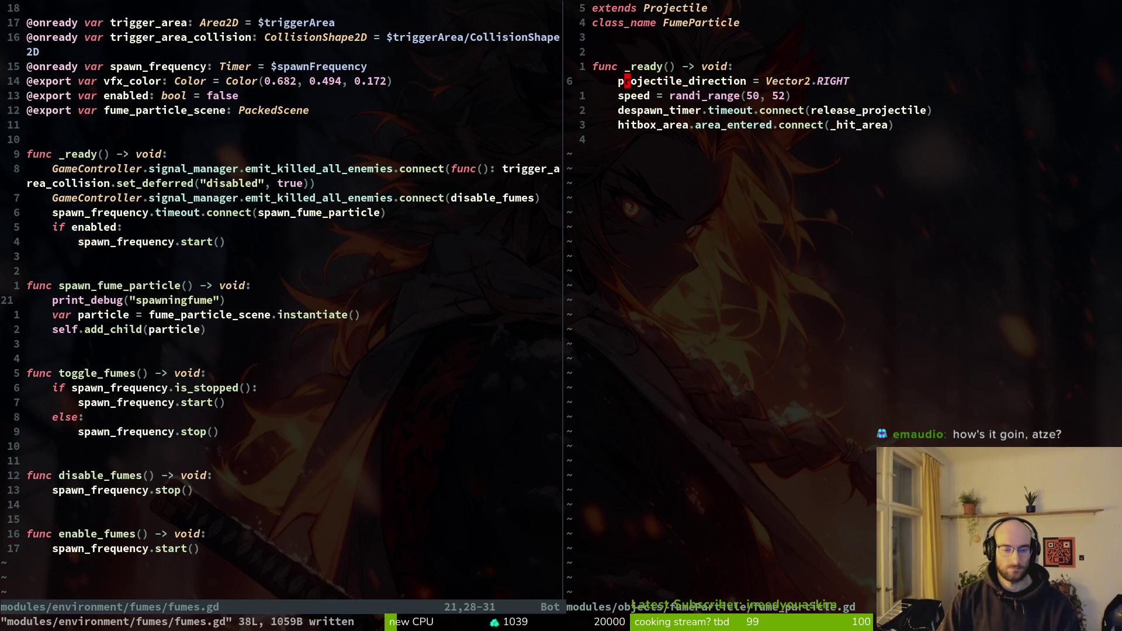
pyautogui.write(':q')
pyautogui.press('Return')
pyautogui.press('Return')
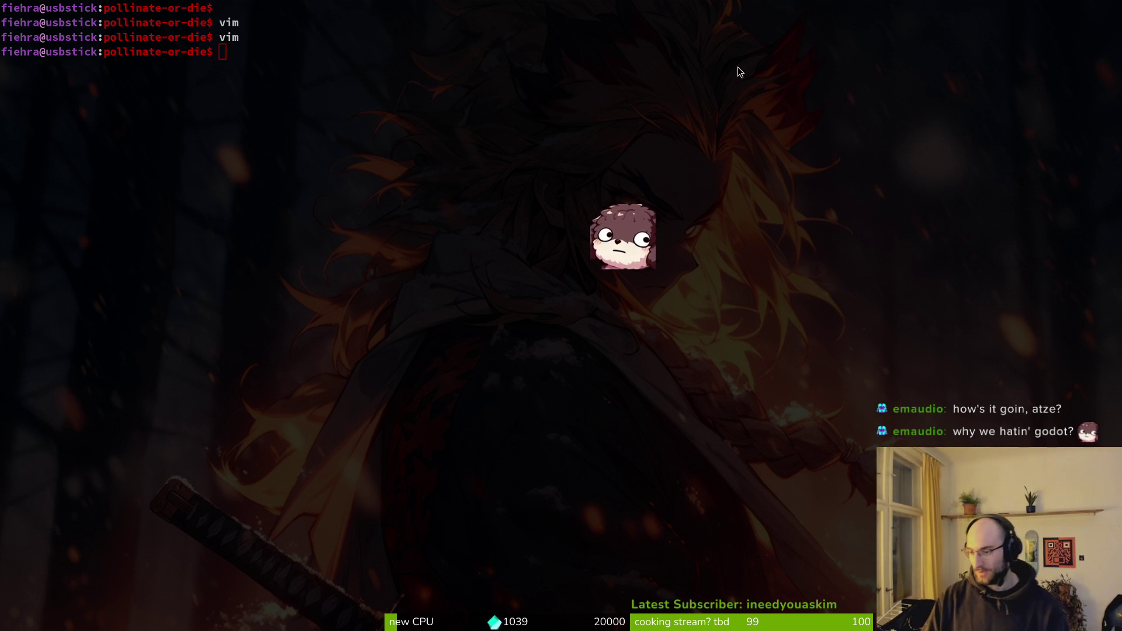
# Save devlevel and close the fume_vfx, gauntlet_1_1, gauntlet_1_0 and blood_vfx scene tabs
pyautogui.hotkey('alt', 'Tab')
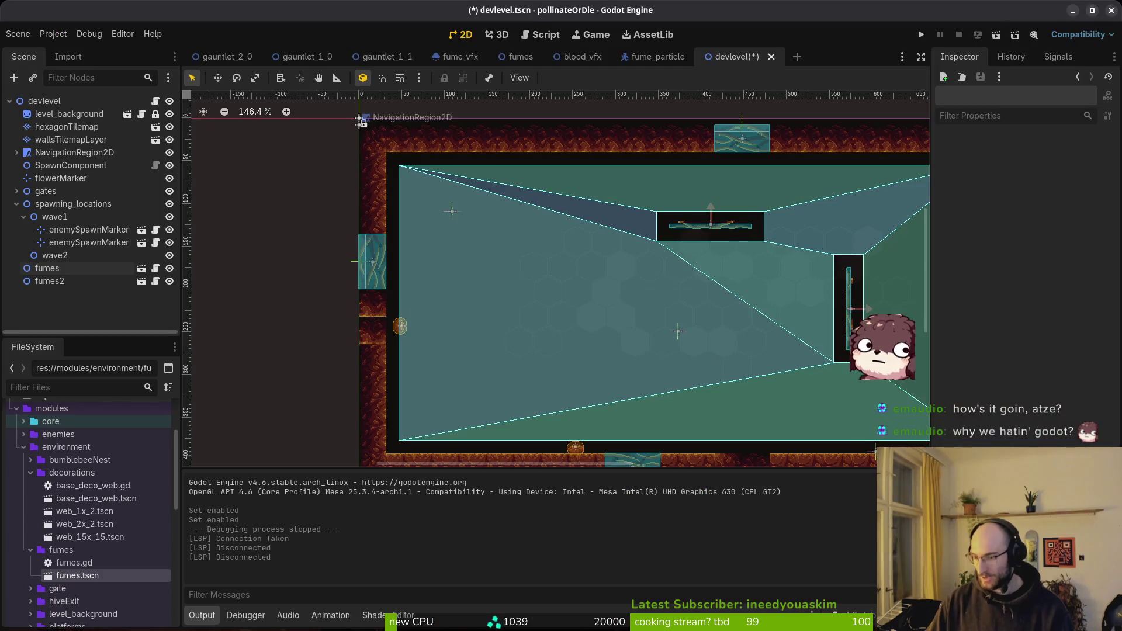
pyautogui.hotkey('ctrl', 's')
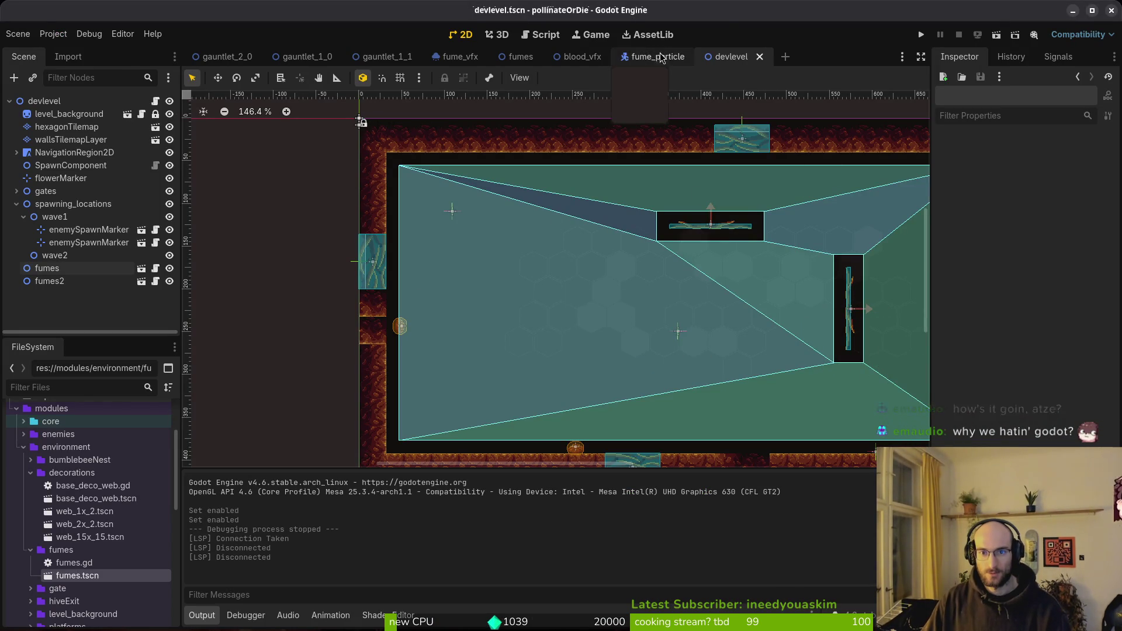
pyautogui.click(654, 56)
pyautogui.click(518, 56)
pyautogui.click(489, 57)
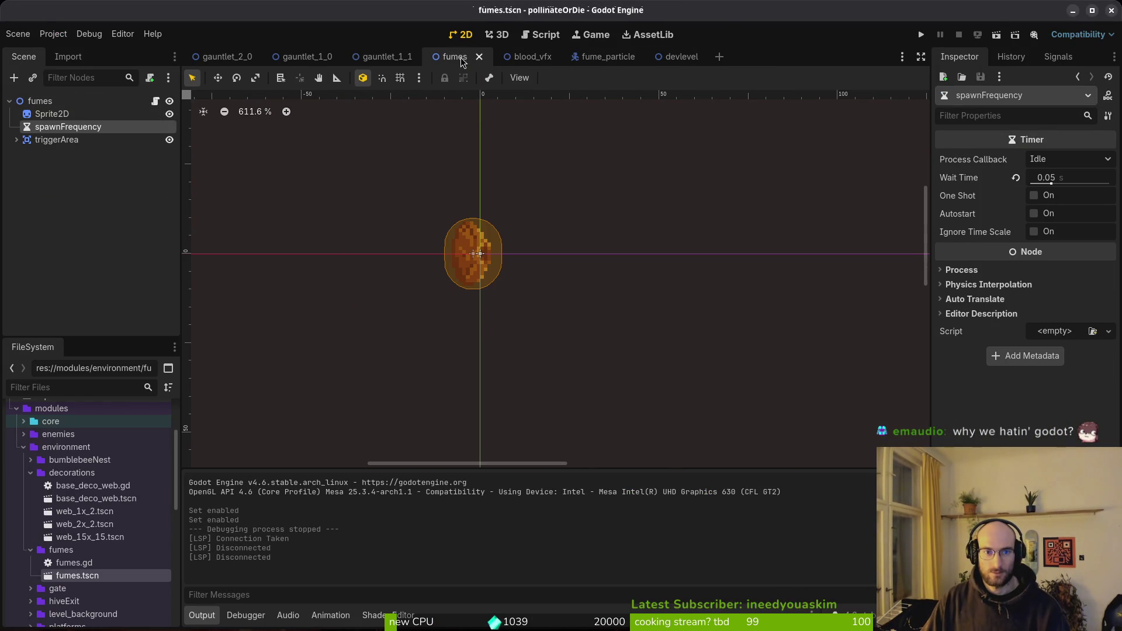
pyautogui.click(355, 57)
pyautogui.hotkey('ctrl', 'shift', 'w')
pyautogui.hotkey('ctrl', 'shift', 'w')
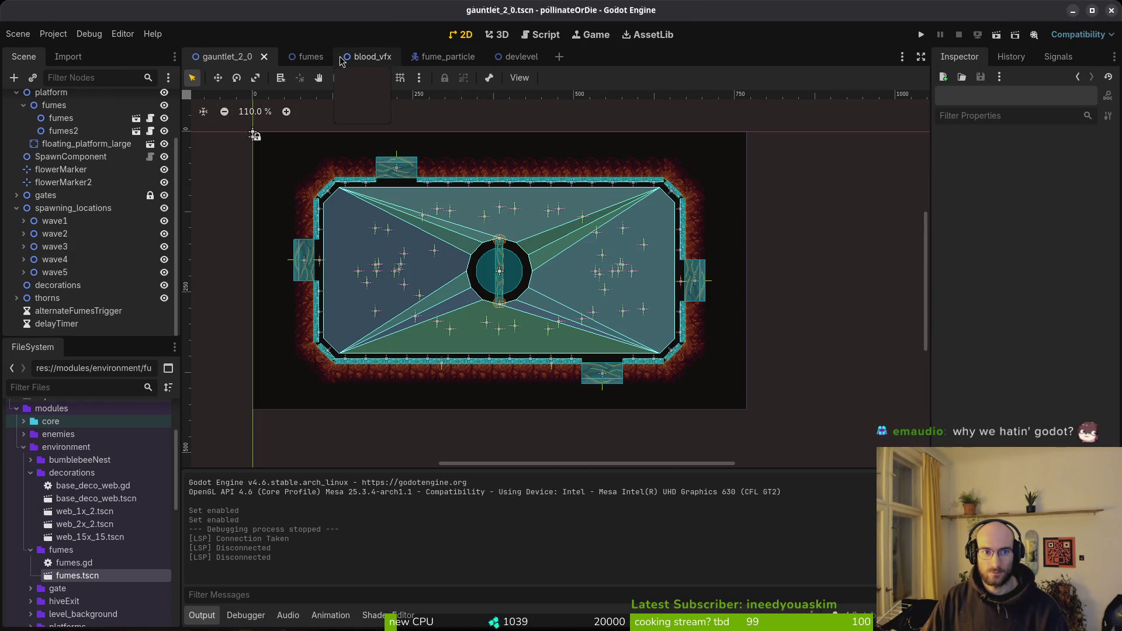
pyautogui.hotkey('ctrl', 'shift', 'w')
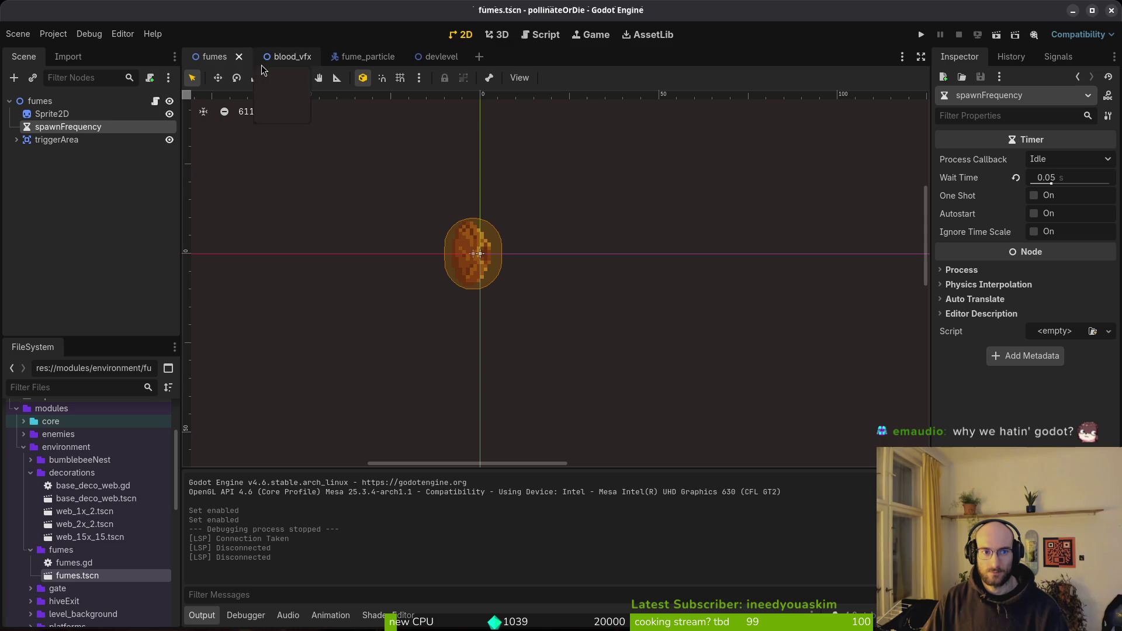
pyautogui.hotkey('ctrl', 'shift', 't')
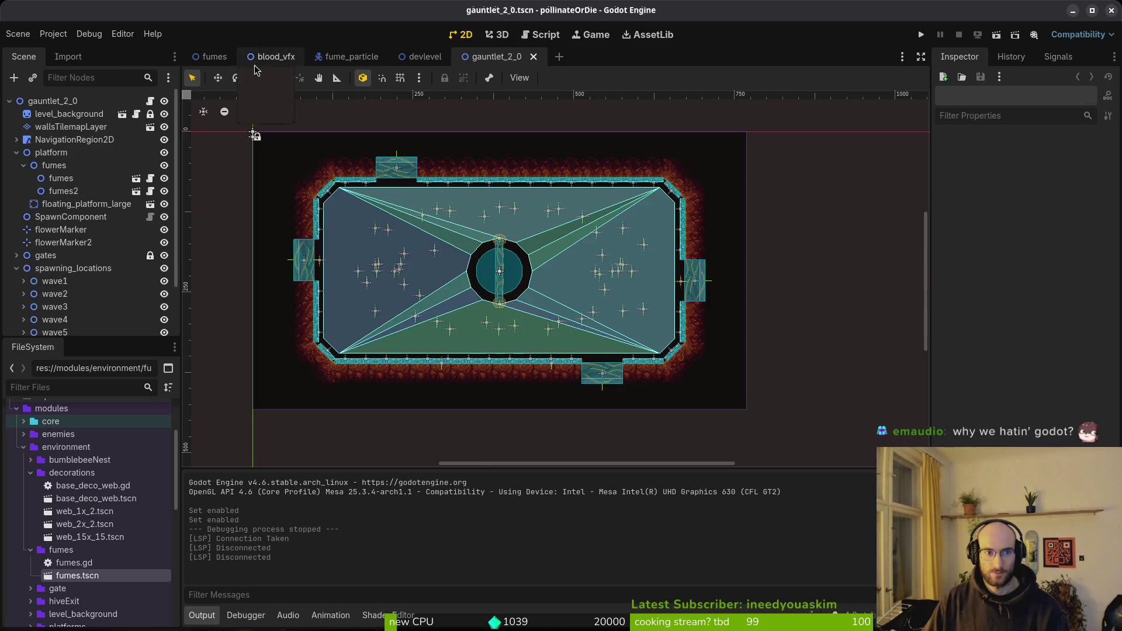
pyautogui.hotkey('ctrl', 'Tab')
pyautogui.hotkey('ctrl', 'shift', 'w')
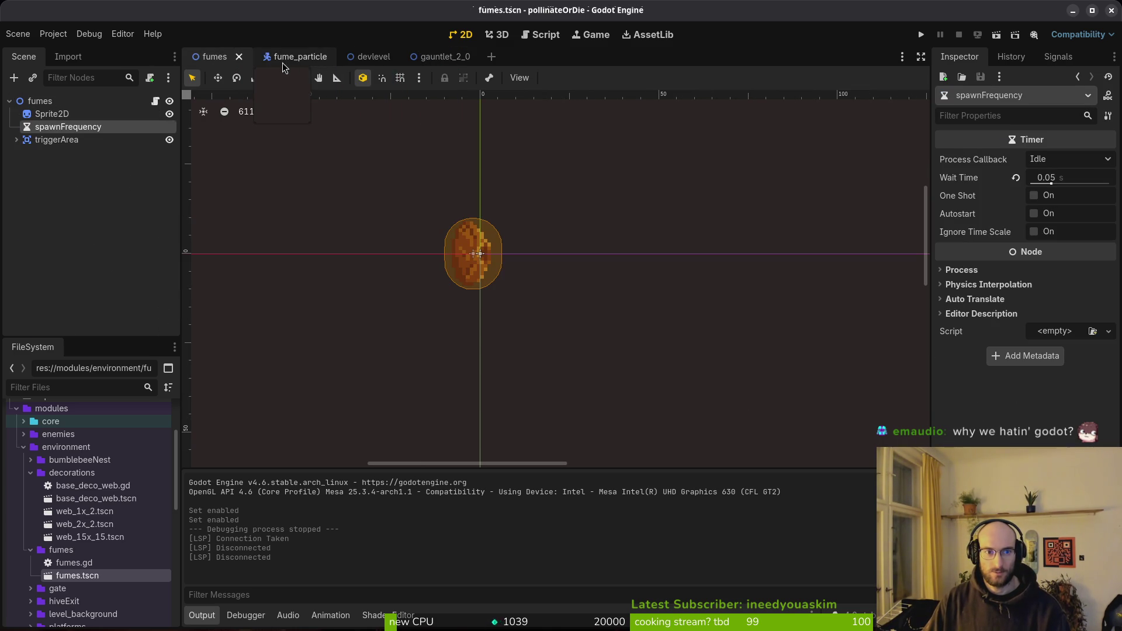
# Show the fume_particle scene and cancel the Smash Collision node assignment dialog
pyautogui.moveTo(375, 62)
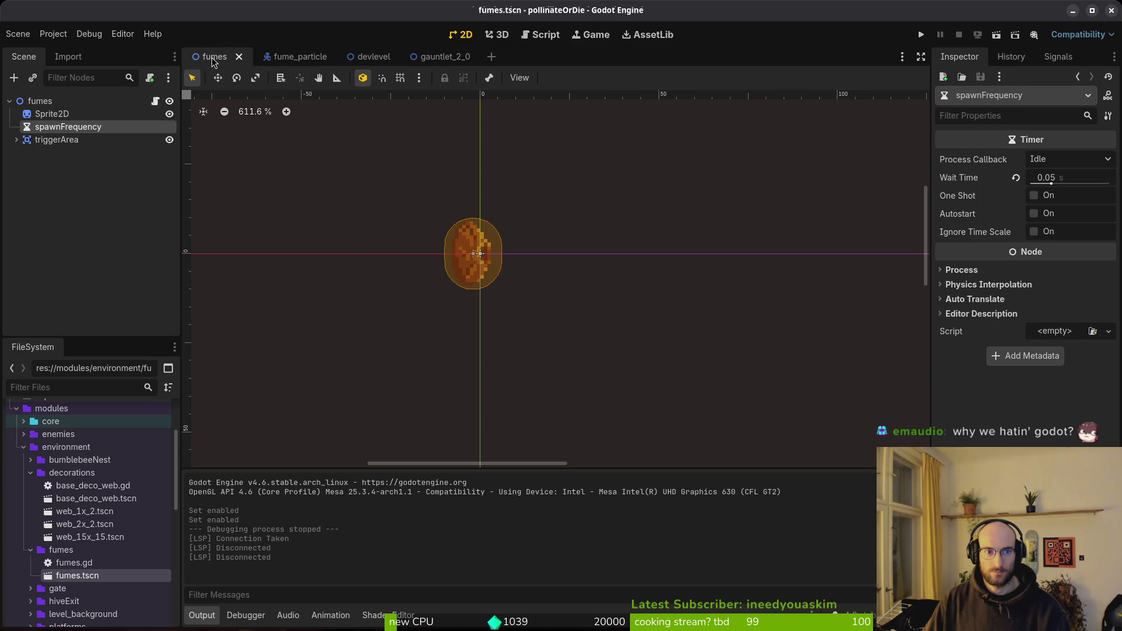
pyautogui.click(286, 56)
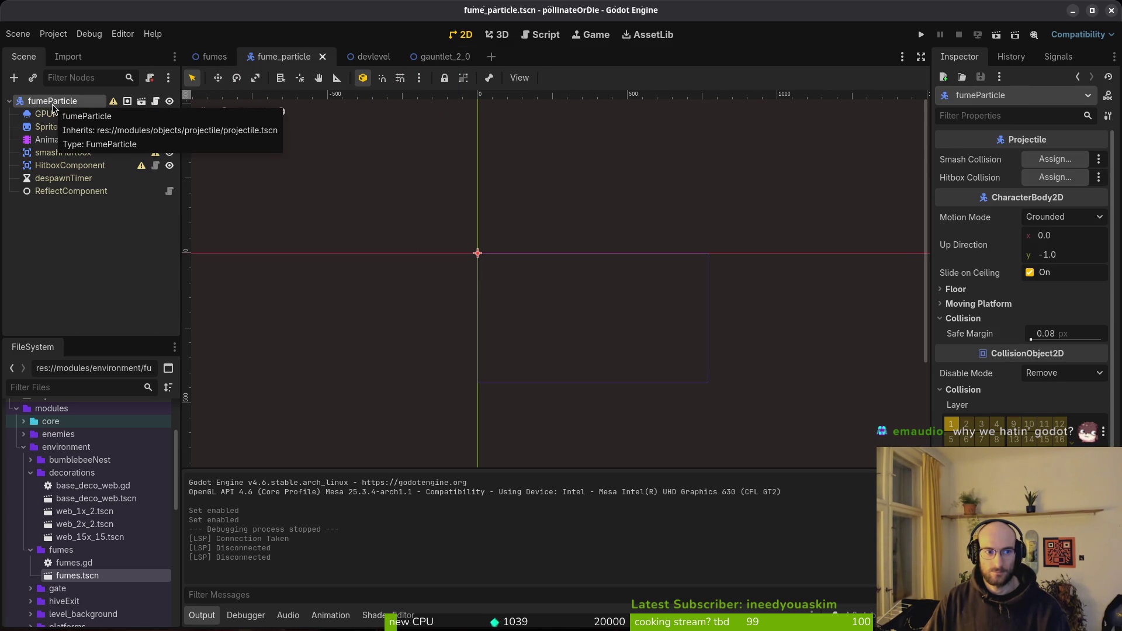
pyautogui.click(1037, 159)
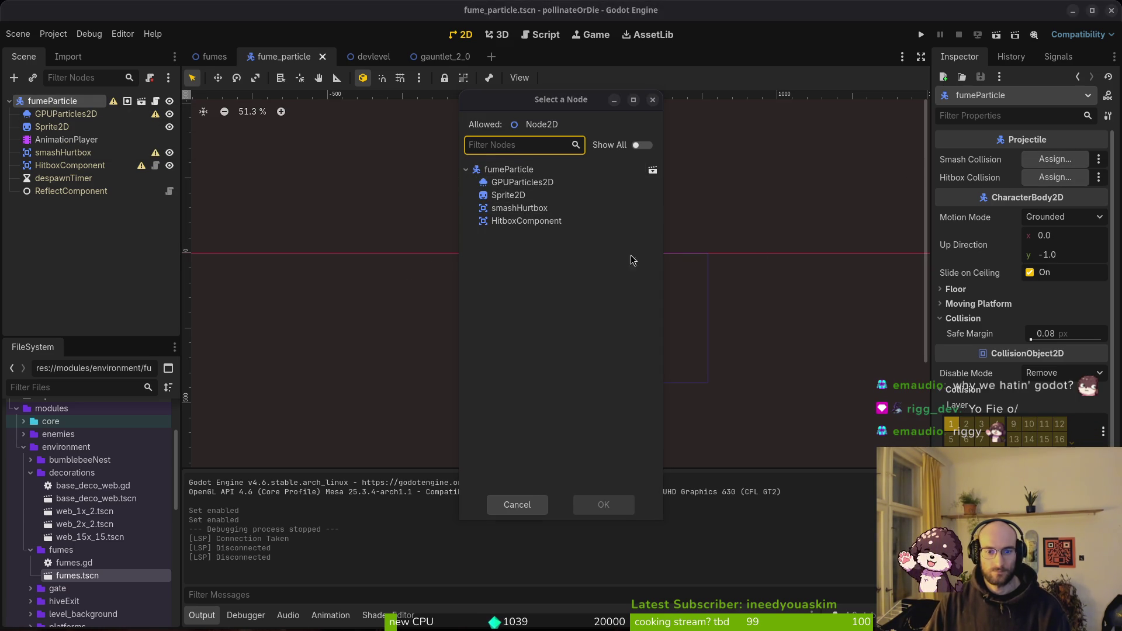
pyautogui.press('Escape')
# Relaunch vim in the project folder from the terminal
pyautogui.press('super+1')
pyautogui.write('vim')
pyautogui.press('BackSpace')
pyautogui.press('BackSpace')
pyautogui.write('im')
pyautogui.press('Return')
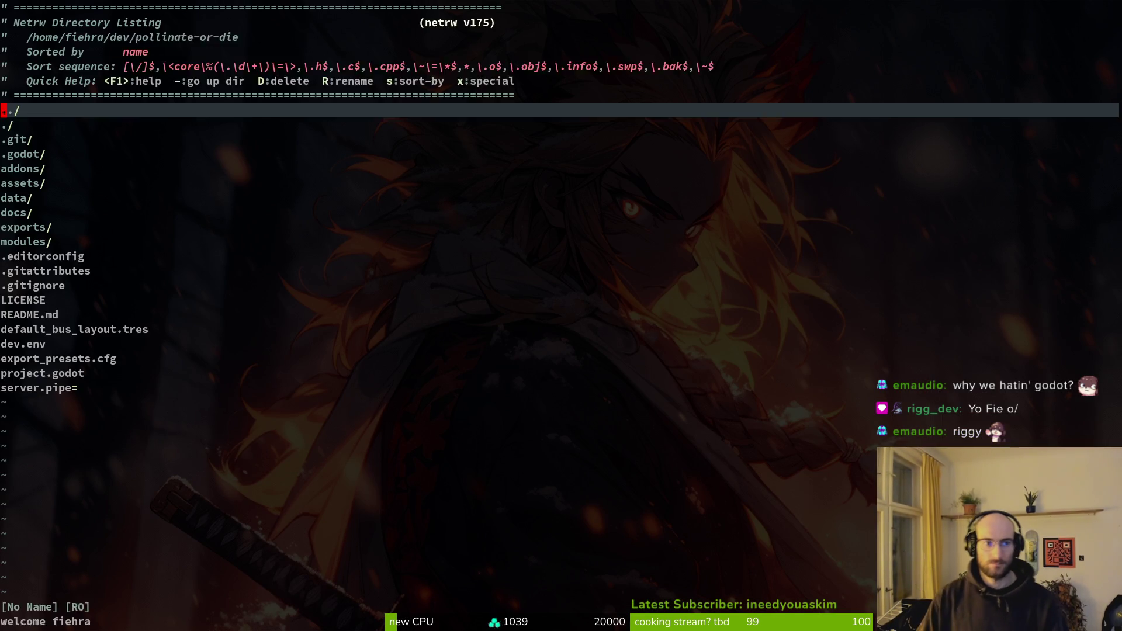
# Open fume_particle.gd through the file finder by searching 'fumpa'
pyautogui.press('space')
pyautogui.press('p')
pyautogui.press('f')
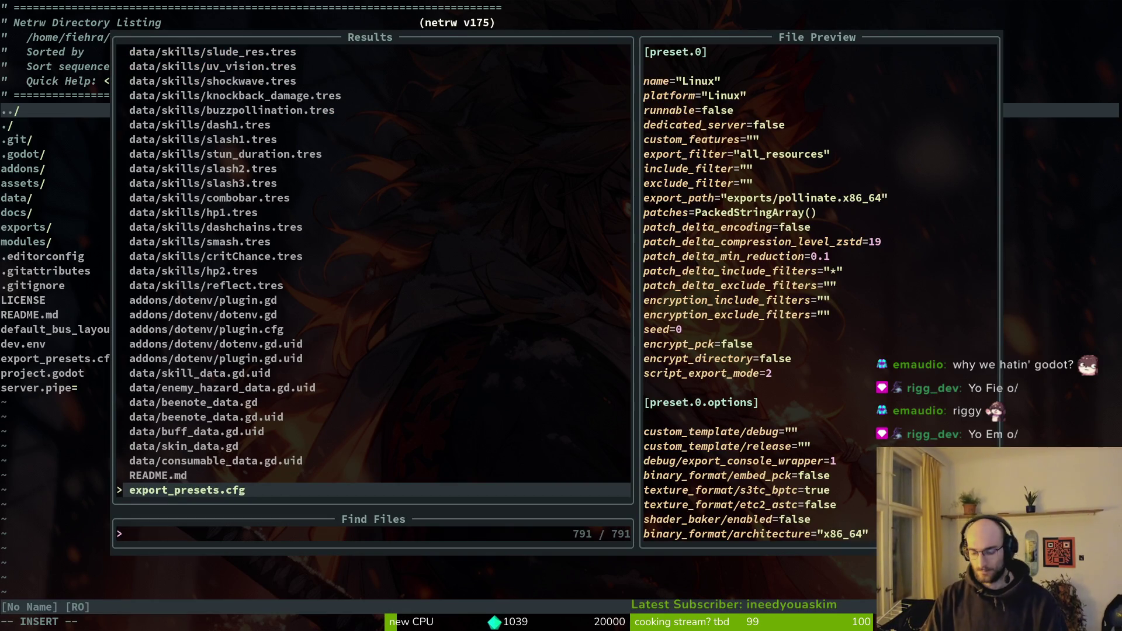
pyautogui.write('fumpa')
pyautogui.press('Return')
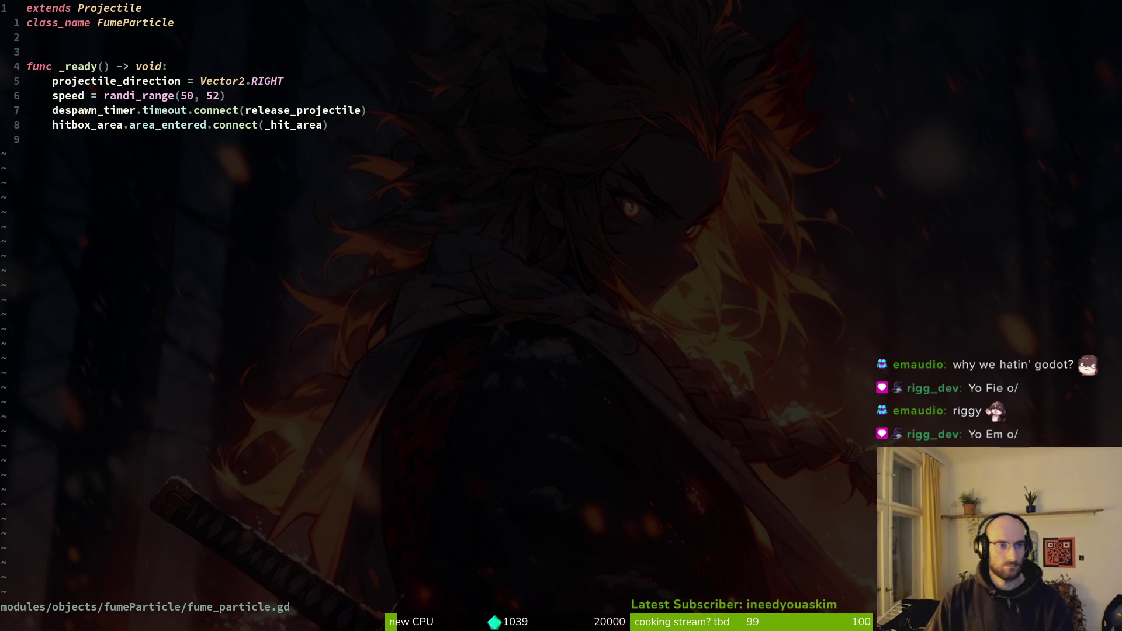
# Search 'proj' in the file finder and open projectile.gd at its smash_collision export
pyautogui.press('space')
pyautogui.write('pf')
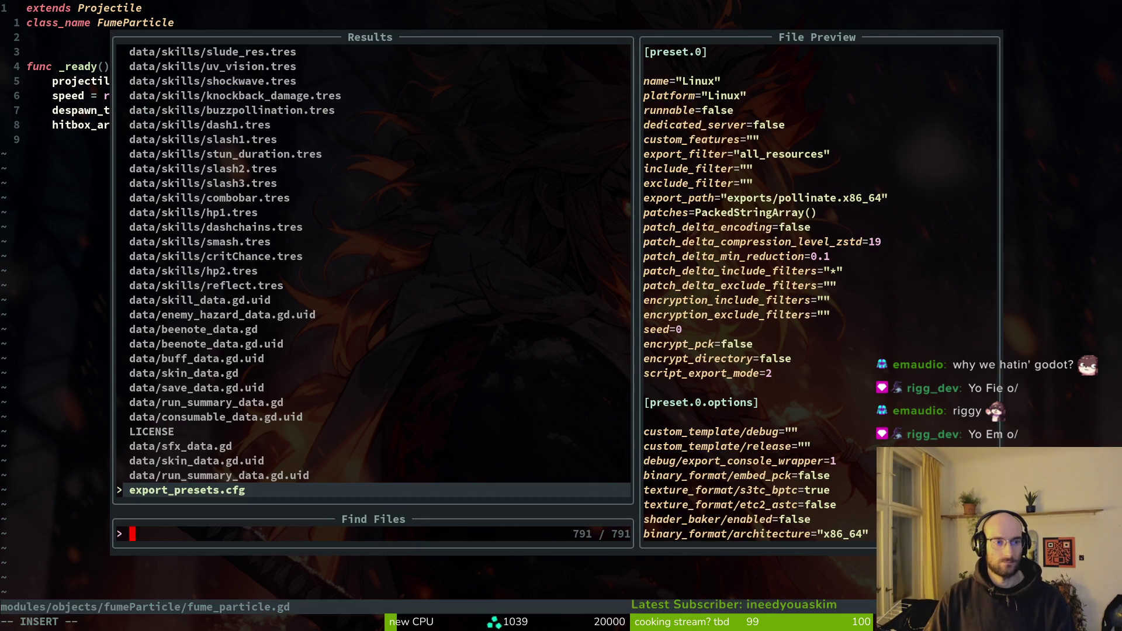
pyautogui.write('proj')
pyautogui.press('Up')
pyautogui.press('Up')
pyautogui.press('Up')
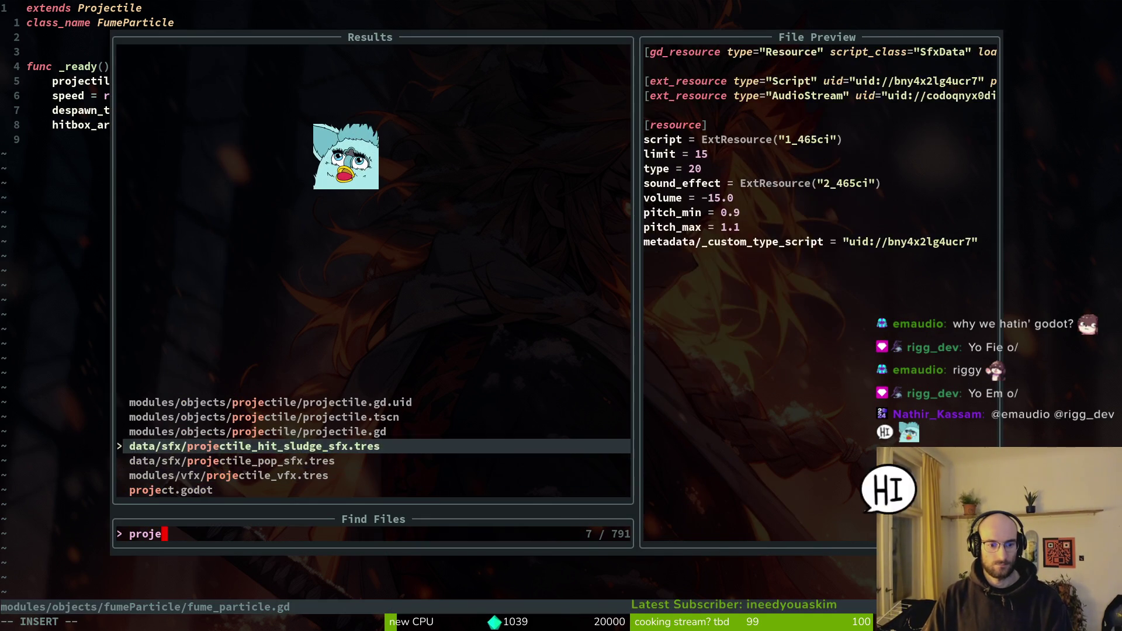
pyautogui.press('Return')
pyautogui.press('j')
pyautogui.press('j')
pyautogui.press('j')
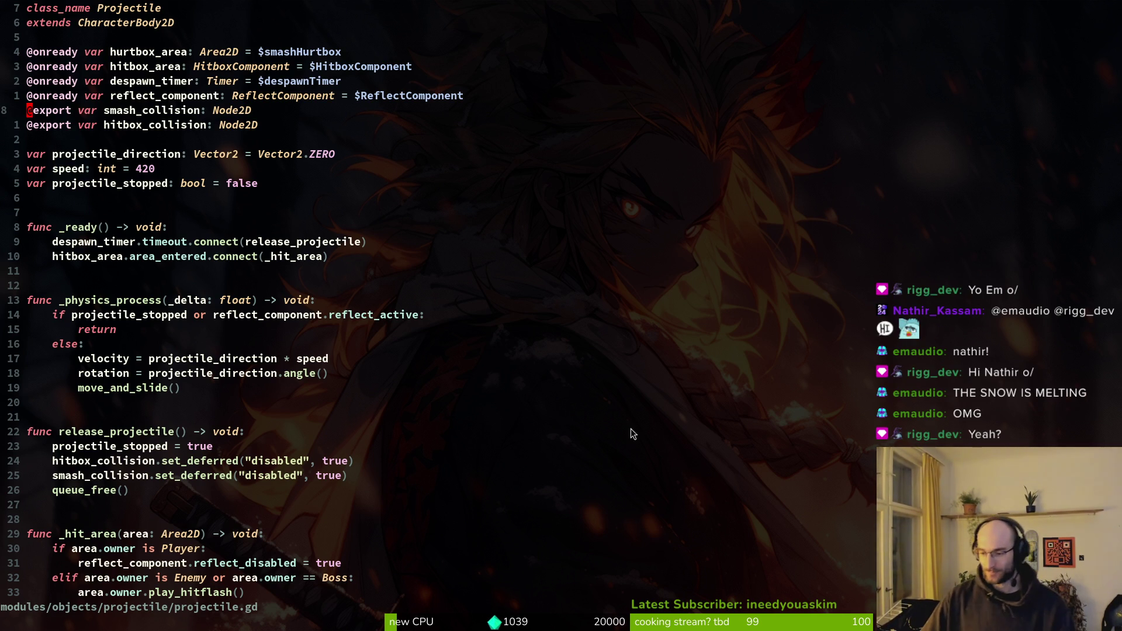
pyautogui.click(335, 391)
pyautogui.write(':w')
pyautogui.press('Return')
pyautogui.click(187, 398)
pyautogui.write(':write')
pyautogui.press('Return')
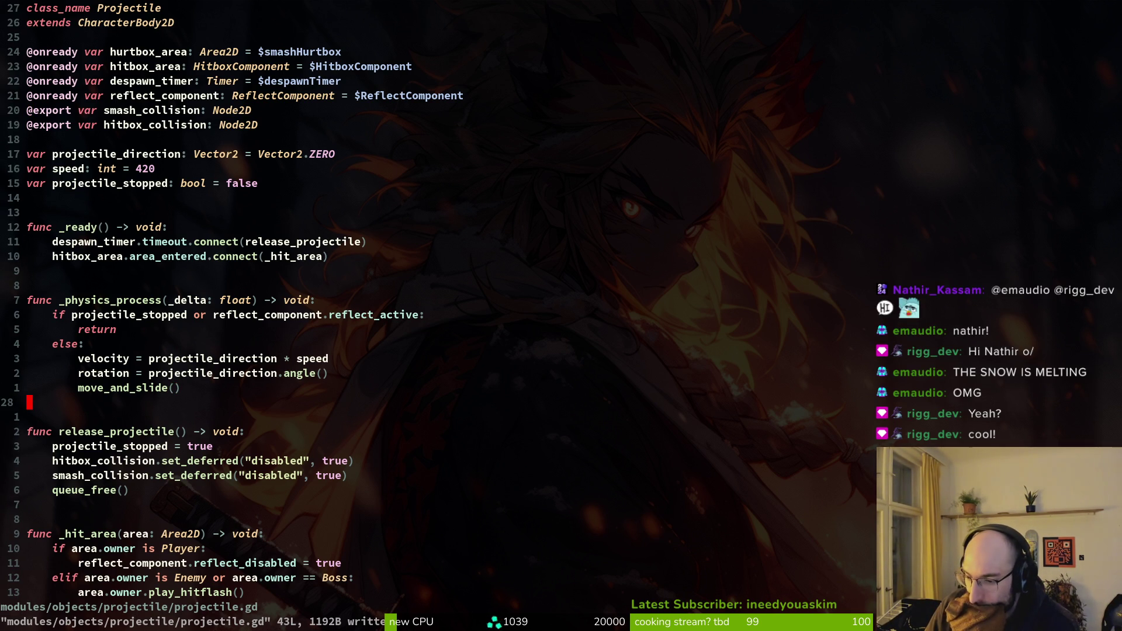
pyautogui.click(145, 314)
pyautogui.press('k')
pyautogui.press('k')
pyautogui.press('k')
pyautogui.write(':write')
pyautogui.press('Return')
pyautogui.press('k')
pyautogui.press('k')
pyautogui.press('k')
pyautogui.write(':write')
pyautogui.press('Return')
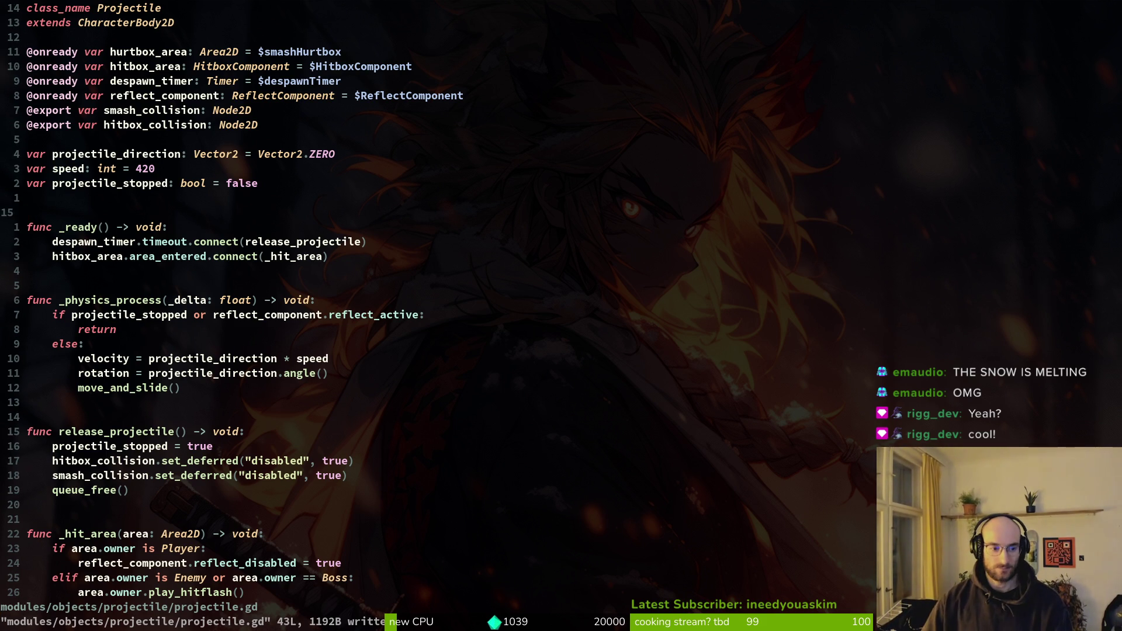
pyautogui.scroll(-7, 384, 336)
pyautogui.scroll(7, 341, 327)
pyautogui.moveTo(145, 316); pyautogui.dragTo(161, 321)
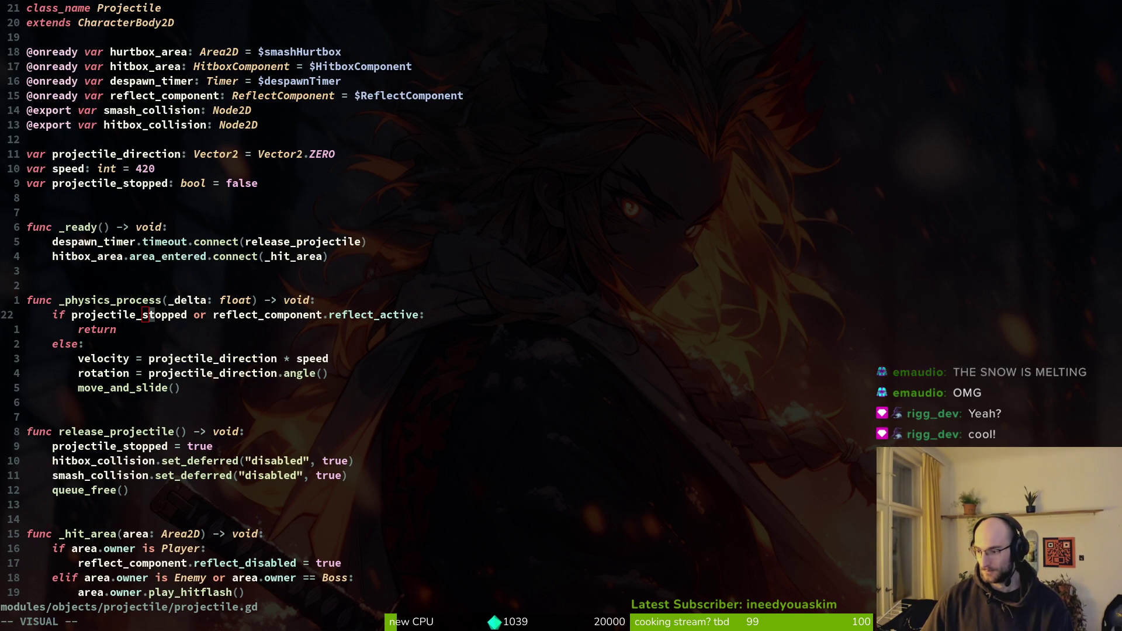
pyautogui.hotkey('alt', 'Tab')
pyautogui.click(921, 34)
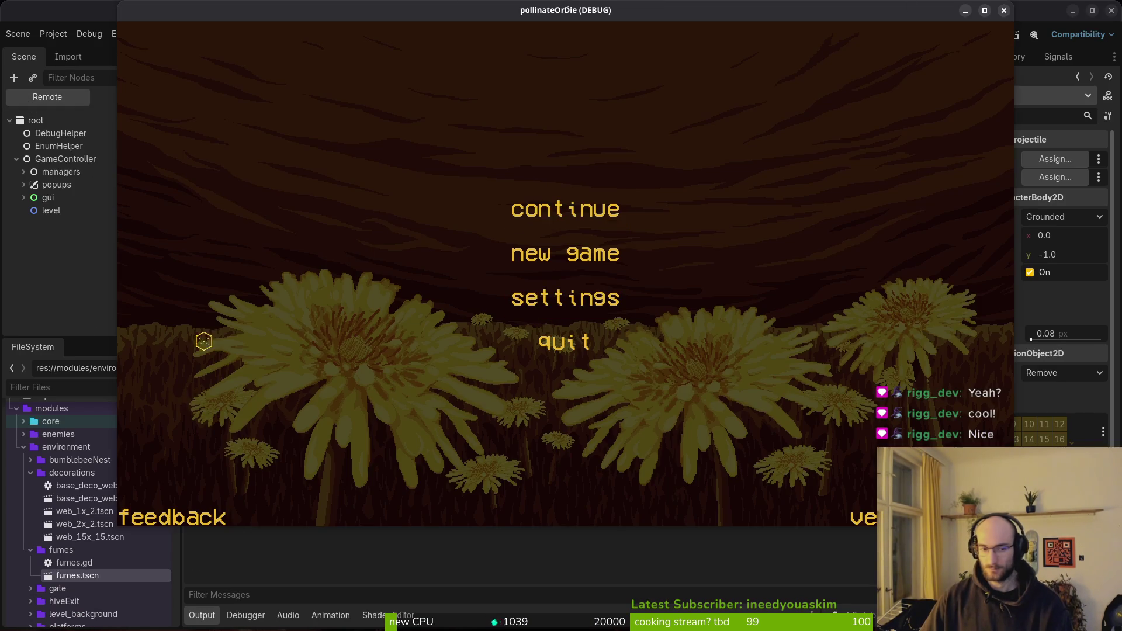
# Tick Autostart on the fumes scene's spawnFrequency timer and rerun the game with F5
pyautogui.click(23, 265)
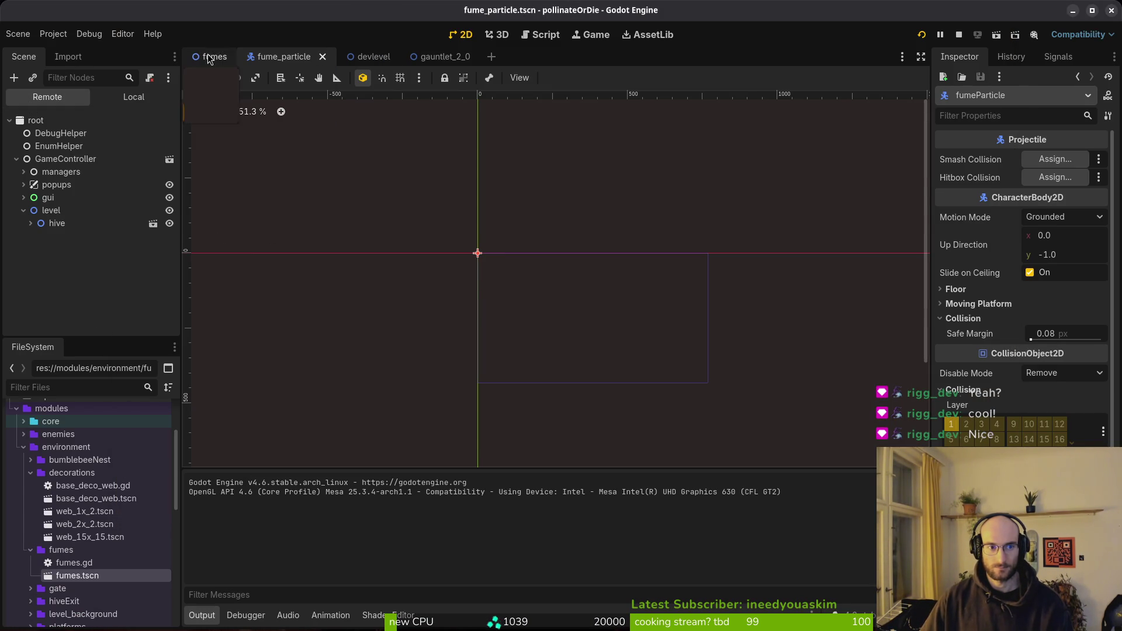
pyautogui.click(214, 56)
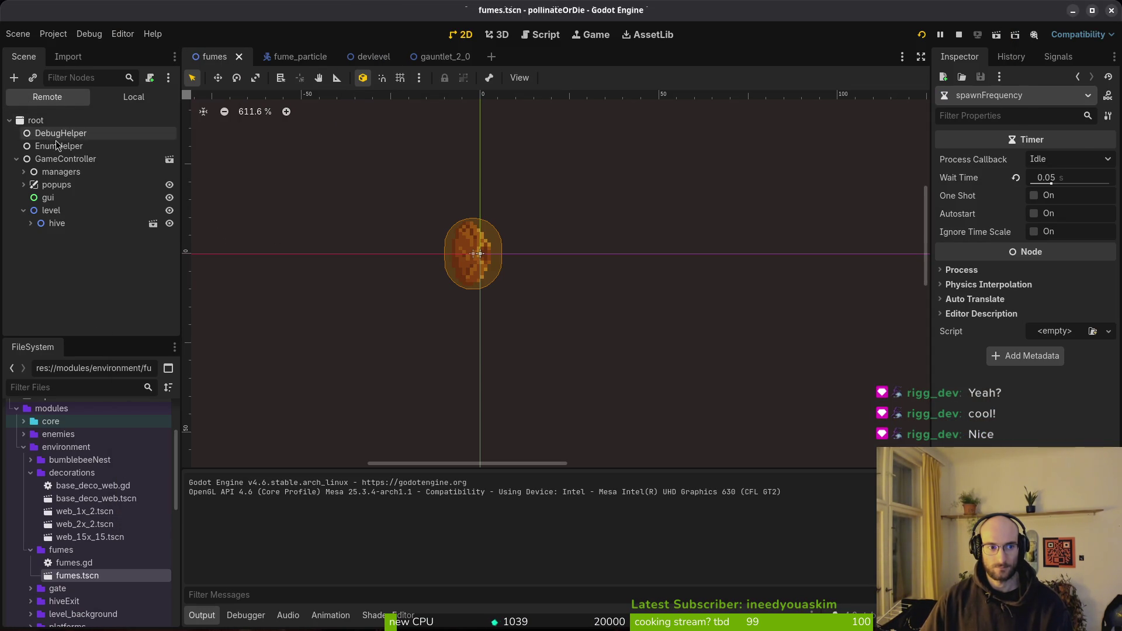
pyautogui.click(117, 97)
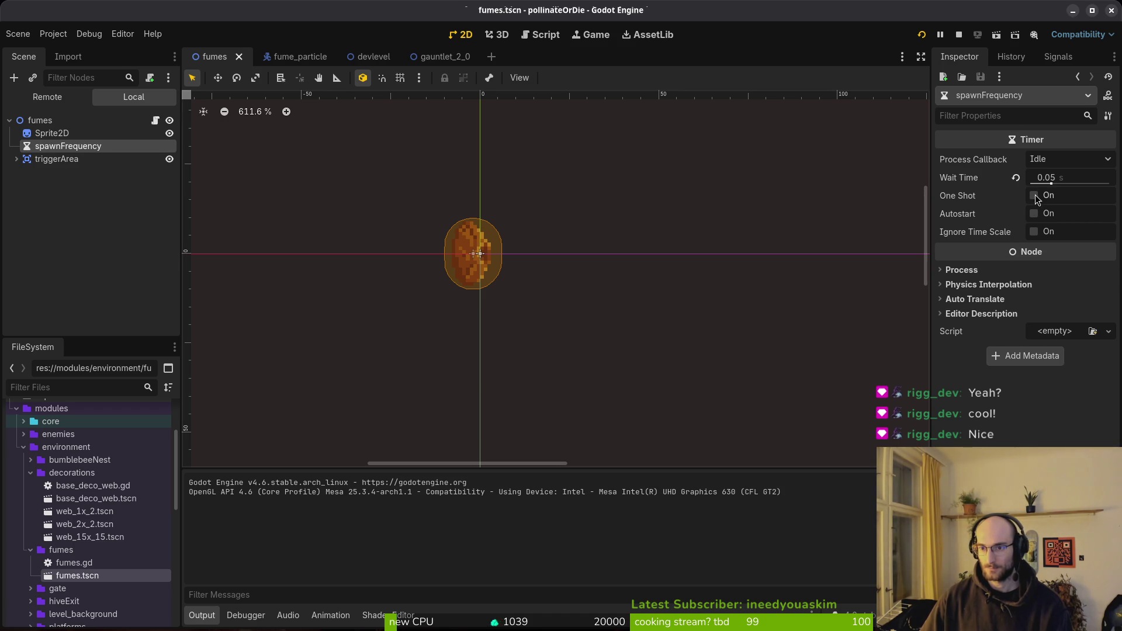
pyautogui.click(1033, 214)
pyautogui.press('F5')
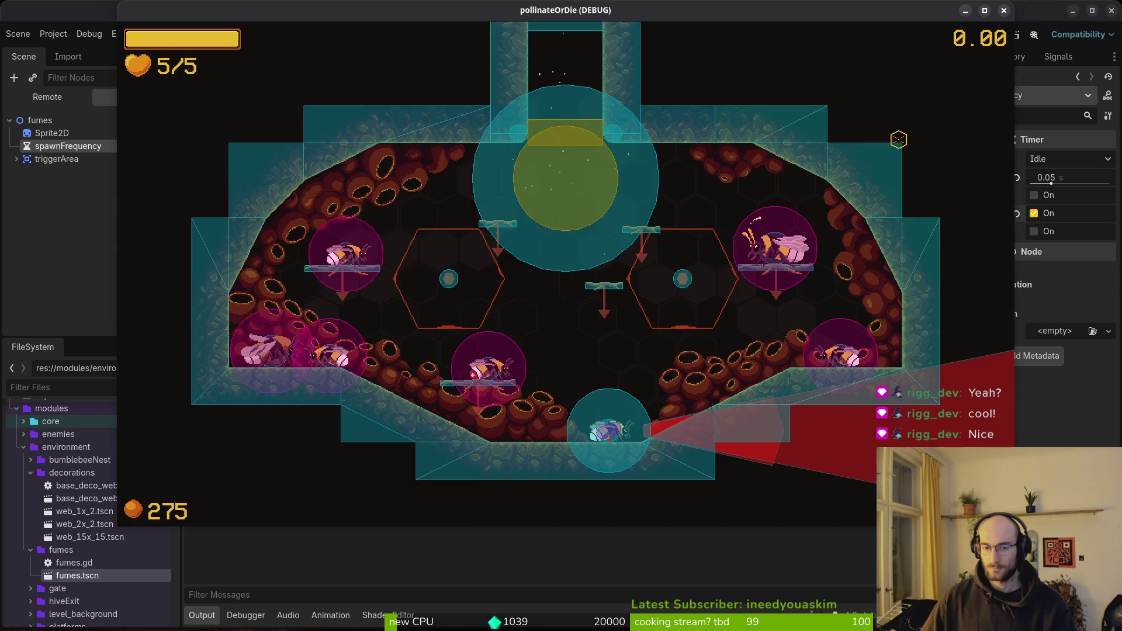
pyautogui.click(647, 312)
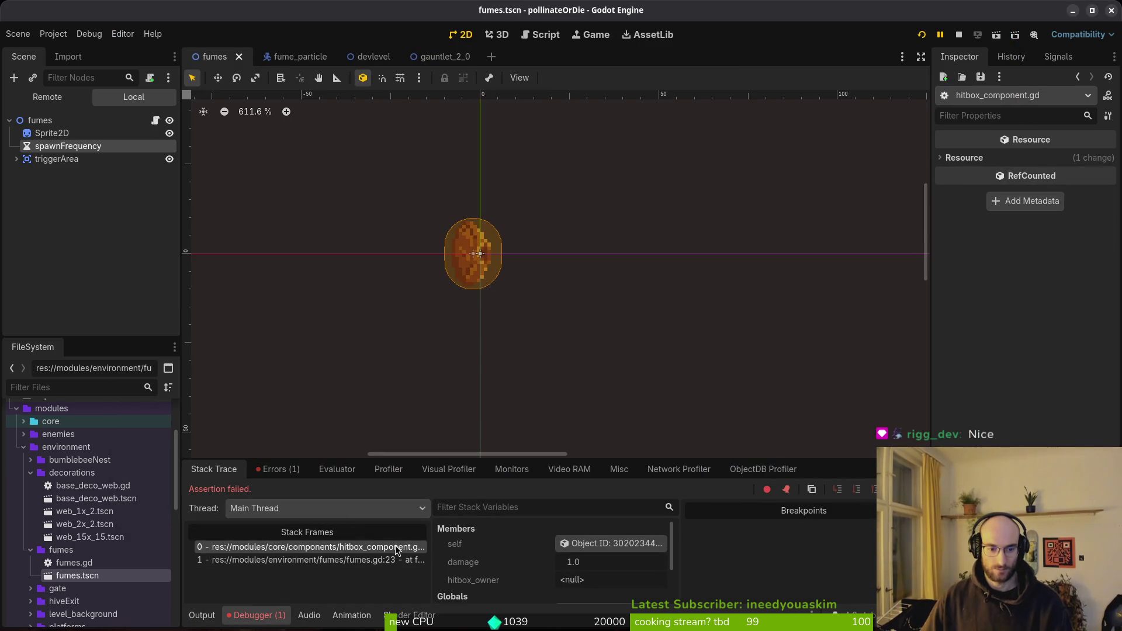
# In fume_particle, browse the Hitbox Owner load options and dismiss them without choosing
pyautogui.click(293, 56)
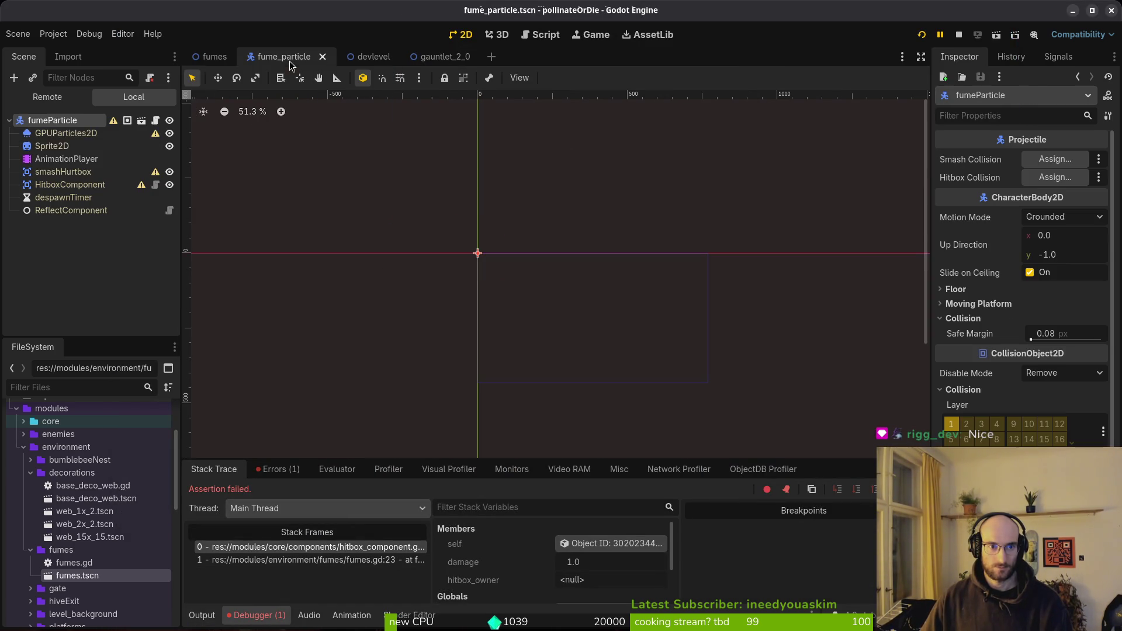
pyautogui.click(1100, 178)
pyautogui.click(1059, 236)
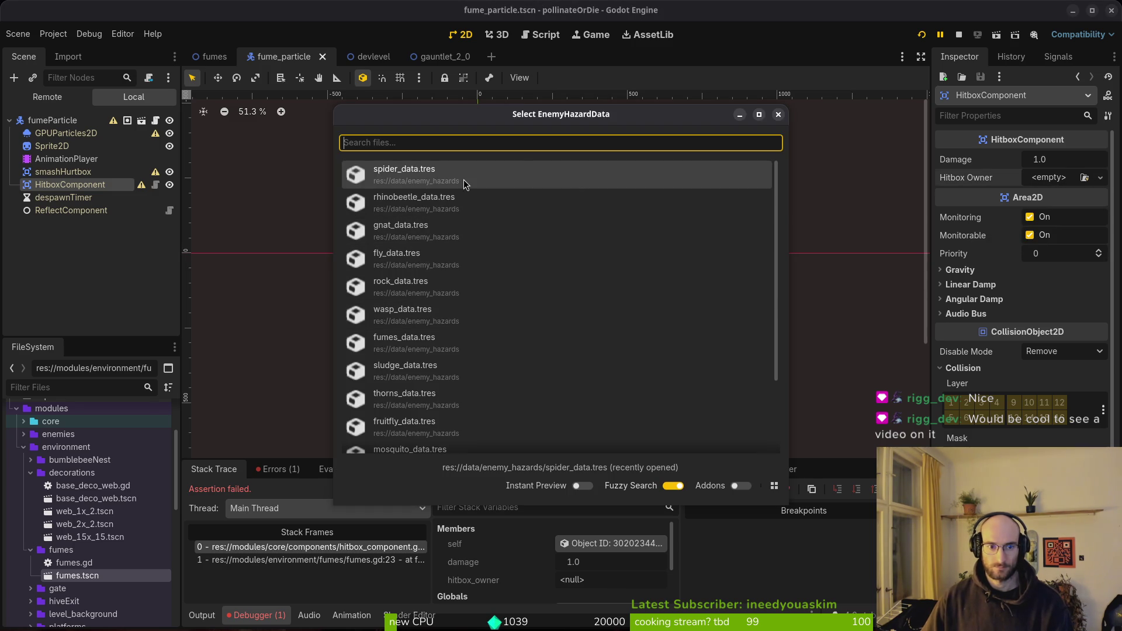
pyautogui.press('Escape')
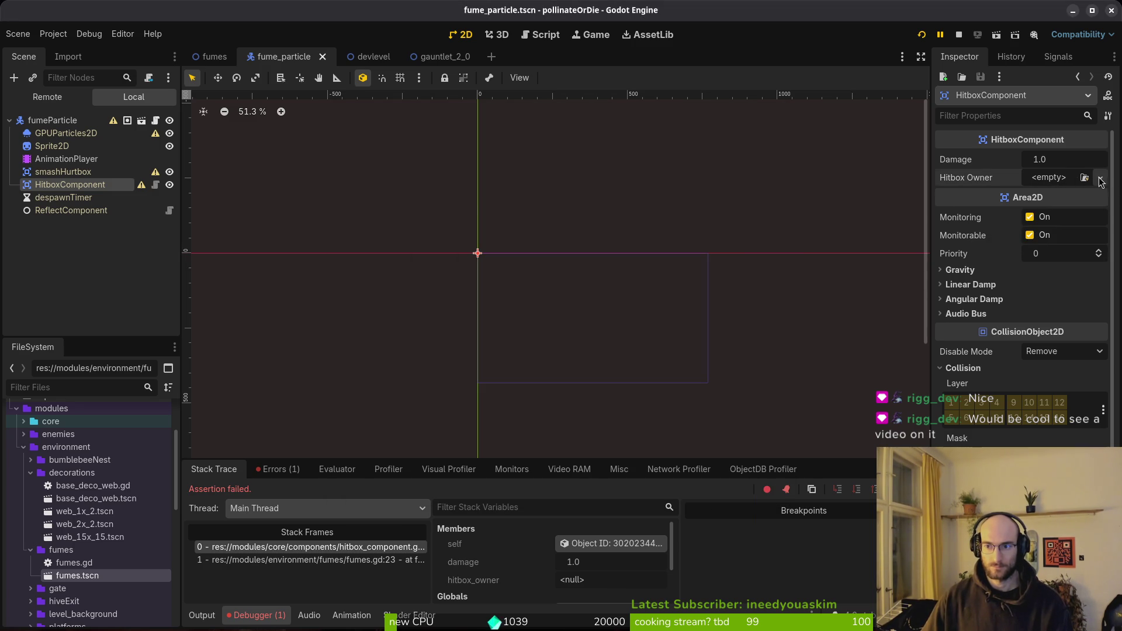
pyautogui.click(1046, 178)
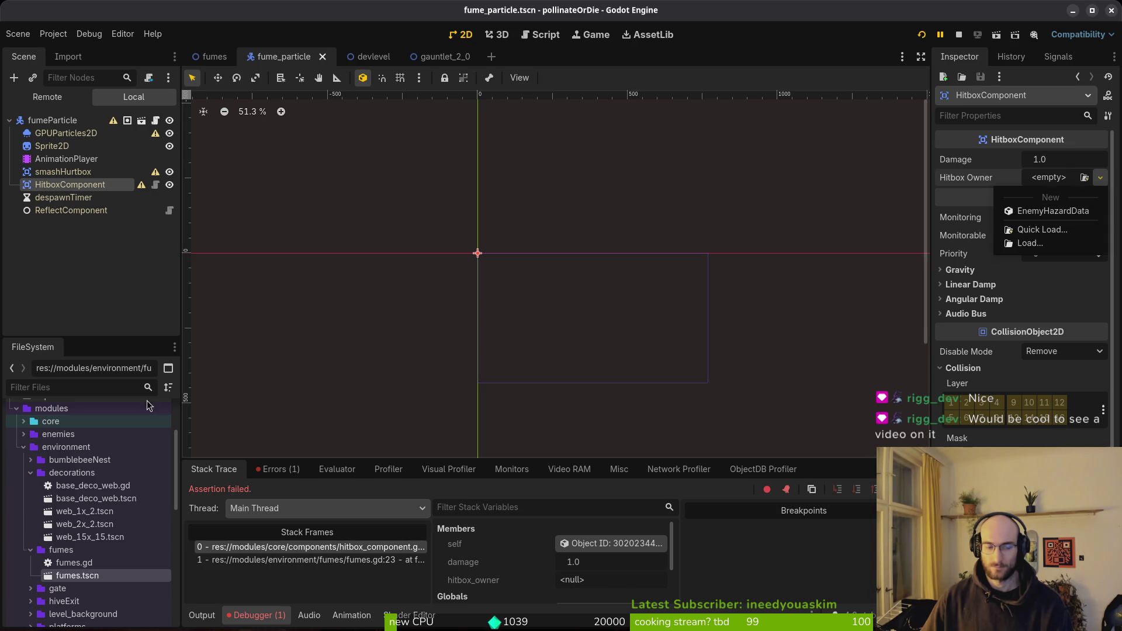
pyautogui.click(88, 511)
# Drag fumes_data.tres from data/enemy_hazards onto Hitbox Owner, save, and rerun the game
pyautogui.scroll(-10, 87, 497)
pyautogui.scroll(15, 7, 536)
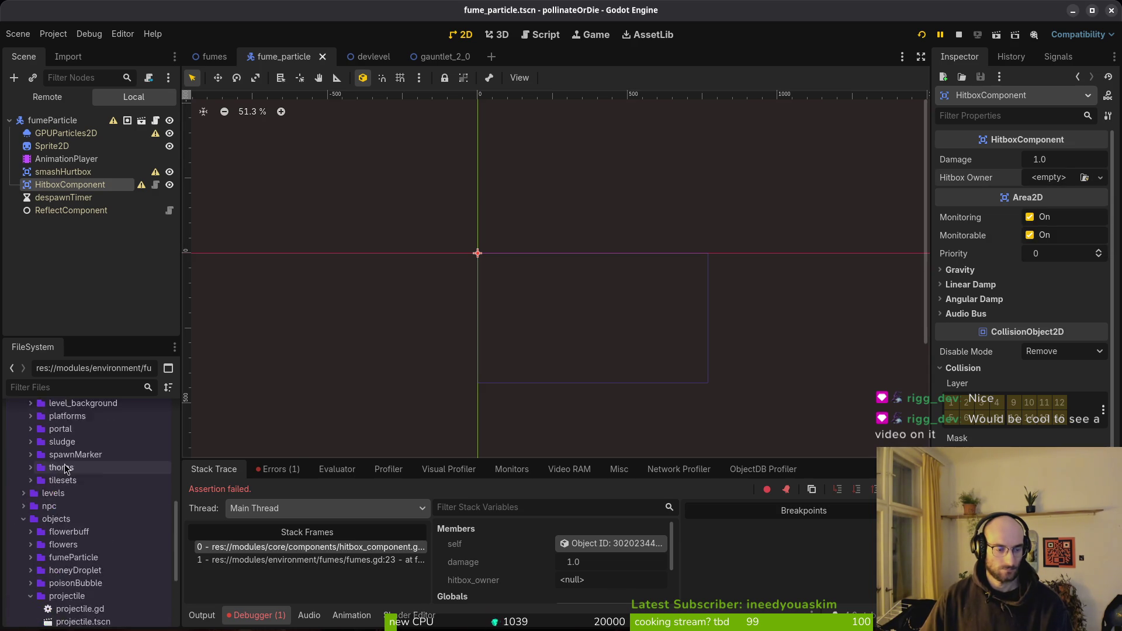
pyautogui.click(17, 456)
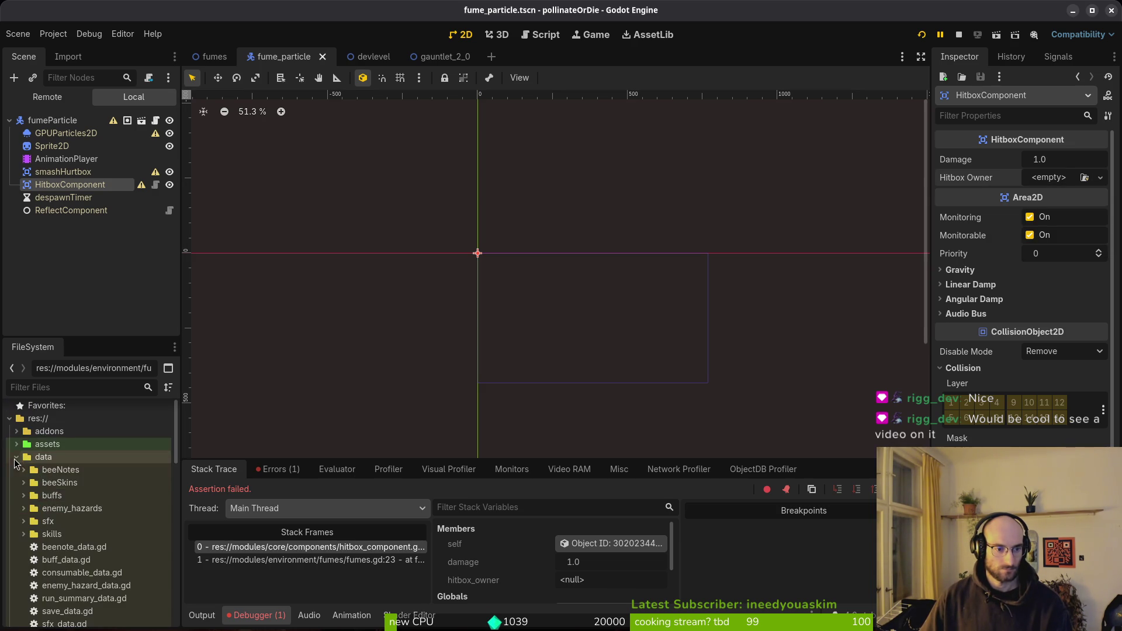
pyautogui.click(25, 509)
pyautogui.scroll(-4, 58, 508)
pyautogui.moveTo(64, 509)
pyautogui.mouseDown()
pyautogui.moveTo(1078, 221)
pyautogui.moveTo(1082, 176)
pyautogui.mouseUp()
pyautogui.hotkey('ctrl', 's')
pyautogui.click(88, 172)
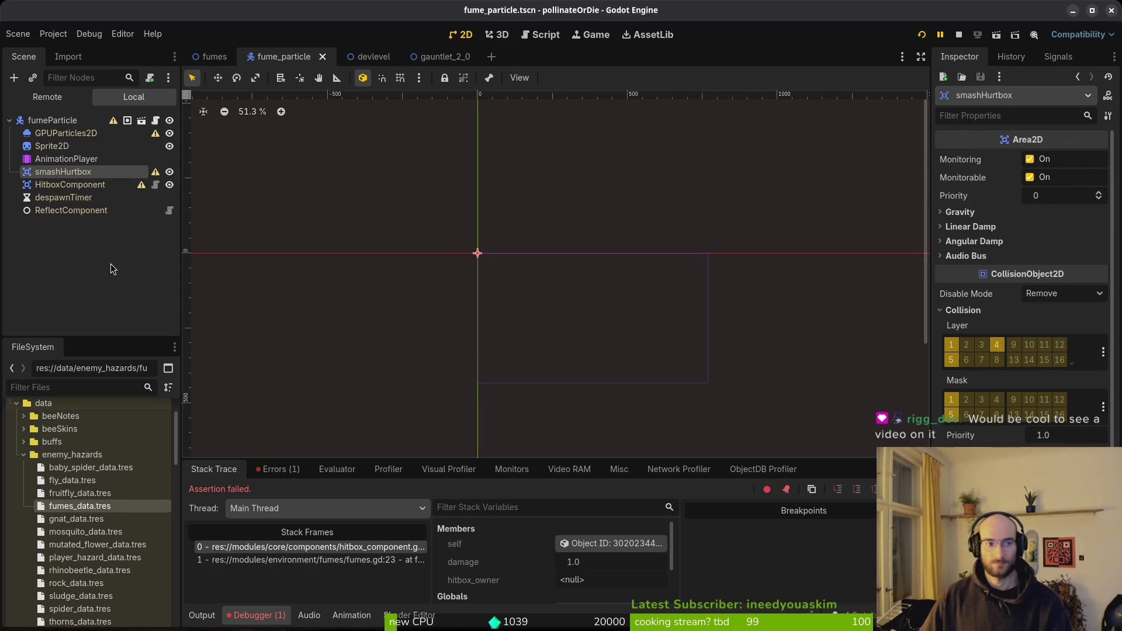
pyautogui.click(922, 34)
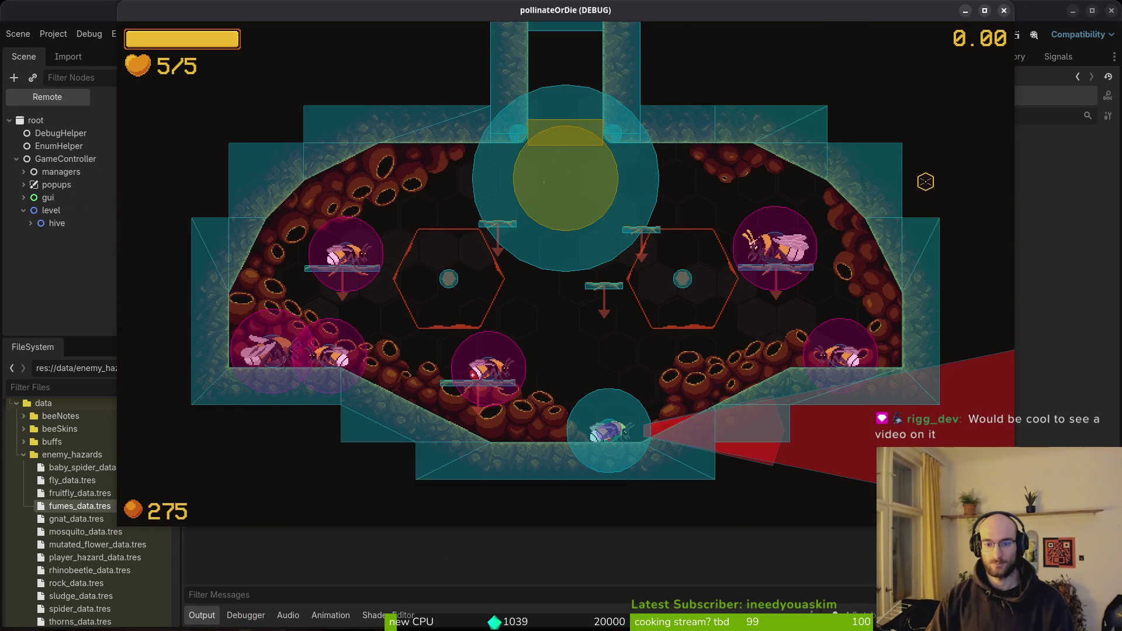
# Playtest the game: fly the bee, pause, and restart the run in the devlevel
pyautogui.press('w')
pyautogui.press('d')
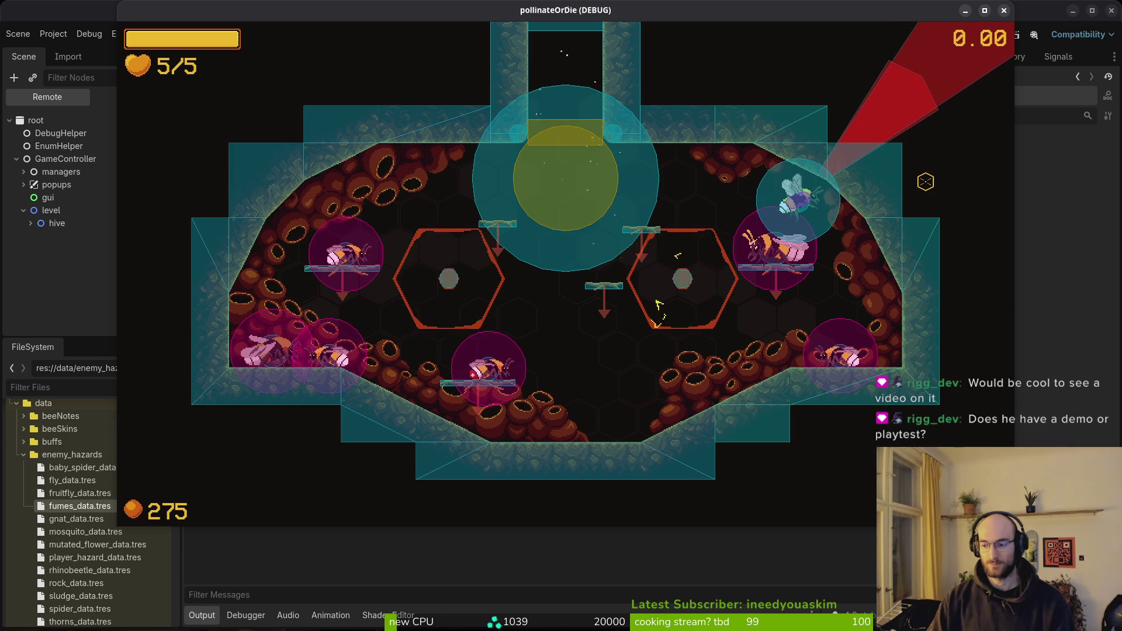
pyautogui.press('s')
pyautogui.press('d')
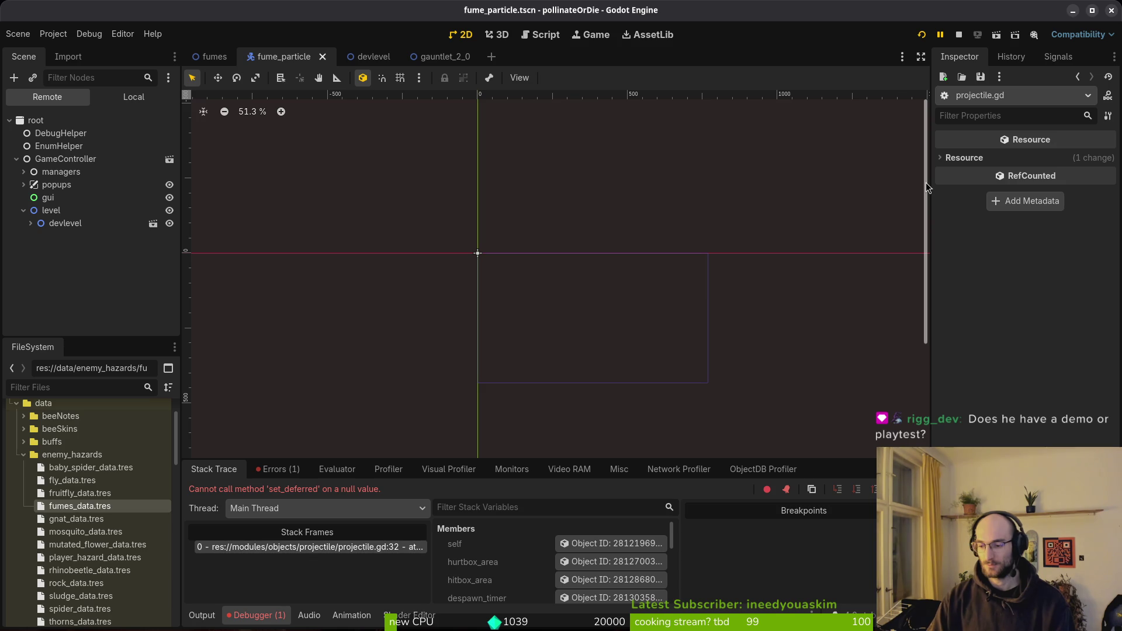
# Bring the Steam library window forward from the window overview
pyautogui.press('super')
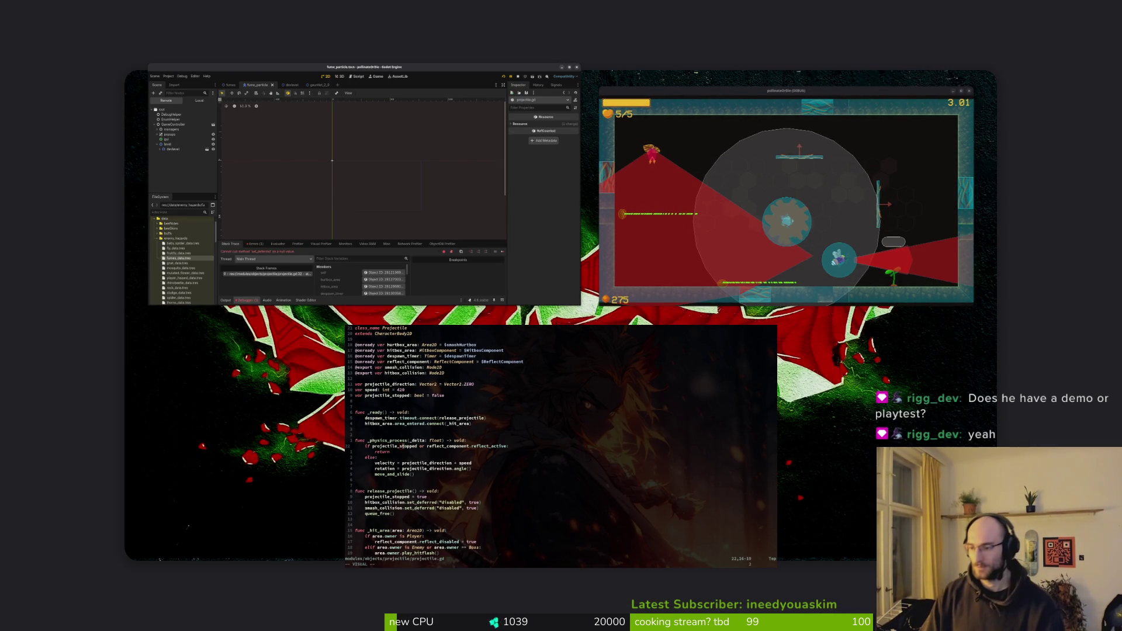
pyautogui.press('super')
pyautogui.hotkey('alt', 'Tab')
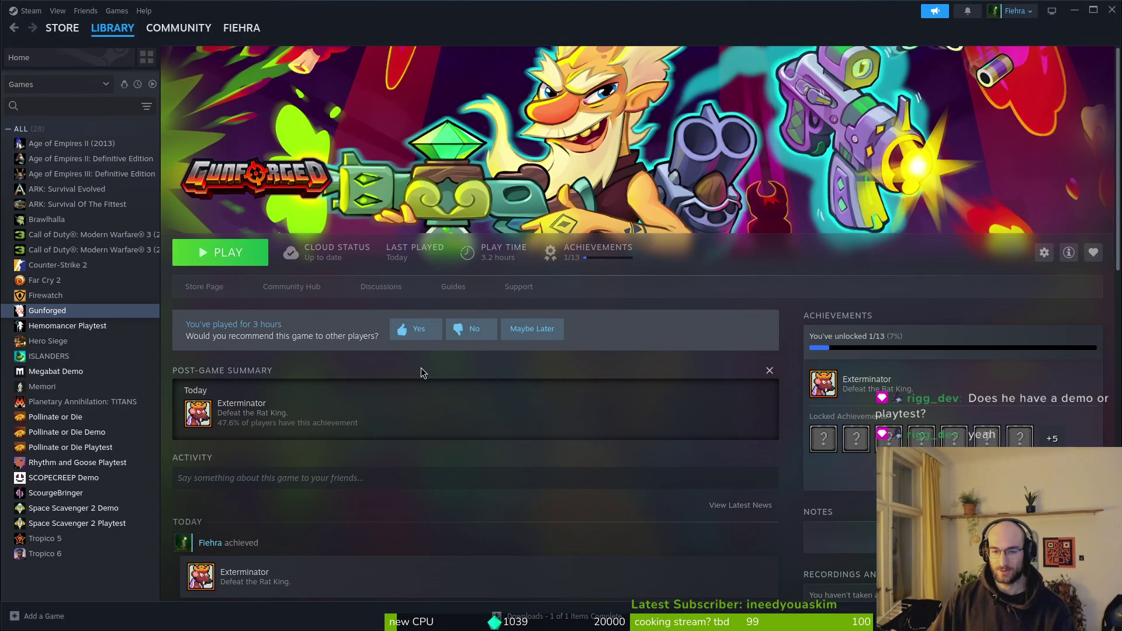
# Scroll the Gunforged library page, then close the Steam window
pyautogui.scroll(-5, 595, 391)
pyautogui.scroll(6, 433, 425)
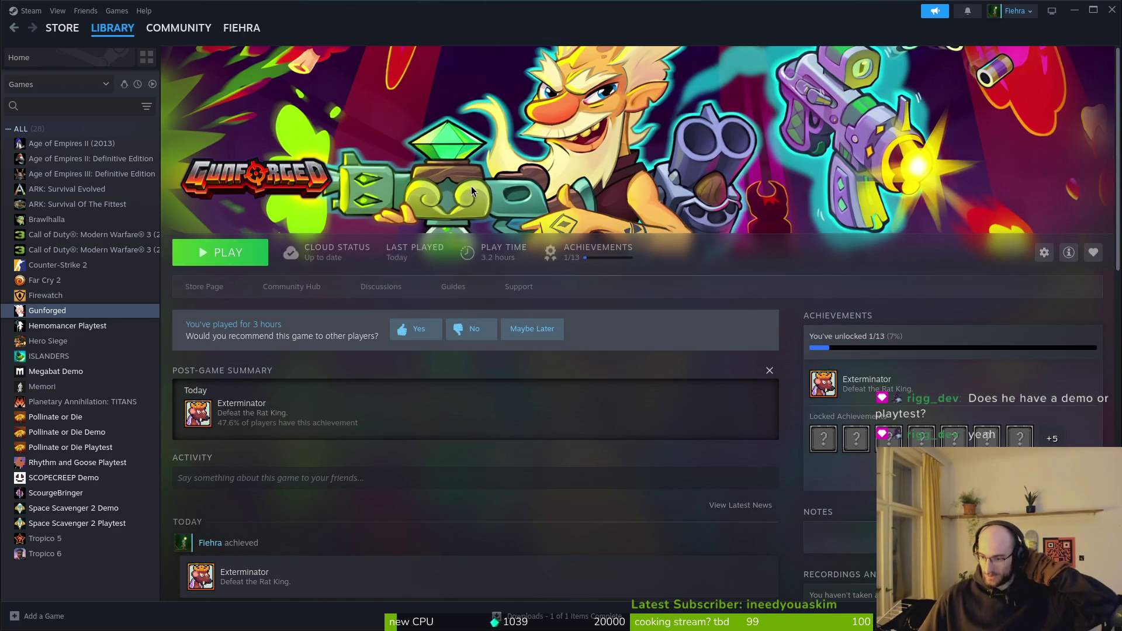
pyautogui.click(1115, 13)
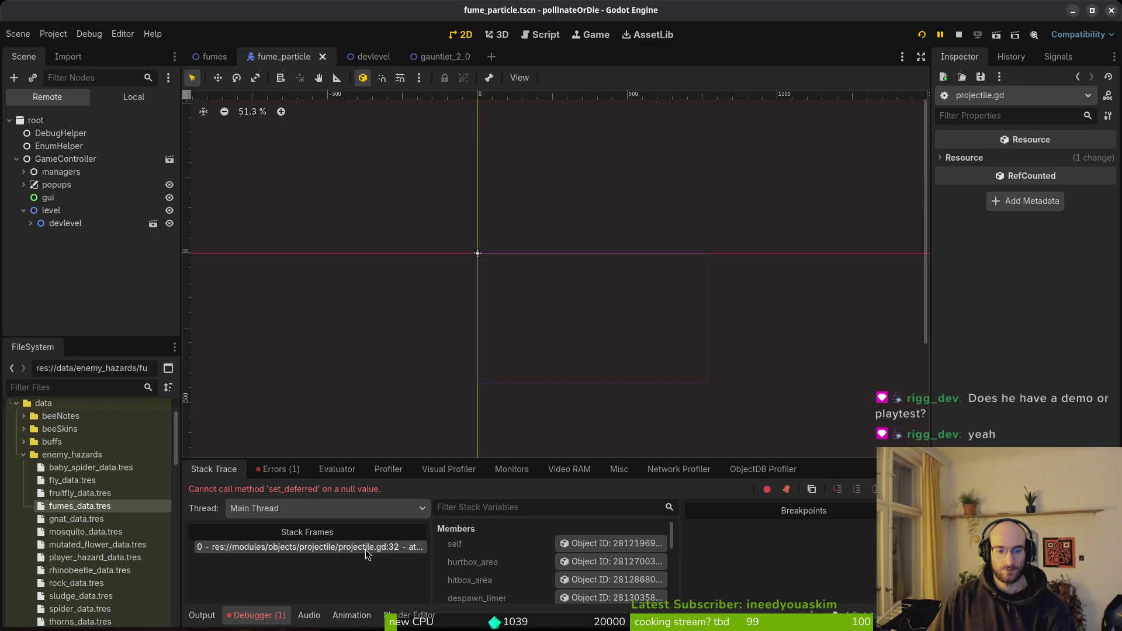
# Return to Neovim and save projectile.gd with :w
pyautogui.press('F12')
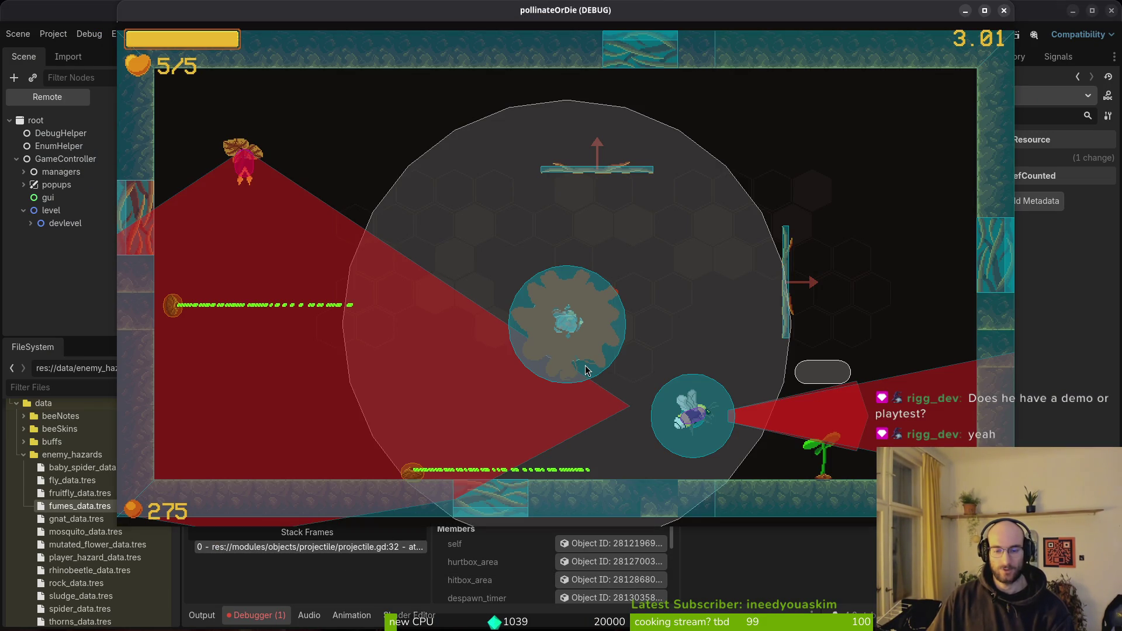
pyautogui.hotkey('alt', 'Tab')
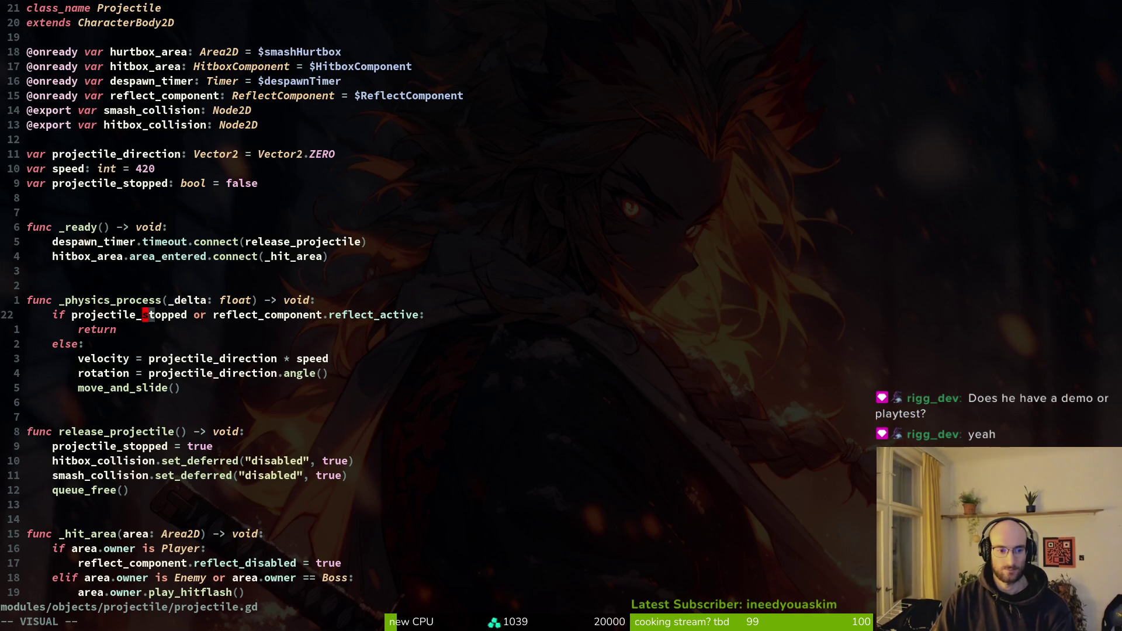
pyautogui.press('Escape')
pyautogui.press('space')
pyautogui.press('f')
pyautogui.press('f')
pyautogui.press('Escape')
pyautogui.press('Escape')
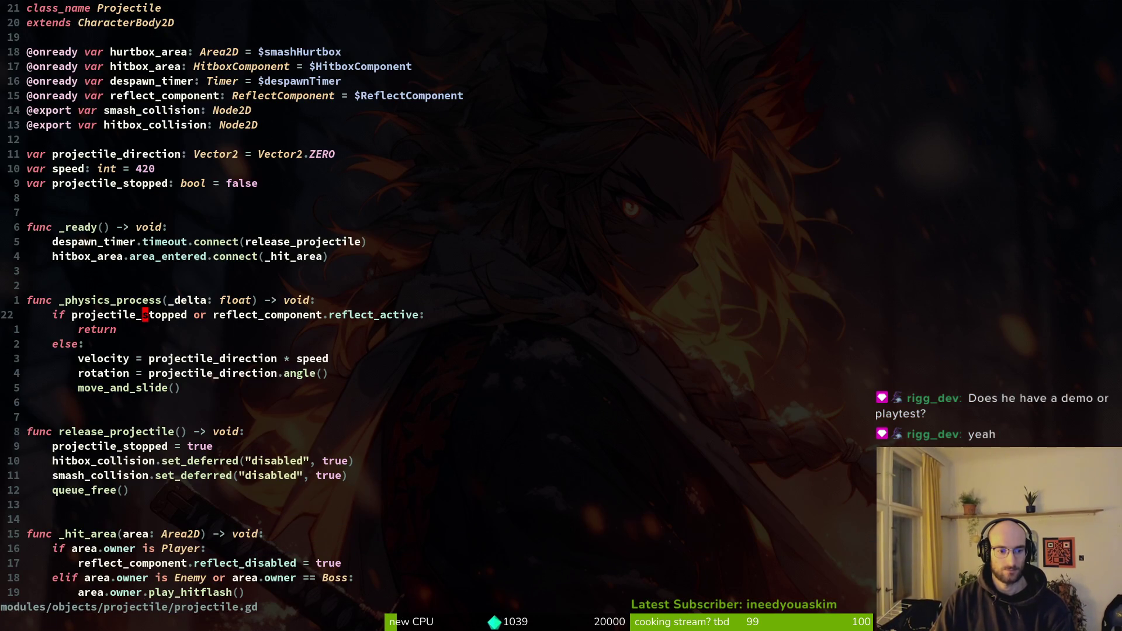
pyautogui.write(':w')
pyautogui.press('Return')
# Reopen projectile.gd through the Telescope file finder and review its physics process code
pyautogui.press('space')
pyautogui.press('f')
pyautogui.press('f')
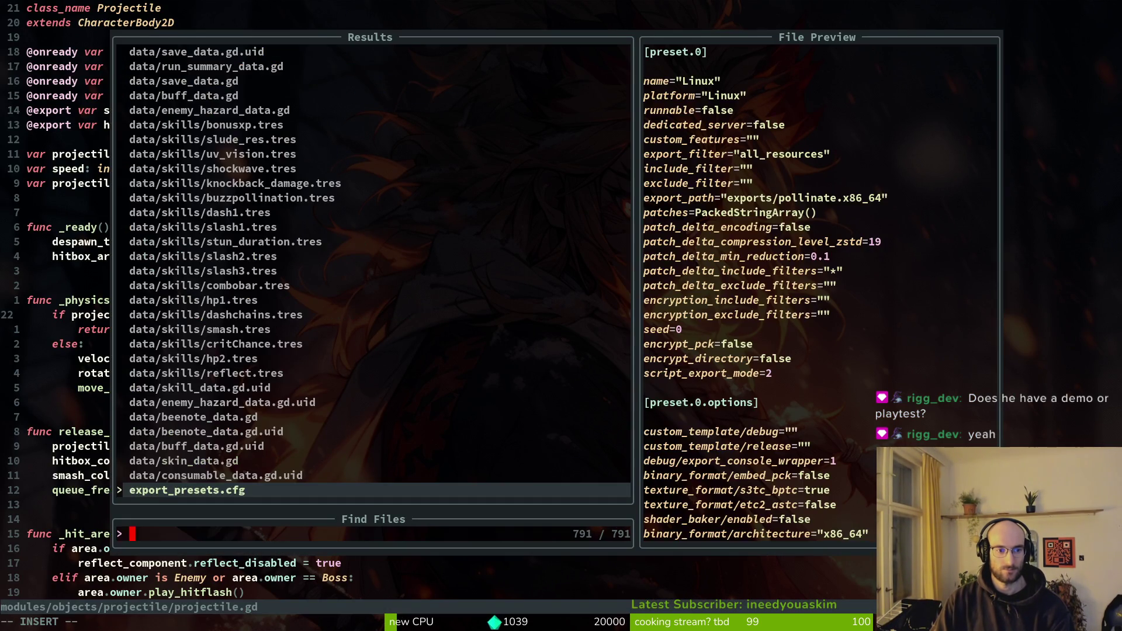
pyautogui.write('project')
pyautogui.press('Up')
pyautogui.press('Up')
pyautogui.press('Up')
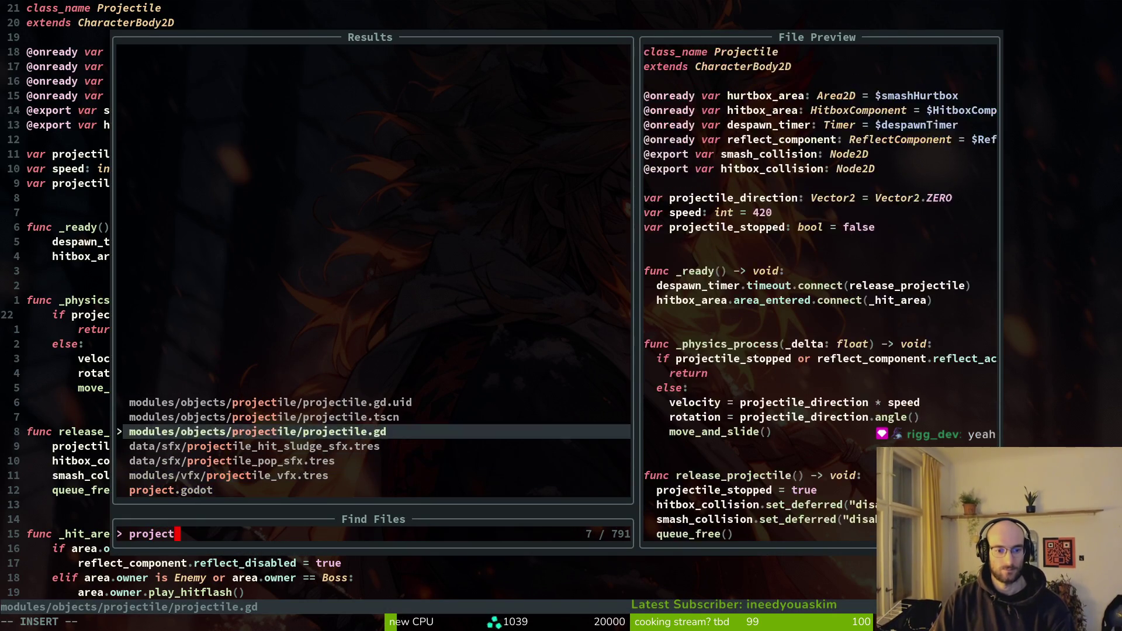
pyautogui.press('Return')
pyautogui.hotkey('ctrl', 'd')
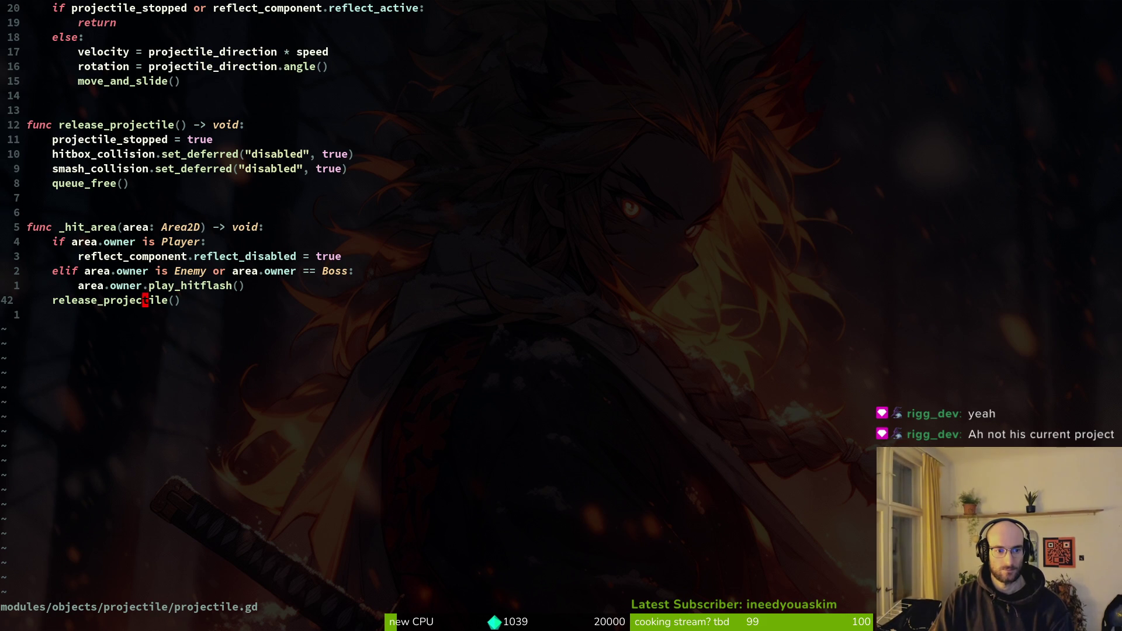
pyautogui.hotkey('ctrl', 'u')
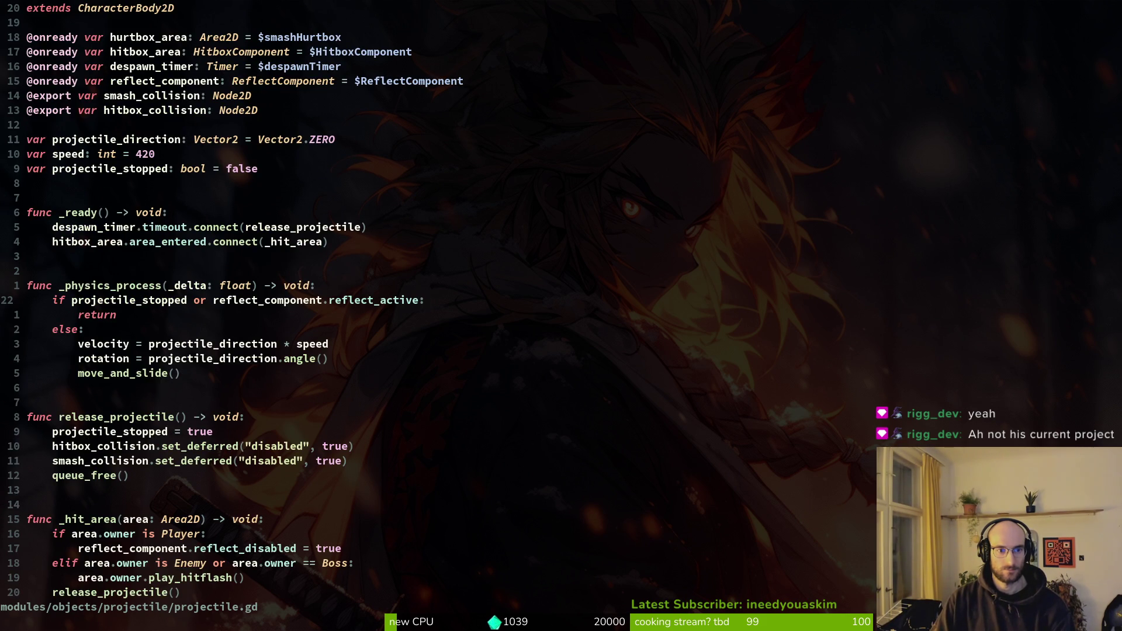
pyautogui.hotkey('alt', 'Tab')
pyautogui.hotkey('alt', 'Tab')
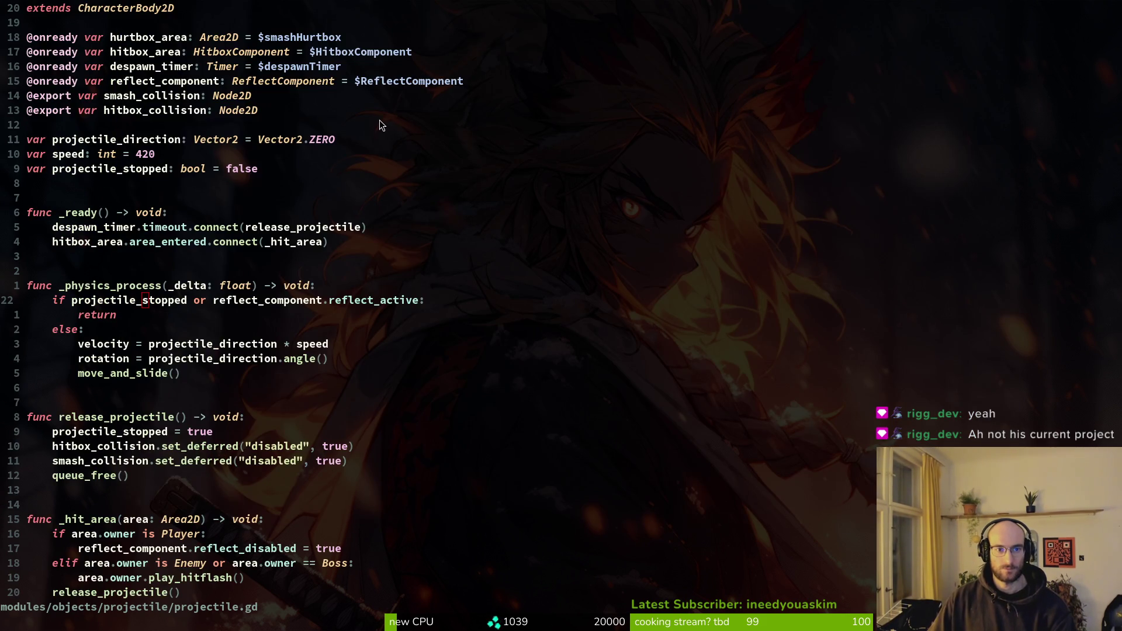
pyautogui.hotkey('alt', 'Tab')
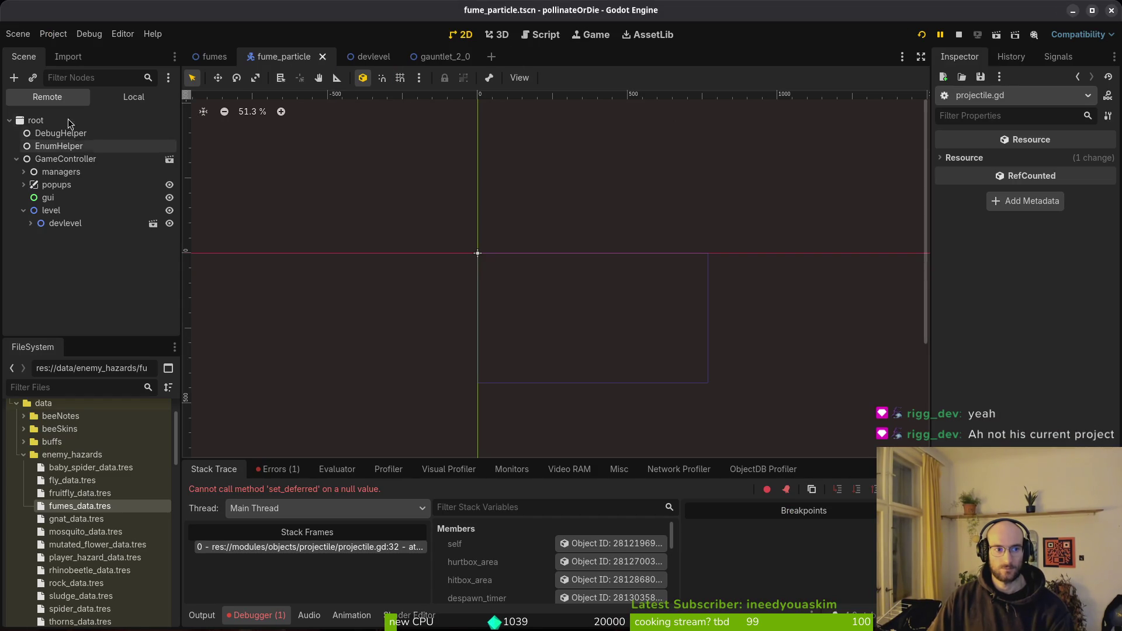
# Set fumeParticle's Smash Collision export to the smashHurtbox node
pyautogui.click(58, 120)
pyautogui.click(1046, 159)
pyautogui.press('Escape')
pyautogui.click(1051, 159)
pyautogui.click(535, 209)
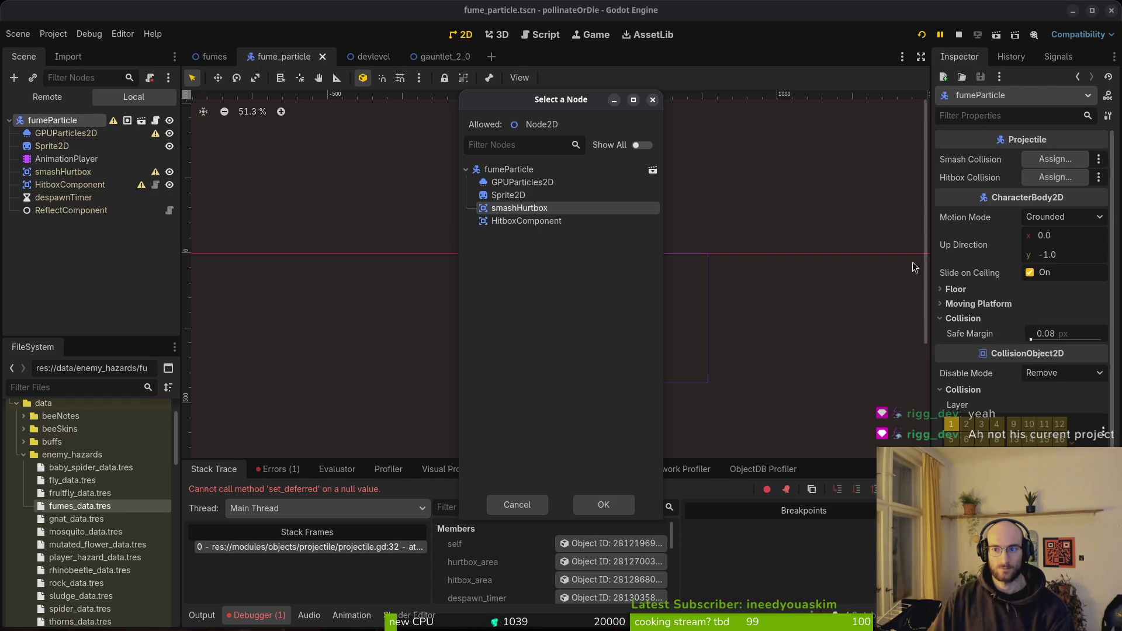
pyautogui.click(604, 509)
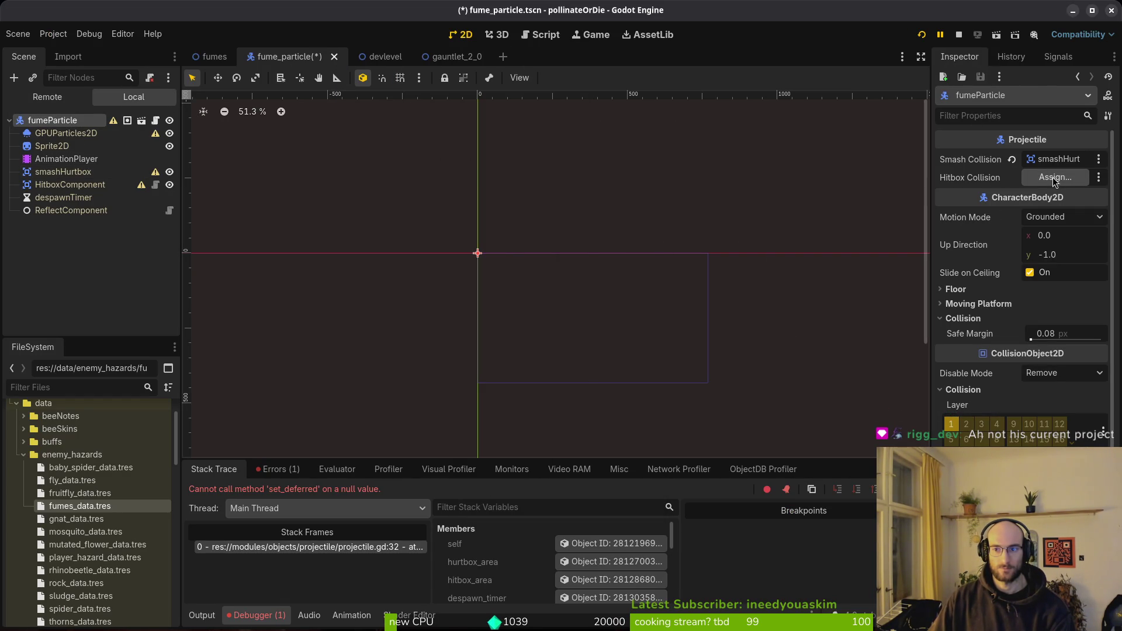
# Leave Hitbox Collision unassigned, check the scene nodes, and save fume_particle
pyautogui.click(1073, 161)
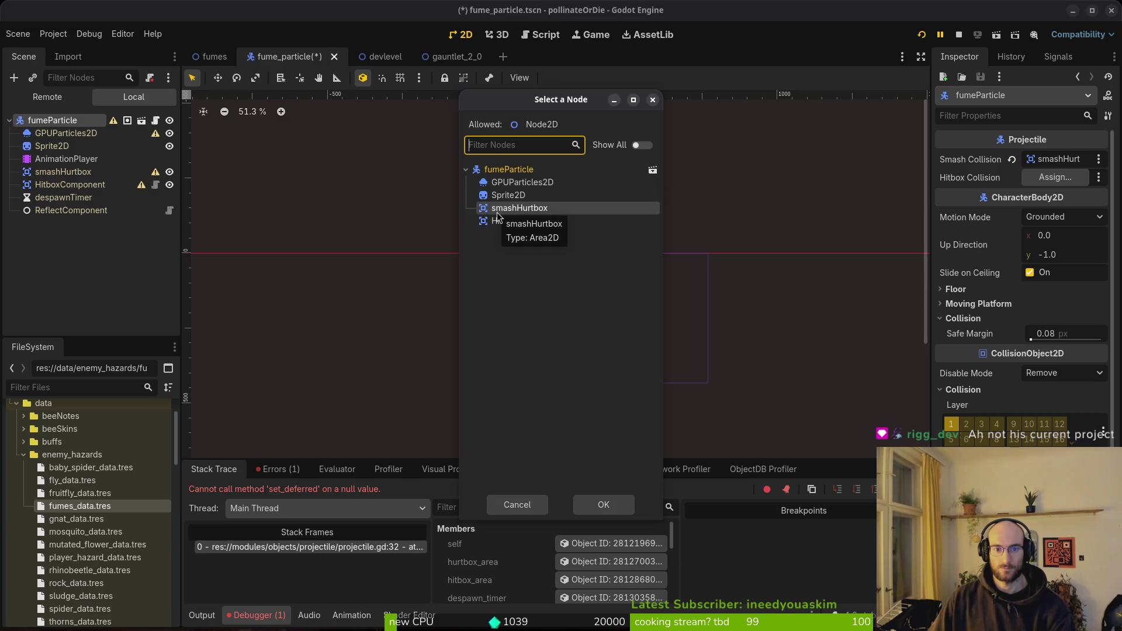
pyautogui.press('Escape')
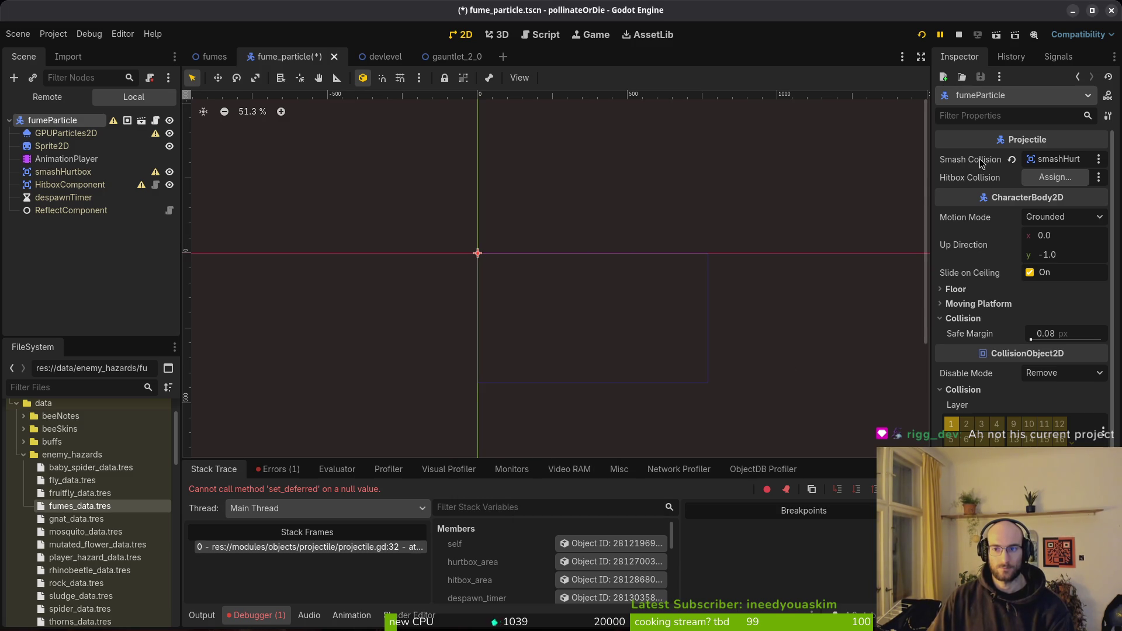
pyautogui.doubleClick(63, 172)
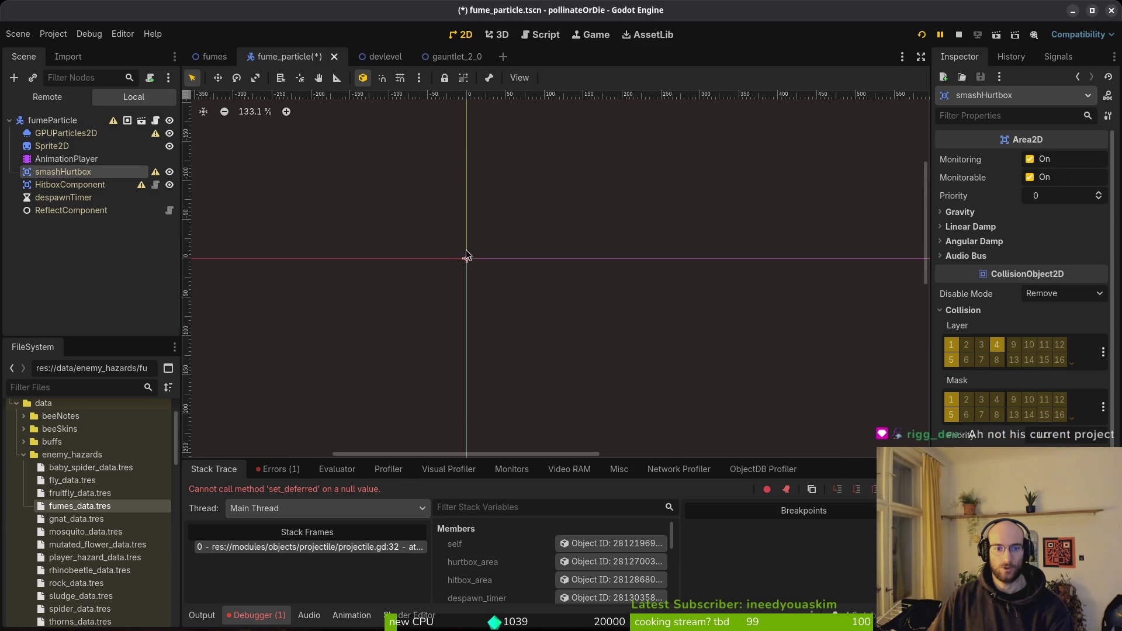
pyautogui.click(52, 120)
pyautogui.click(59, 159)
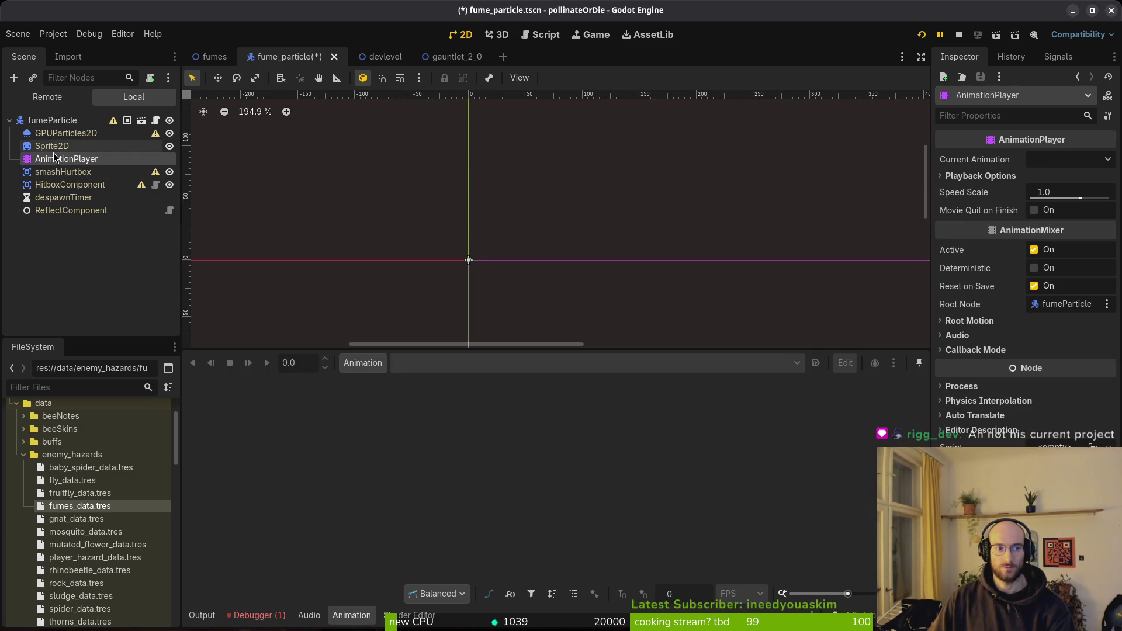
pyautogui.click(53, 150)
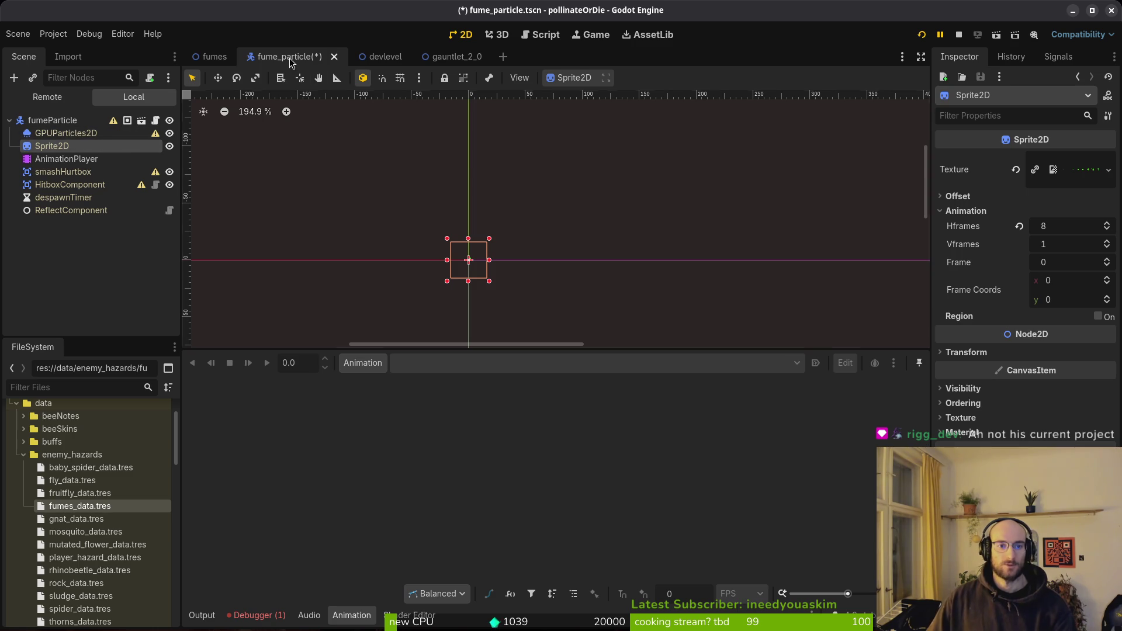
pyautogui.scroll(-4, 472, 223)
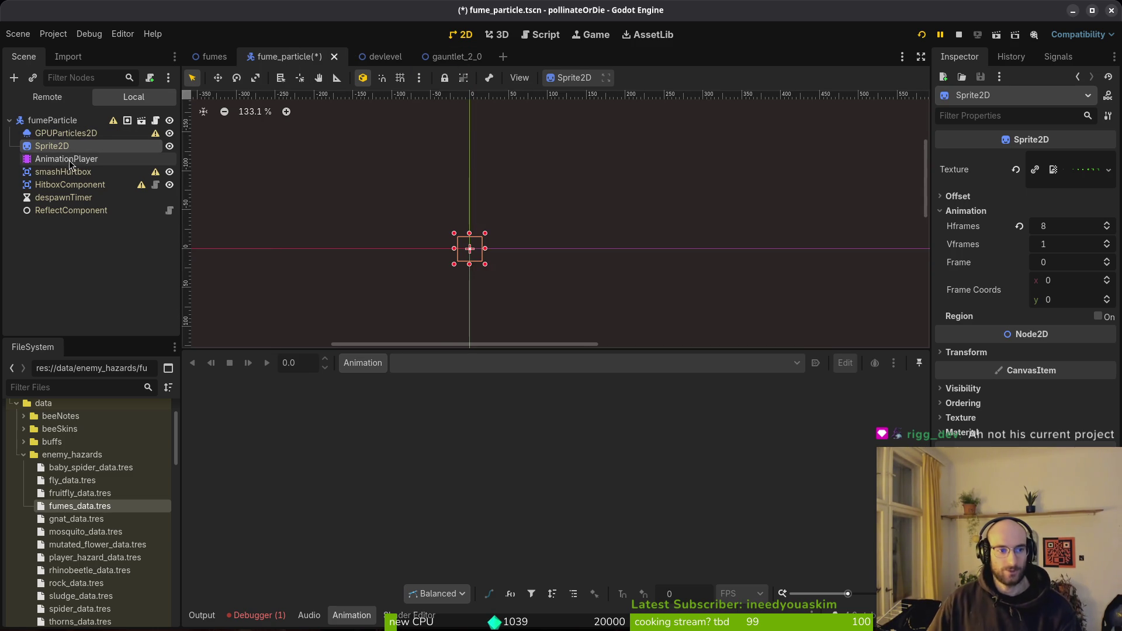
pyautogui.hotkey('ctrl', 's')
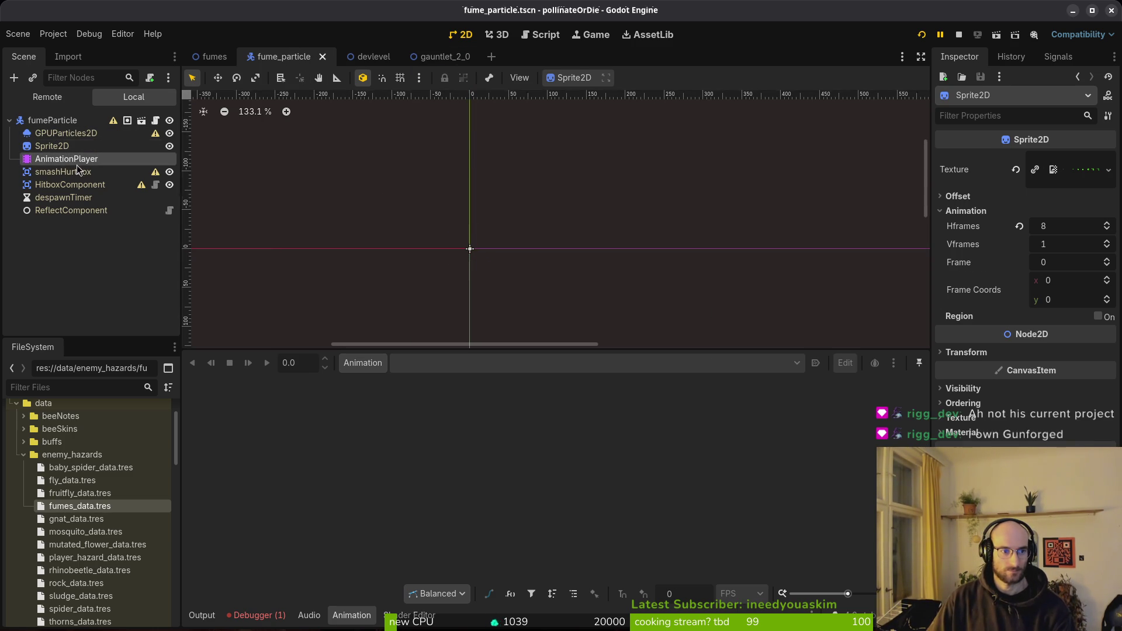
# Create a new 'fume' animation set to autoplay on load, and save
pyautogui.click(359, 363)
pyautogui.click(388, 384)
pyautogui.write('fume')
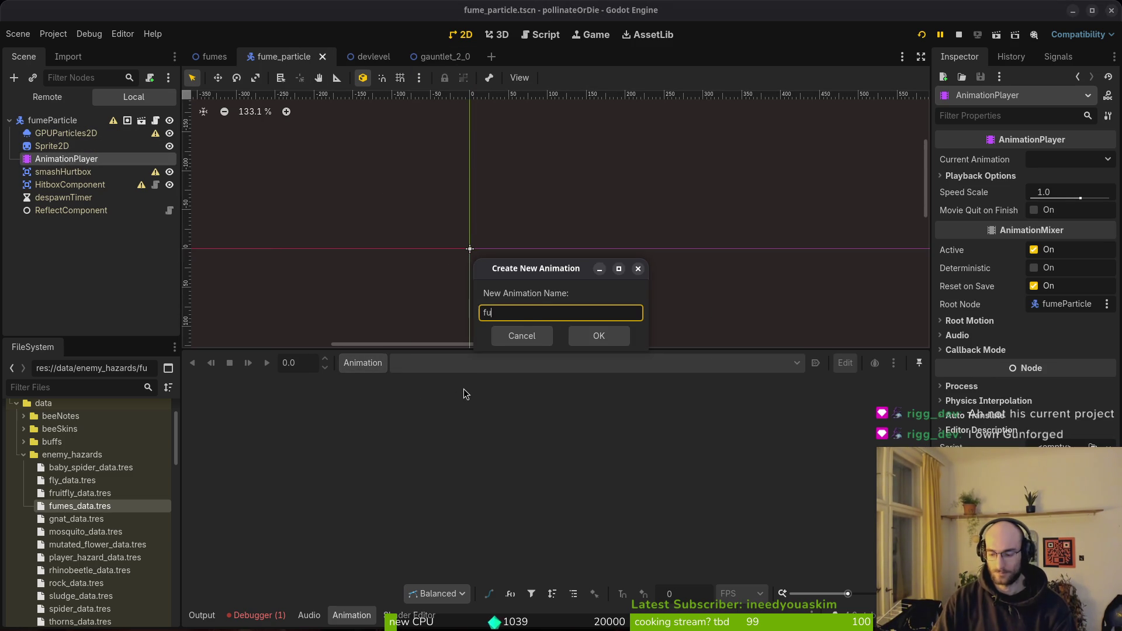
pyautogui.press('Return')
pyautogui.click(816, 362)
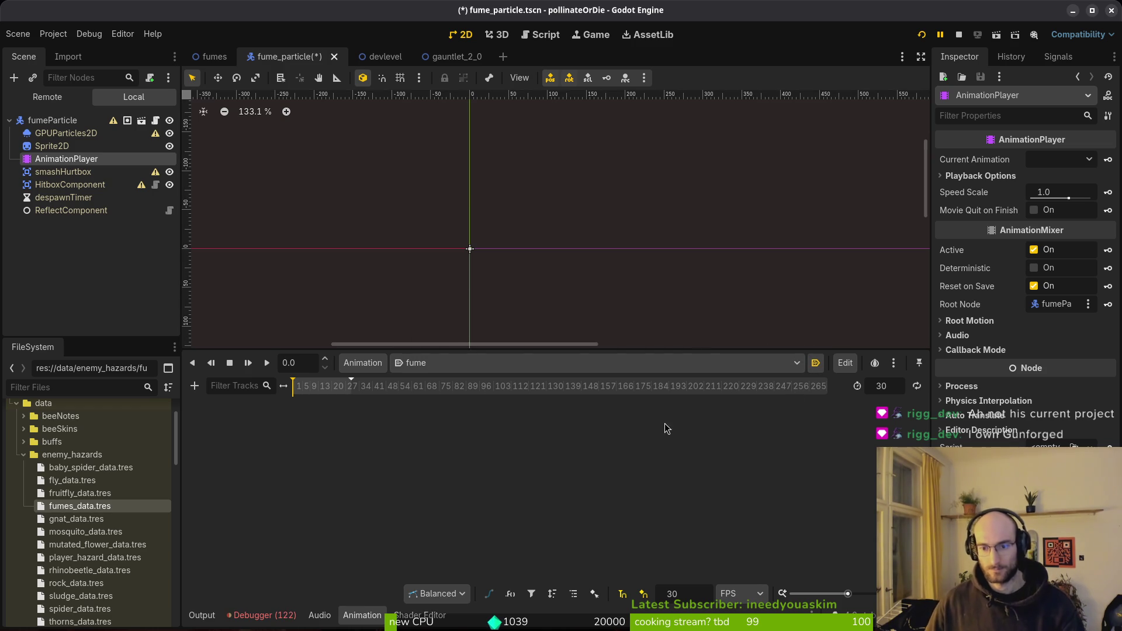
pyautogui.hotkey('ctrl', 's')
# Give the fume animation a 12 FPS snap and 8-frame length, save, and show errors
pyautogui.click(697, 590)
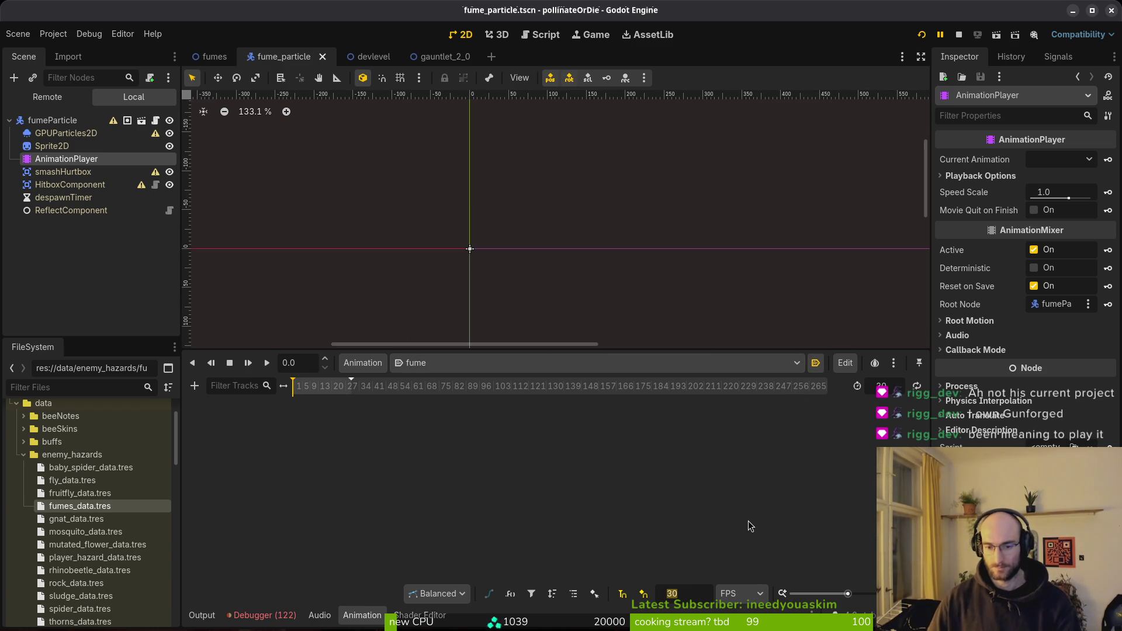
pyautogui.write('12')
pyautogui.press('Return')
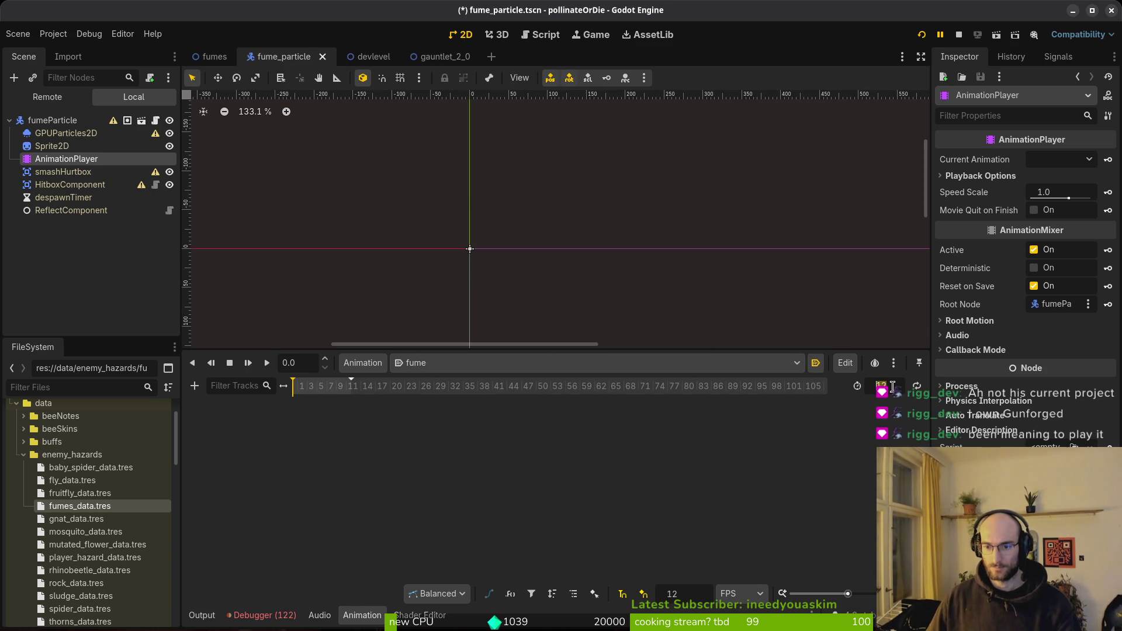
pyautogui.write('8')
pyautogui.press('Return')
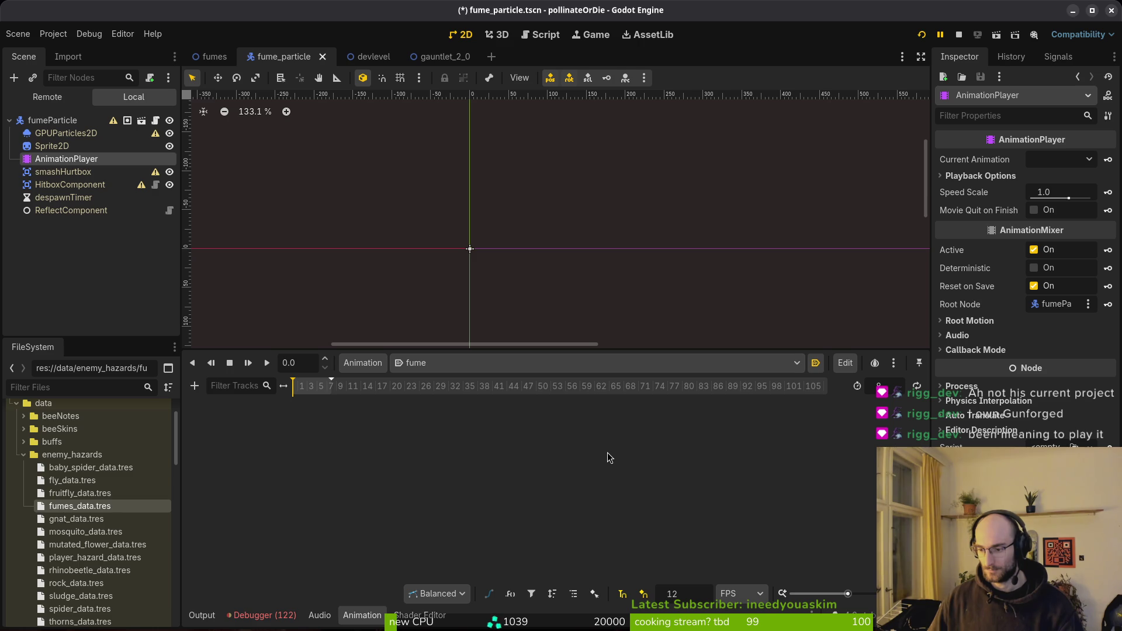
pyautogui.hotkey('ctrl', 's')
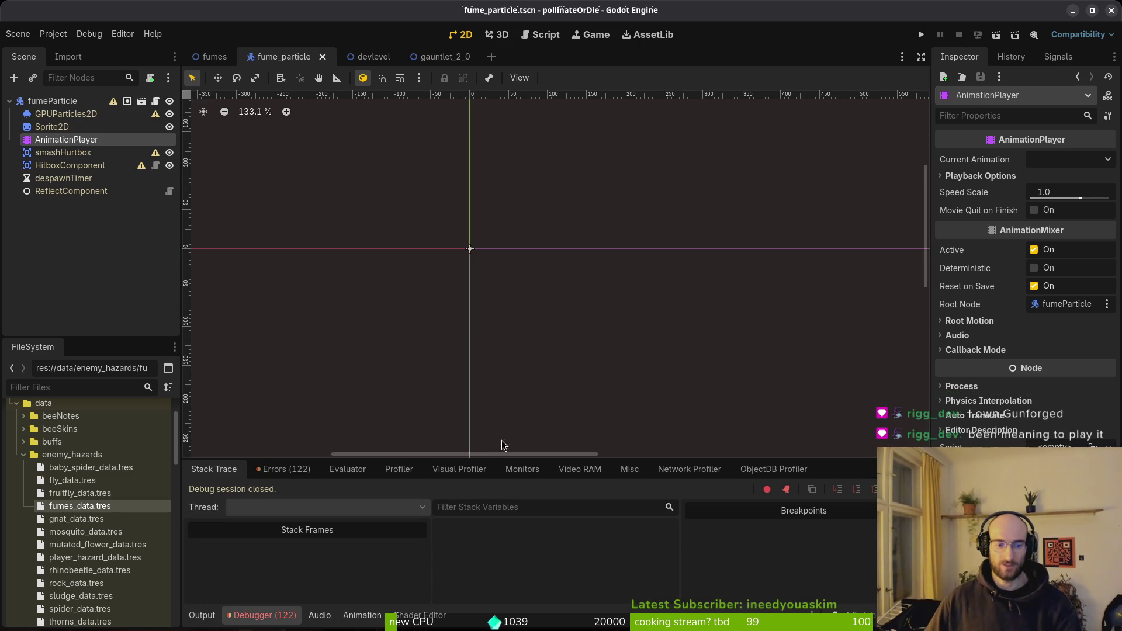
pyautogui.click(284, 469)
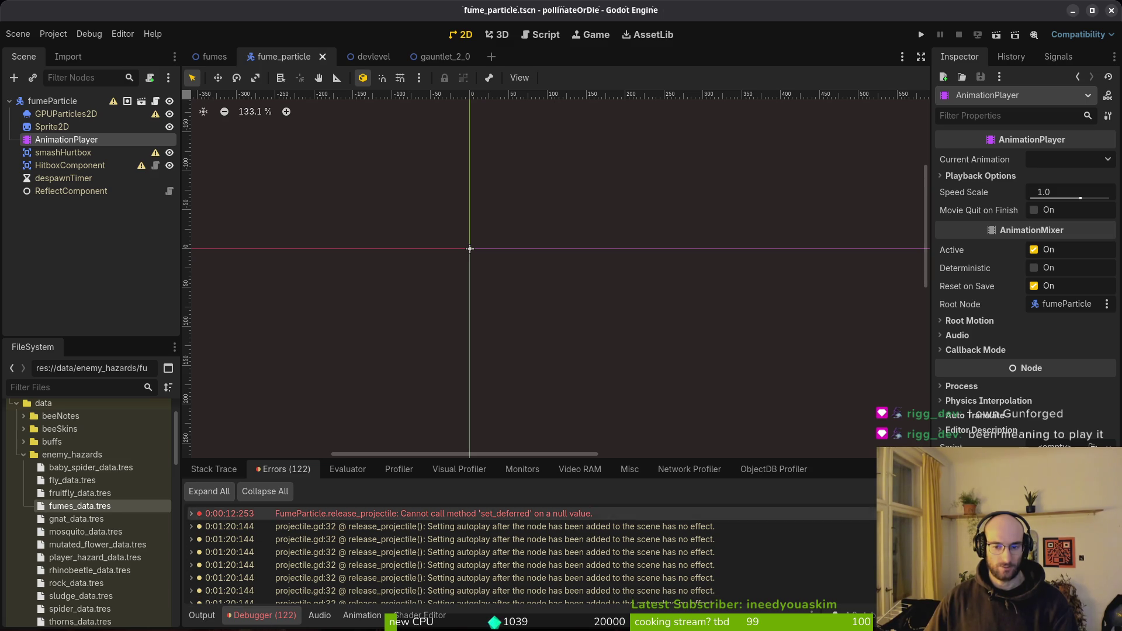
pyautogui.press('Down')
pyautogui.press('Down')
pyautogui.press('Down')
# Add a CollisionShape2D child under smashHurtbox and under HitboxComponent
pyautogui.press('Up')
pyautogui.press('Up')
pyautogui.press('Up')
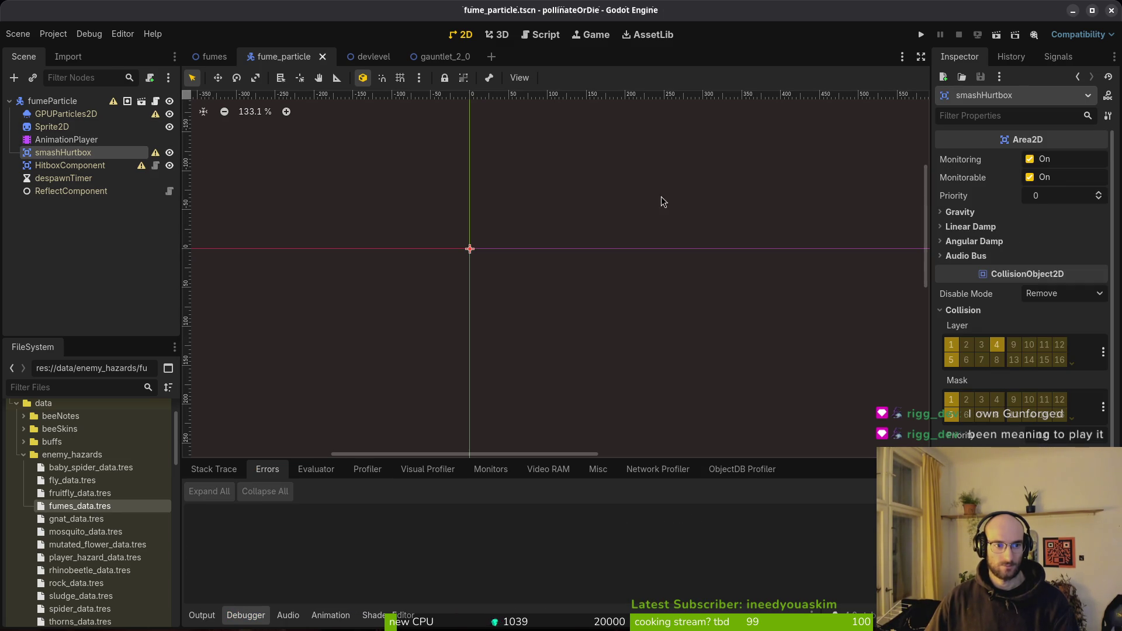
pyautogui.hotkey('ctrl', 'a')
pyautogui.write('collision')
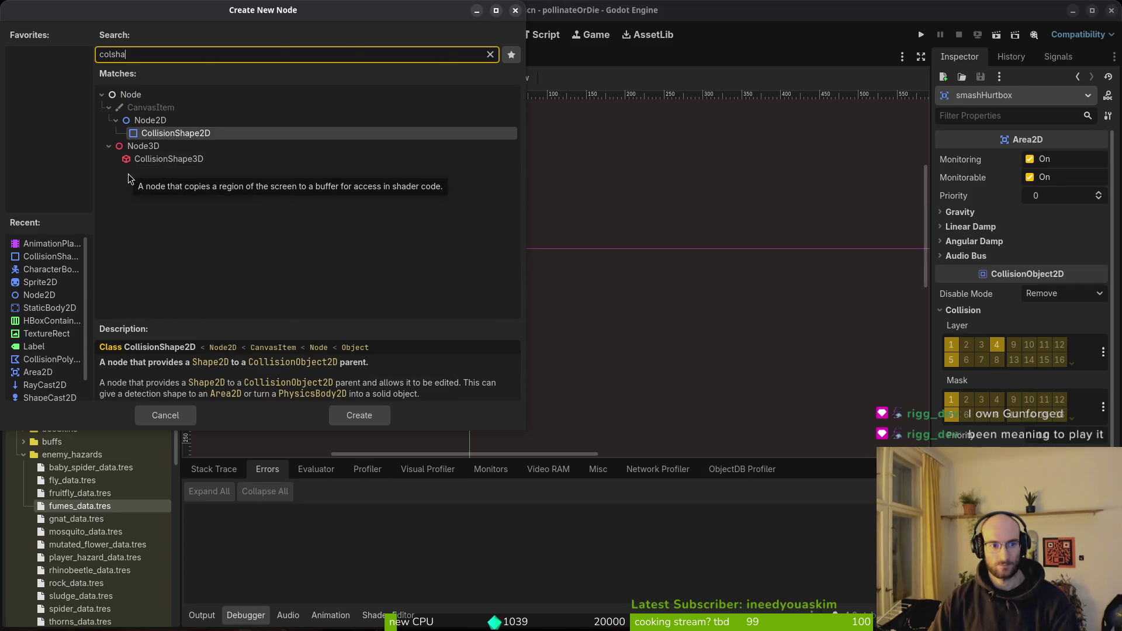
pyautogui.press('Return')
pyautogui.click(82, 194)
pyautogui.press('Up')
pyautogui.hotkey('ctrl', 'a')
pyautogui.write('cols')
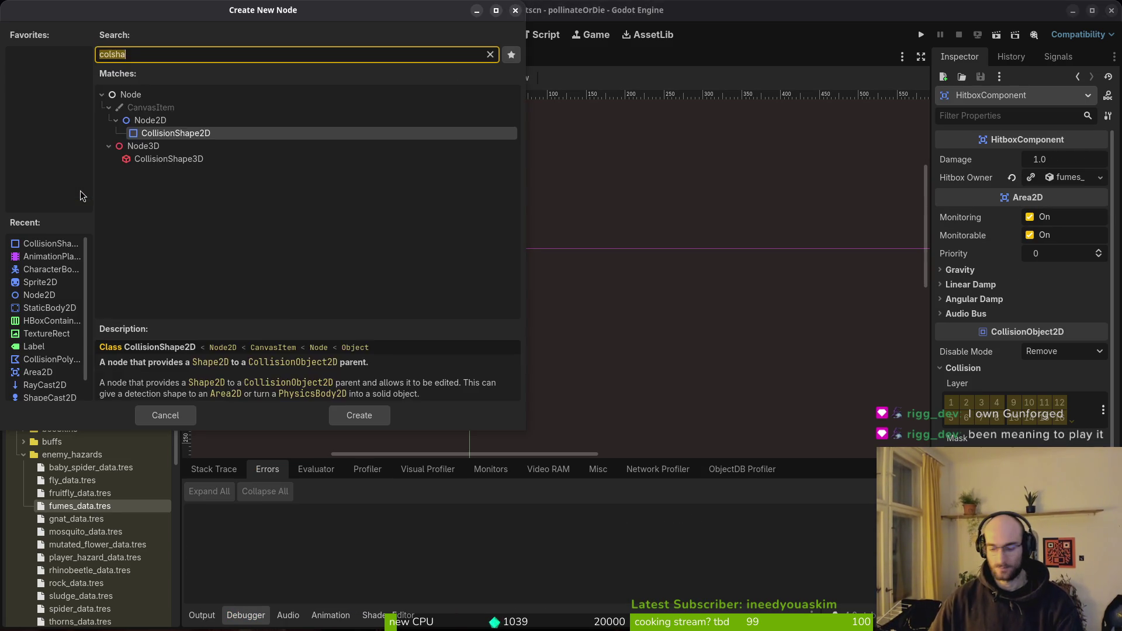
pyautogui.press('Return')
# Assign a New CircleShape2D to both collision shapes
pyautogui.click(76, 165)
pyautogui.click(1108, 159)
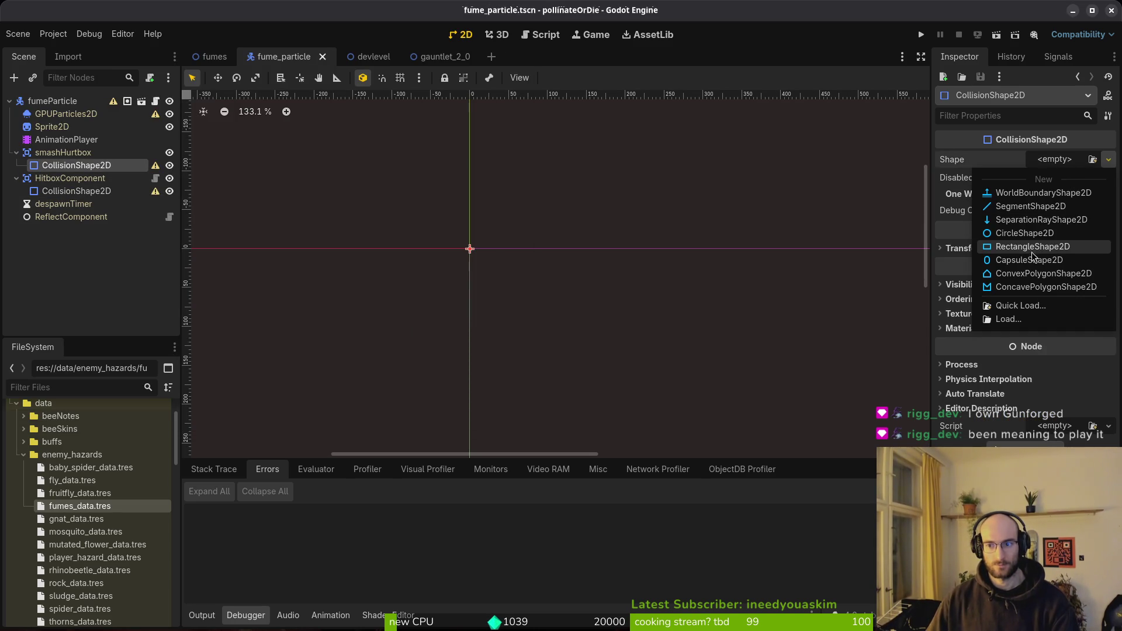
pyautogui.click(1036, 233)
pyautogui.hotkey('ctrl', 's')
pyautogui.press('Down')
pyautogui.press('Down')
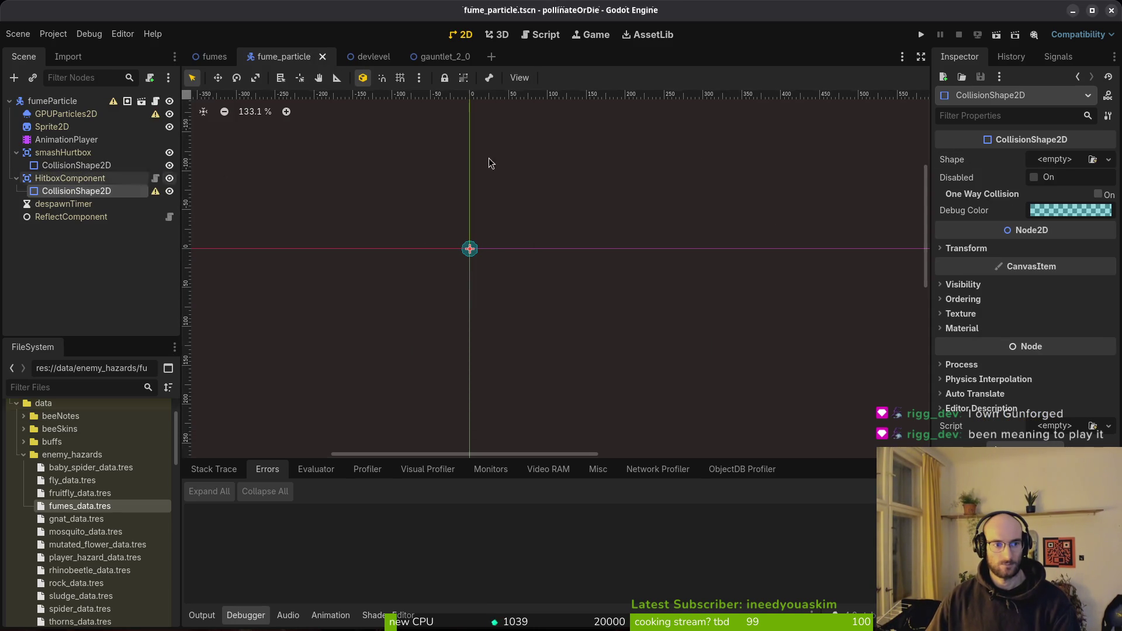
pyautogui.click(1058, 161)
pyautogui.click(1036, 236)
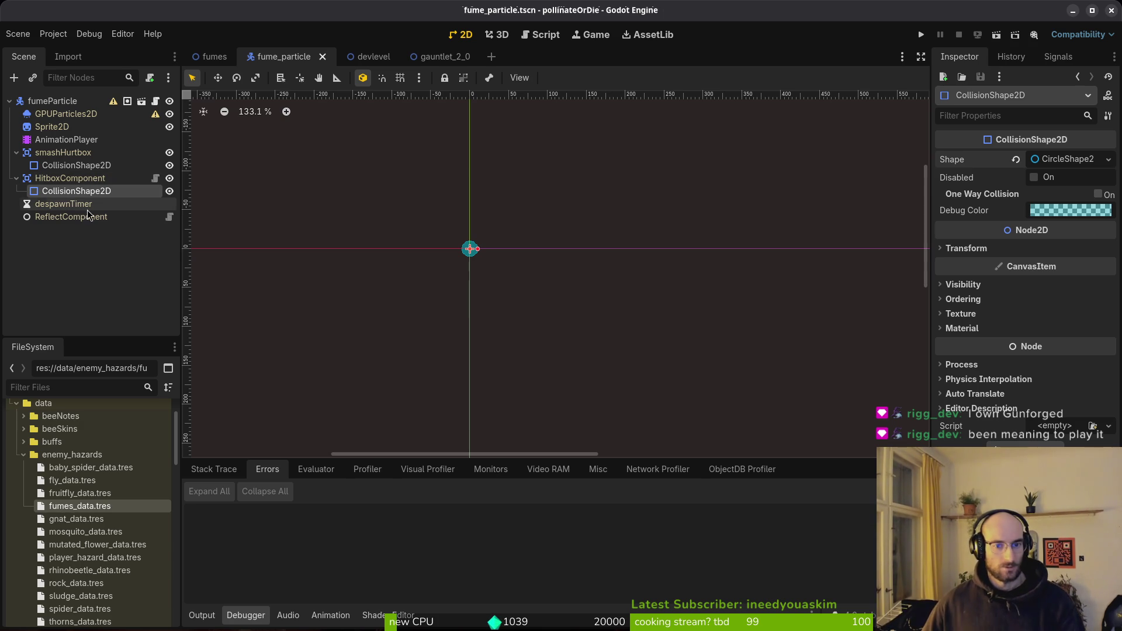
# Set the smashHurtbox circle radius to 1 px and save
pyautogui.click(78, 165)
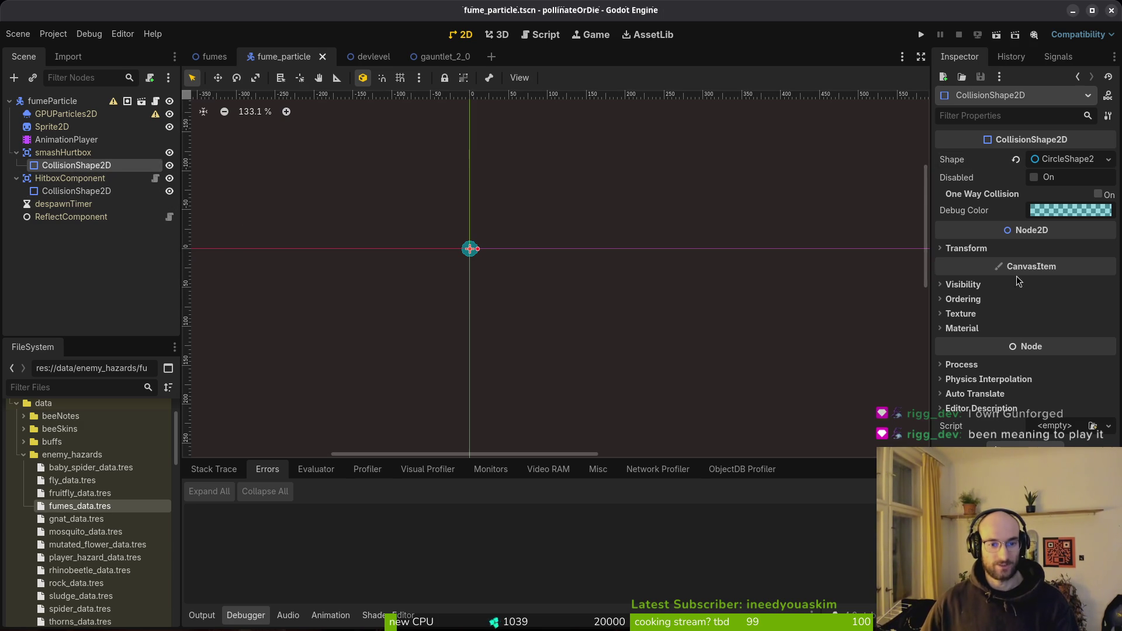
pyautogui.click(1065, 163)
pyautogui.click(1074, 182)
pyautogui.write('2')
pyautogui.press('Return')
pyautogui.scroll(7, 466, 263)
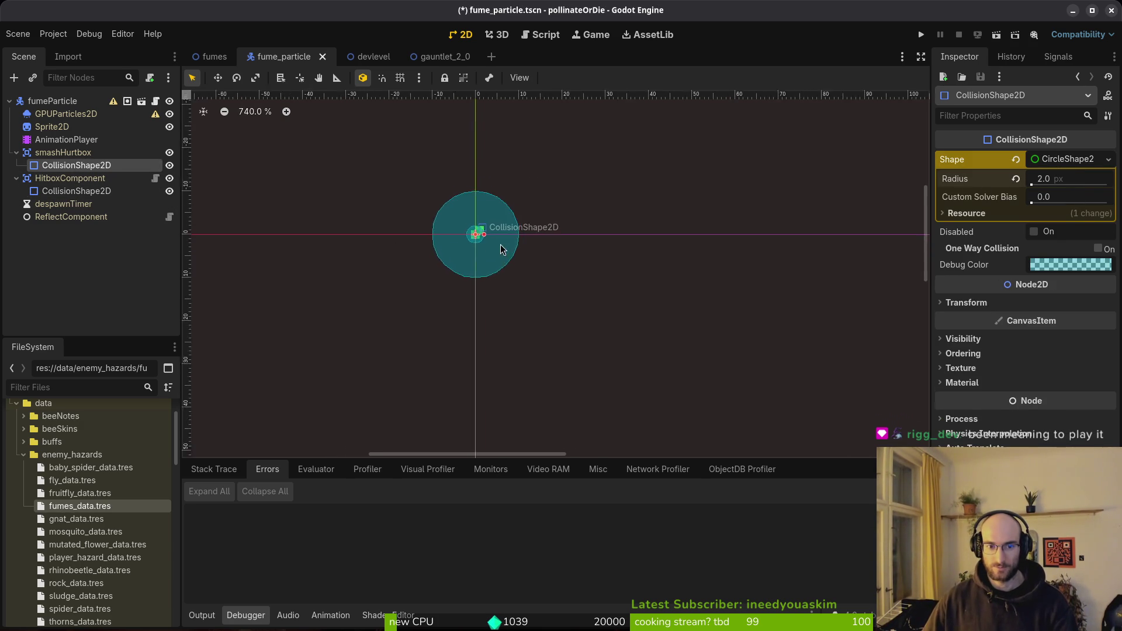
pyautogui.click(1068, 183)
pyautogui.write('1')
pyautogui.press('Return')
pyautogui.hotkey('ctrl', 's')
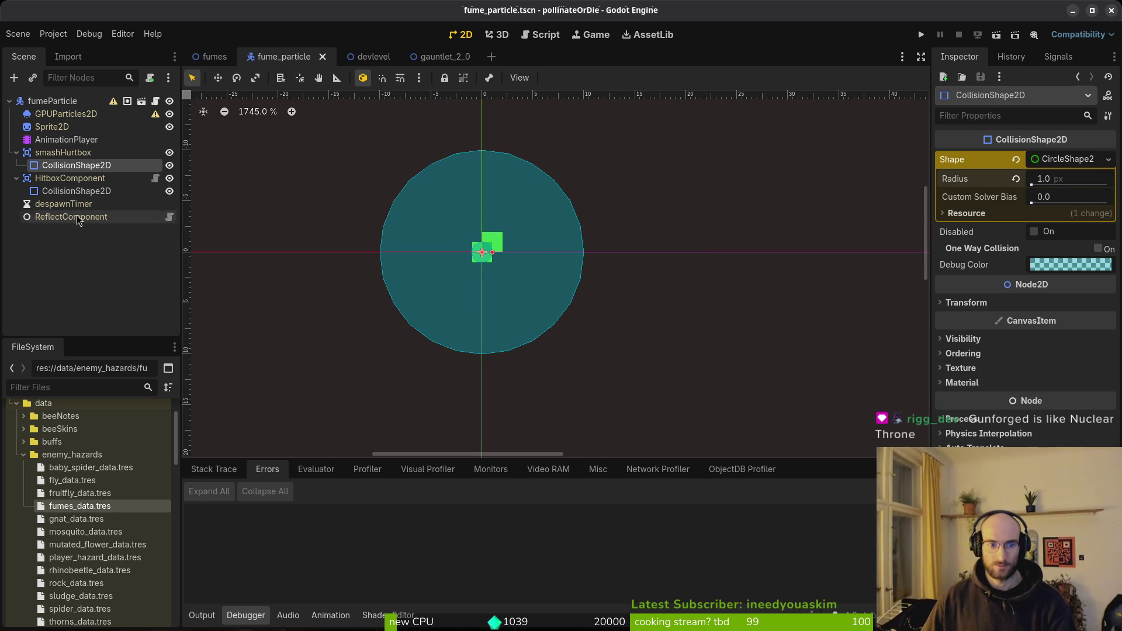
# Set the HitboxComponent circle radius to 2 px with an orange debug colour, and save
pyautogui.click(76, 191)
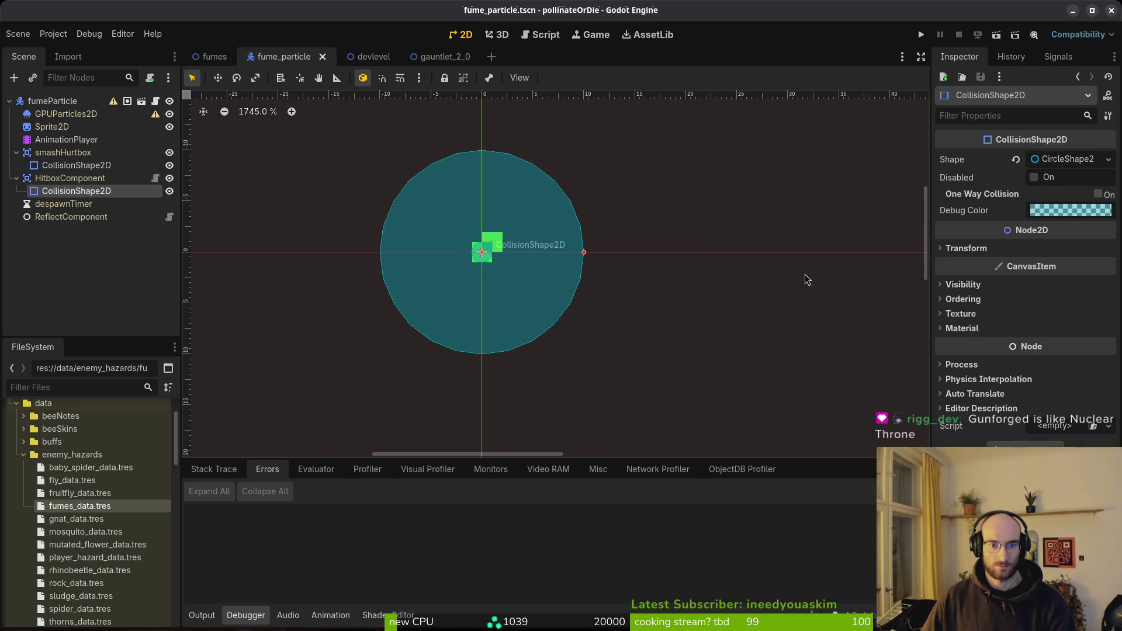
pyautogui.click(1077, 161)
pyautogui.click(1078, 182)
pyautogui.write('2')
pyautogui.press('Return')
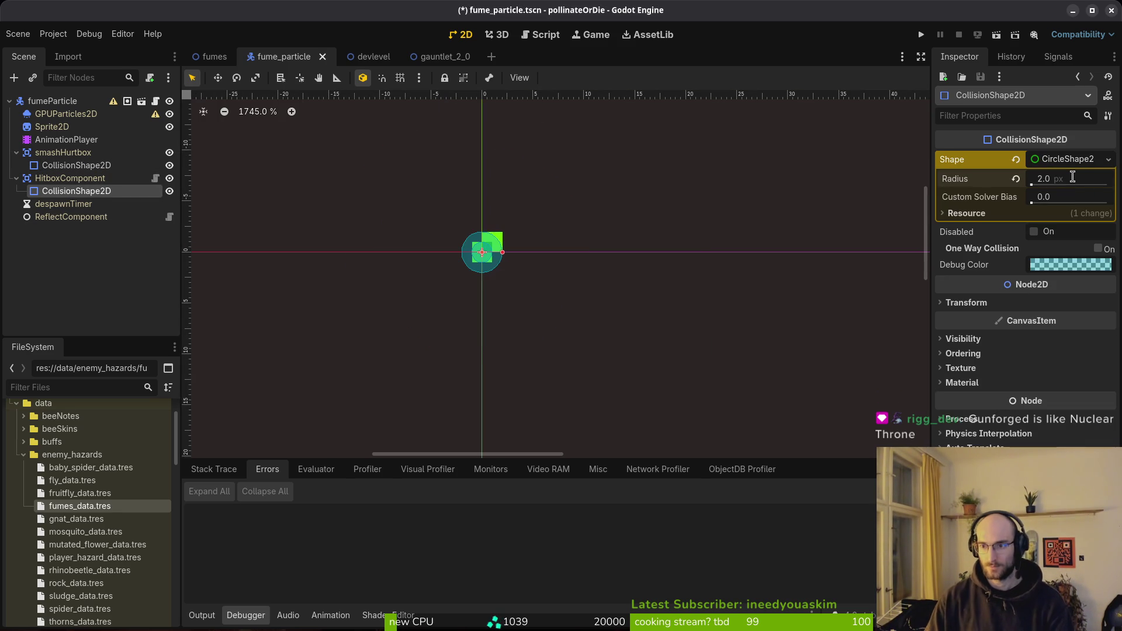
pyautogui.click(1053, 266)
pyautogui.click(1069, 398)
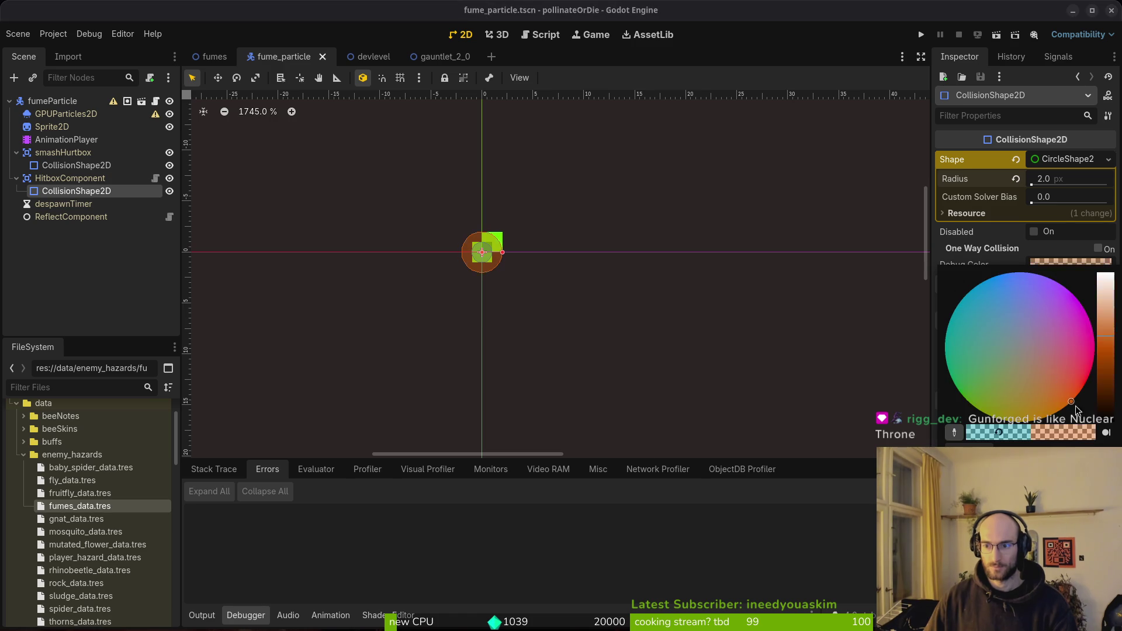
pyautogui.hotkey('ctrl', 's')
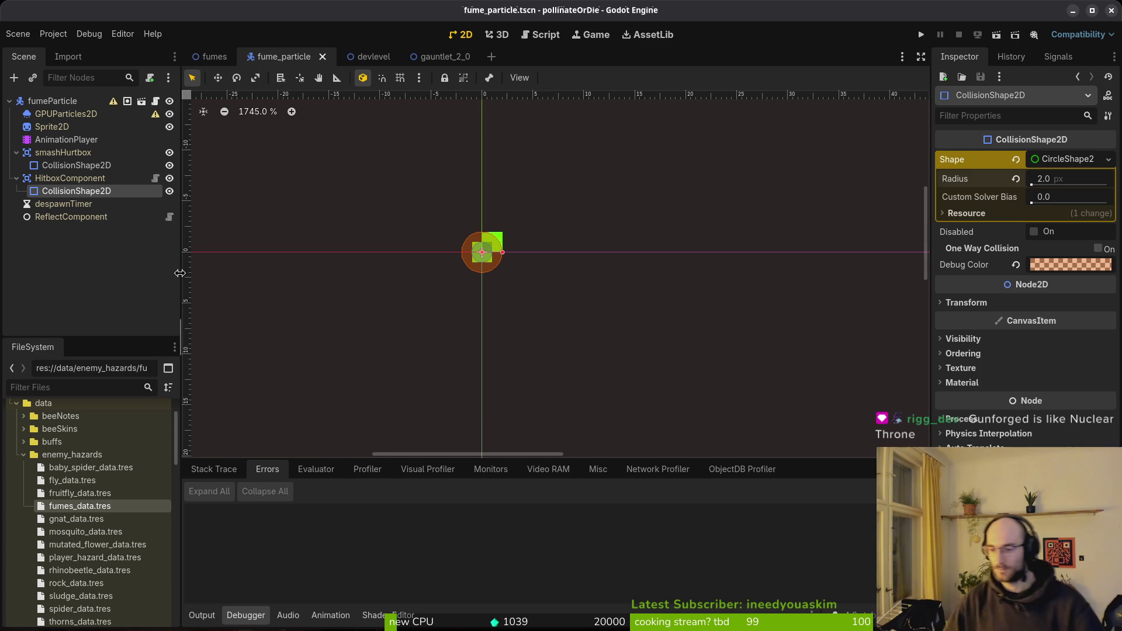
pyautogui.hotkey('ctrl', 's')
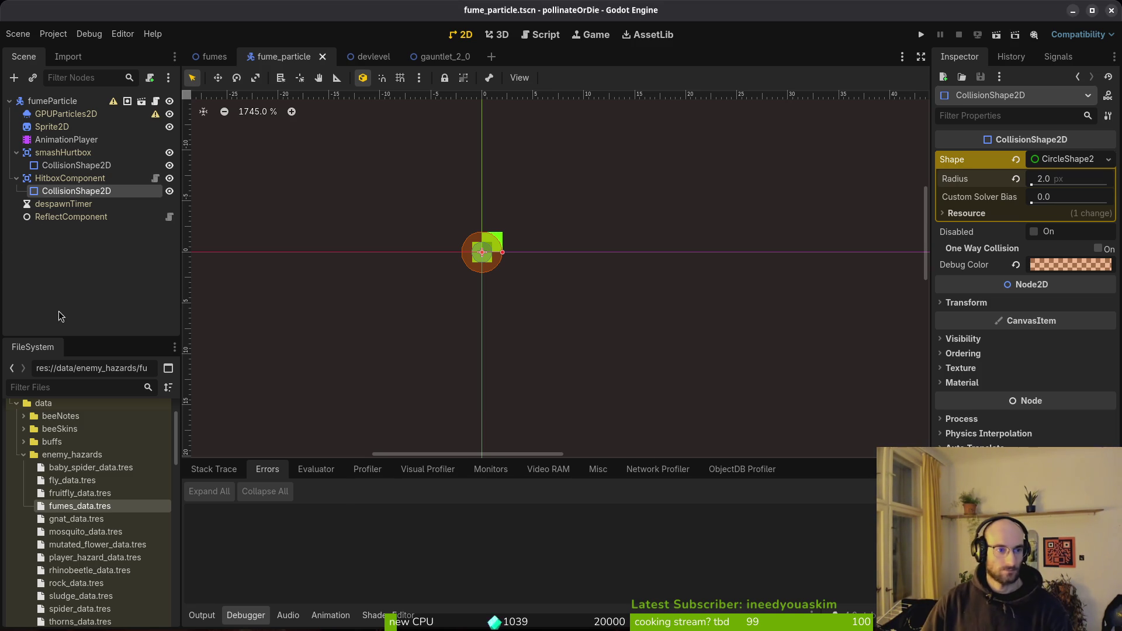
pyautogui.click(212, 293)
# Select Sprite2D with the fume animation timeline shown, and save the scene
pyautogui.click(47, 128)
pyautogui.click(41, 140)
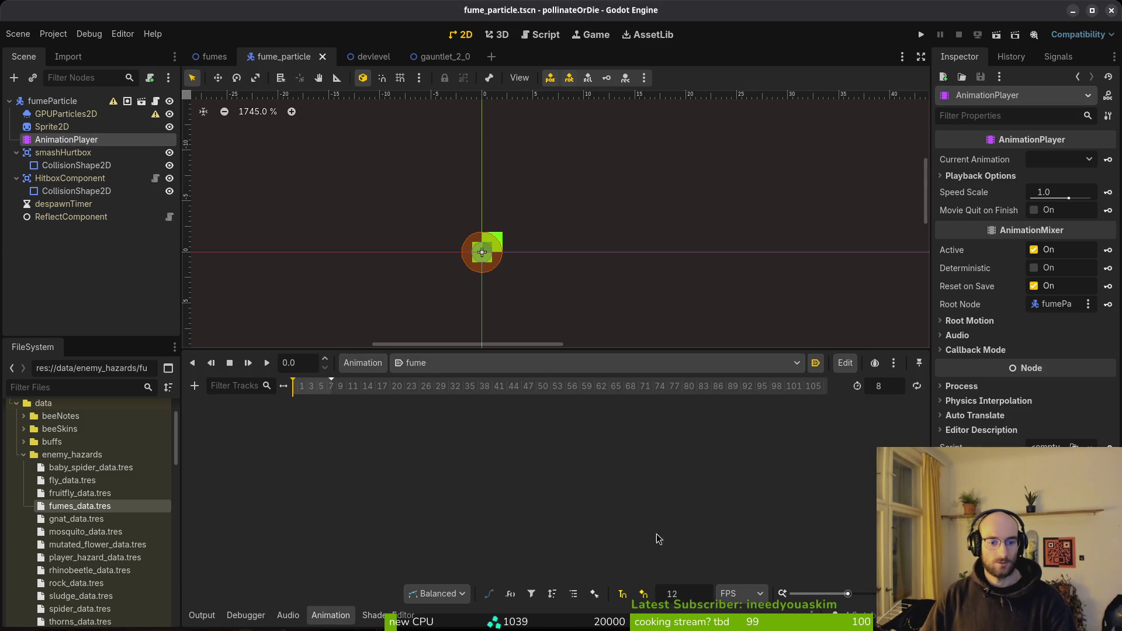
pyautogui.click(52, 127)
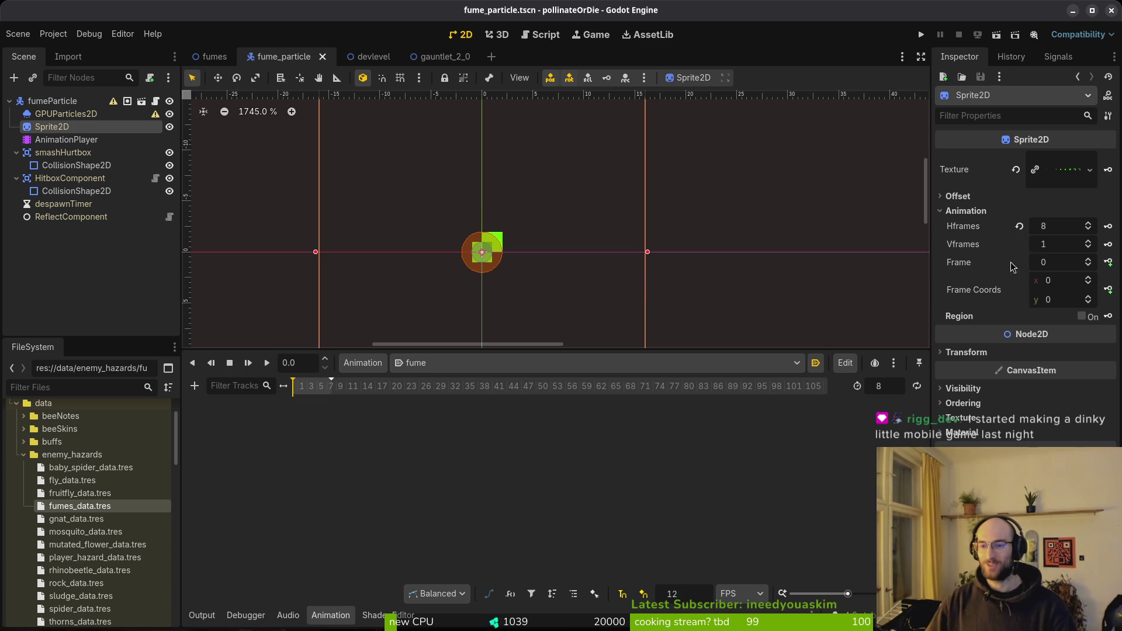
pyautogui.scroll(2, 533, 270)
pyautogui.scroll(3, 410, 401)
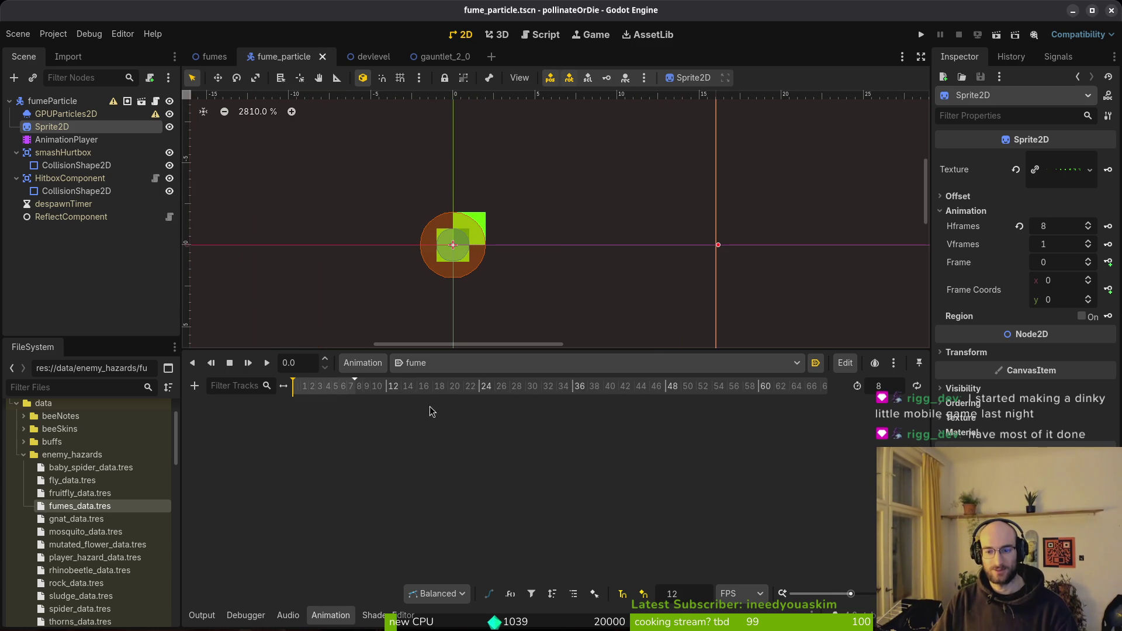
pyautogui.hotkey('ctrl', 's')
# Create a Sprite2D Frame track and key successive sprite frames along the timeline, then save
pyautogui.click(1107, 263)
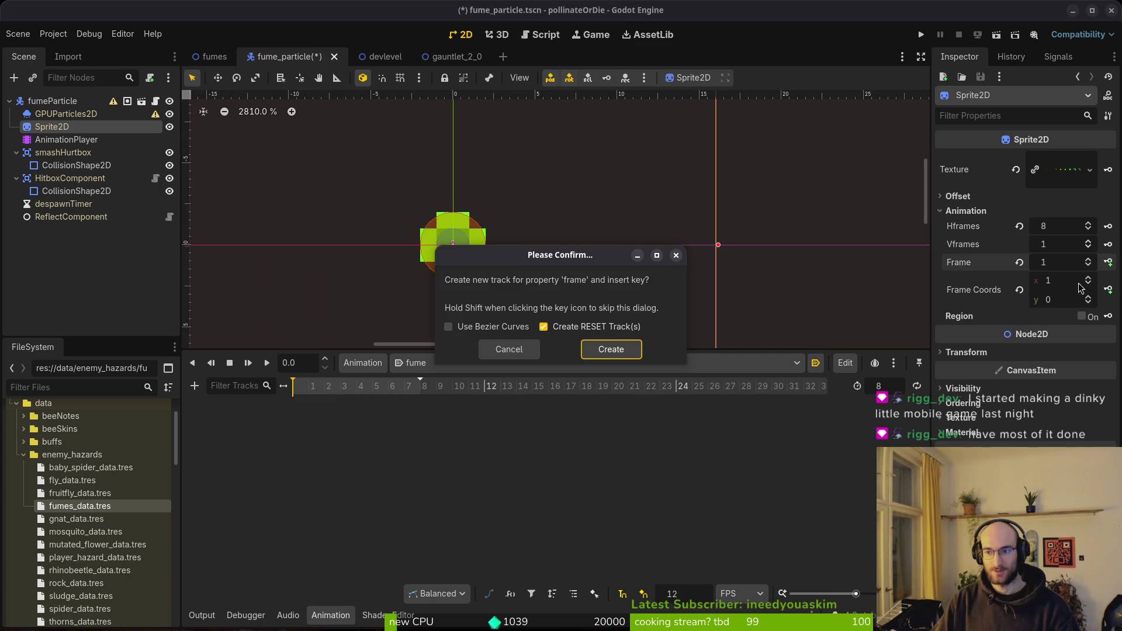
pyautogui.click(608, 354)
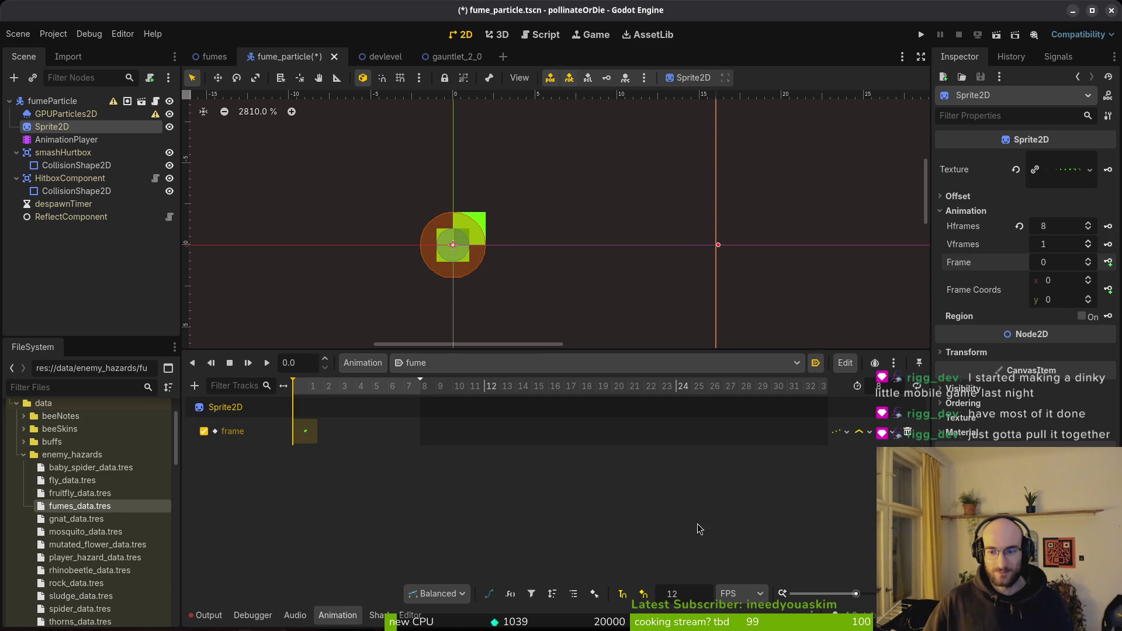
pyautogui.click(309, 387)
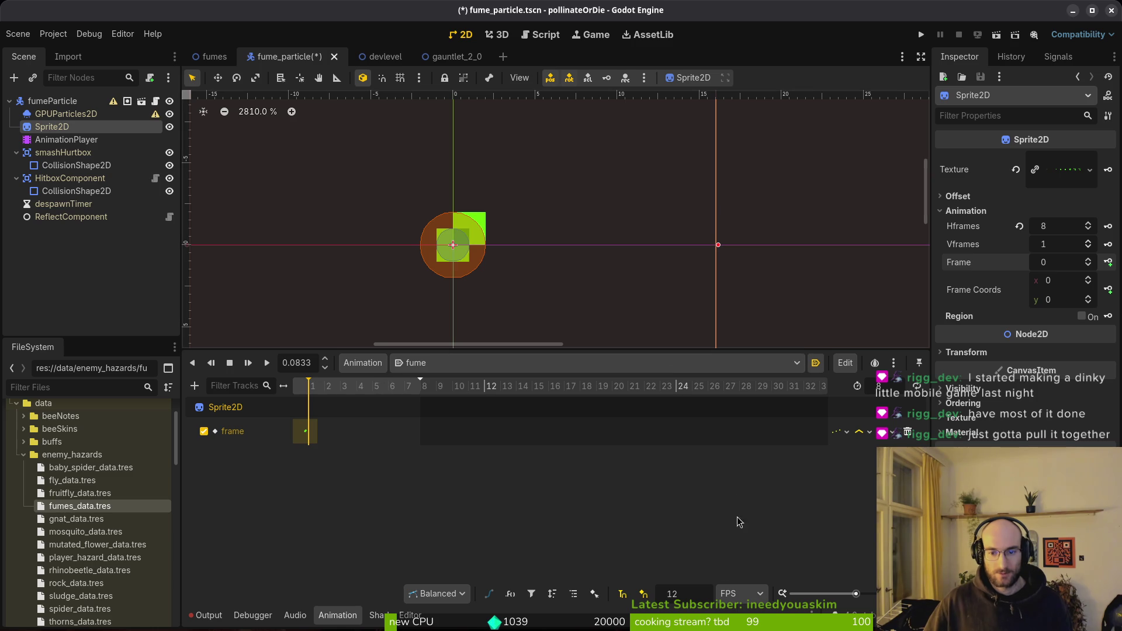
pyautogui.click(1108, 262)
pyautogui.click(1108, 263)
pyautogui.click(1108, 263)
pyautogui.click(1108, 262)
pyautogui.click(1109, 262)
pyautogui.click(1108, 263)
pyautogui.click(1108, 262)
pyautogui.click(1108, 263)
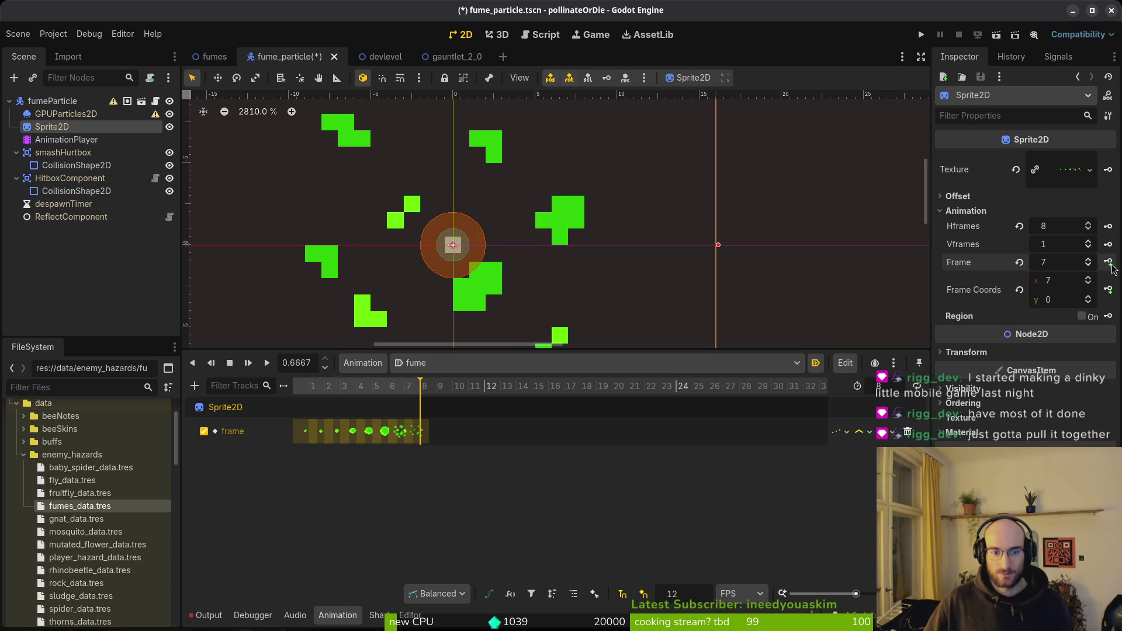
pyautogui.hotkey('ctrl', 's')
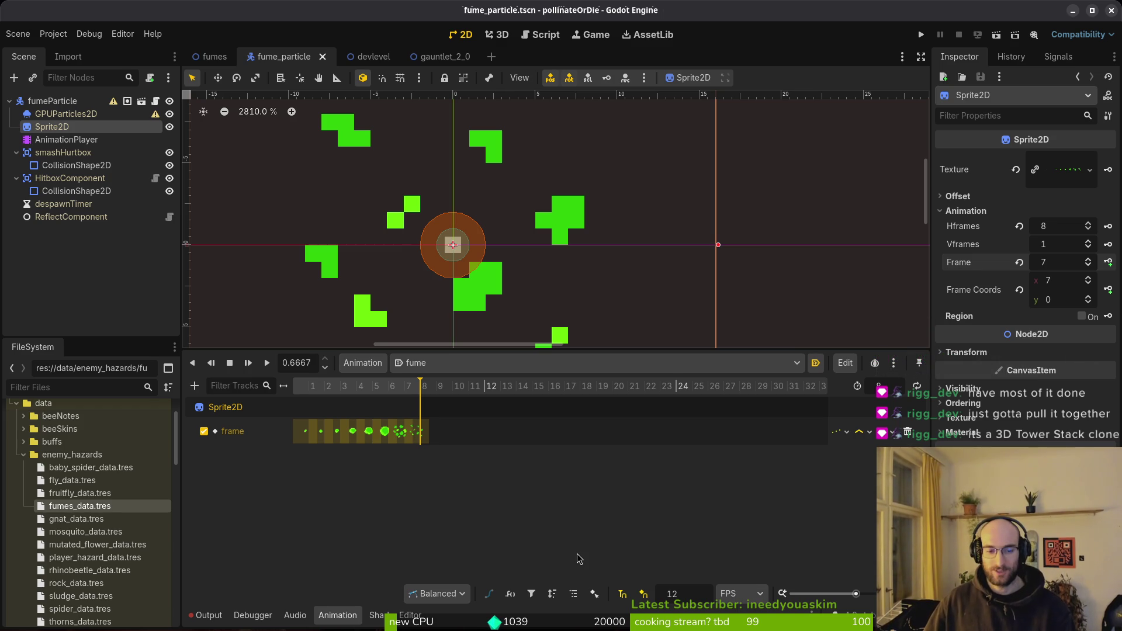
# Add Disabled tracks for both collision shapes, keyed as disabled at frame 6, and save
pyautogui.click(76, 166)
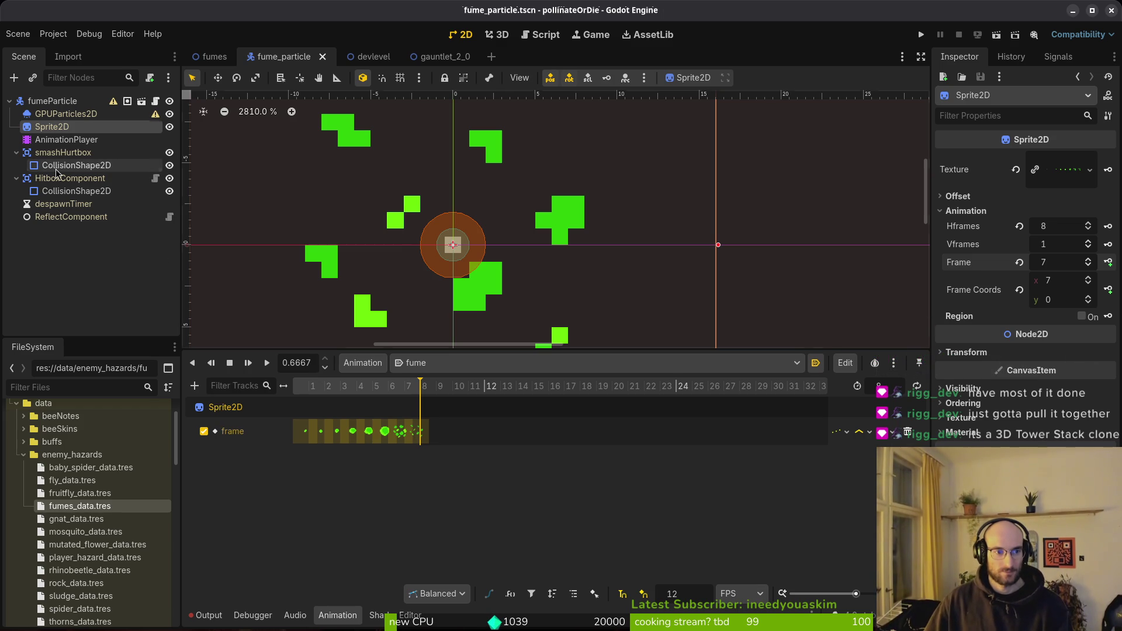
pyautogui.click(393, 390)
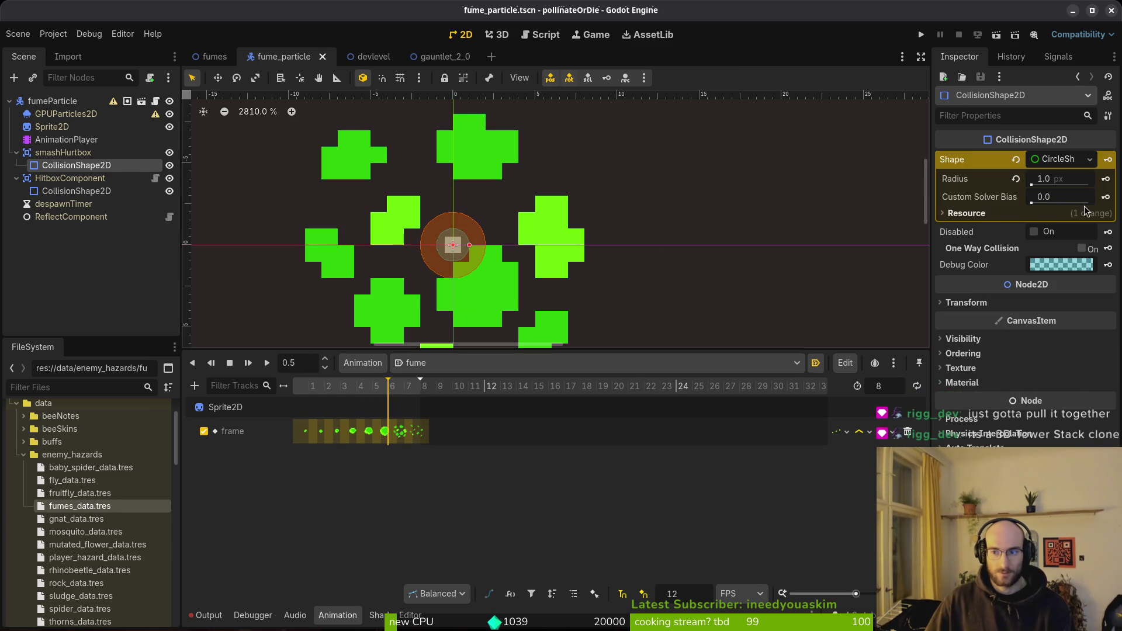
pyautogui.click(1033, 231)
pyautogui.click(1107, 231)
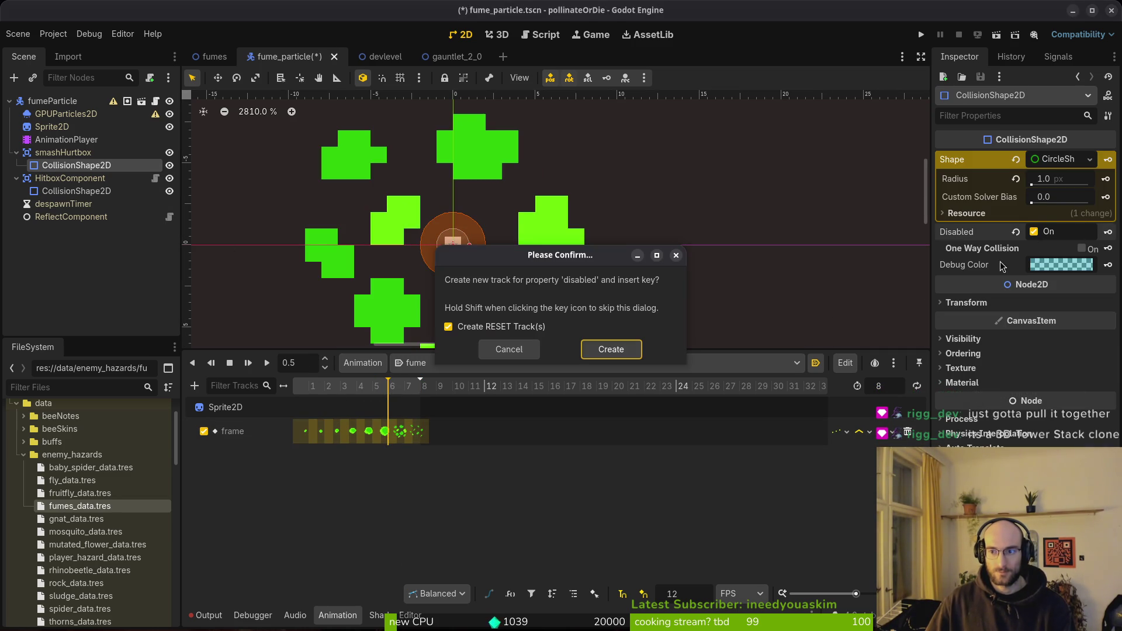
pyautogui.click(610, 350)
pyautogui.click(76, 191)
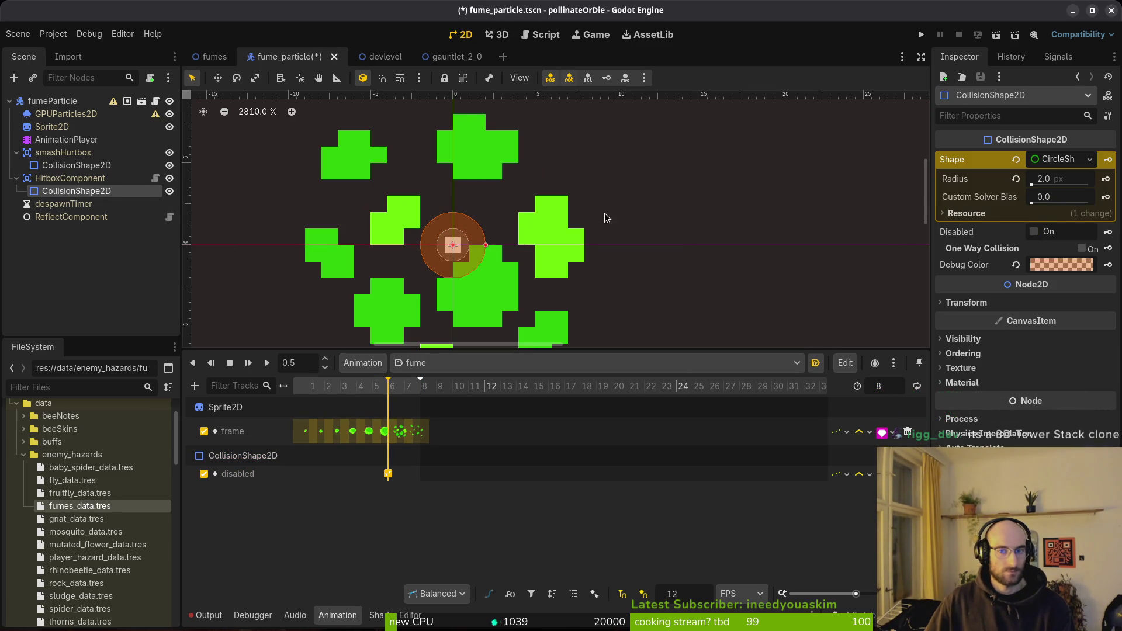
pyautogui.click(1034, 232)
pyautogui.click(1108, 232)
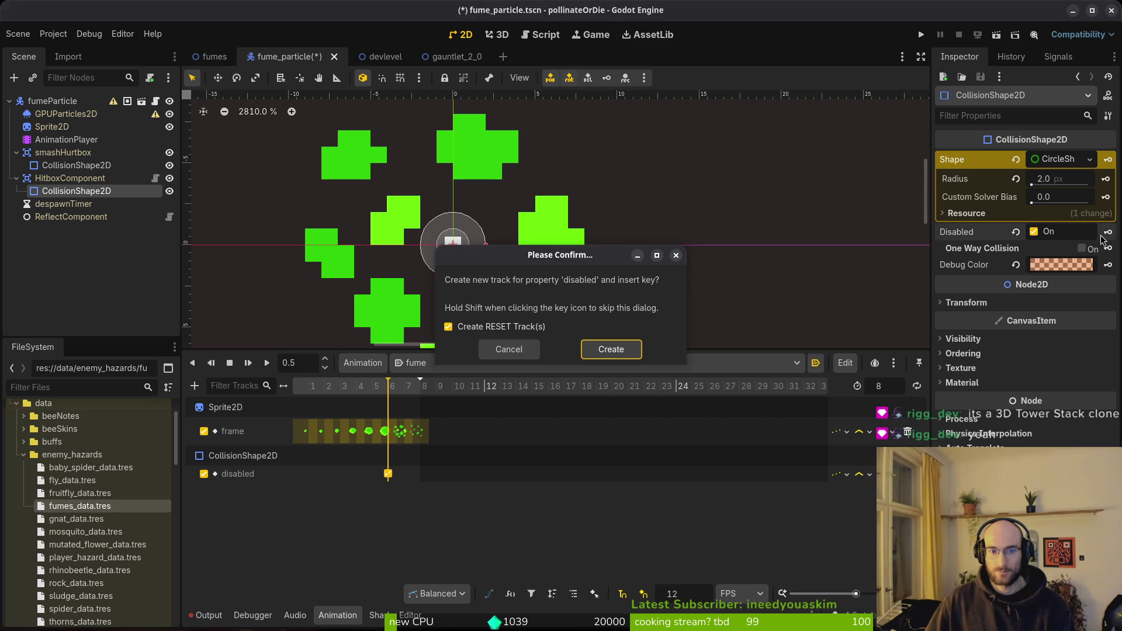
pyautogui.click(589, 351)
pyautogui.hotkey('ctrl', 's')
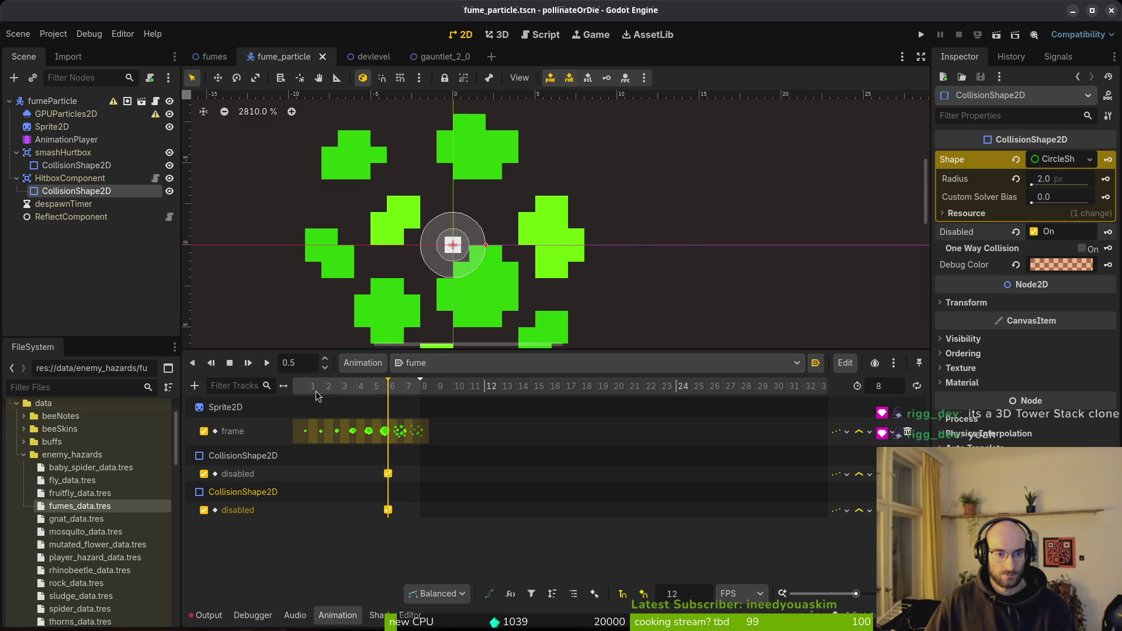
# Key both collision shapes as enabled at frames 0 and 5, save, and rewind
pyautogui.moveTo(316, 389); pyautogui.dragTo(294, 389)
pyautogui.click(1033, 231)
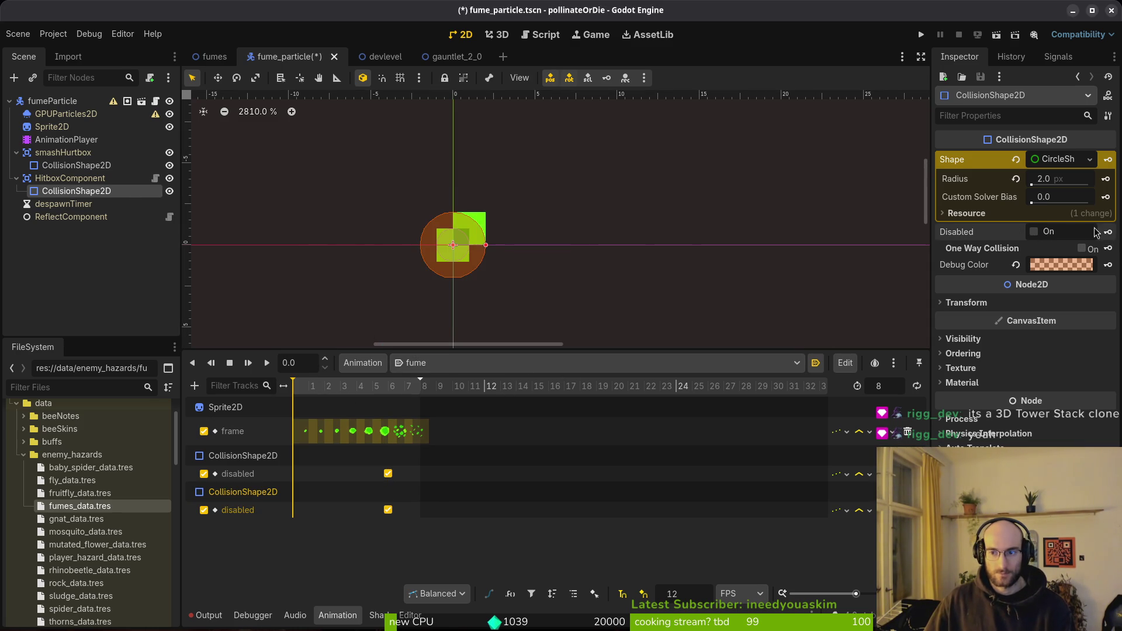
pyautogui.click(76, 166)
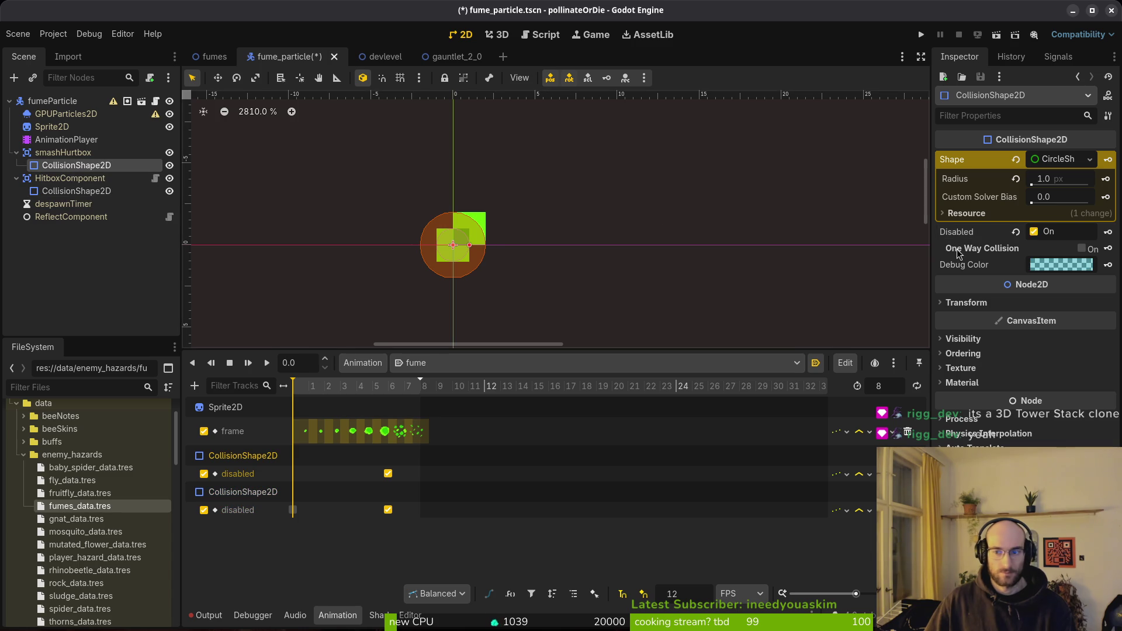
pyautogui.click(1033, 232)
pyautogui.click(1108, 231)
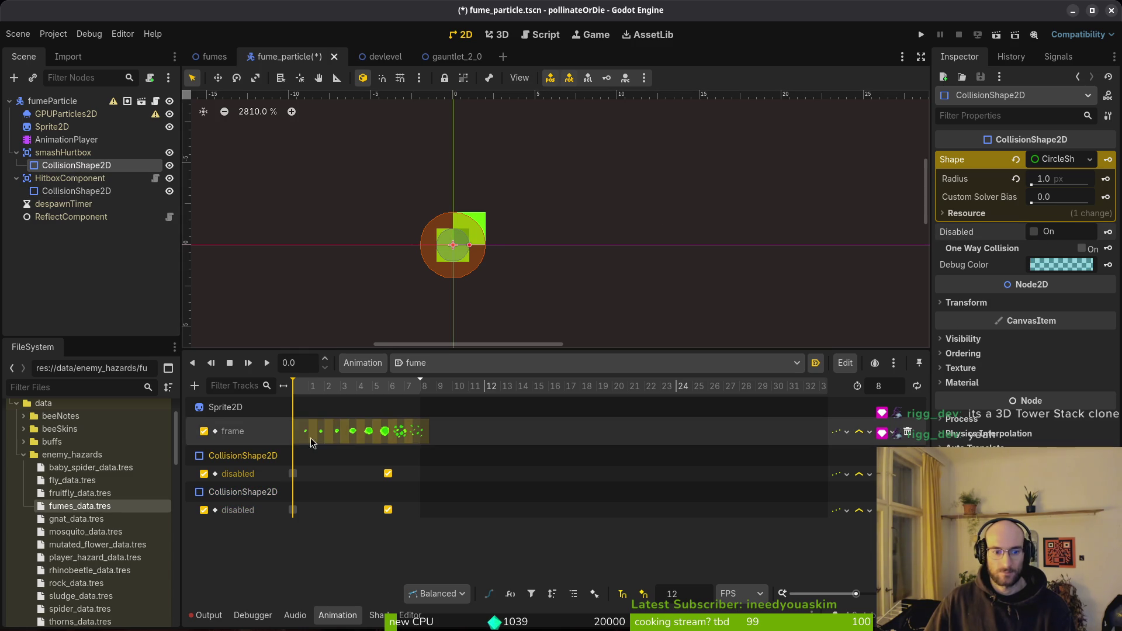
pyautogui.click(296, 474)
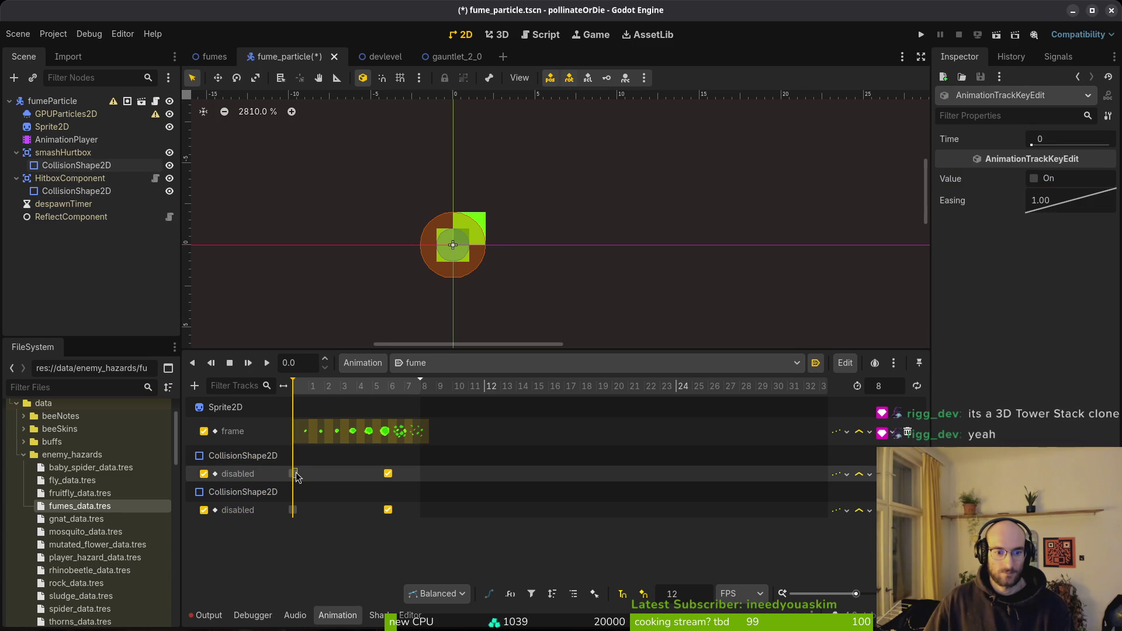
pyautogui.doubleClick(372, 473)
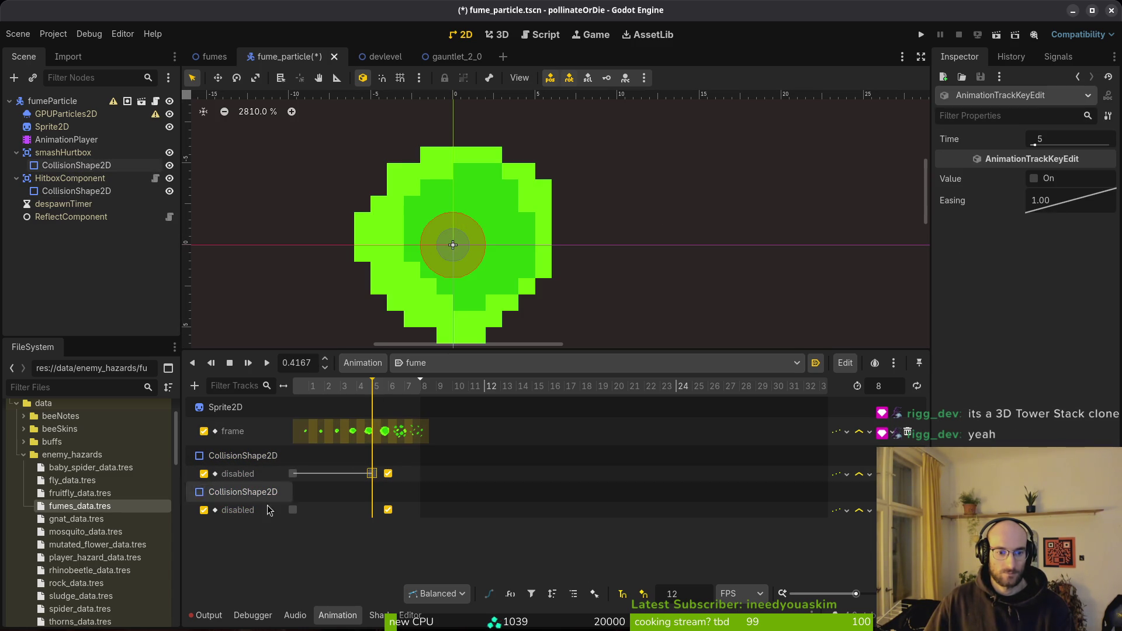
pyautogui.doubleClick(374, 508)
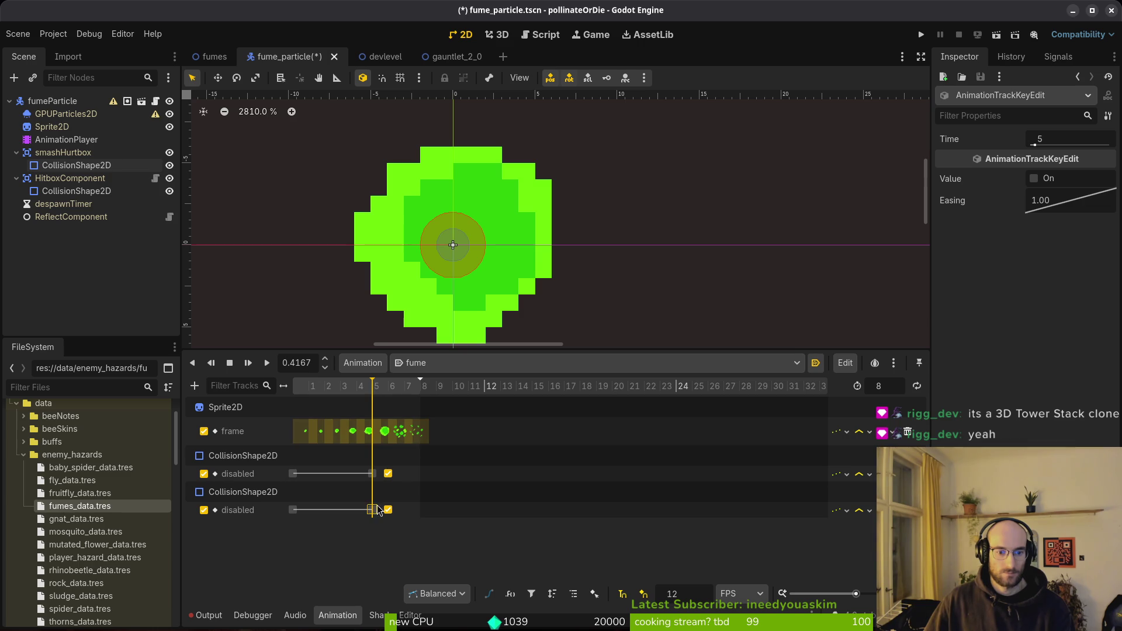
pyautogui.hotkey('ctrl', 's')
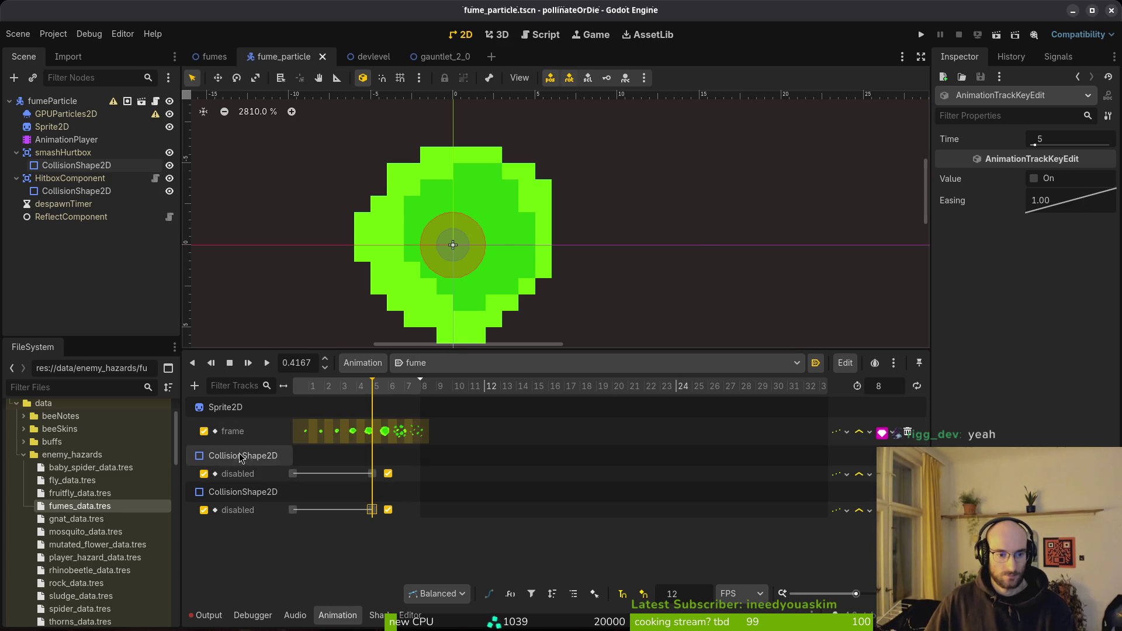
pyautogui.click(226, 467)
pyautogui.click(59, 168)
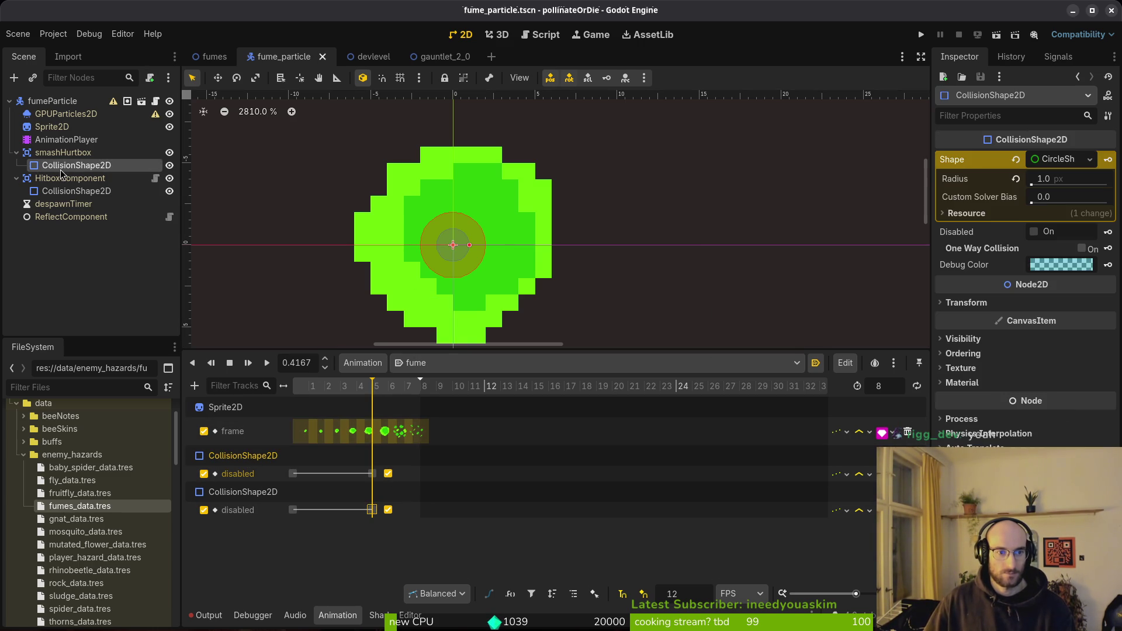
pyautogui.moveTo(370, 390); pyautogui.dragTo(293, 389)
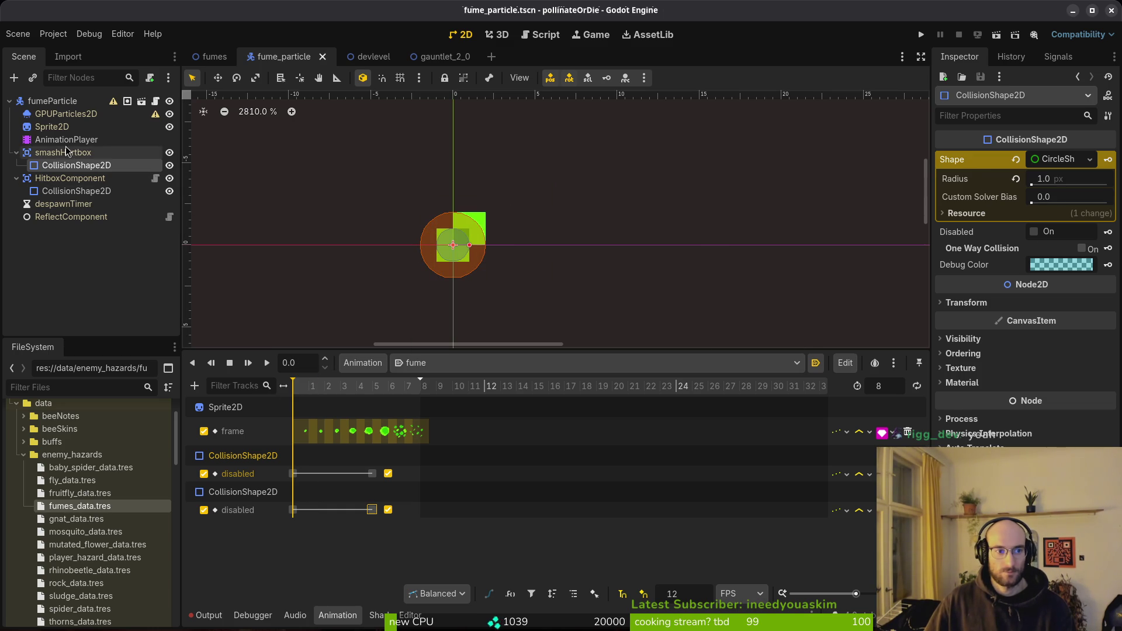
# Add a shape:radius track for smashHurtbox's CollisionShape2D to the fume animation
pyautogui.click(82, 139)
pyautogui.click(76, 166)
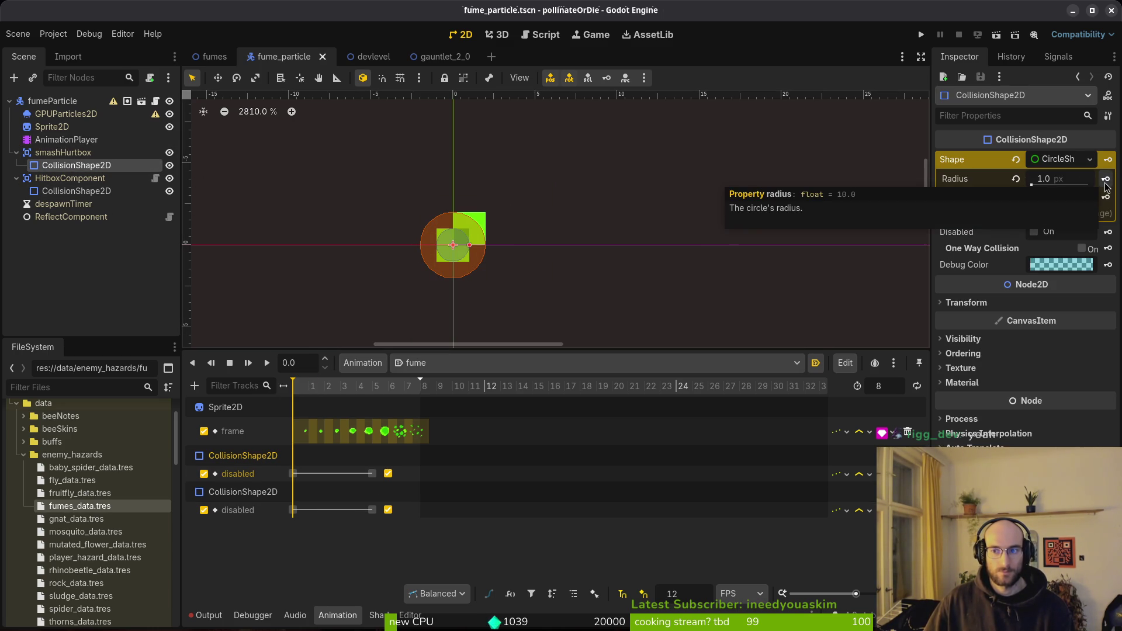
pyautogui.click(1106, 186)
pyautogui.click(605, 350)
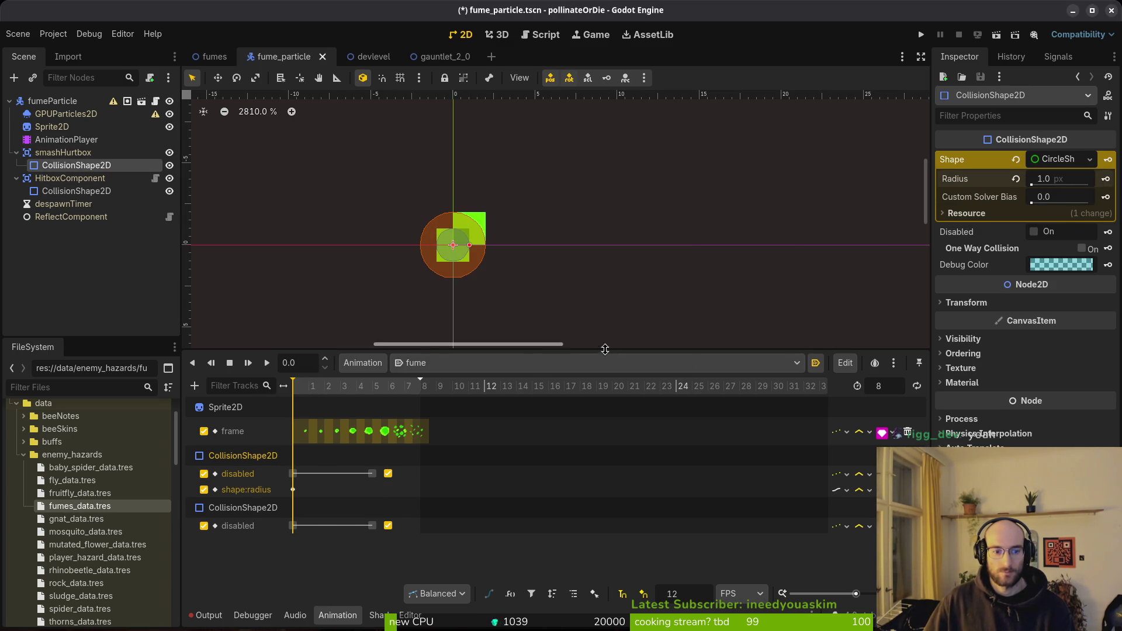
# Key a 6 px circle radius at frame 5
pyautogui.moveTo(298, 398); pyautogui.dragTo(375, 399)
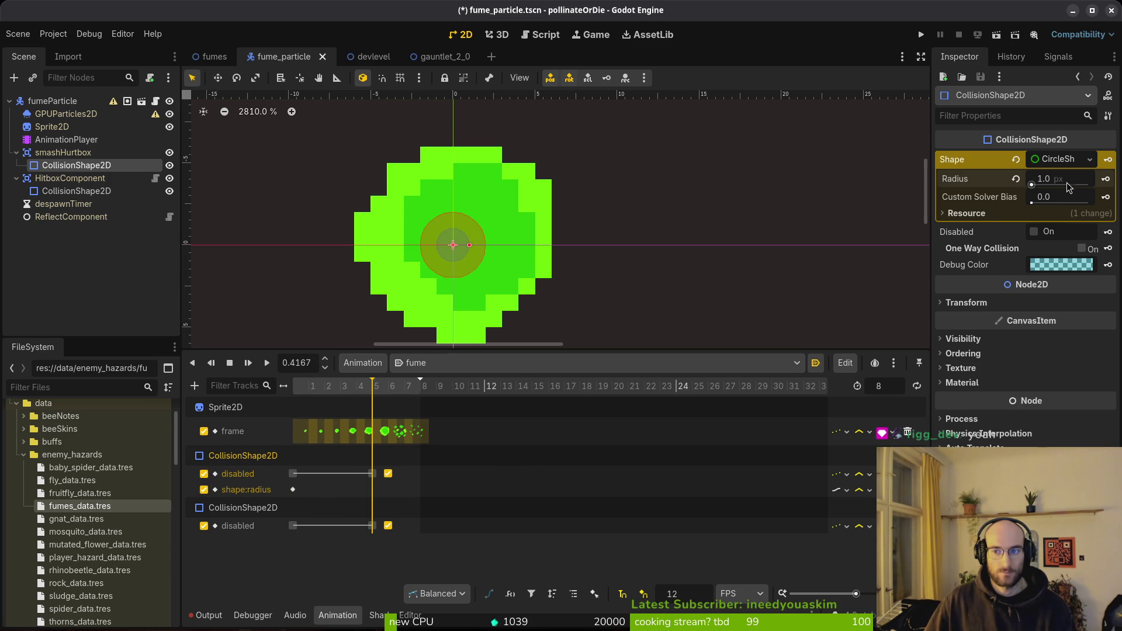
pyautogui.write('6')
pyautogui.press('Return')
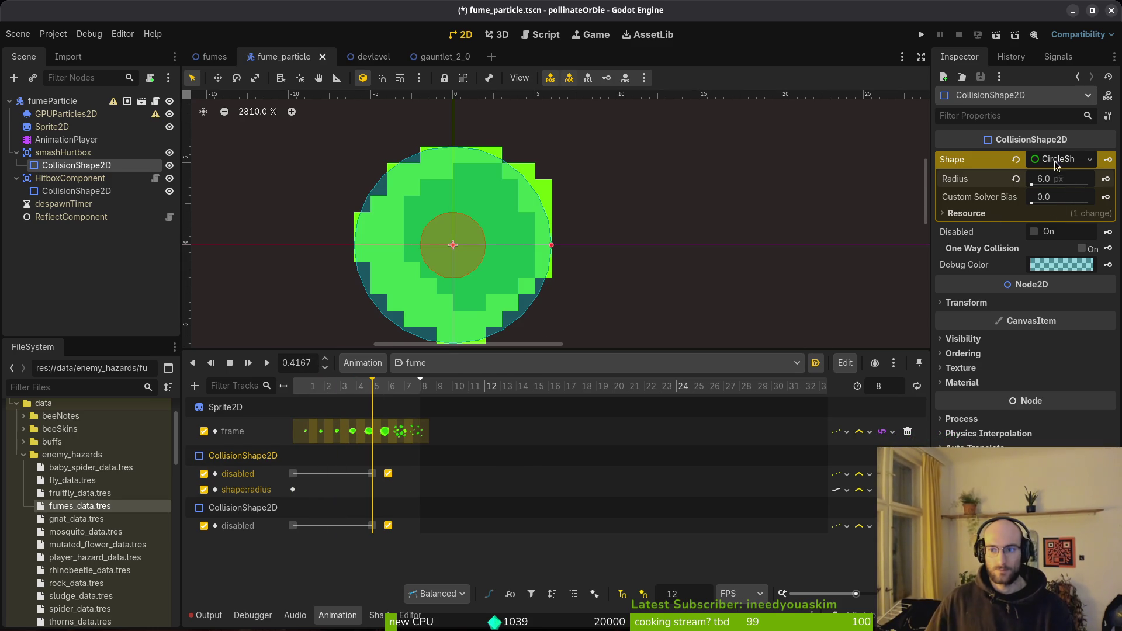
pyautogui.click(1105, 179)
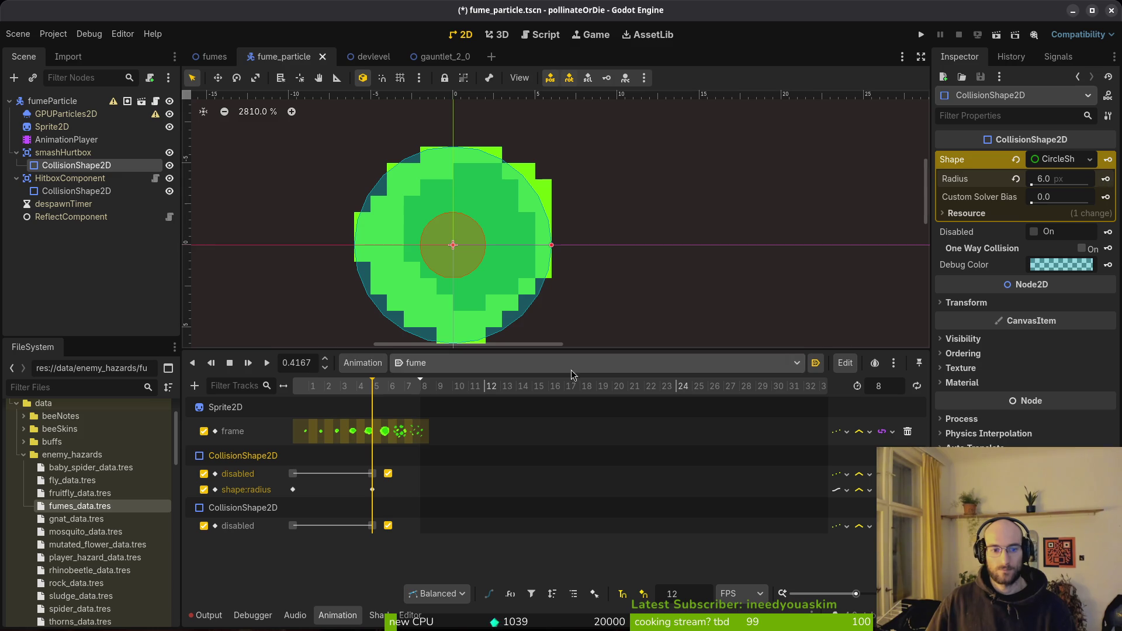
# Move the starting radius key to frame 1, paste another at frame 0, and save
pyautogui.click(293, 490)
pyautogui.moveTo(295, 490); pyautogui.dragTo(300, 491)
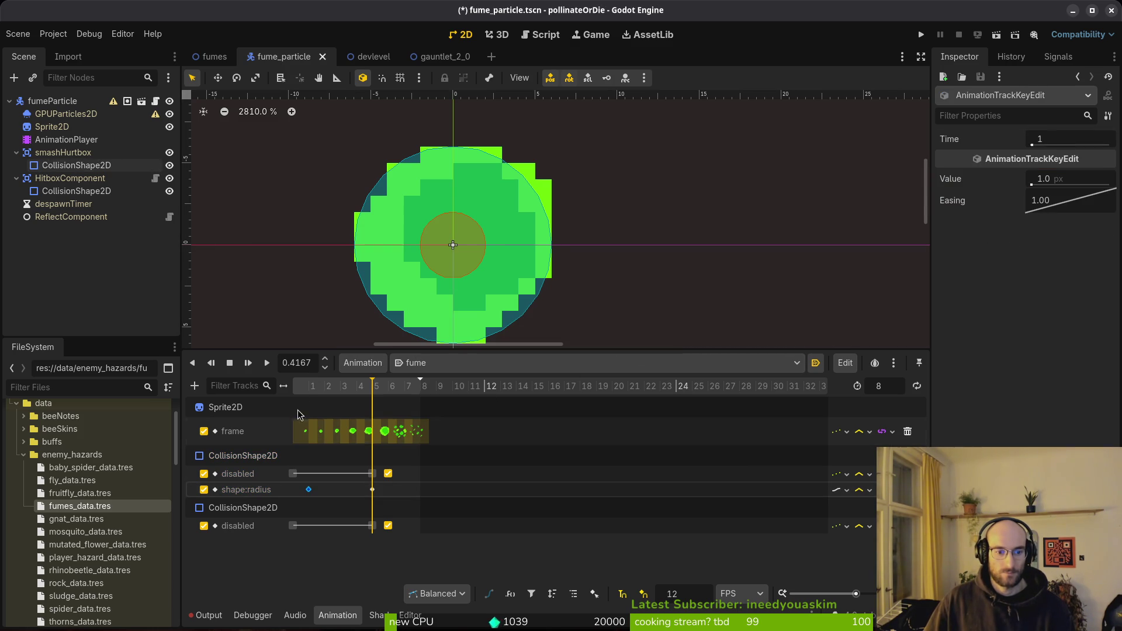
pyautogui.click(299, 389)
pyautogui.hotkey('ctrl', 'v')
pyautogui.hotkey('ctrl', 's')
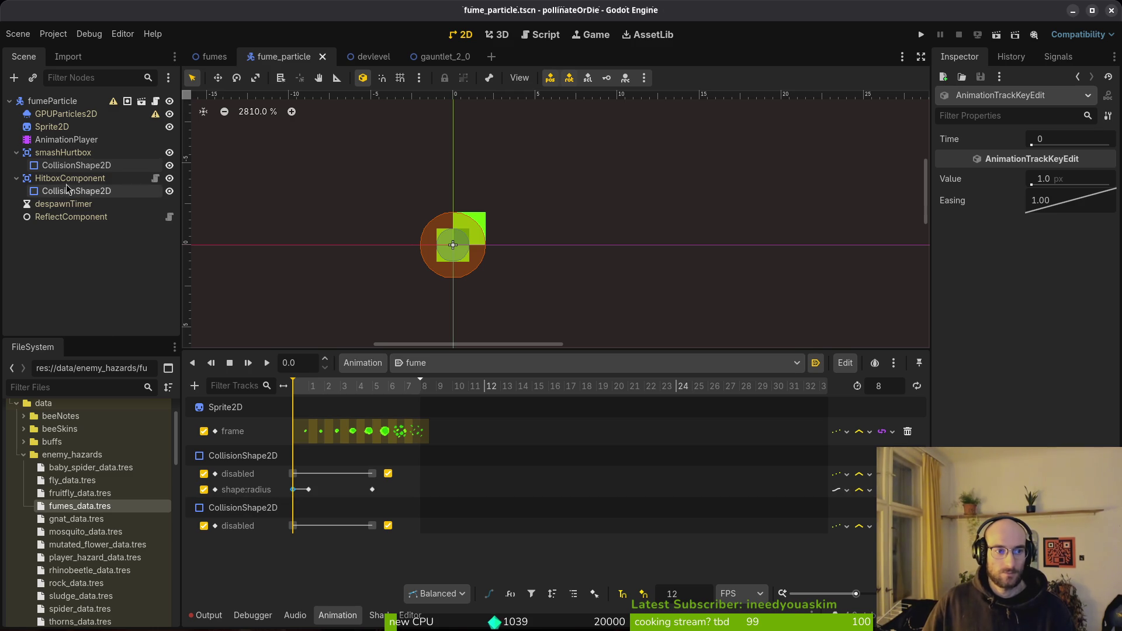
# Set the frame-0 radius key to 2 and save the scene
pyautogui.click(1072, 181)
pyautogui.write('2')
pyautogui.press('Return')
pyautogui.hotkey('ctrl', 's')
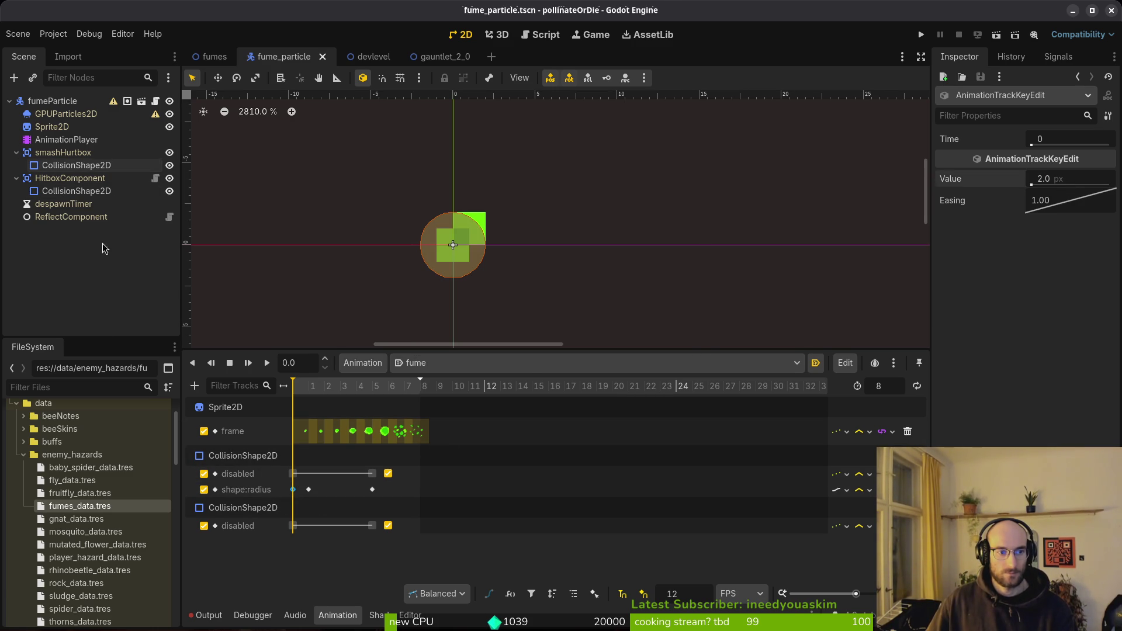
# Set the frame-1 radius key to 2 and confirm 6 at frame 5
pyautogui.click(70, 167)
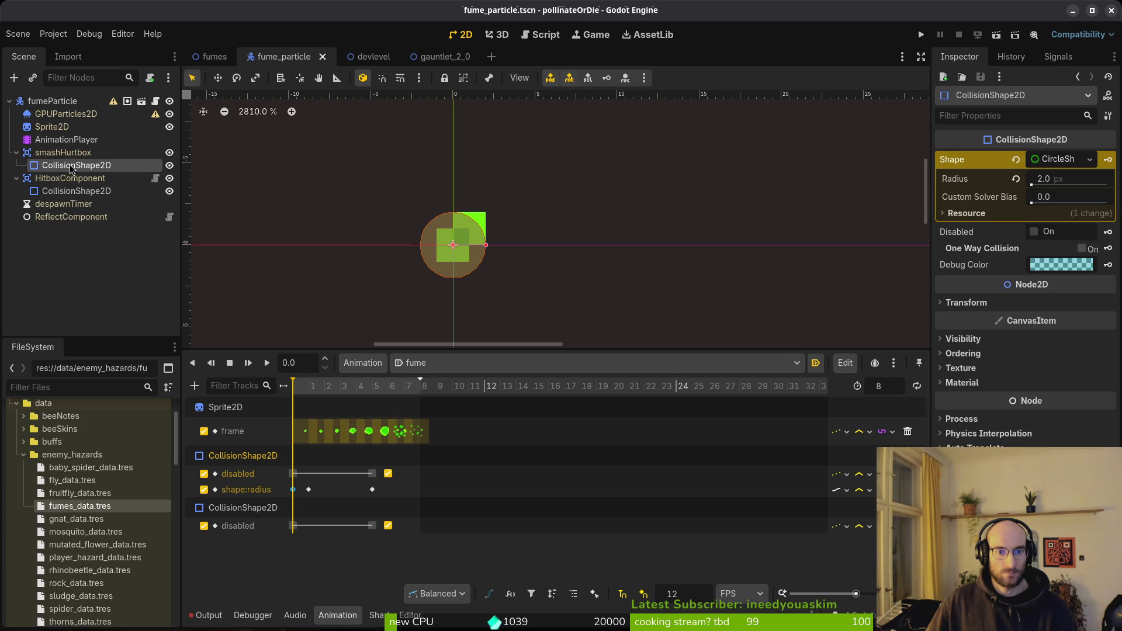
pyautogui.click(309, 489)
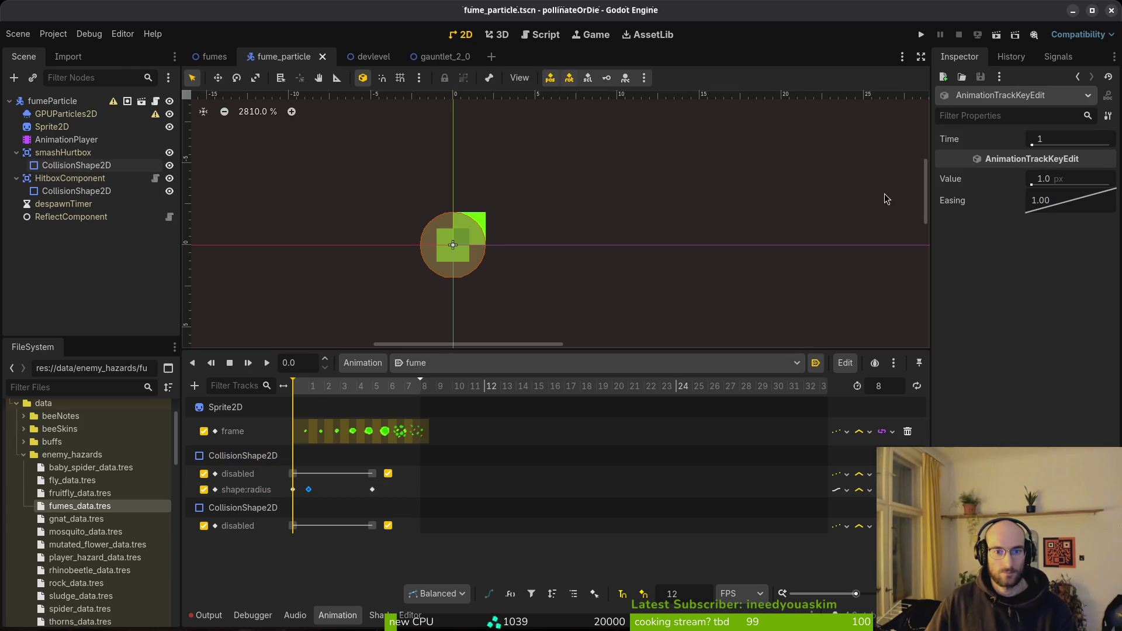
pyautogui.click(1082, 176)
pyautogui.write('2')
pyautogui.press('Return')
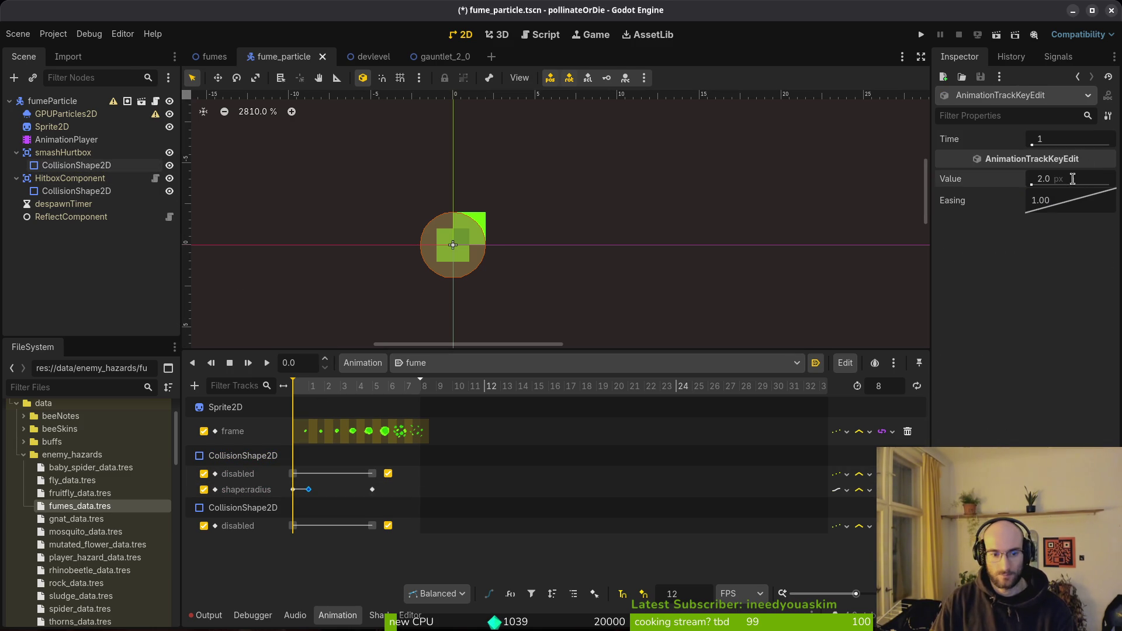
pyautogui.click(373, 489)
pyautogui.click(1074, 181)
pyautogui.press('Return')
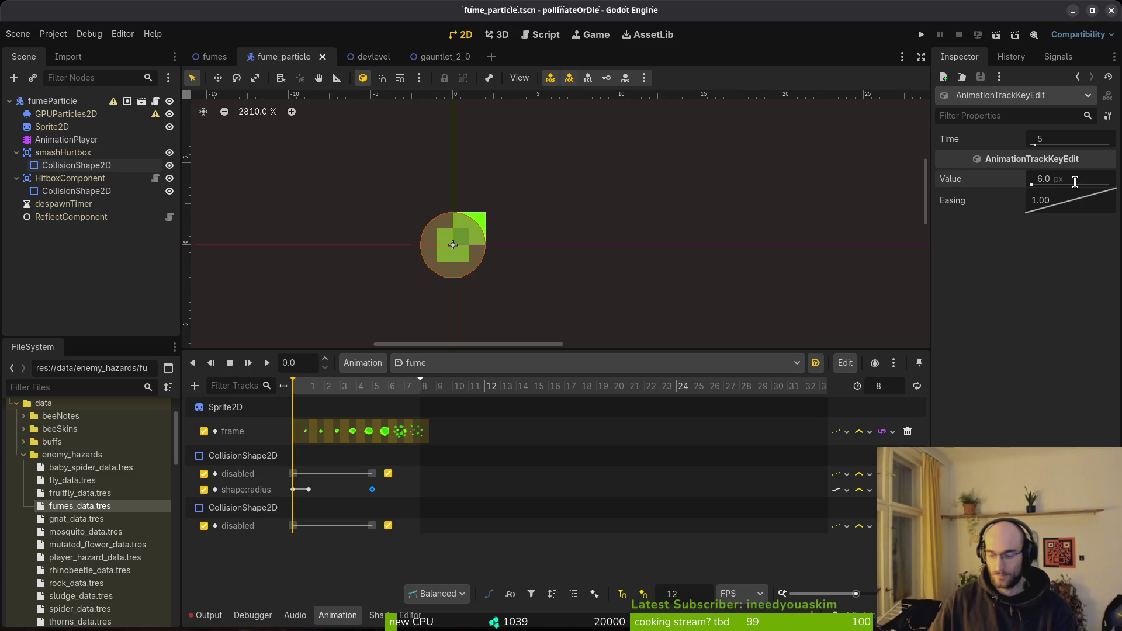